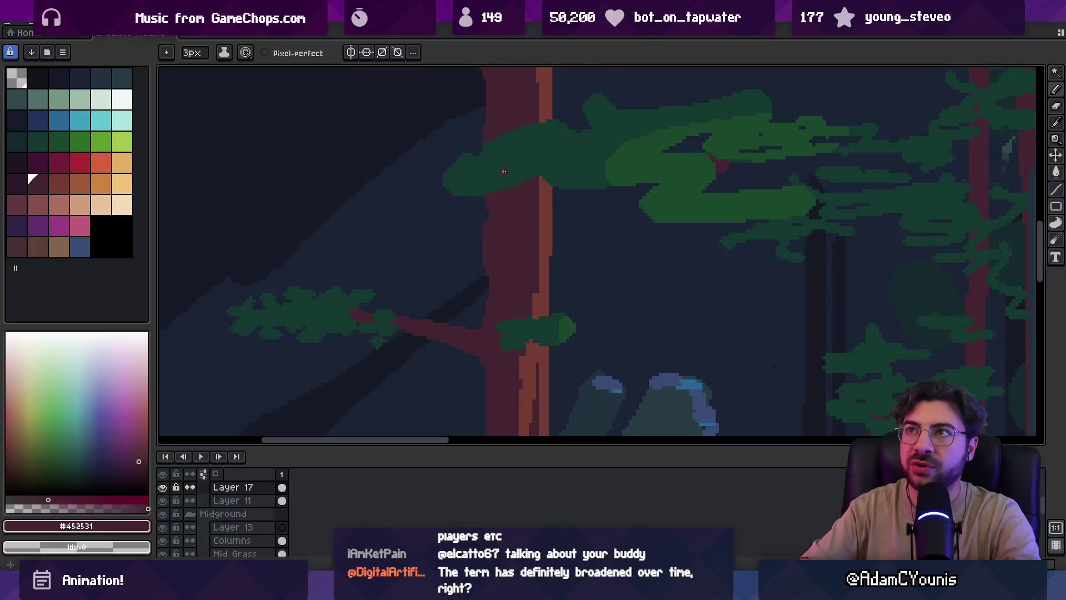
# Sample the trunk reds and draw the lighter red stripe further down through the mid-trunk clump
pyautogui.scroll(5, 410, 357)
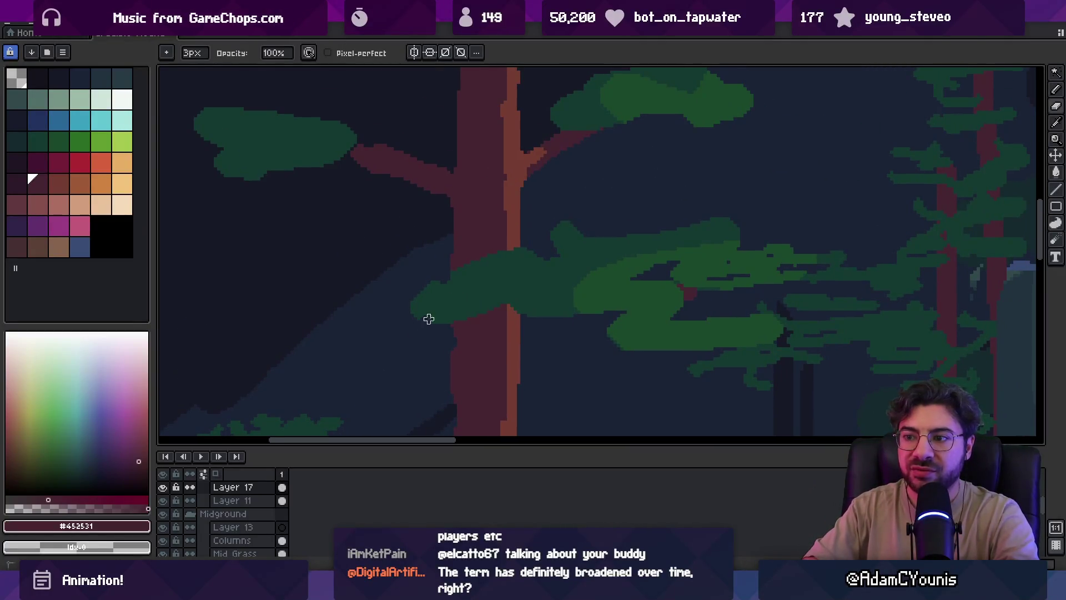
pyautogui.keyDown('alt'); pyautogui.click(413, 292); pyautogui.keyUp('alt')
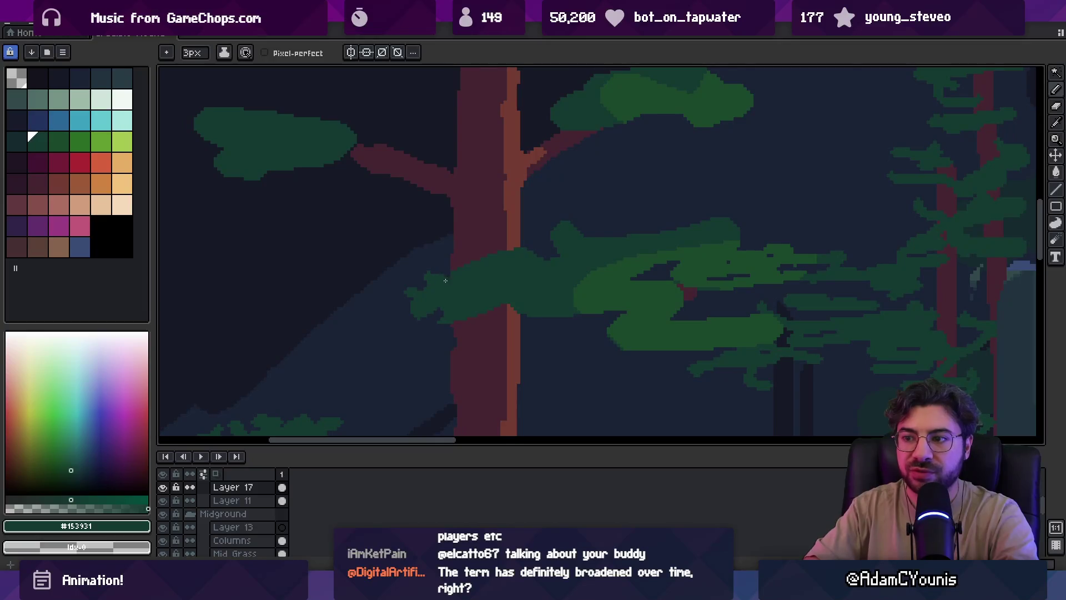
pyautogui.keyDown('alt'); pyautogui.click(473, 259); pyautogui.keyUp('alt')
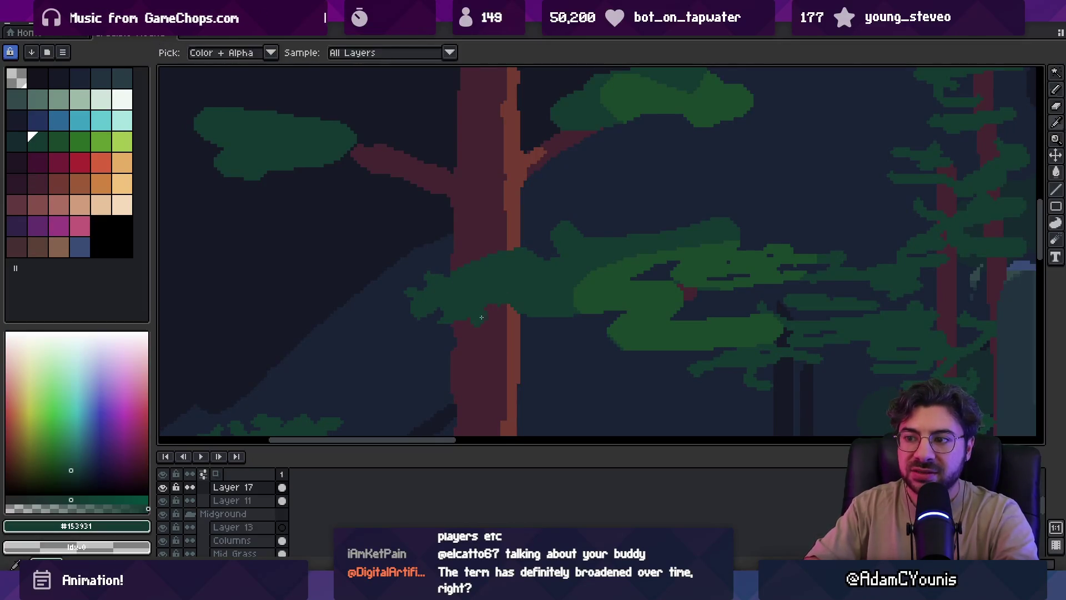
pyautogui.keyDown('alt'); pyautogui.click(485, 270); pyautogui.keyUp('alt')
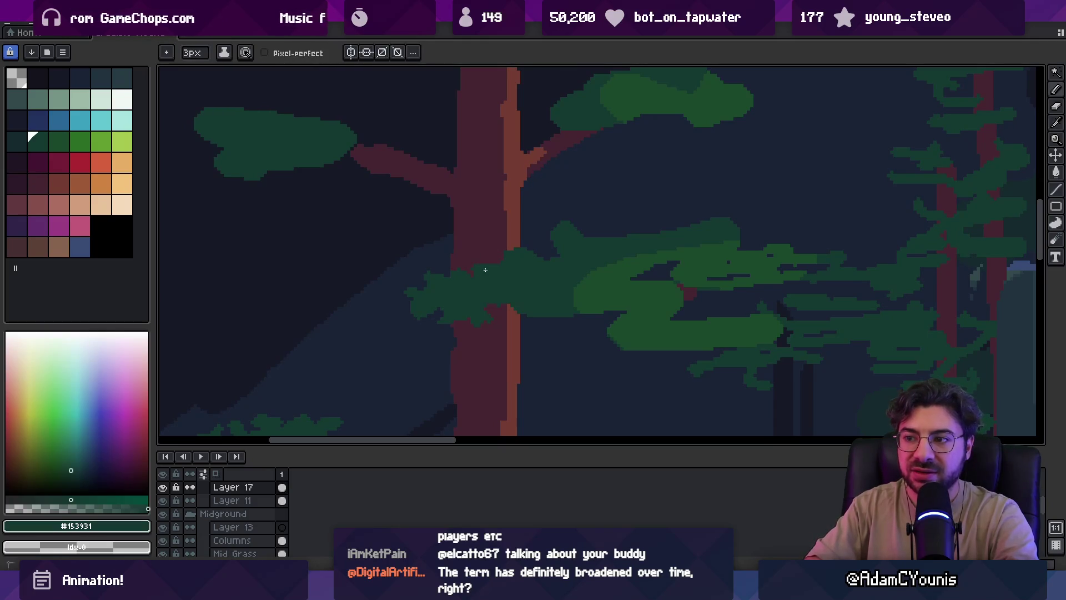
pyautogui.keyDown('alt'); pyautogui.click(506, 247); pyautogui.keyUp('alt')
pyautogui.moveTo(511, 268); pyautogui.dragTo(512, 240)
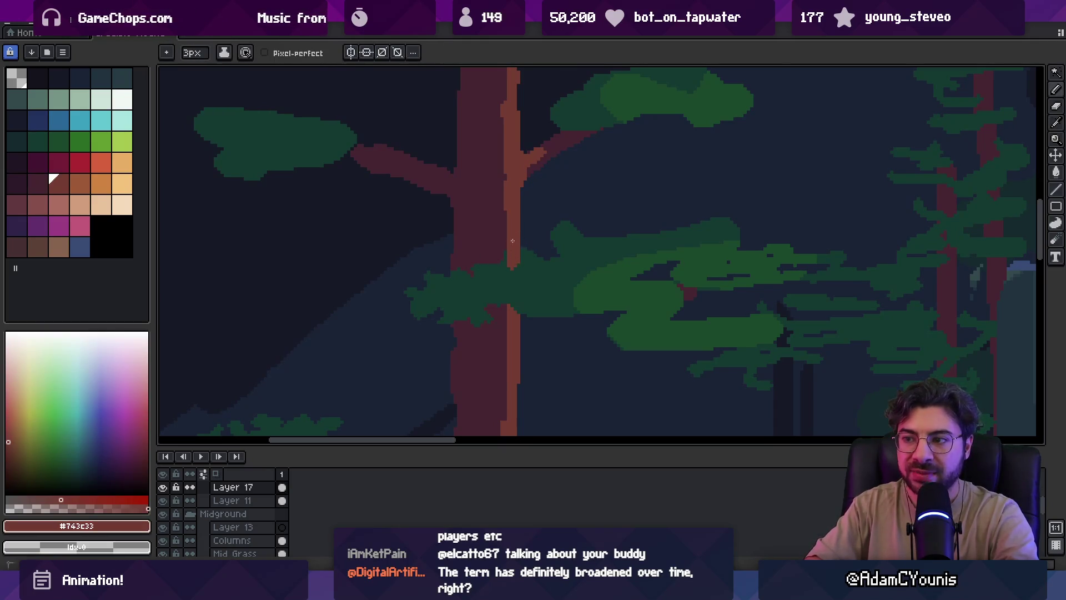
pyautogui.keyDown('alt'); pyautogui.click(517, 268); pyautogui.keyUp('alt')
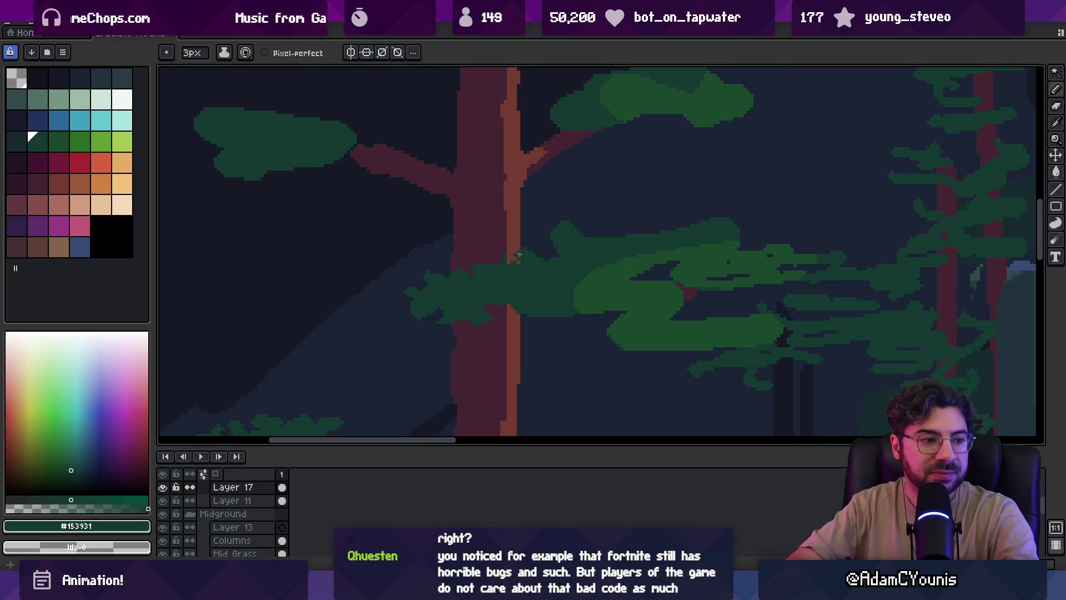
# Zoom out to review the whole forest, then return to the pencil with the brighter foliage green
pyautogui.press('z')
pyautogui.scroll(-2, 505, 253)
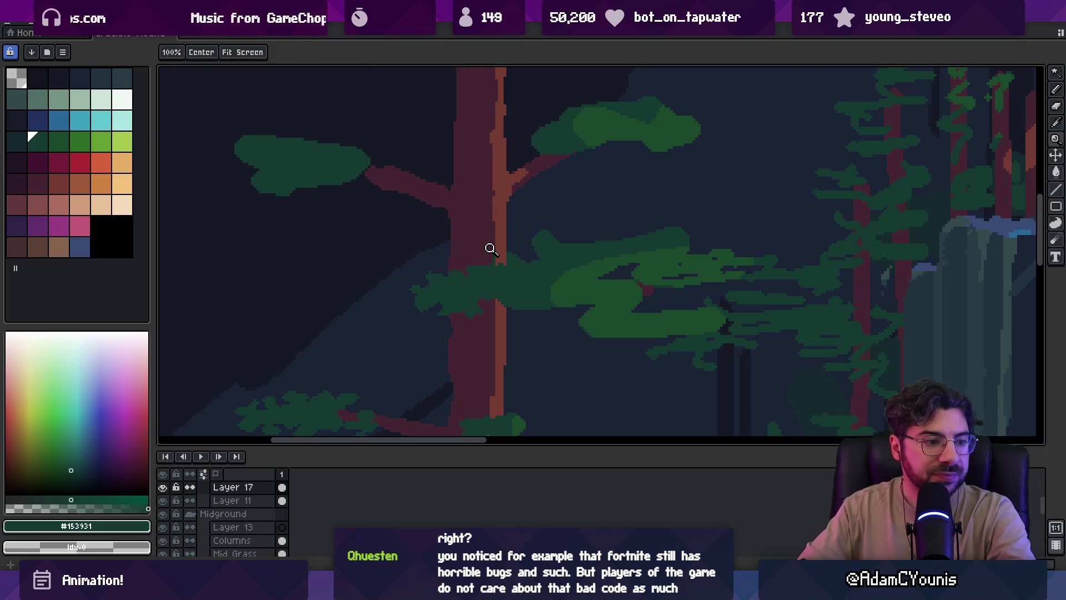
pyautogui.scroll(-3, 483, 253)
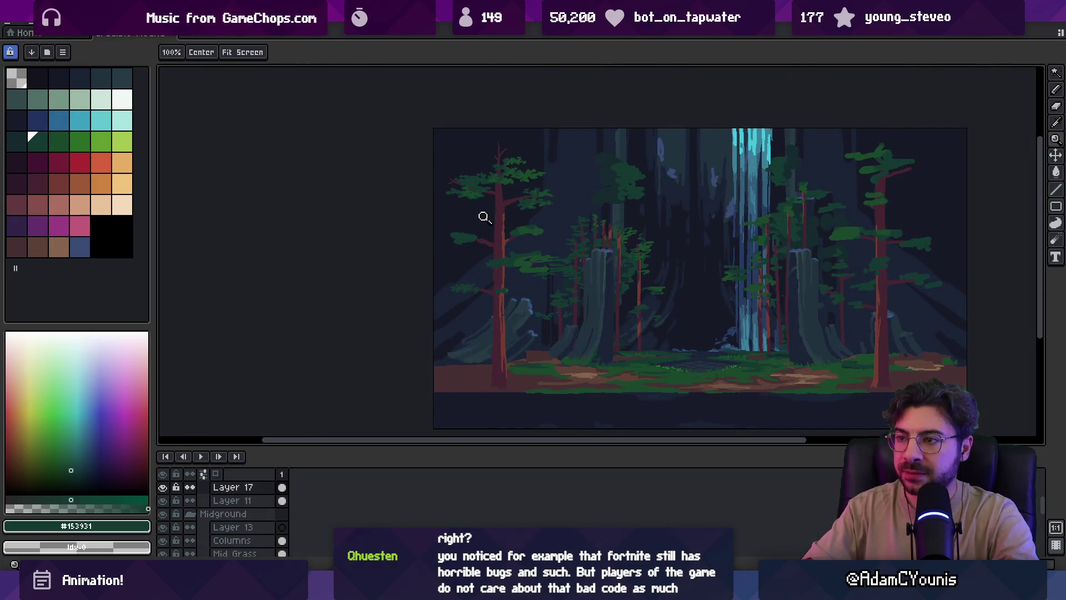
pyautogui.scroll(1, 508, 221)
pyautogui.press('b')
pyautogui.keyDown('alt'); pyautogui.click(544, 235); pyautogui.keyUp('alt')
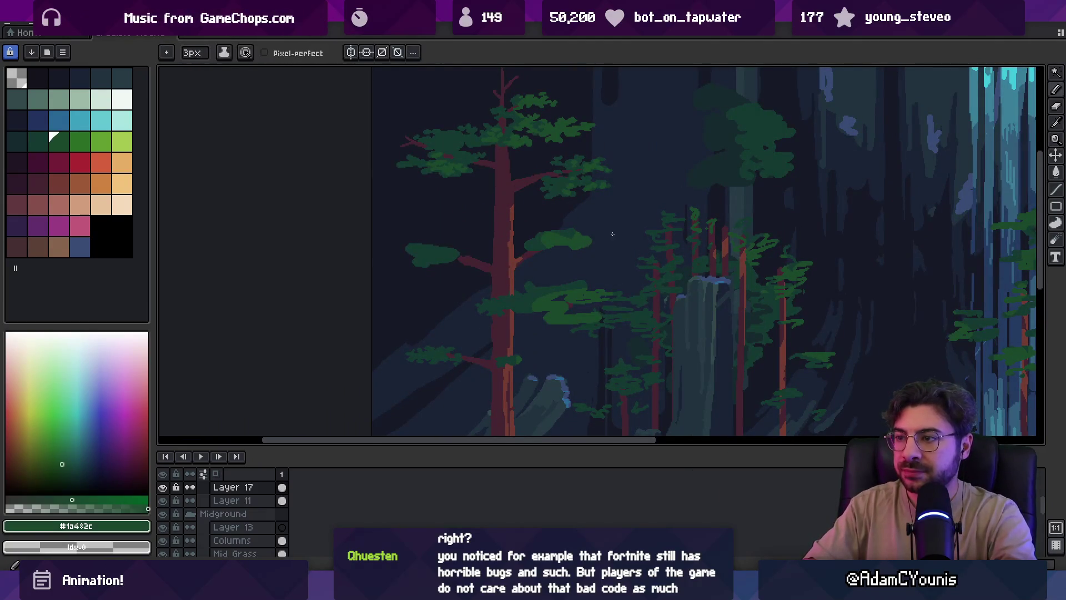
# Extend the branch leaf clump rightward in green, including its top edge
pyautogui.moveTo(604, 244); pyautogui.dragTo(626, 246)
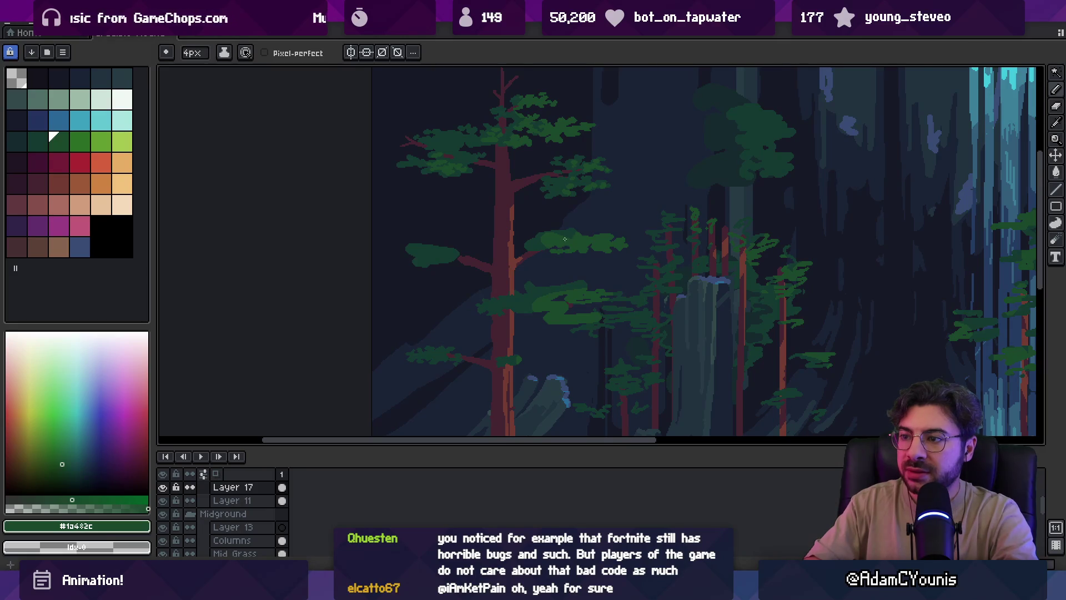
pyautogui.scroll(1, 564, 238)
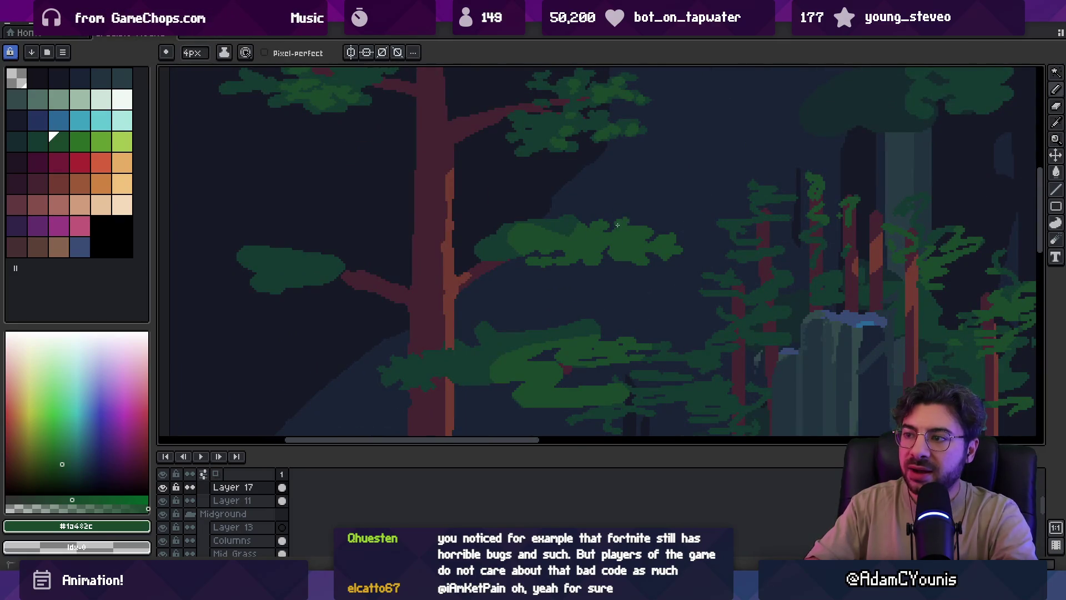
pyautogui.moveTo(653, 215); pyautogui.dragTo(670, 221)
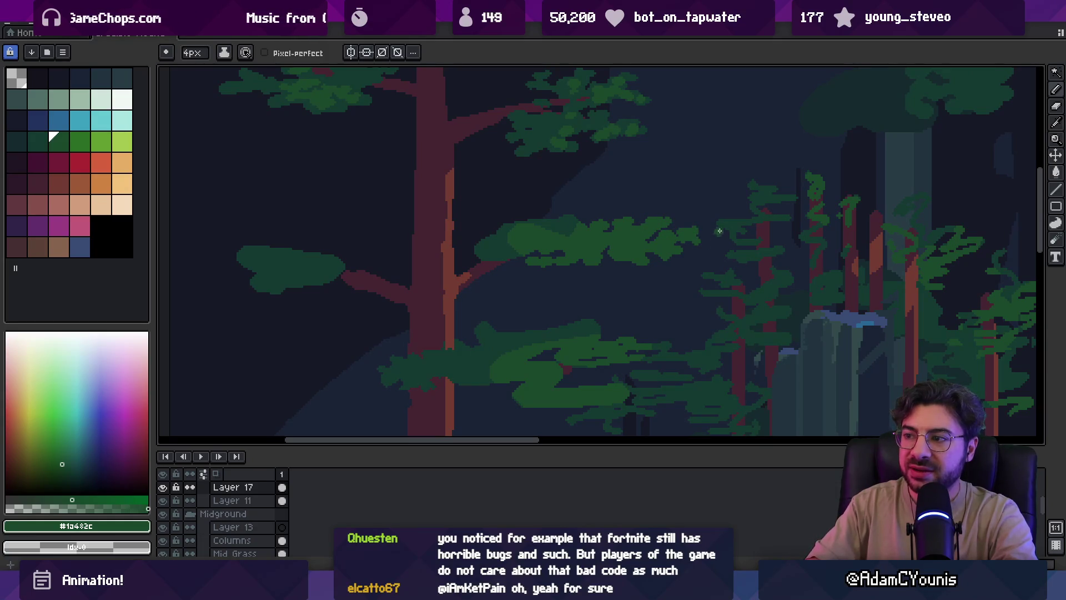
# Paint the clump's left edge in a darker sampled green, discarding a trial flood fill
pyautogui.press('i')
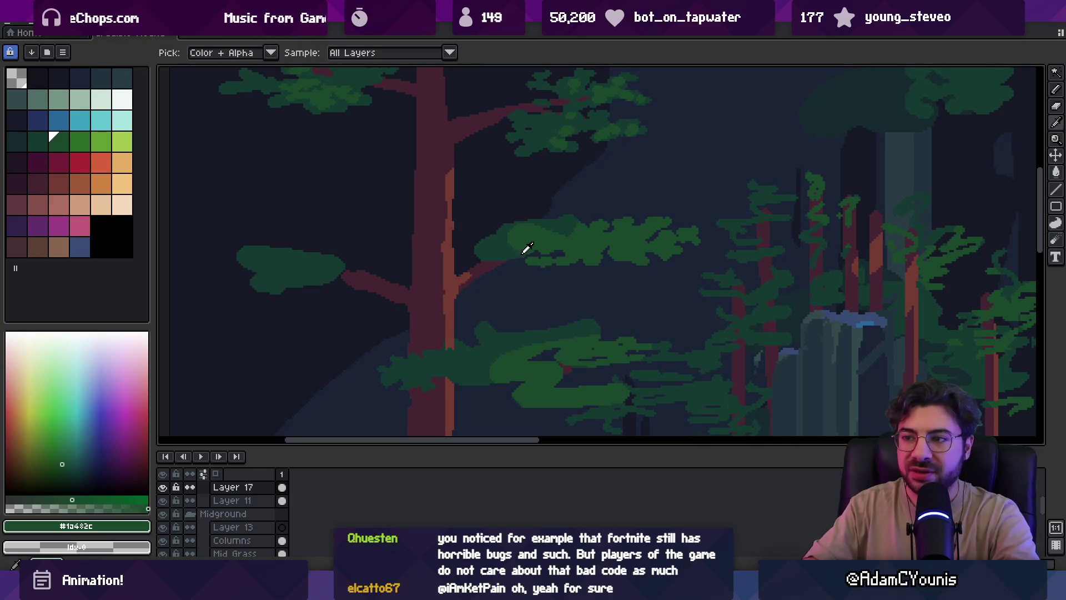
pyautogui.click(523, 252)
pyautogui.press('g')
pyautogui.click(535, 239)
pyautogui.hotkey('ctrl', 'z')
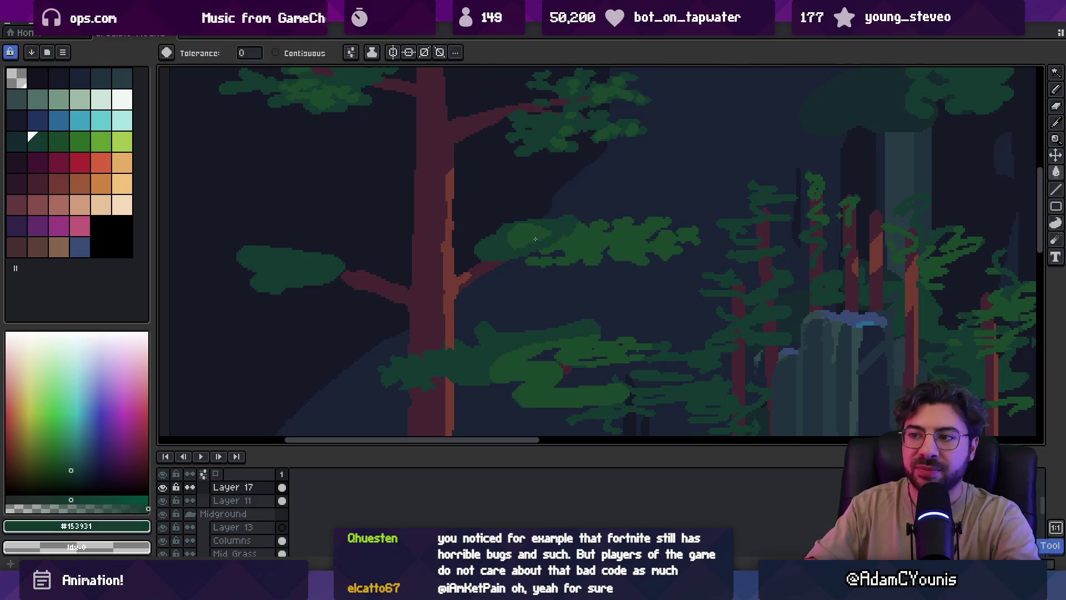
pyautogui.press('b')
pyautogui.moveTo(496, 241)
pyautogui.mouseDown()
pyautogui.moveTo(499, 222)
pyautogui.moveTo(516, 229)
pyautogui.mouseUp()
# Paint dark green leaves across the whole branch clump, checking the result zoomed out
pyautogui.press('e')
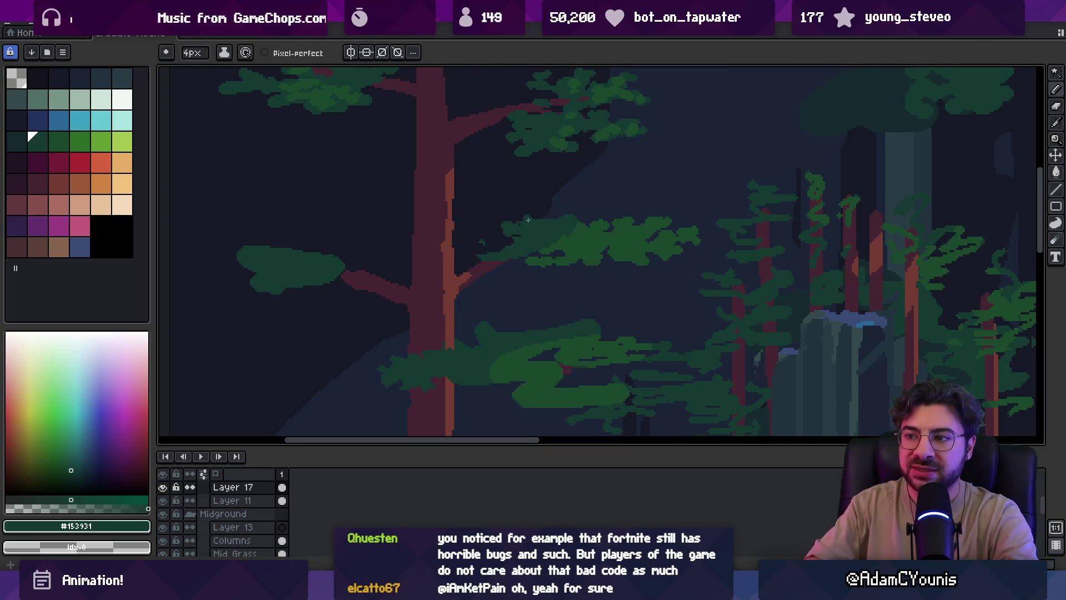
pyautogui.keyDown('alt'); pyautogui.click(537, 221); pyautogui.keyUp('alt')
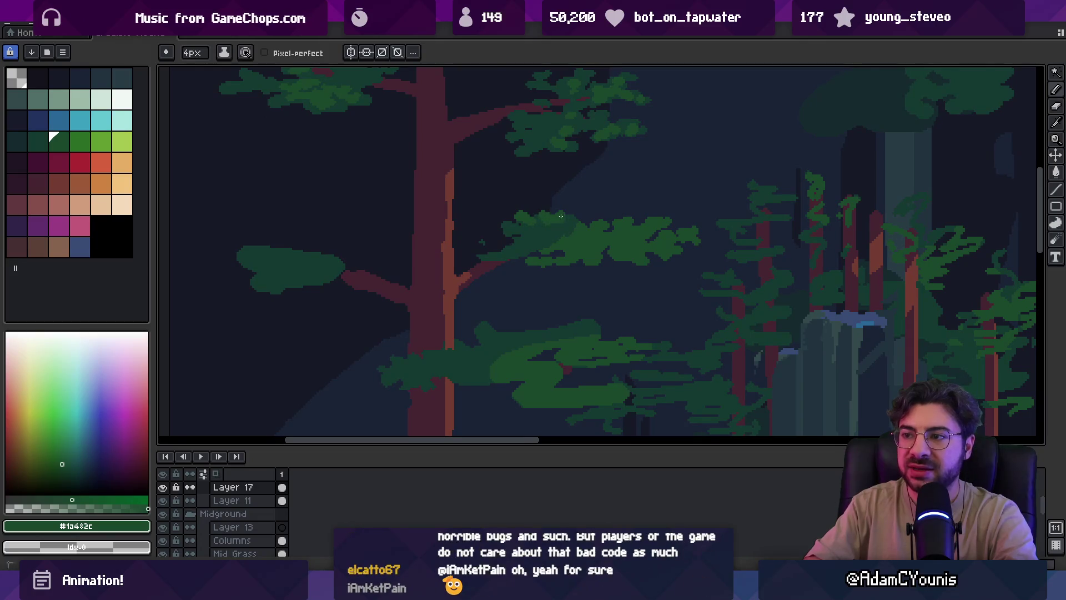
pyautogui.press('b')
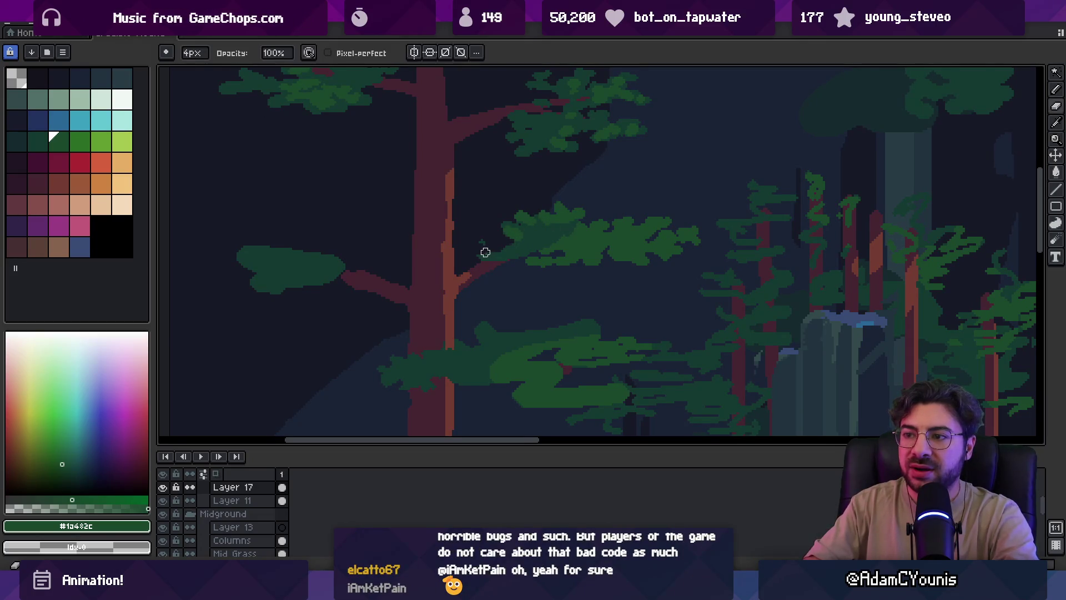
pyautogui.keyDown('alt'); pyautogui.click(481, 243); pyautogui.keyUp('alt')
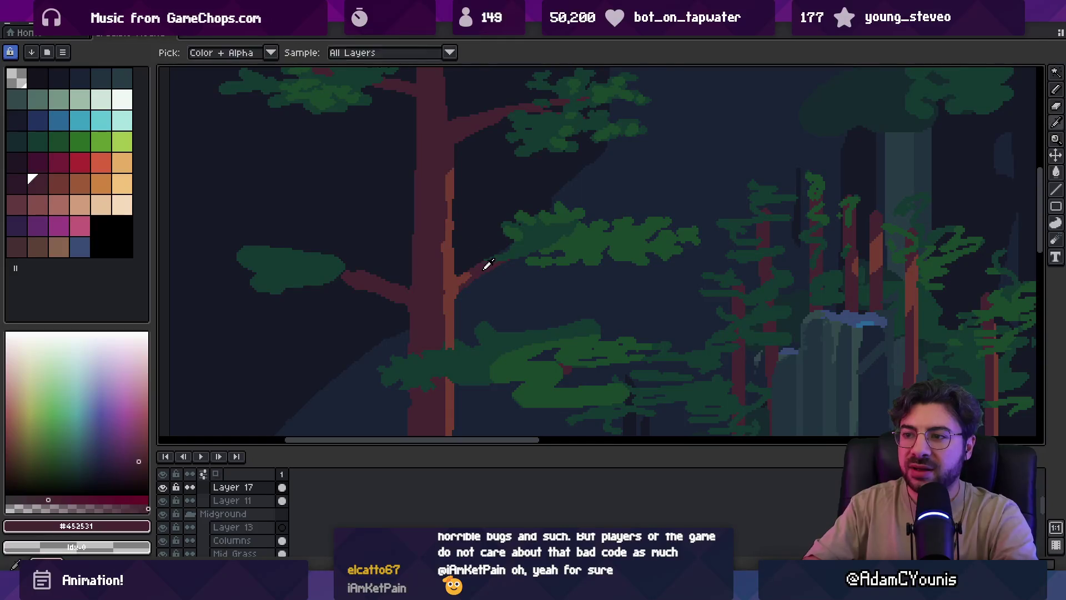
pyautogui.keyDown('alt'); pyautogui.click(537, 242); pyautogui.keyUp('alt')
pyautogui.press('z')
pyautogui.scroll(-3, 516, 226)
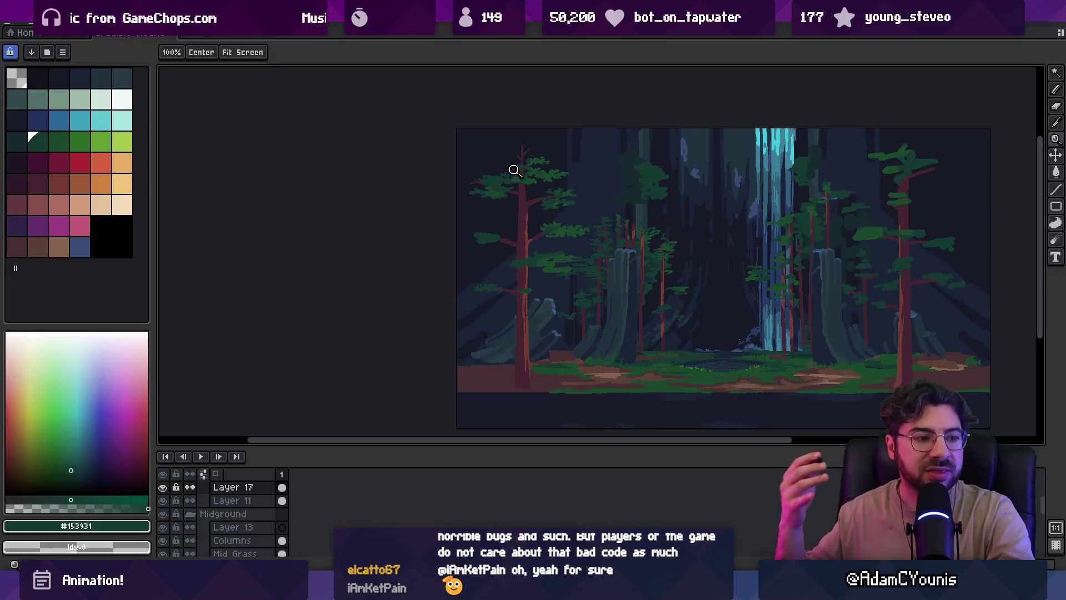
pyautogui.scroll(3, 558, 223)
pyautogui.press('b')
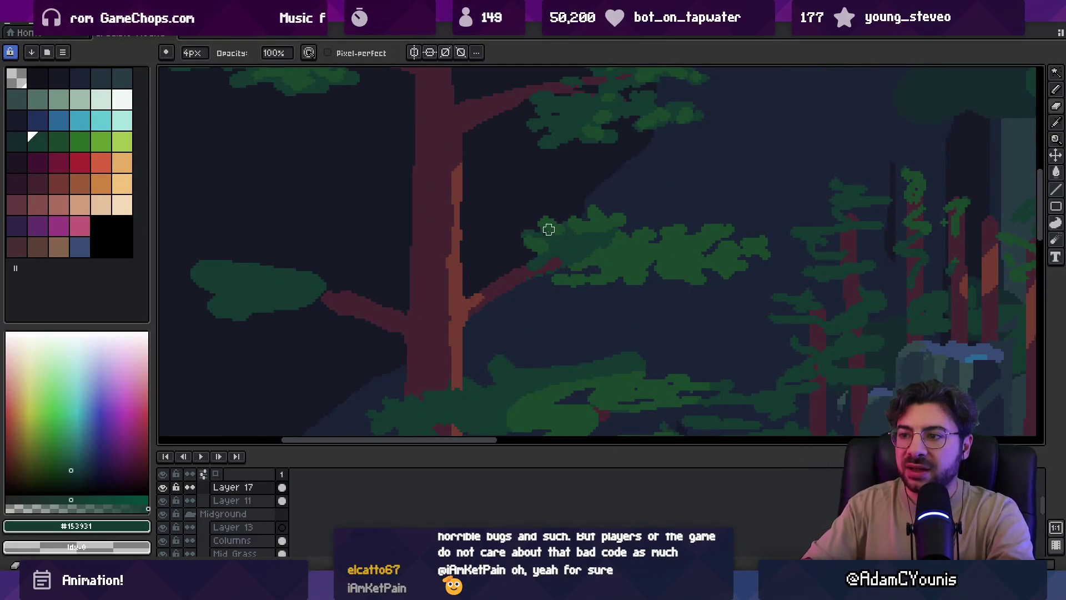
pyautogui.moveTo(519, 239); pyautogui.dragTo(601, 215)
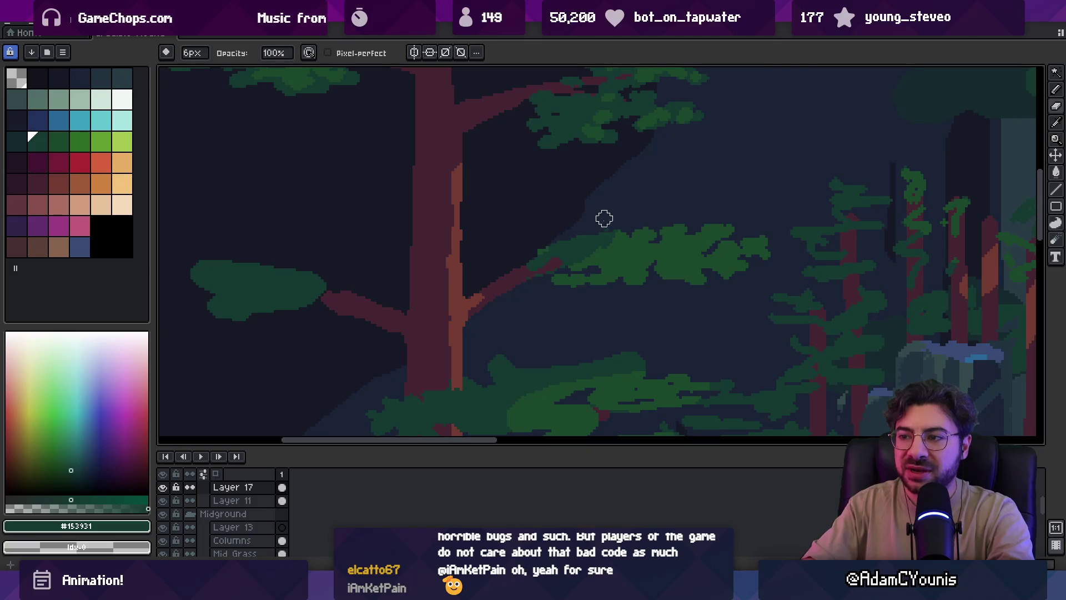
# Review the forest, settle on the brighter foliage green and shrink the pencil to 2px
pyautogui.press('h')
pyautogui.scroll(-3, 532, 223)
pyautogui.scroll(3, 533, 223)
pyautogui.press('b')
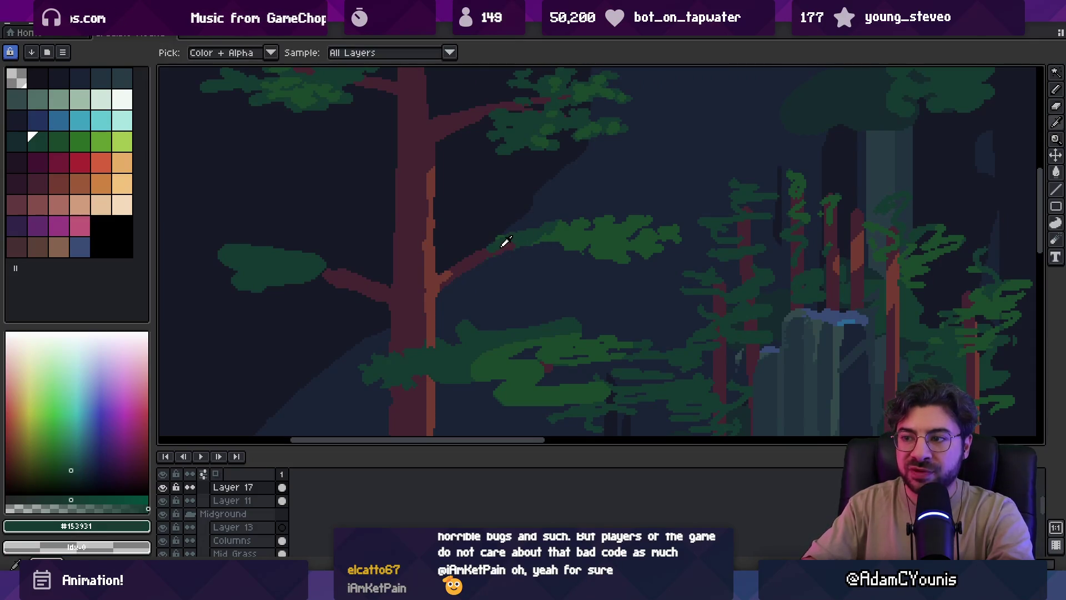
pyautogui.keyDown('alt'); pyautogui.click(477, 258); pyautogui.keyUp('alt')
pyautogui.keyDown('alt'); pyautogui.click(535, 231); pyautogui.keyUp('alt')
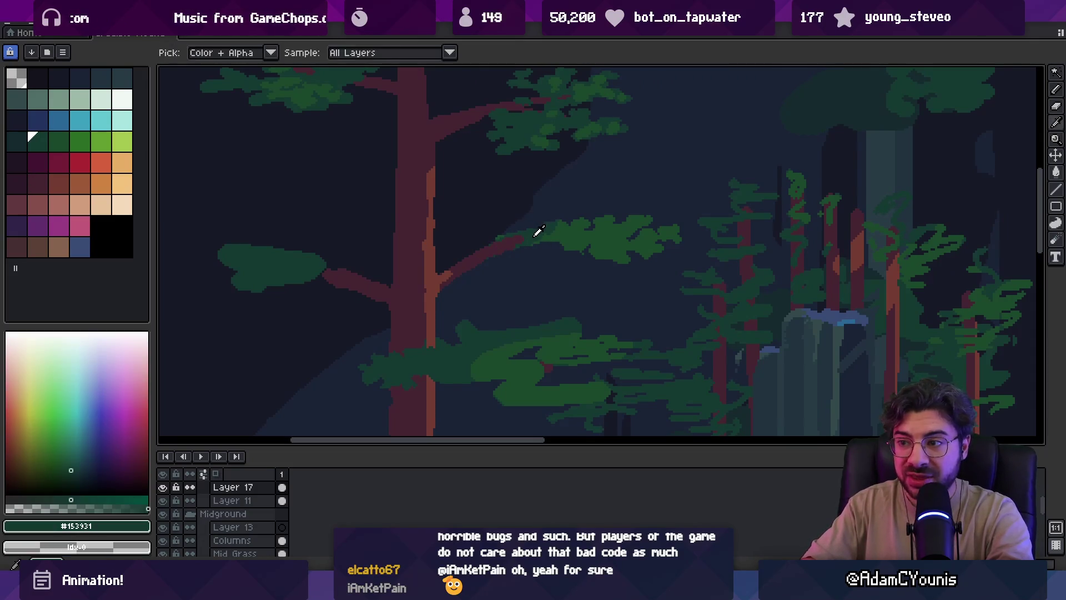
pyautogui.keyDown('alt'); pyautogui.click(505, 240); pyautogui.keyUp('alt')
pyautogui.keyDown('alt'); pyautogui.click(575, 226); pyautogui.keyUp('alt')
pyautogui.press('-')
pyautogui.press('-')
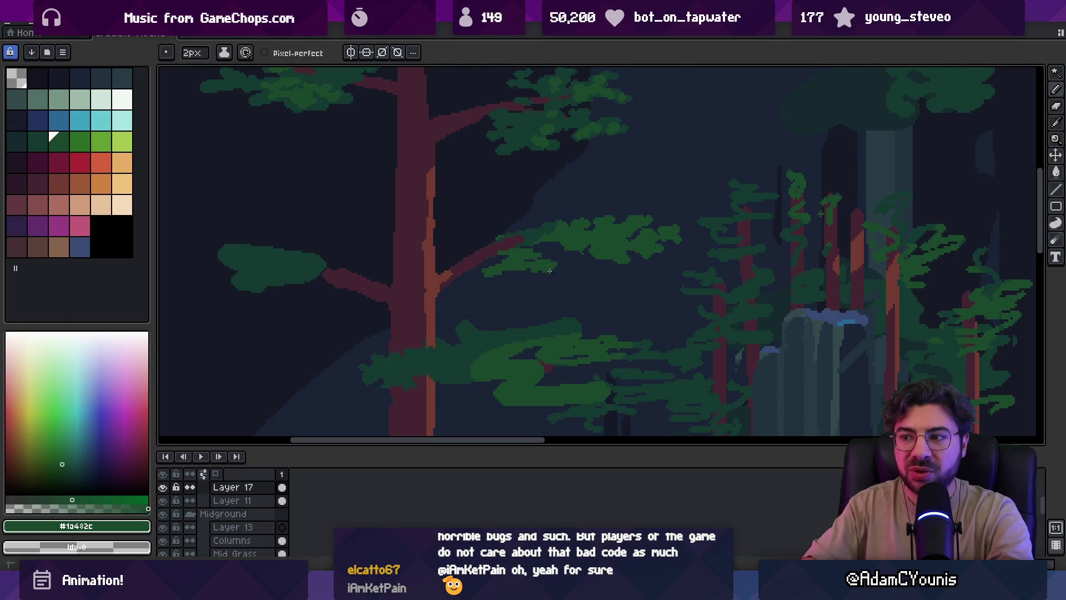
pyautogui.scroll(-3, 566, 268)
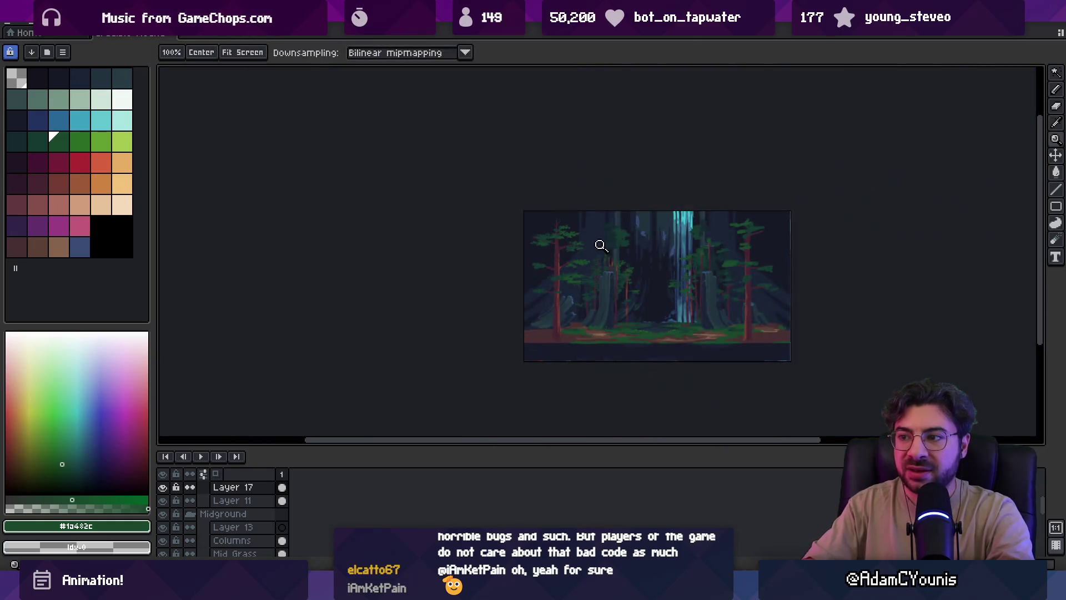
# Add a short darker green stroke to the branch's leaf clump
pyautogui.scroll(3, 600, 242)
pyautogui.keyDown('alt'); pyautogui.click(517, 268); pyautogui.keyUp('alt')
pyautogui.moveTo(436, 257); pyautogui.dragTo(467, 258)
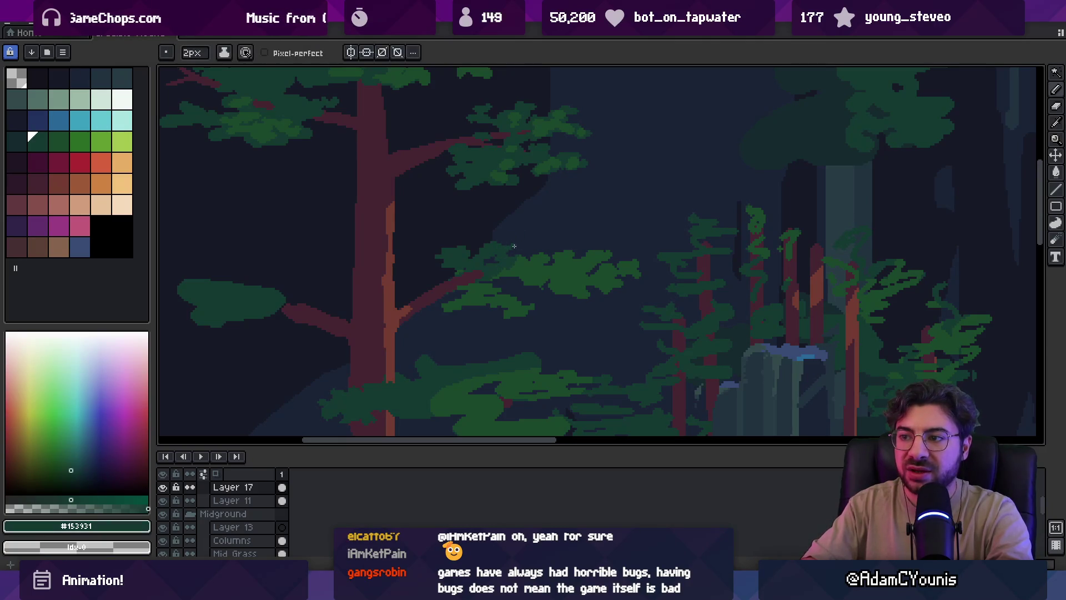
pyautogui.keyDown('alt'); pyautogui.click(557, 252); pyautogui.keyUp('alt')
pyautogui.keyDown('alt'); pyautogui.click(546, 248); pyautogui.keyUp('alt')
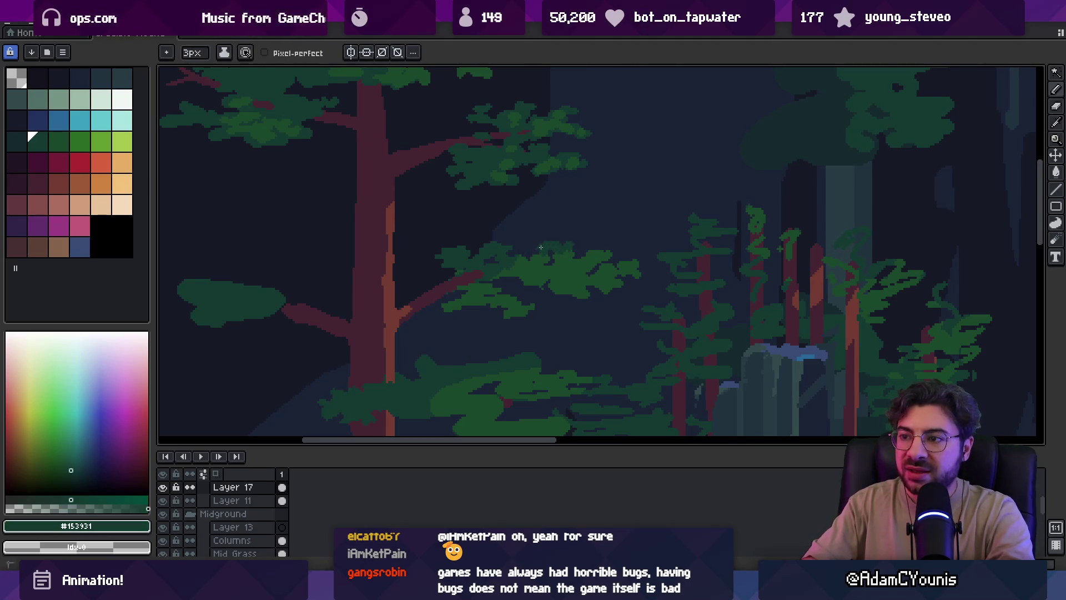
# Reshape the clump's edges by erasing and repainting with the darker and lighter greens
pyautogui.press('z')
pyautogui.scroll(-3, 569, 222)
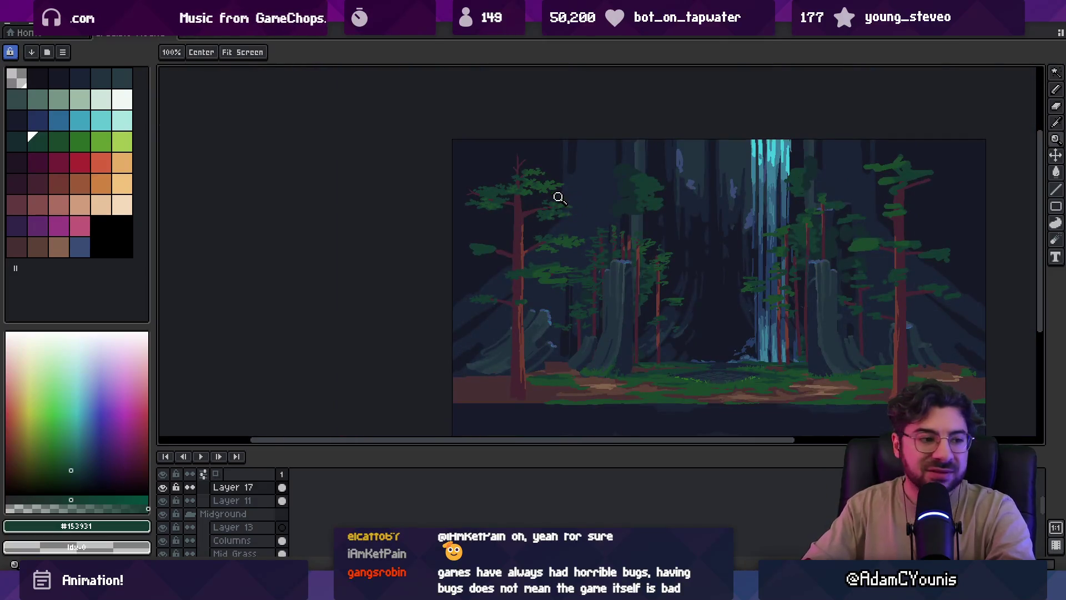
pyautogui.scroll(3, 581, 242)
pyautogui.scroll(2, 581, 243)
pyautogui.press('b')
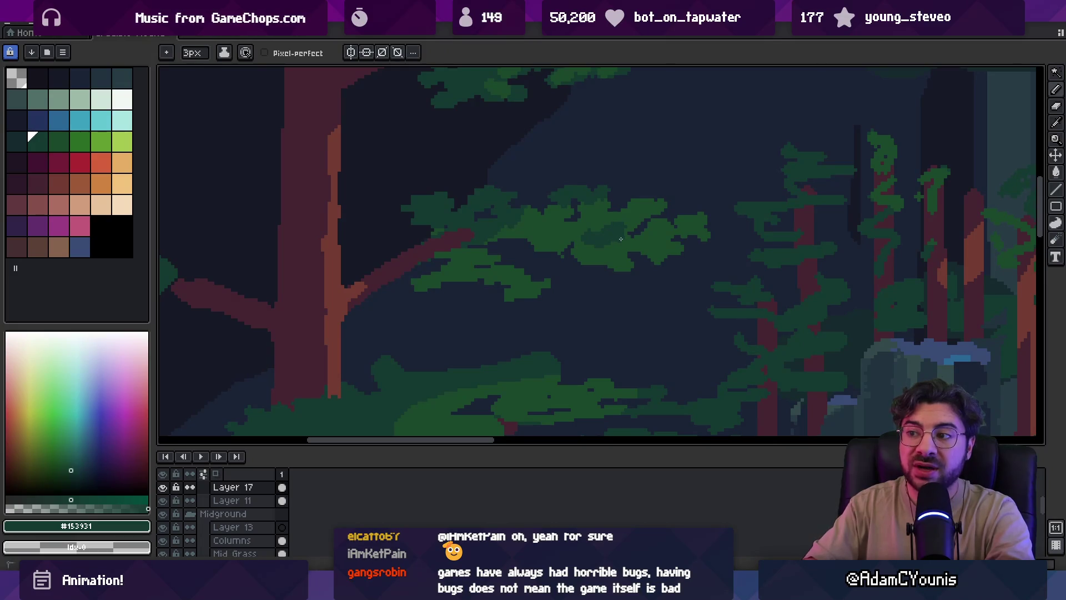
pyautogui.keyDown('alt'); pyautogui.click(534, 243); pyautogui.keyUp('alt')
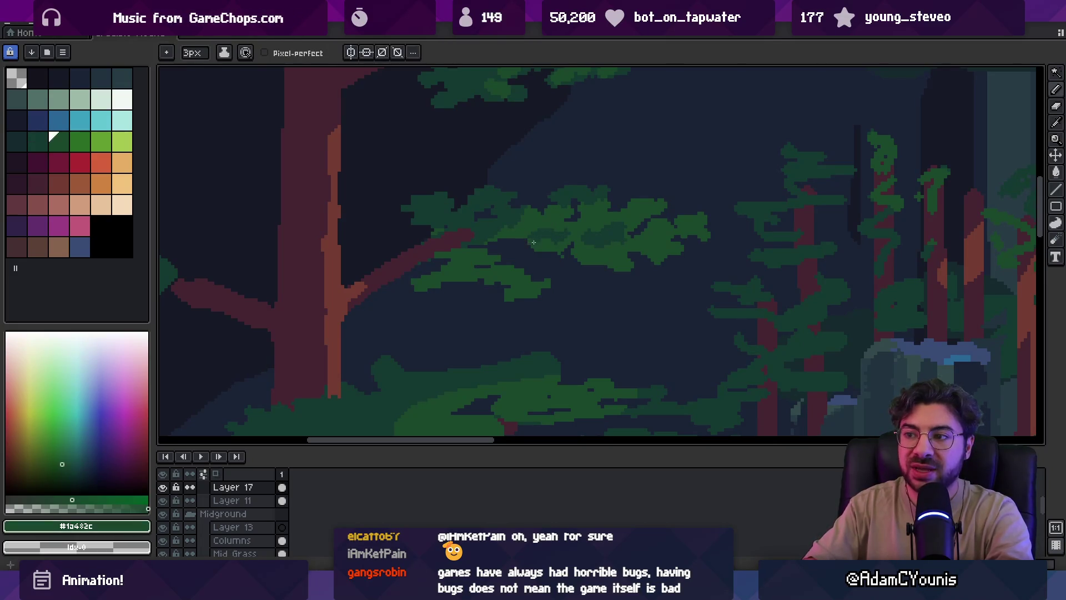
pyautogui.press('e')
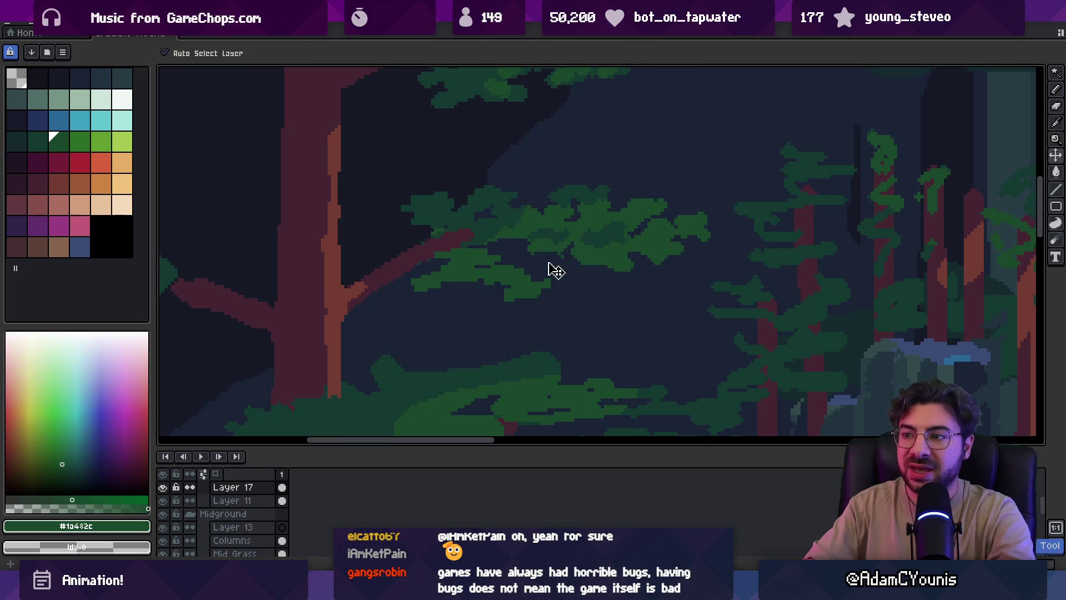
pyautogui.keyDown('alt'); pyautogui.click(549, 238); pyautogui.keyUp('alt')
pyautogui.press('b')
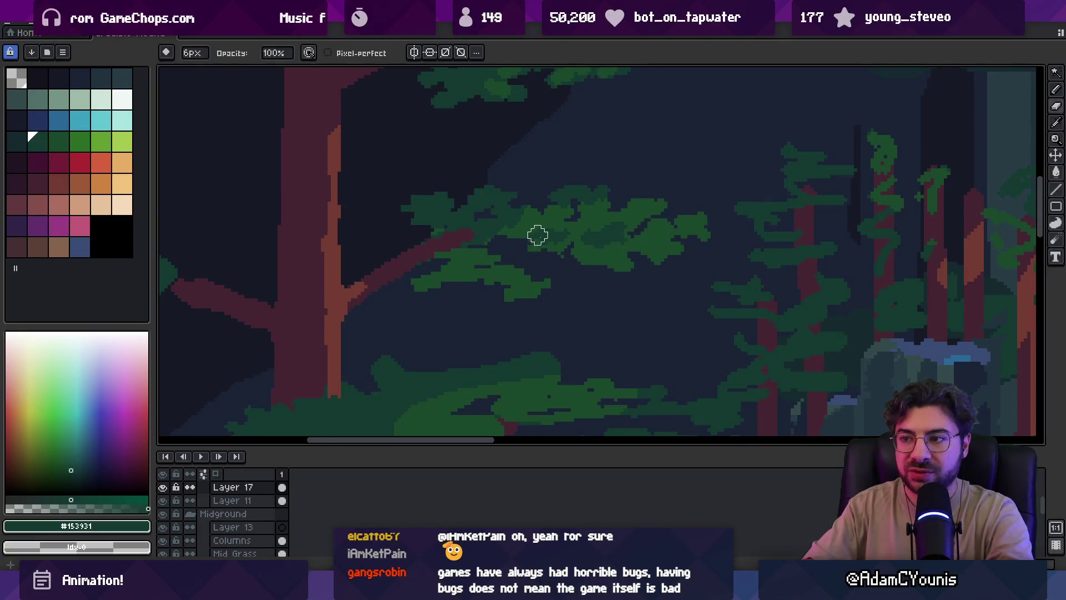
pyautogui.keyDown('alt'); pyautogui.click(509, 237); pyautogui.keyUp('alt')
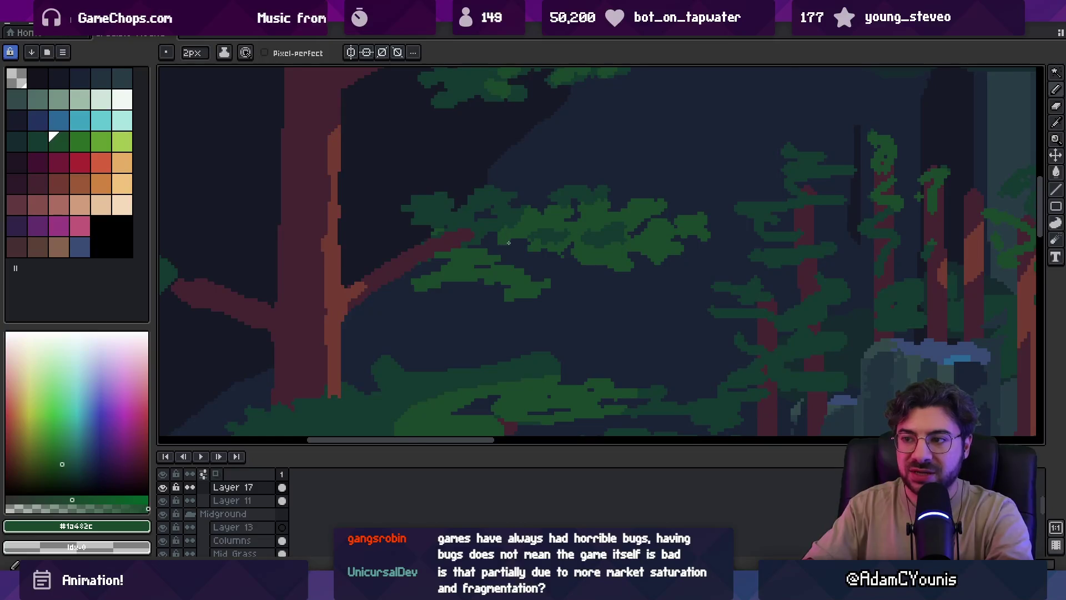
# Make final eraser and pencil touch-ups to the clump, then zoom out and sample the light trunk brown
pyautogui.scroll(-3, 551, 224)
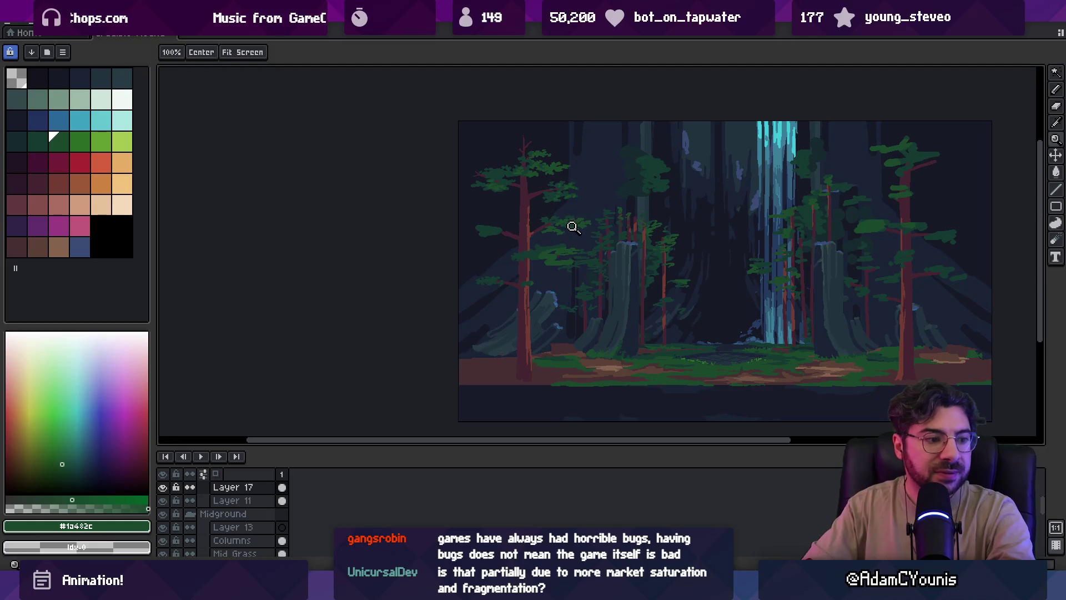
pyautogui.scroll(3, 611, 223)
pyautogui.scroll(1, 611, 222)
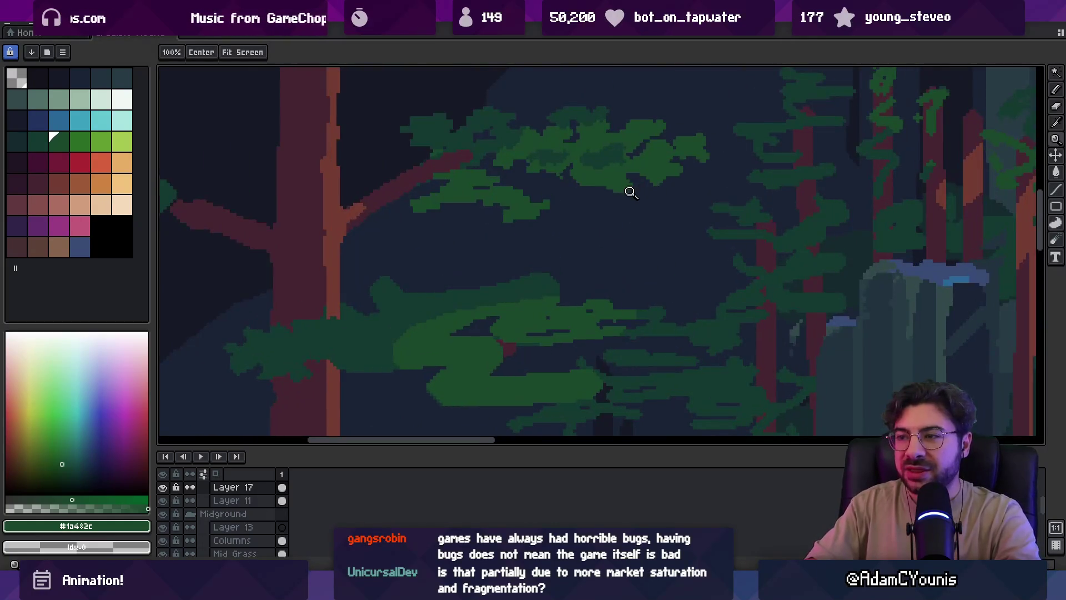
pyautogui.scroll(1, 619, 200)
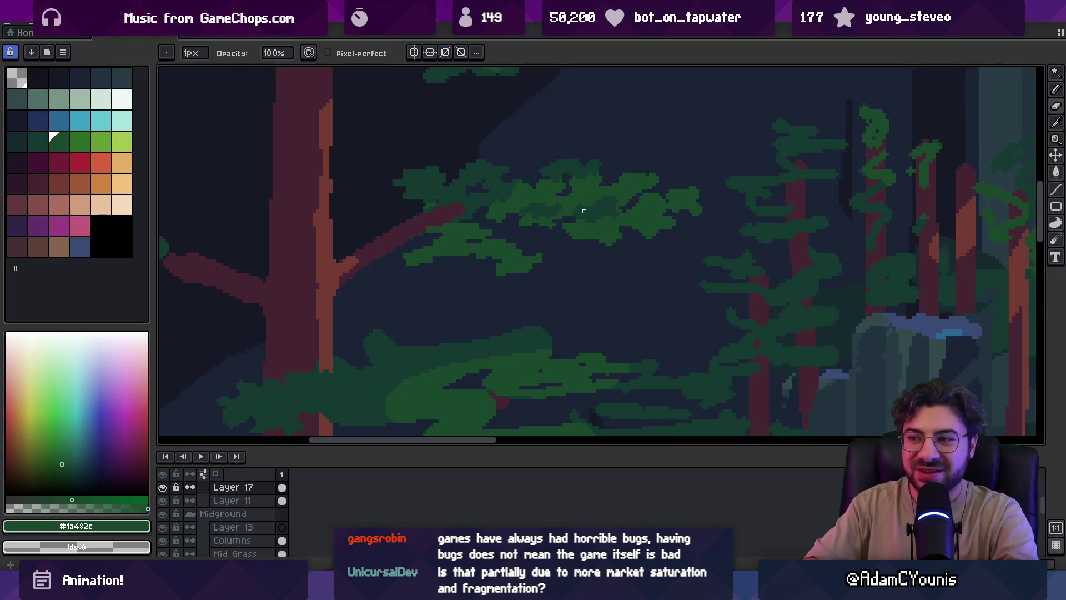
pyautogui.press('e')
pyautogui.press('b')
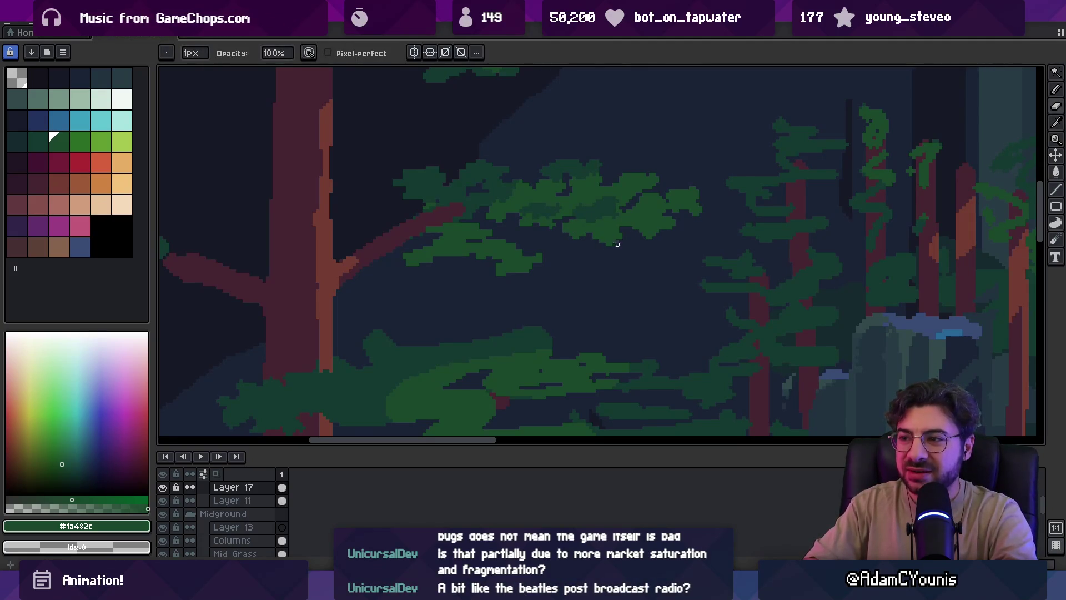
pyautogui.press('z')
pyautogui.scroll(-2, 594, 238)
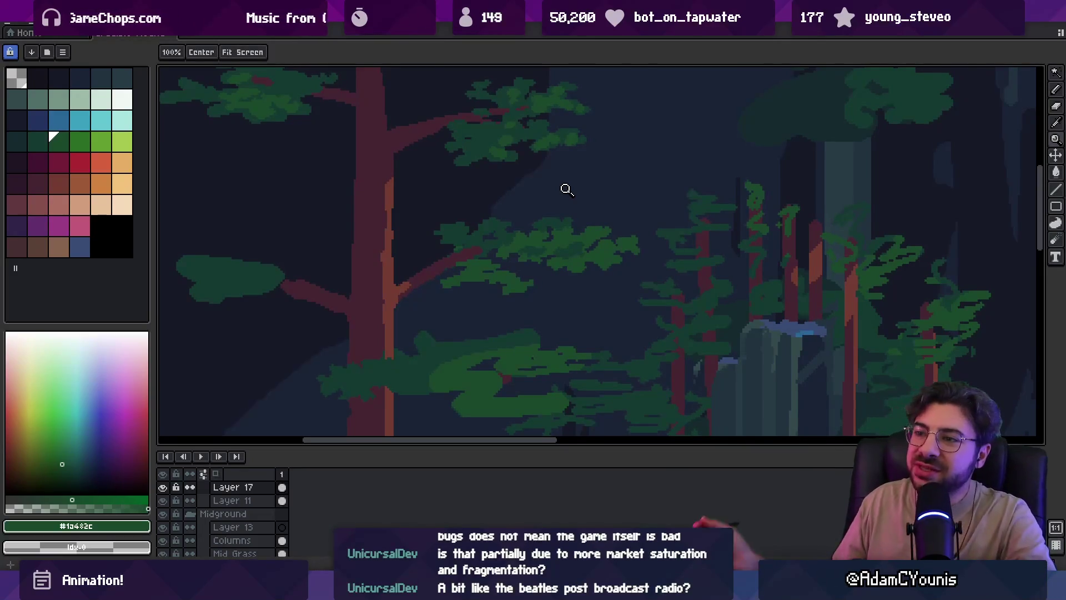
pyautogui.scroll(2, 395, 261)
pyautogui.keyDown('alt'); pyautogui.click(442, 258); pyautogui.keyUp('alt')
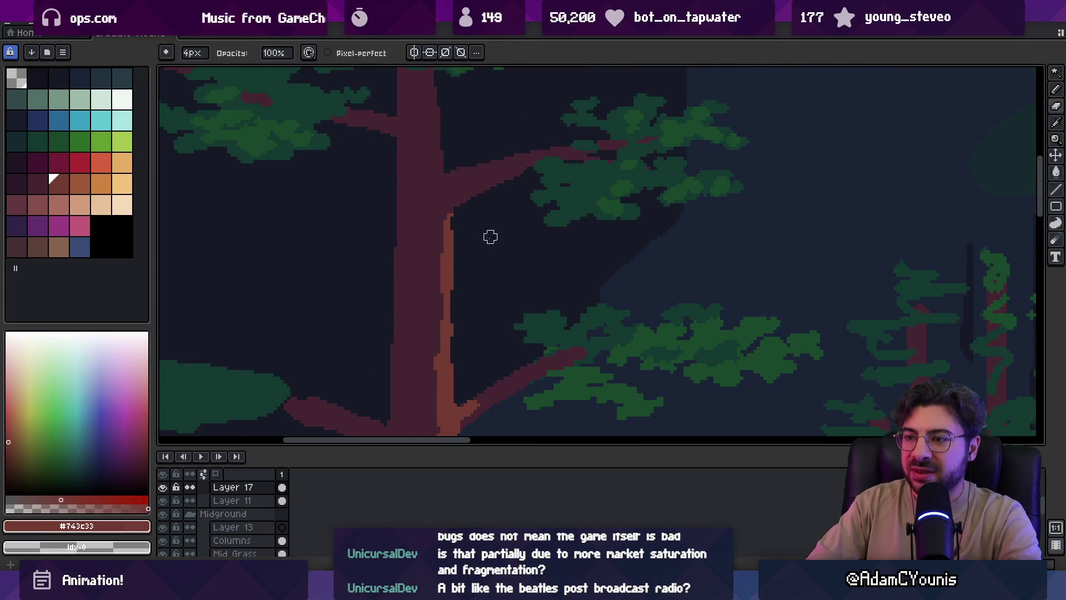
# Draw light-brown strokes down the trunk and along the branch's underside, undoing a stray end
pyautogui.moveTo(454, 223); pyautogui.dragTo(454, 290)
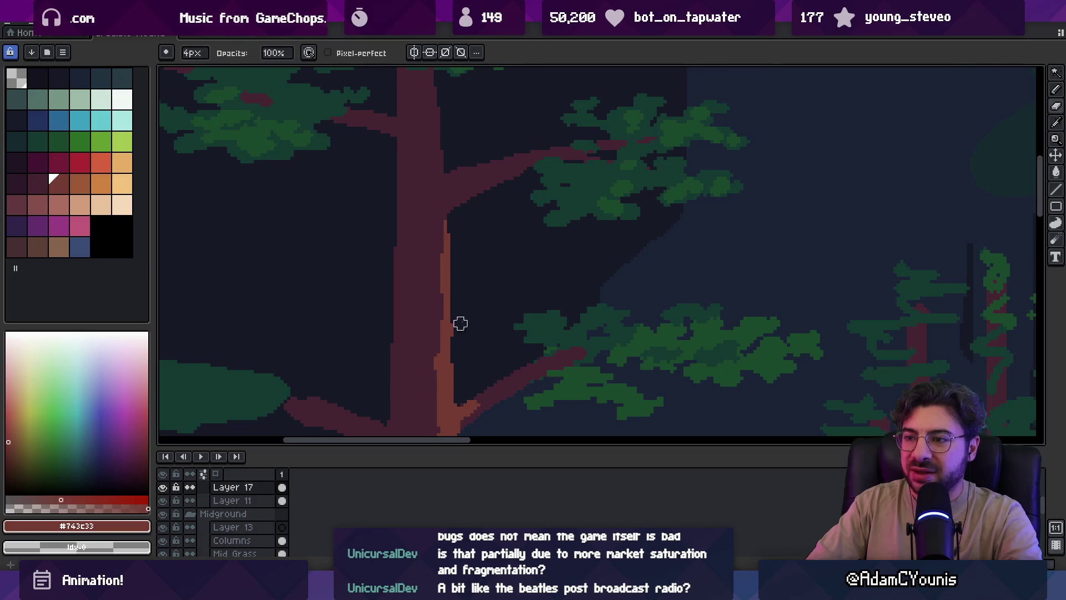
pyautogui.press('z')
pyautogui.scroll(-2, 456, 184)
pyautogui.scroll(-1, 478, 194)
pyautogui.scroll(3, 475, 238)
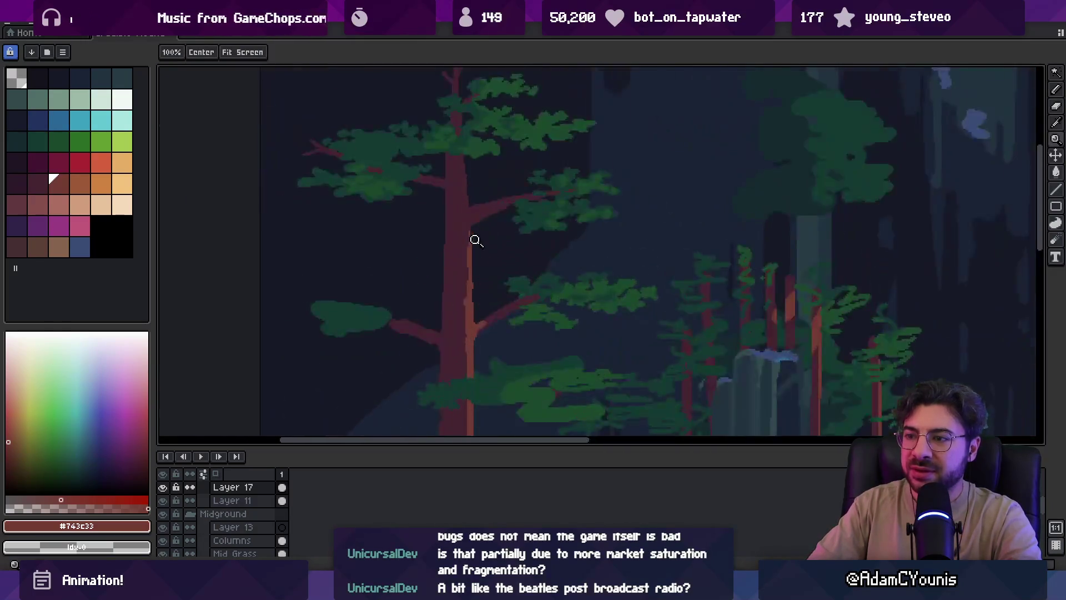
pyautogui.moveTo(468, 222); pyautogui.dragTo(510, 183)
pyautogui.keyDown('alt'); pyautogui.click(478, 196); pyautogui.keyUp('alt')
pyautogui.keyDown('alt'); pyautogui.click(483, 202); pyautogui.keyUp('alt')
pyautogui.hotkey('ctrl', 'z')
# Add a dark brown stroke and a light-brown highlight down the trunk's right edge
pyautogui.keyDown('alt'); pyautogui.click(463, 209); pyautogui.keyUp('alt')
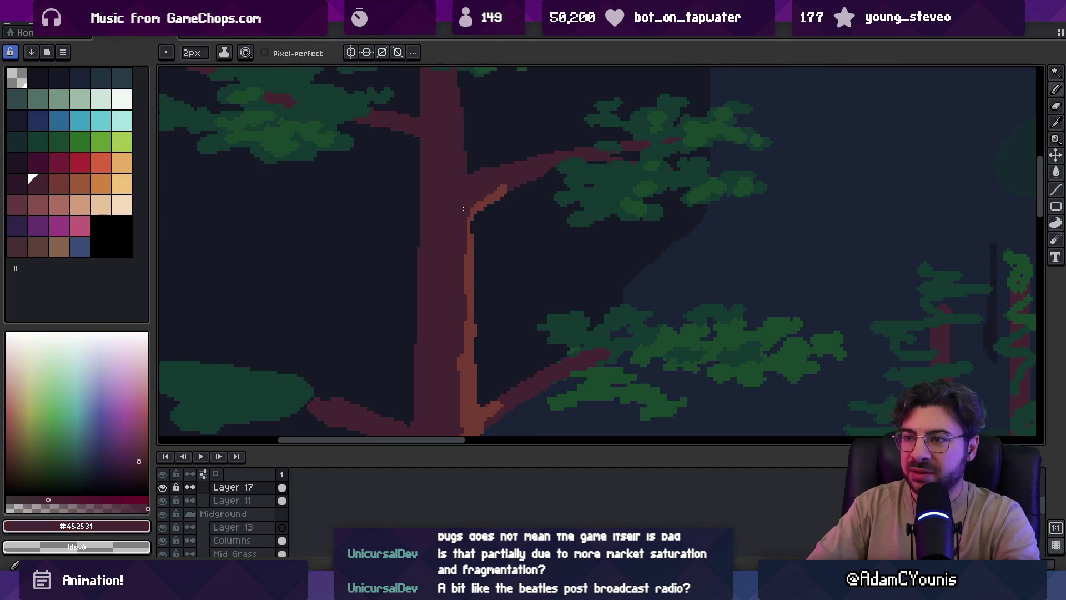
pyautogui.moveTo(473, 190); pyautogui.dragTo(484, 221)
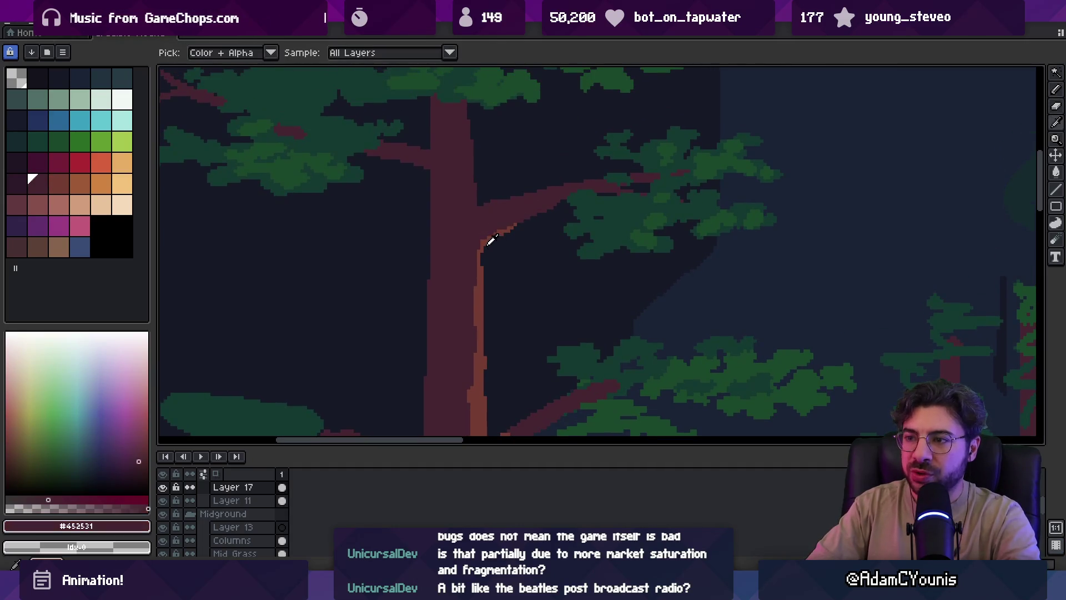
pyautogui.keyDown('alt'); pyautogui.click(485, 236); pyautogui.keyUp('alt')
pyautogui.moveTo(467, 104); pyautogui.dragTo(475, 207)
pyautogui.scroll(-3, 503, 167)
pyautogui.scroll(4, 509, 160)
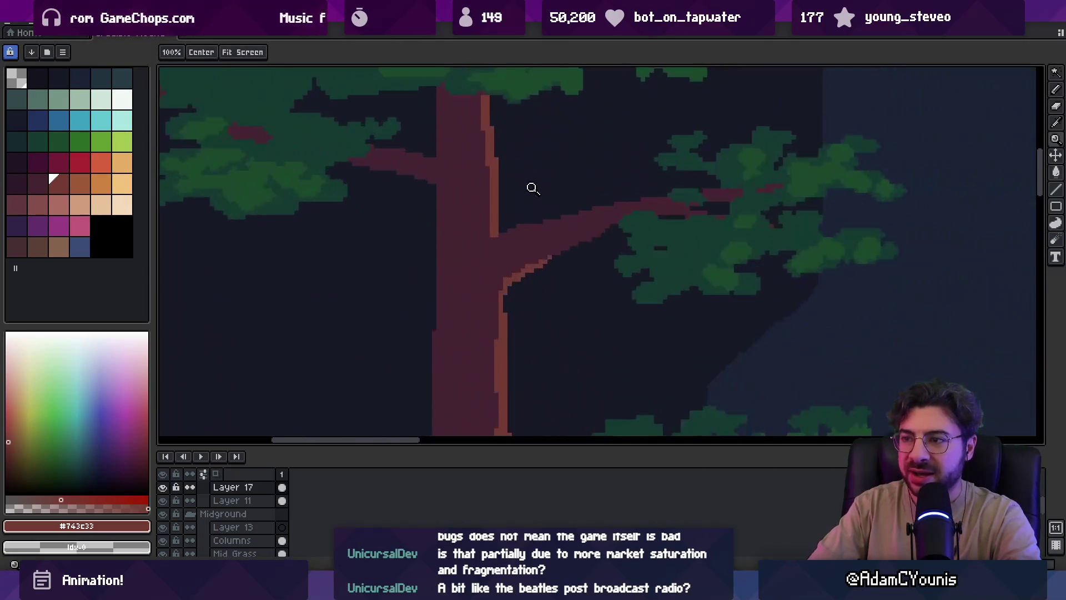
pyautogui.keyDown('alt'); pyautogui.click(492, 229); pyautogui.keyUp('alt')
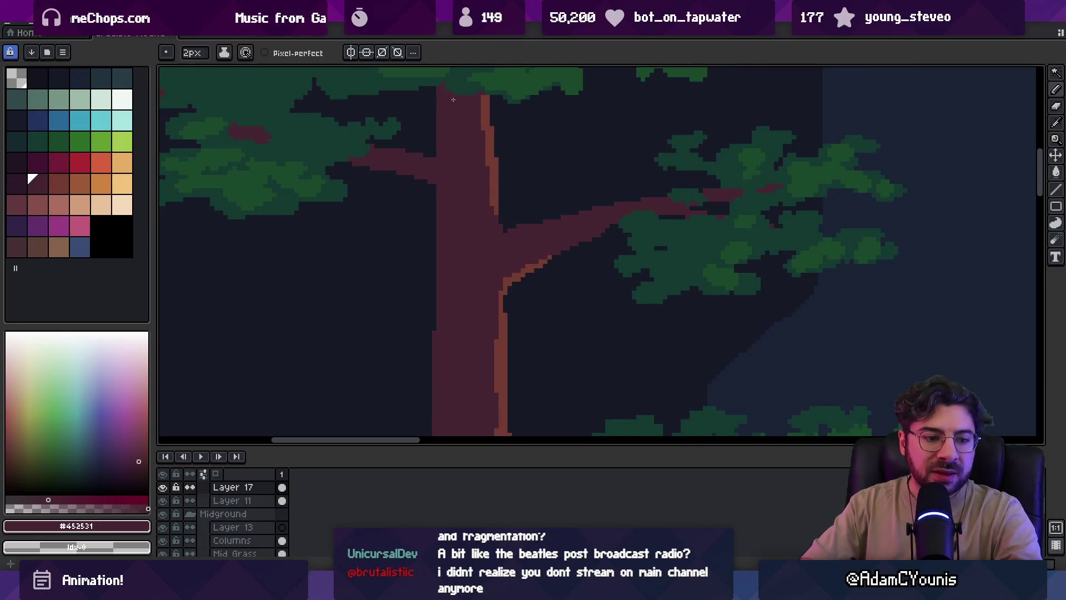
# Select the left pine's lower foliage with the marquee and nudge it closer to the trunk
pyautogui.scroll(-8, 533, 198)
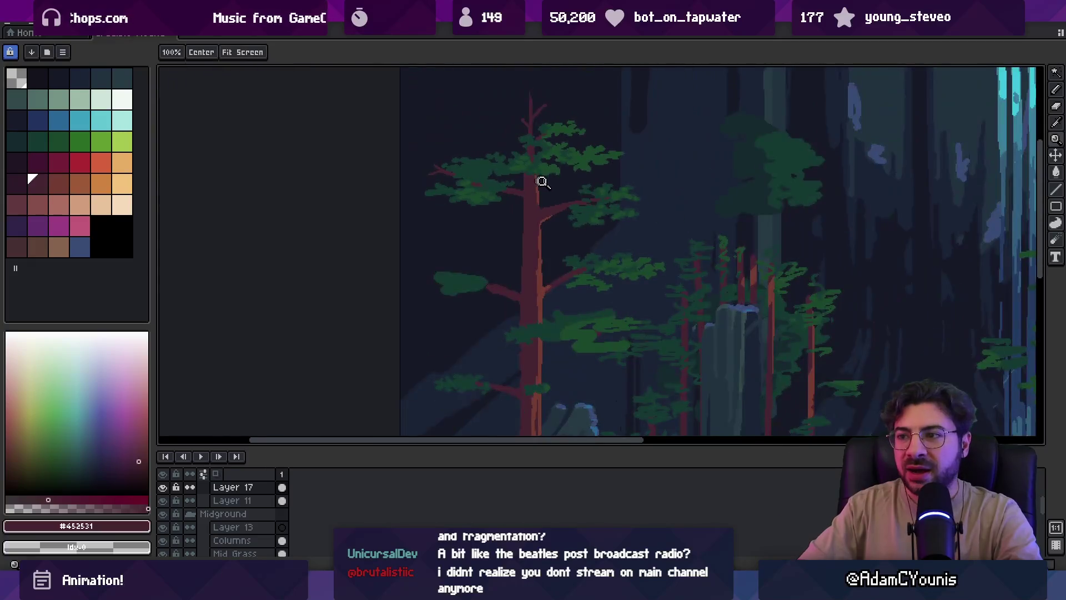
pyautogui.press('z')
pyautogui.scroll(4, 538, 146)
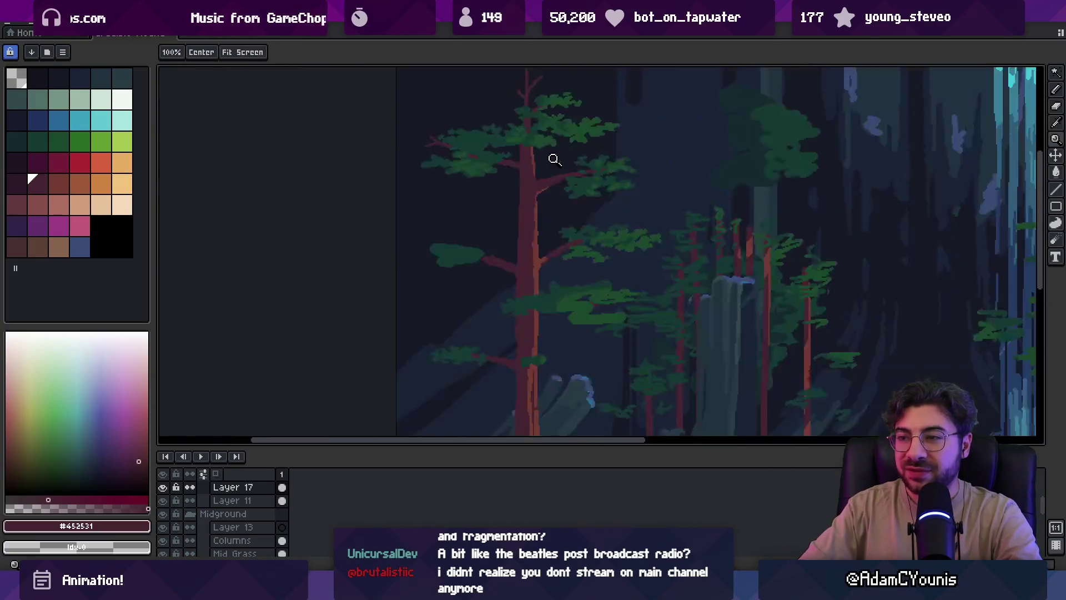
pyautogui.scroll(-4, 539, 183)
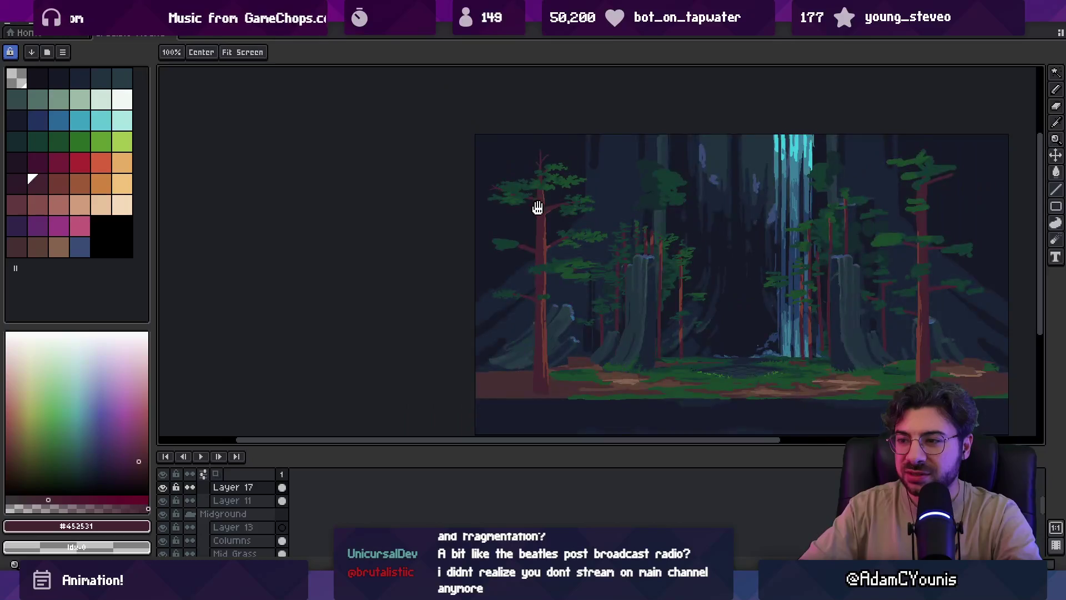
pyautogui.scroll(4, 540, 208)
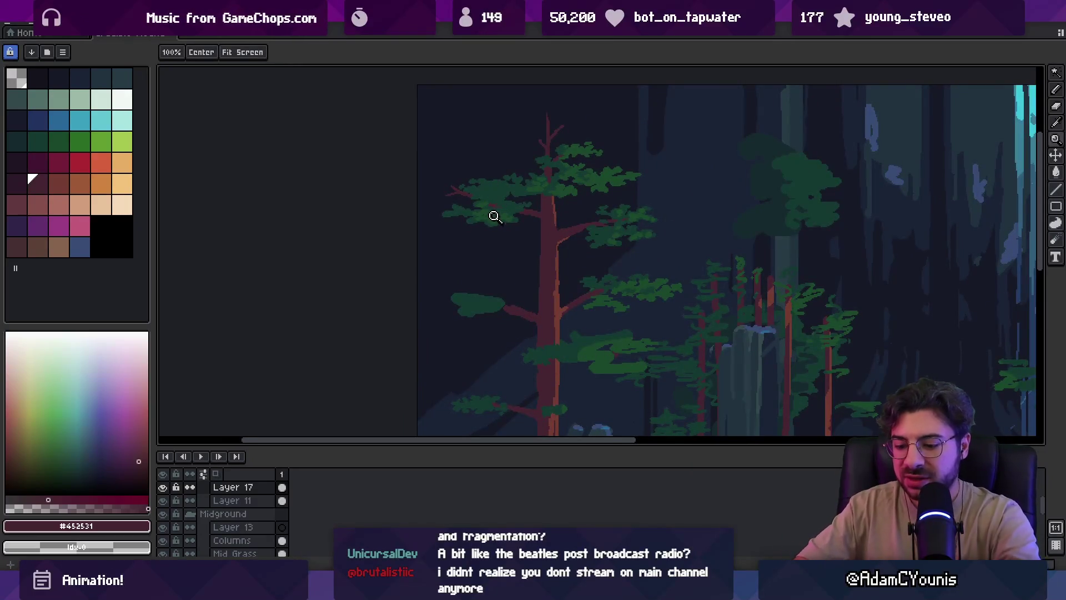
pyautogui.press('m')
pyautogui.moveTo(438, 106)
pyautogui.mouseDown()
pyautogui.moveTo(490, 254)
pyautogui.moveTo(547, 335)
pyautogui.mouseUp()
pyautogui.click(496, 304)
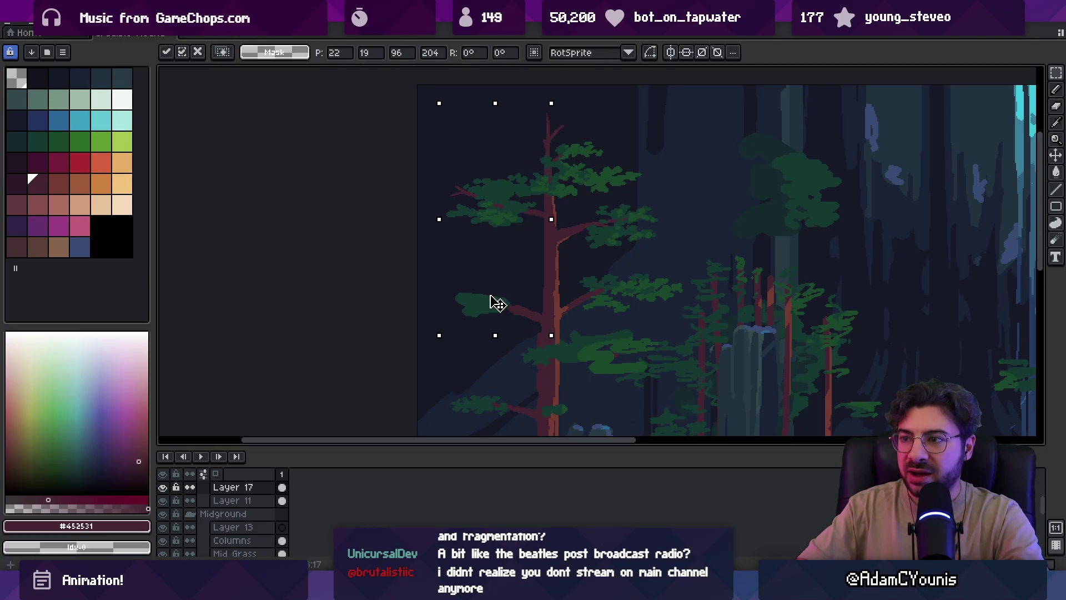
pyautogui.press('b')
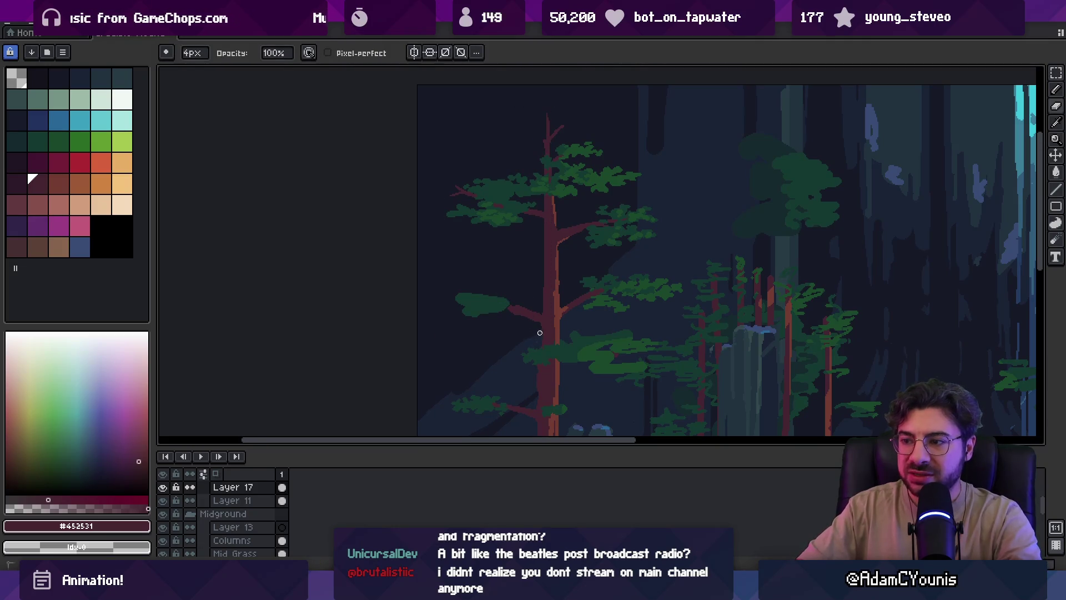
# Make small eraser and pencil touch-ups around the moved foliage
pyautogui.press('e')
pyautogui.scroll(2, 540, 333)
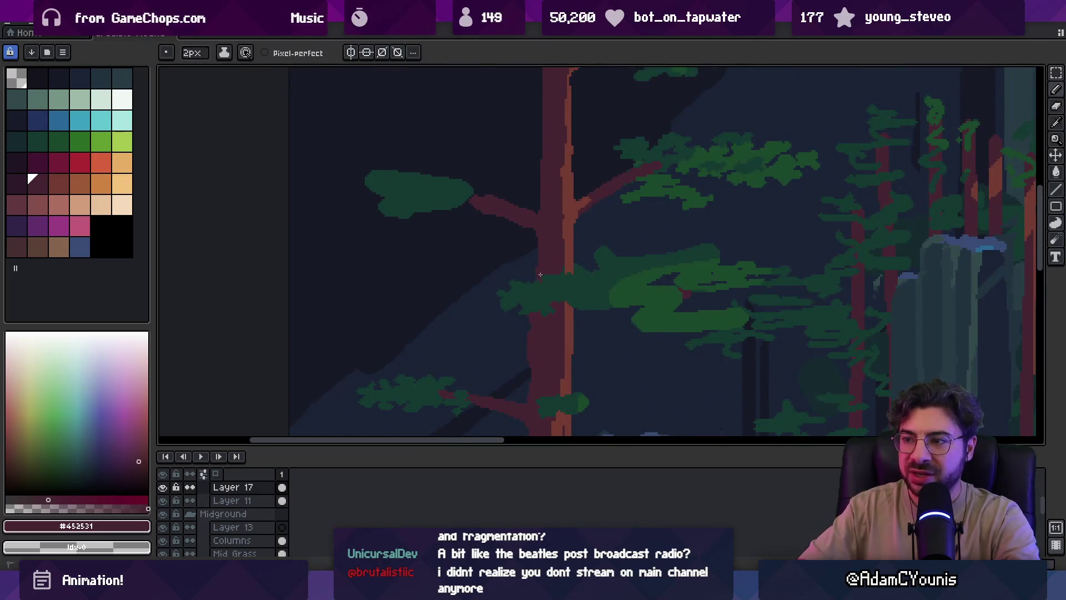
pyautogui.press('b')
pyautogui.scroll(-2, 541, 275)
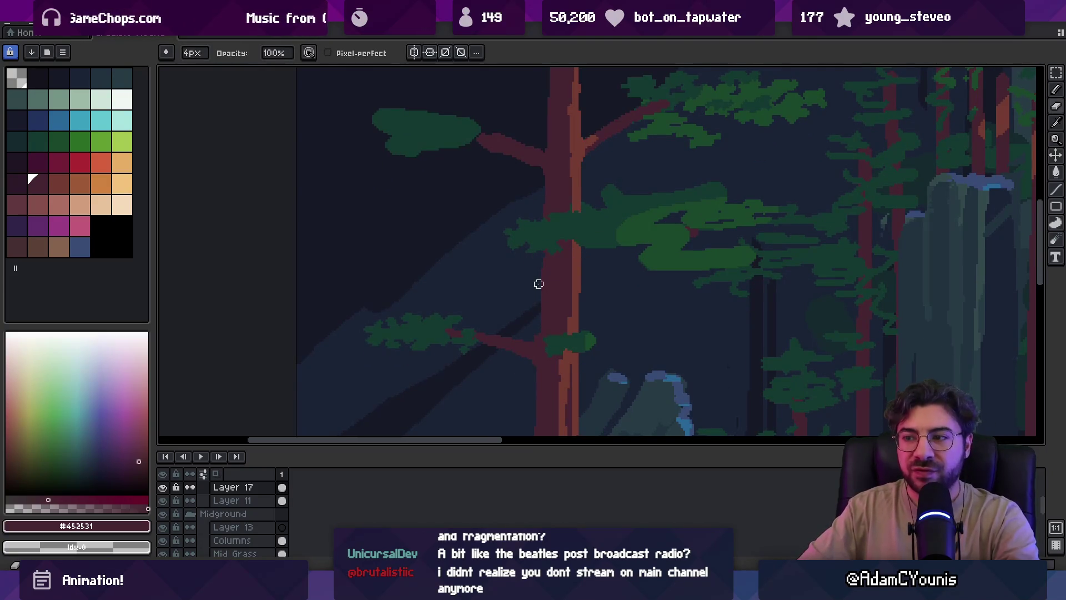
pyautogui.press('z')
pyautogui.scroll(-3, 542, 226)
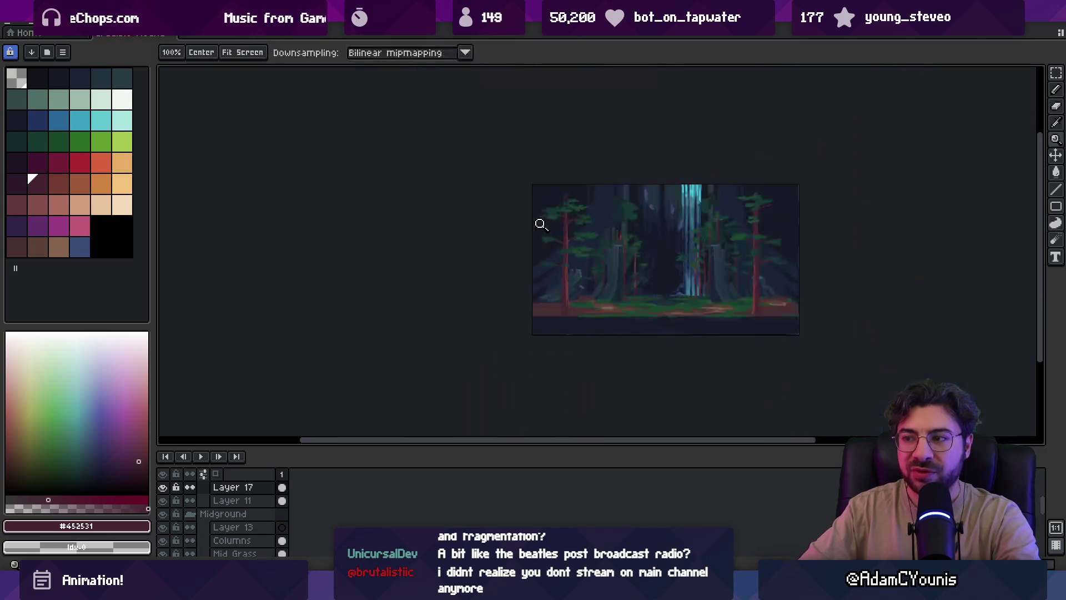
# Erase stray trunk pixels using the light trunk brown, then pick the dark trunk brown
pyautogui.scroll(3, 583, 266)
pyautogui.scroll(2, 552, 282)
pyautogui.keyDown('alt'); pyautogui.click(552, 282); pyautogui.keyUp('alt')
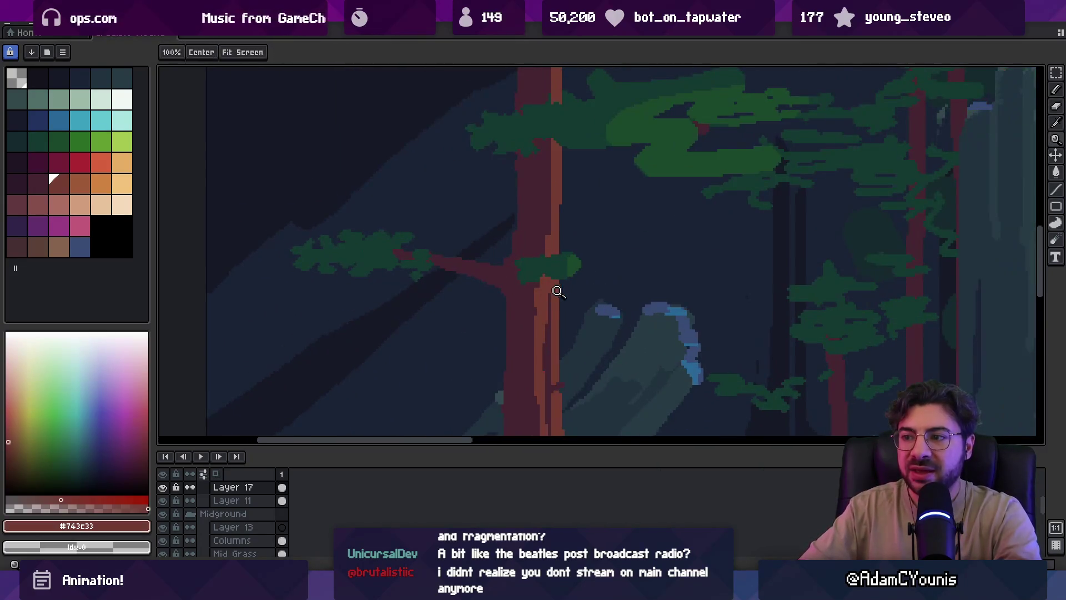
pyautogui.press('b')
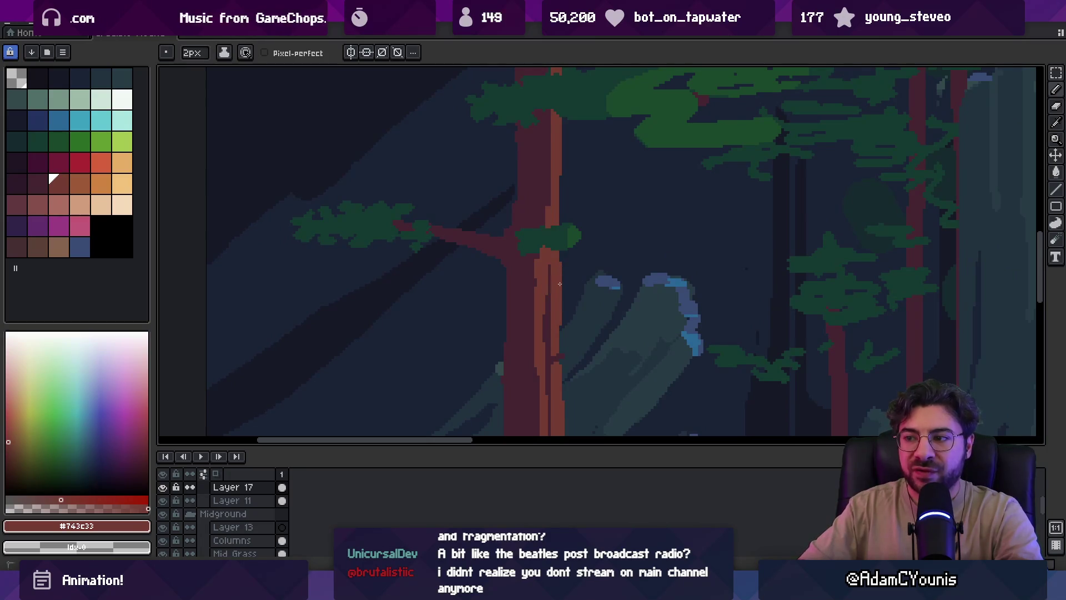
pyautogui.press('e')
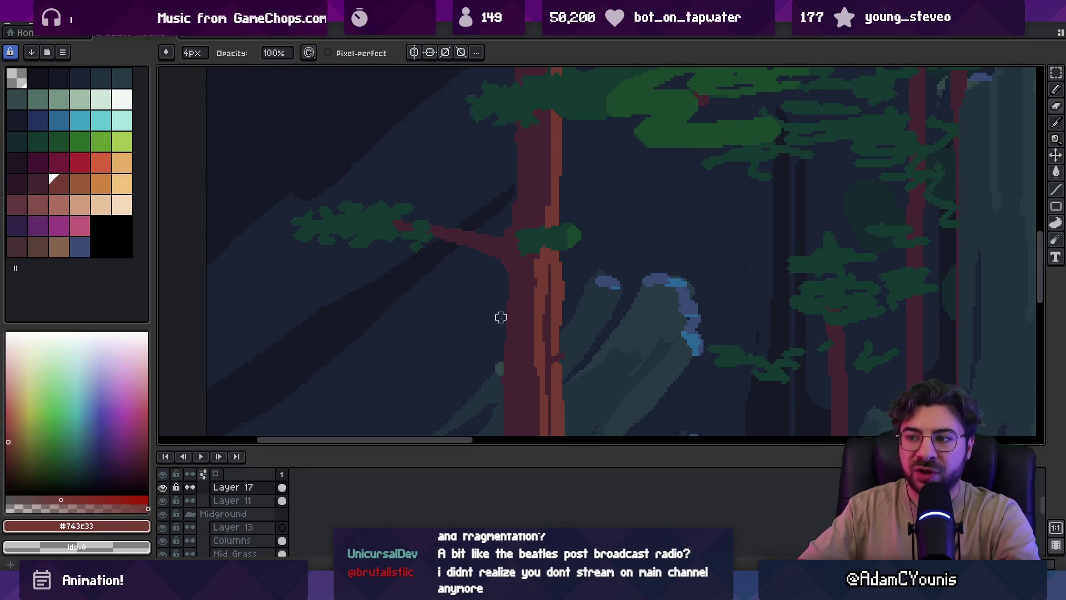
pyautogui.scroll(-3, 502, 294)
pyautogui.scroll(3, 527, 244)
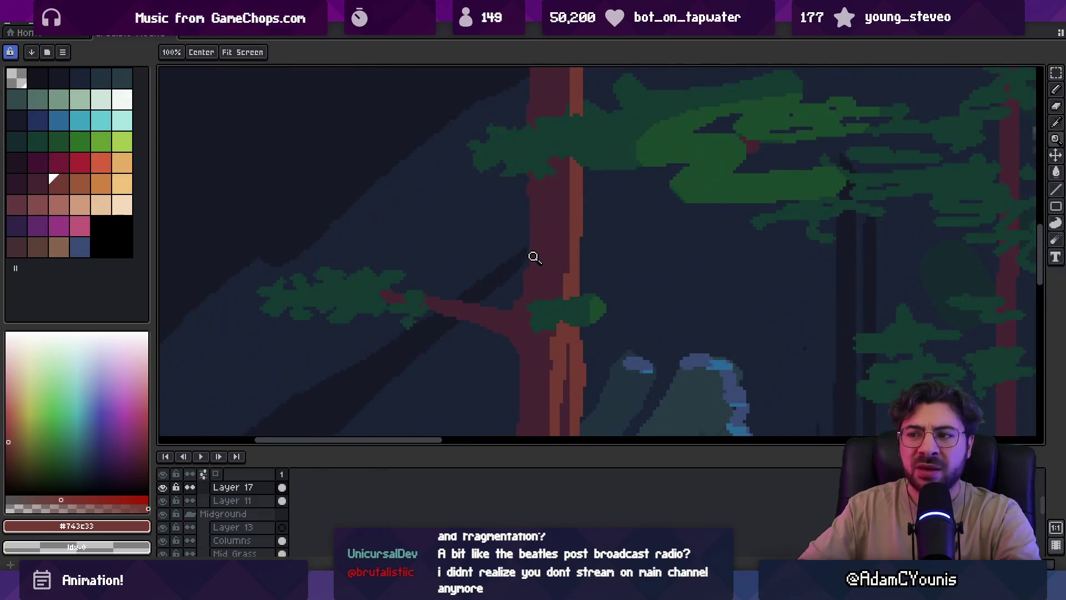
pyautogui.press('alt')
pyautogui.keyDown('alt'); pyautogui.click(538, 261); pyautogui.keyUp('alt')
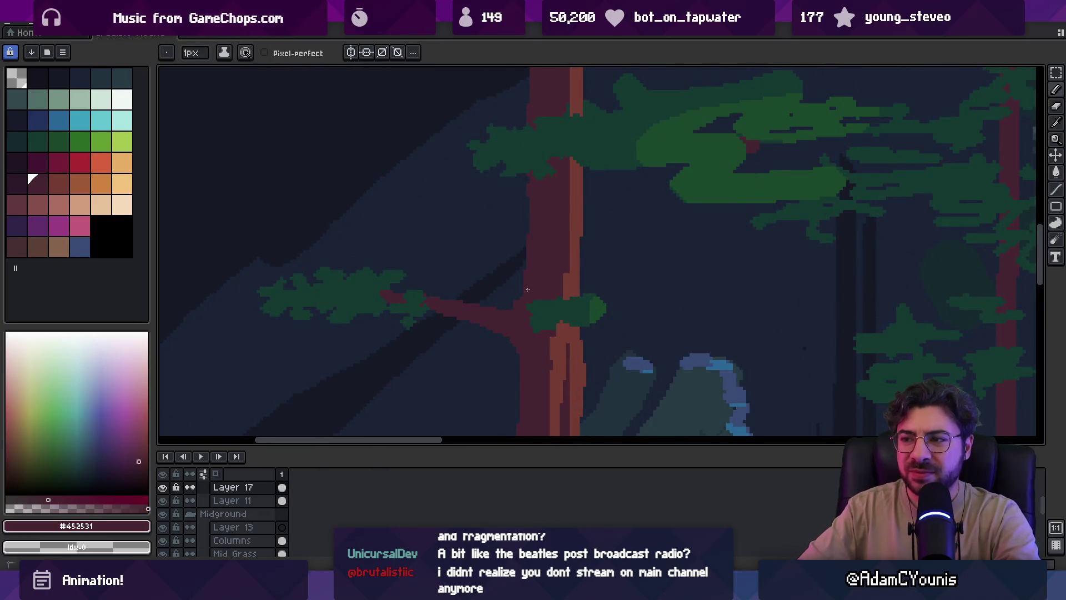
# Refine the upper trunk shading with sampled lighter red, dark brown and stripe colours, then zoom out
pyautogui.press('e')
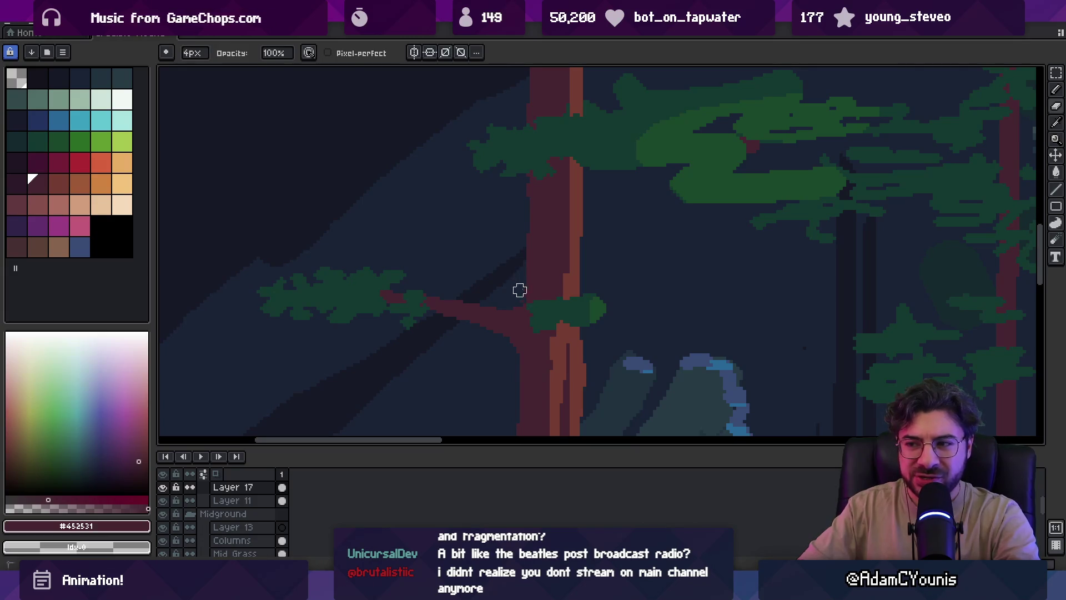
pyautogui.press('alt')
pyautogui.scroll(-2, 543, 240)
pyautogui.scroll(2, 545, 241)
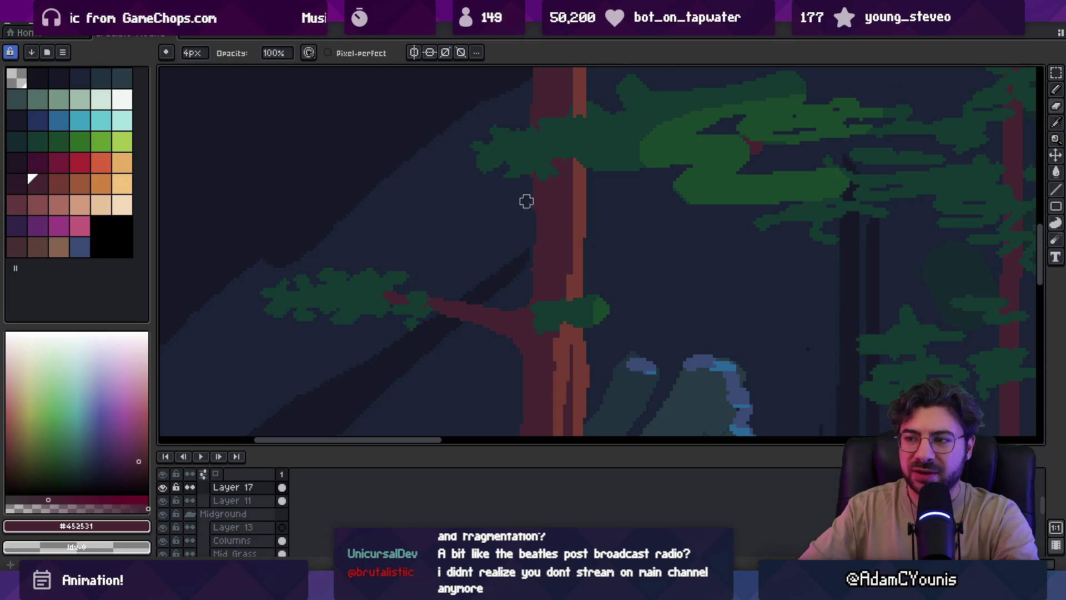
pyautogui.keyDown('alt'); pyautogui.click(584, 250); pyautogui.keyUp('alt')
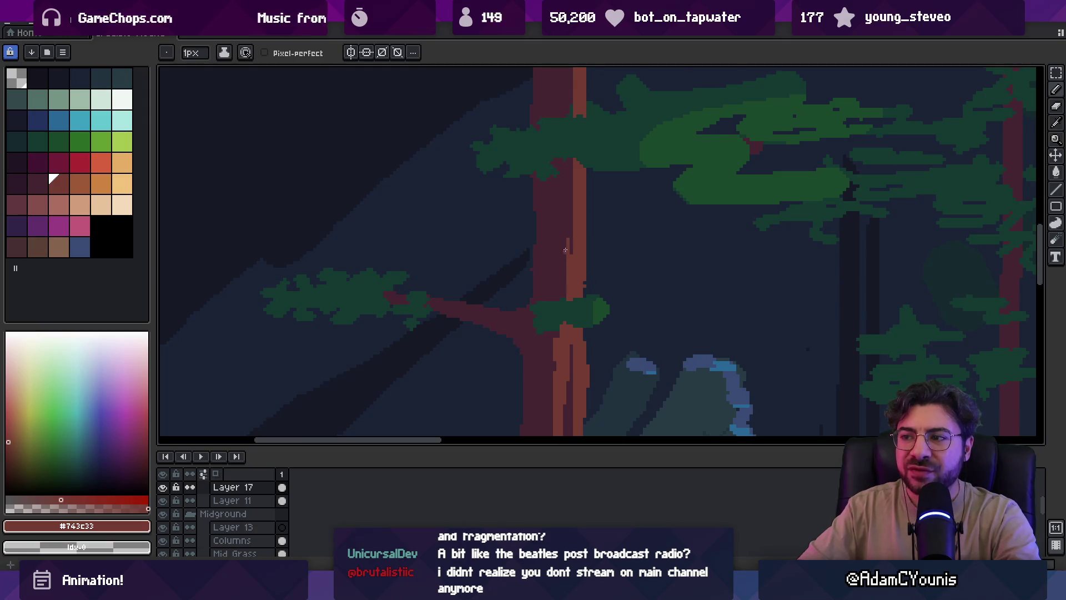
pyautogui.keyDown('alt'); pyautogui.click(562, 222); pyautogui.keyUp('alt')
pyautogui.keyDown('alt'); pyautogui.click(574, 191); pyautogui.keyUp('alt')
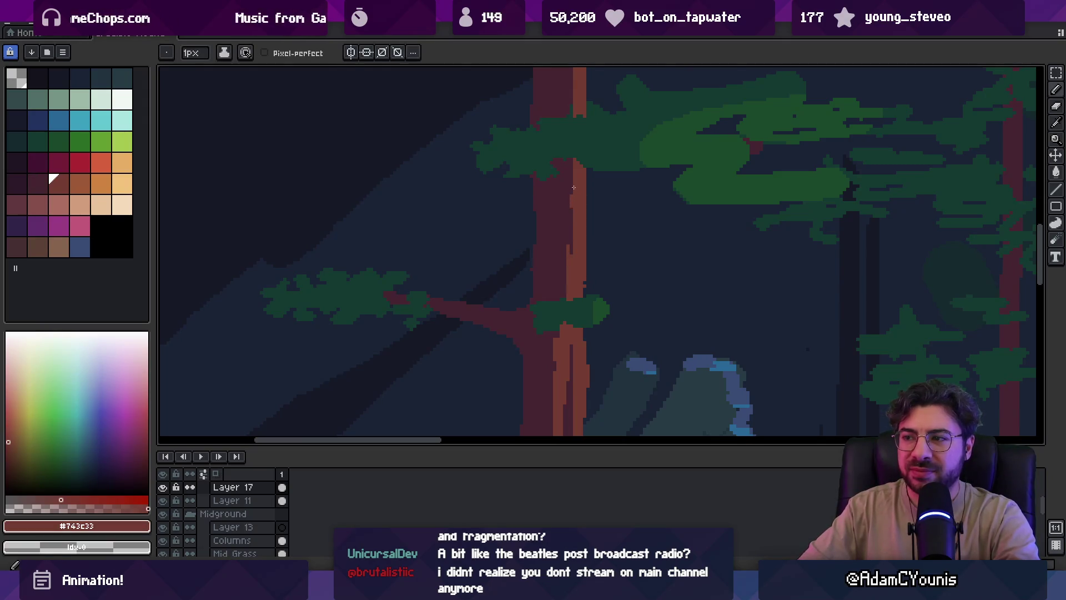
pyautogui.press('z')
pyautogui.scroll(-3, 574, 187)
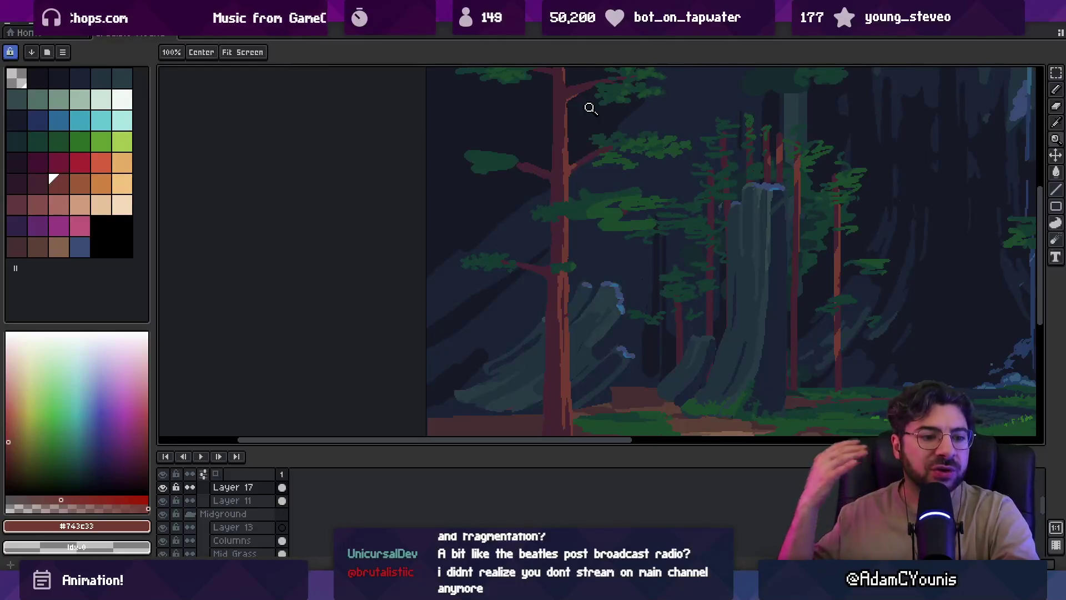
# Zoom in on the left branch's leaf clump and sample the dark branch brown
pyautogui.click(539, 210)
pyautogui.click(582, 196)
pyautogui.press('b')
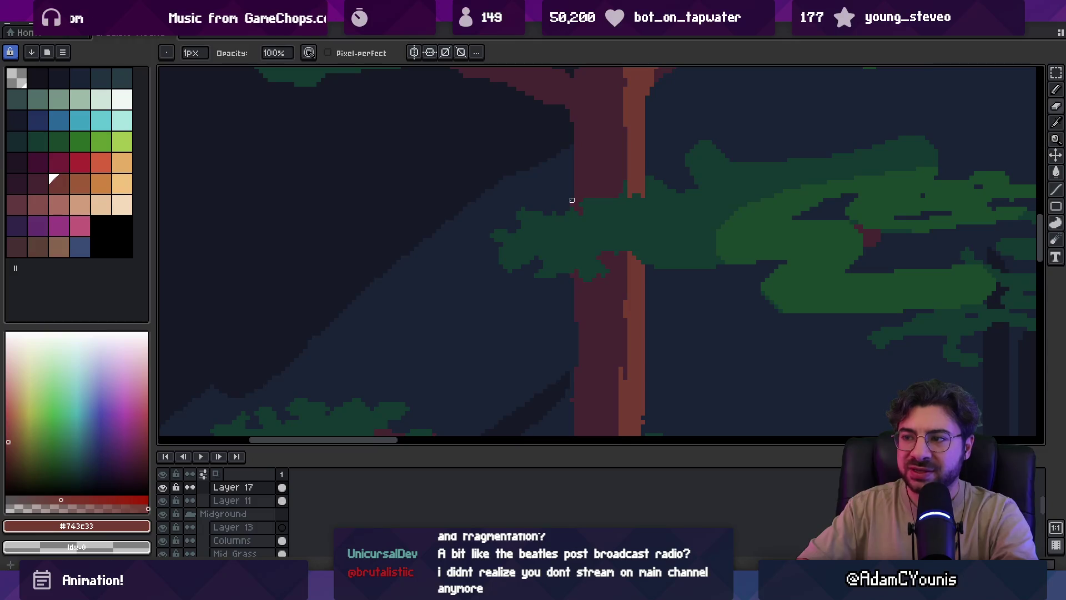
pyautogui.press('z')
pyautogui.rightClick(505, 254)
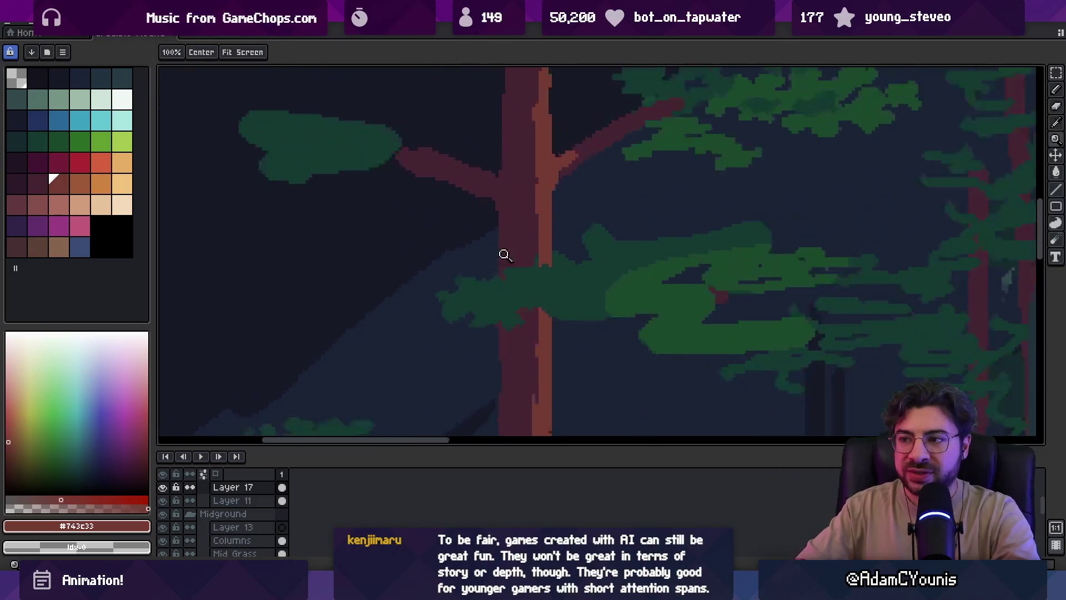
pyautogui.rightClick(504, 255)
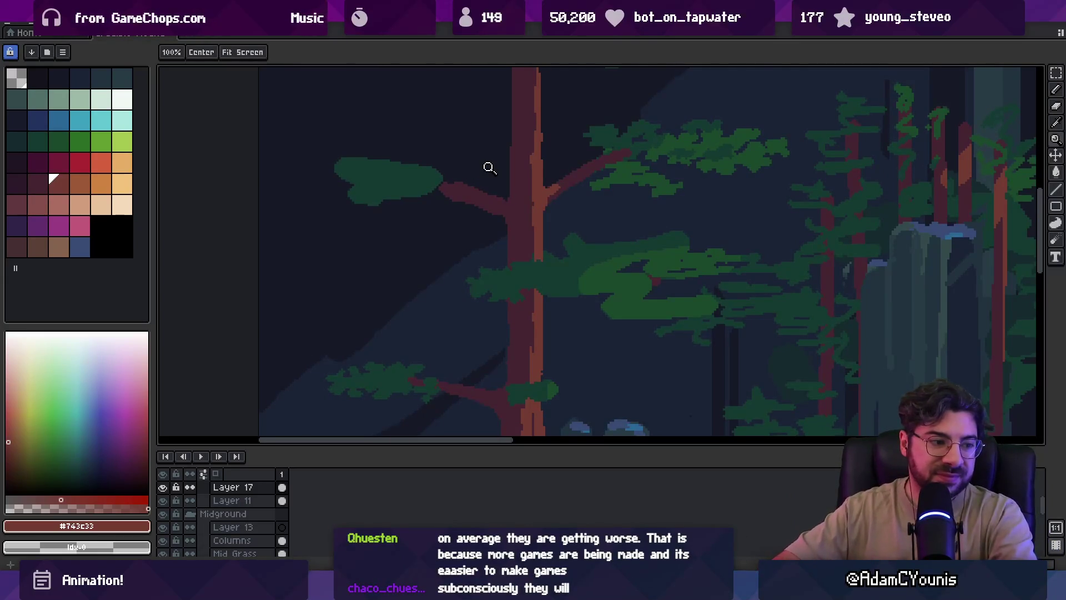
pyautogui.click(460, 215)
pyautogui.press('b')
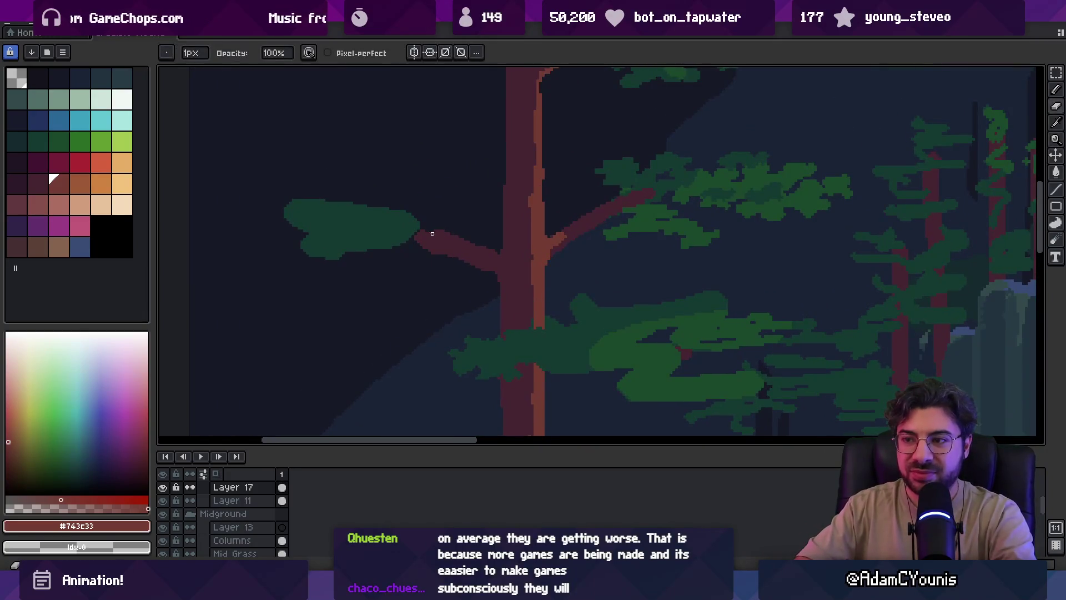
pyautogui.keyDown('alt'); pyautogui.click(453, 239); pyautogui.keyUp('alt')
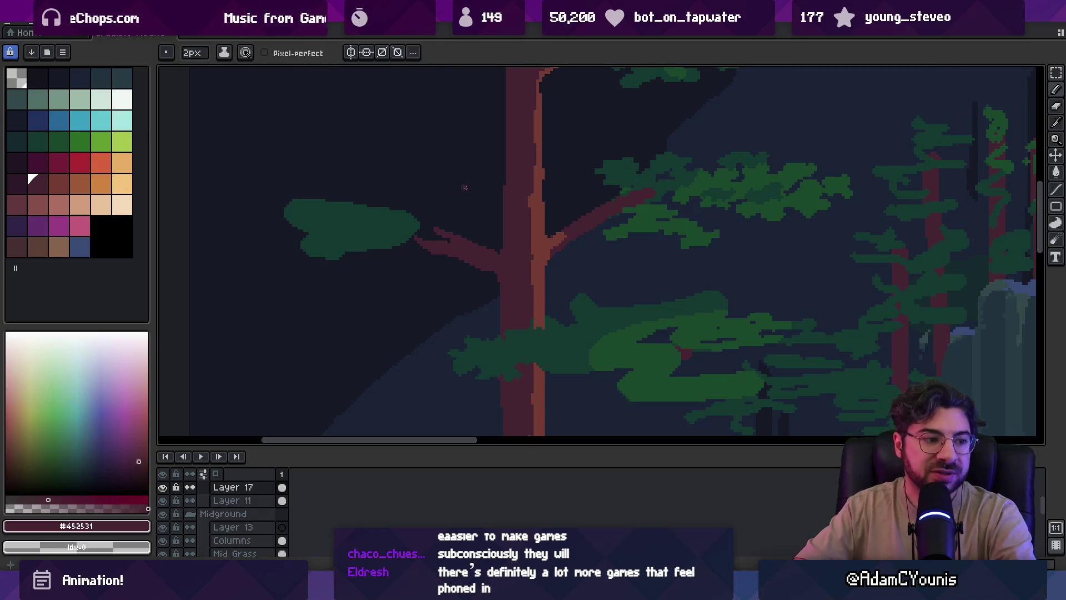
# Paint dark foliage green along the clump's top edge and carve ragged gaps into it
pyautogui.moveTo(451, 205); pyautogui.dragTo(532, 221)
pyautogui.press('b')
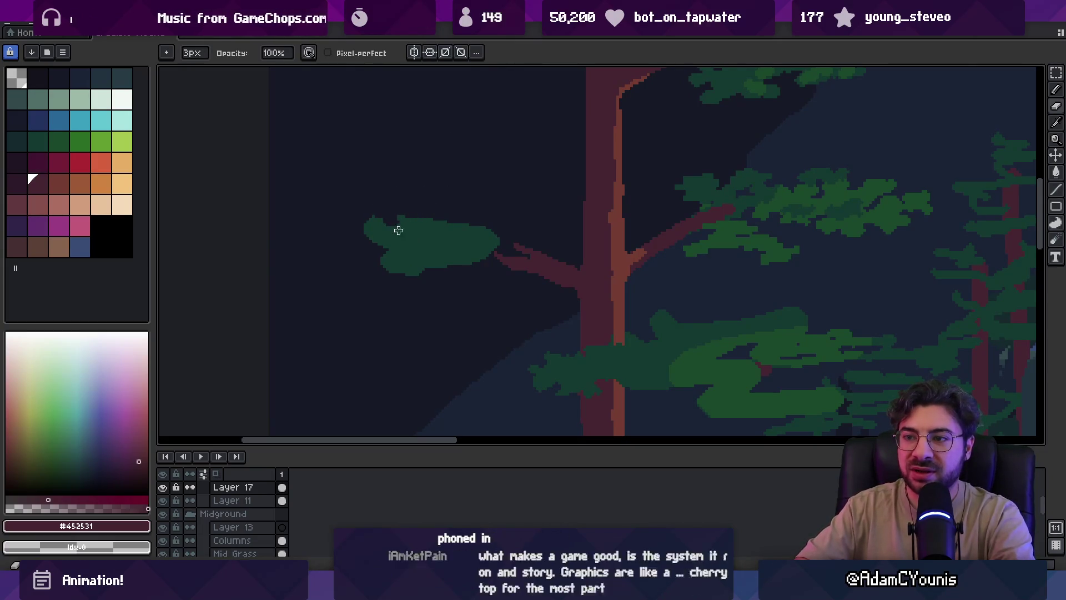
pyautogui.keyDown('alt'); pyautogui.click(436, 242); pyautogui.keyUp('alt')
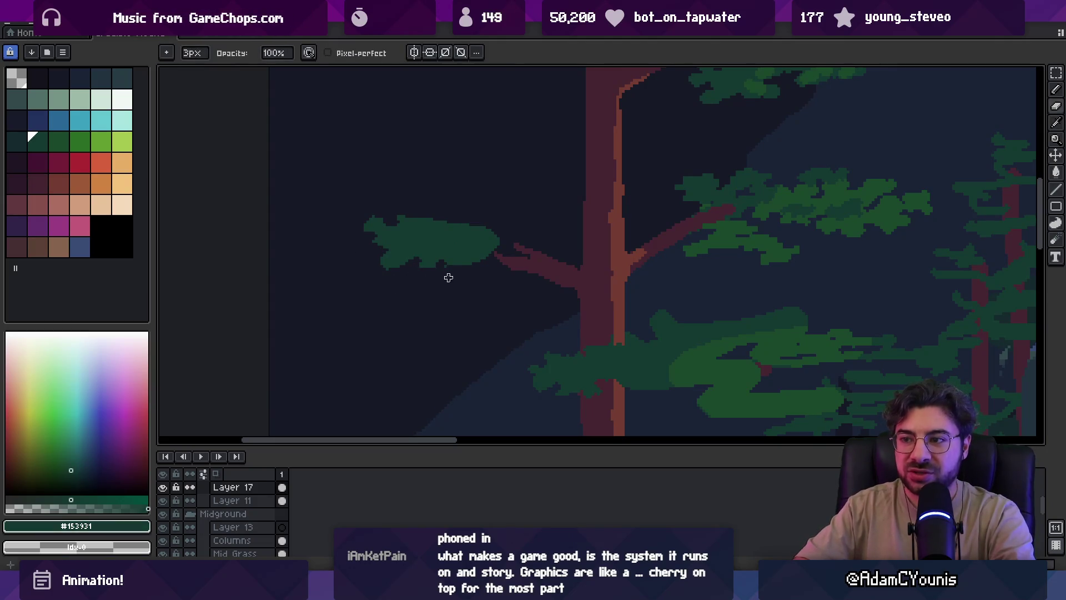
pyautogui.moveTo(421, 219); pyautogui.dragTo(464, 219)
pyautogui.press('e')
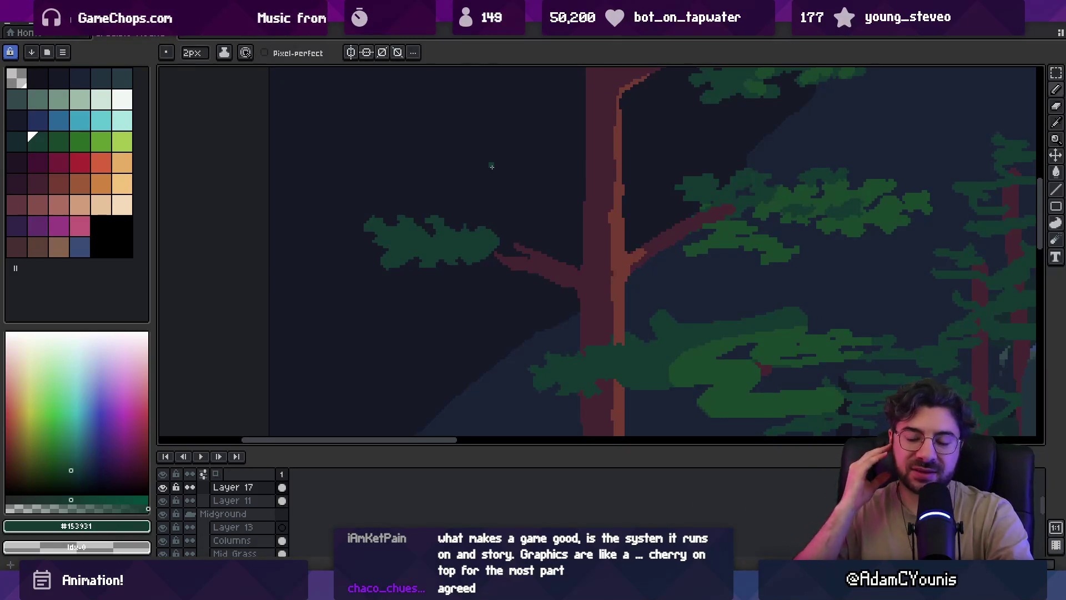
pyautogui.press('b')
pyautogui.moveTo(464, 231); pyautogui.dragTo(489, 234)
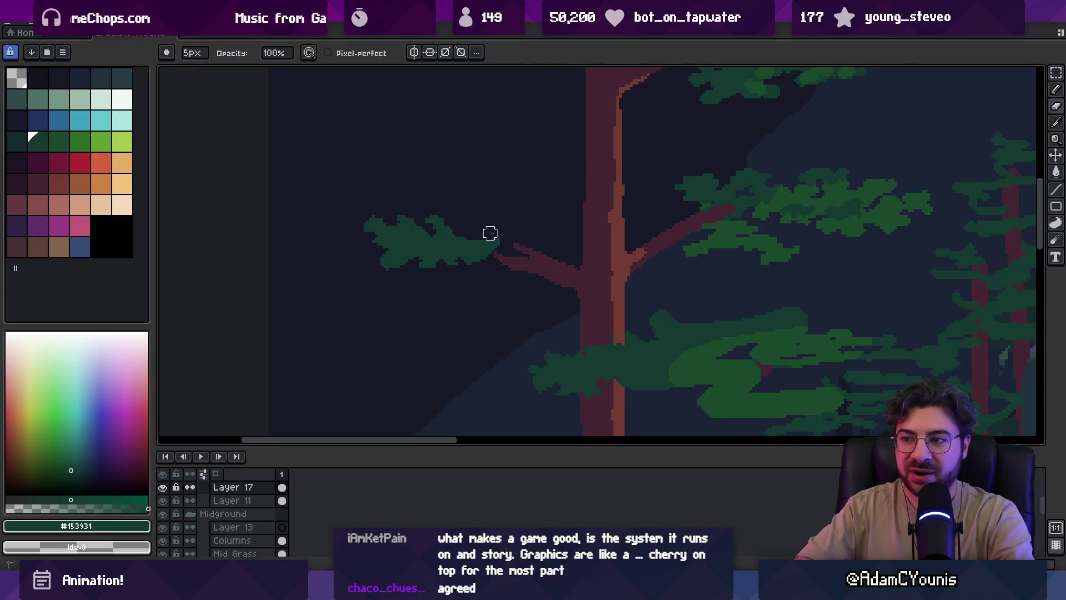
pyautogui.press('e')
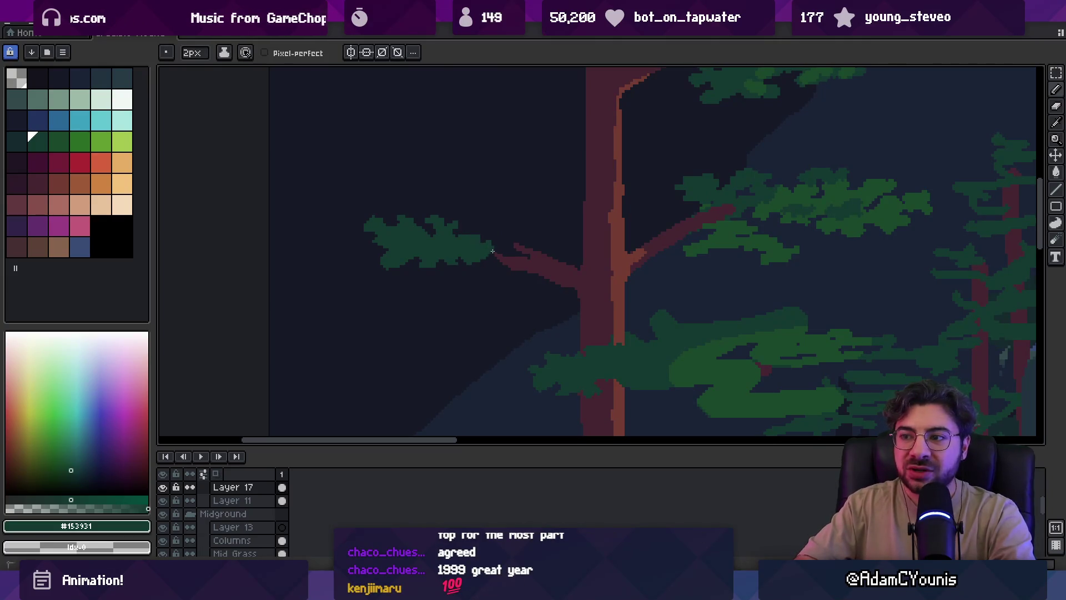
# Extend the brown branch into the clump and add dark green pixel touch-ups
pyautogui.keyDown('alt'); pyautogui.click(511, 254); pyautogui.keyUp('alt')
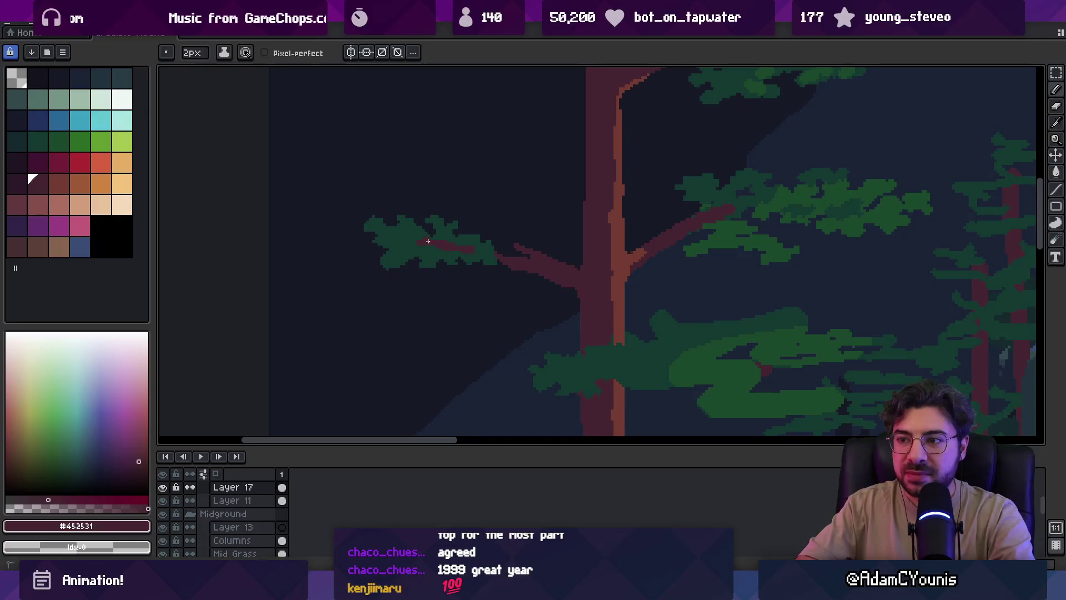
pyautogui.press('b')
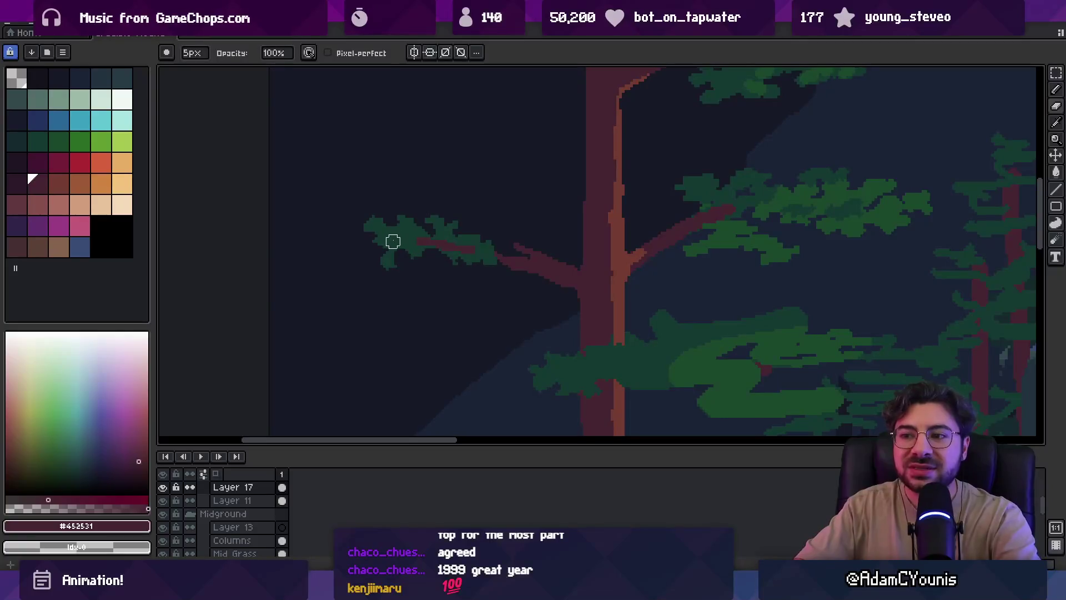
pyautogui.keyDown('alt'); pyautogui.click(387, 262); pyautogui.keyUp('alt')
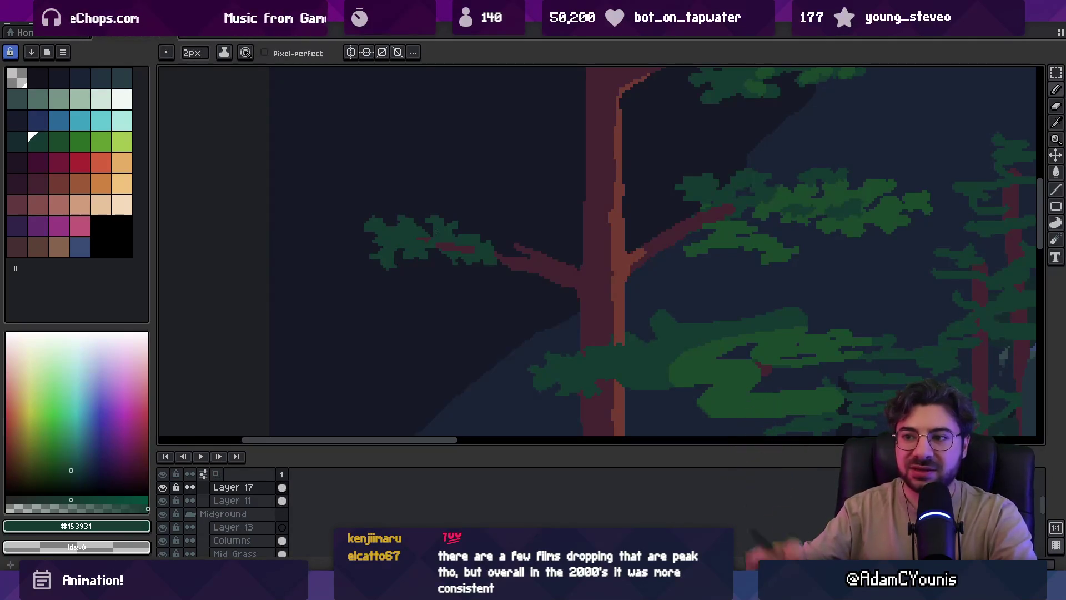
pyautogui.scroll(1, 438, 232)
pyautogui.press('alt')
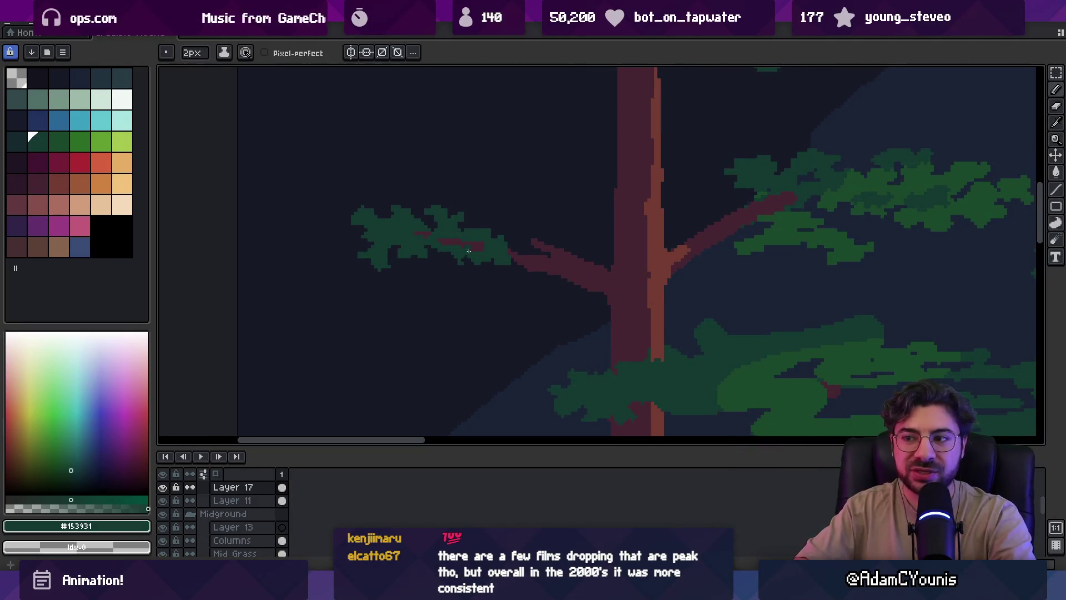
pyautogui.press('alt')
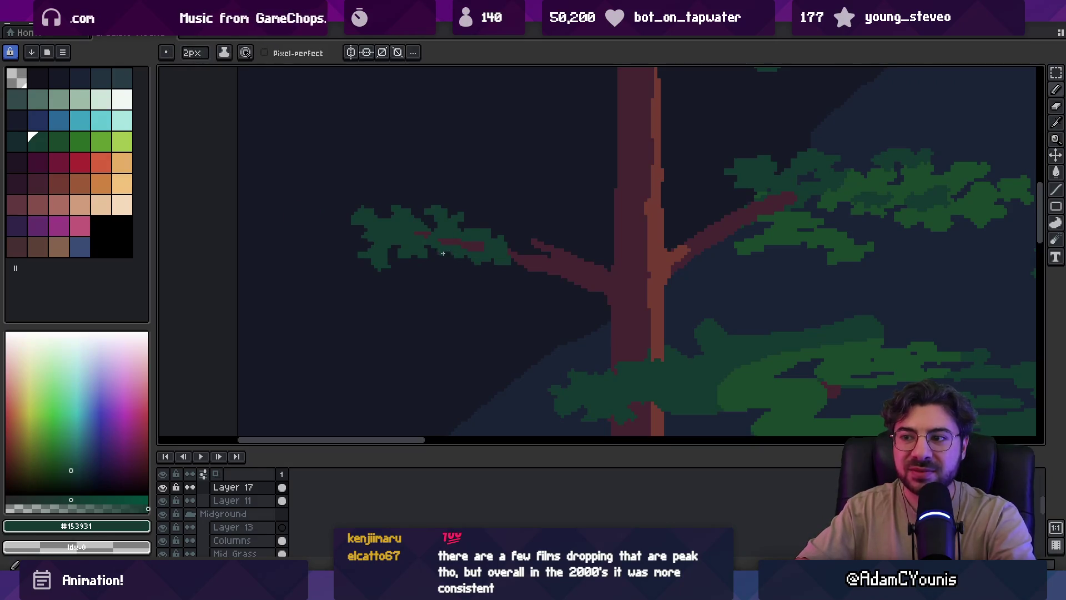
pyautogui.click(485, 221)
pyautogui.scroll(-3, 456, 242)
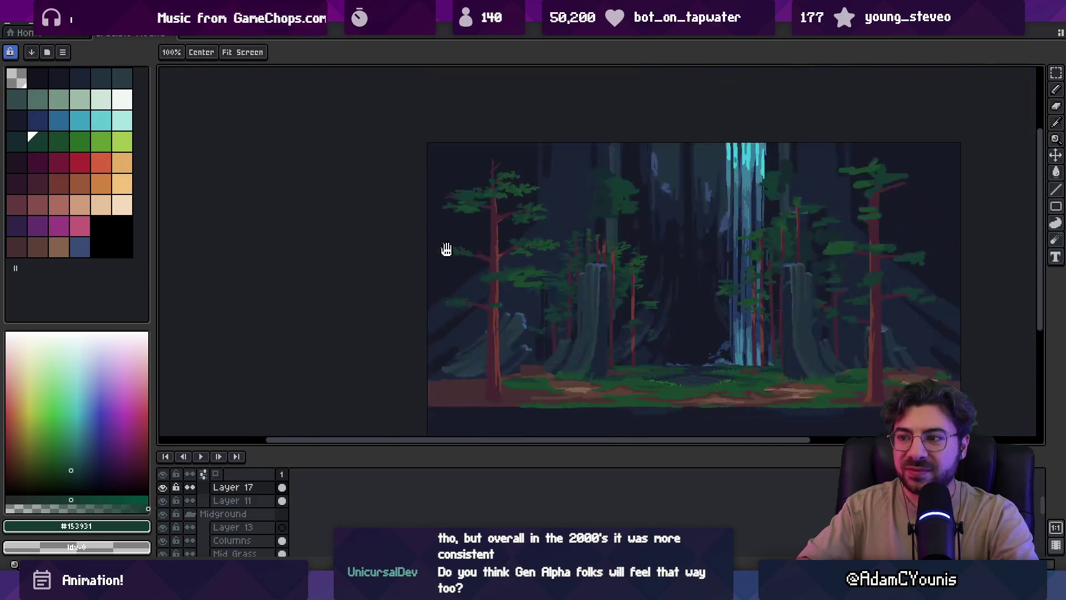
# Touch up the mid-trunk branch with pencil and eraser strokes in the branch brown
pyautogui.scroll(2, 448, 257)
pyautogui.press('alt')
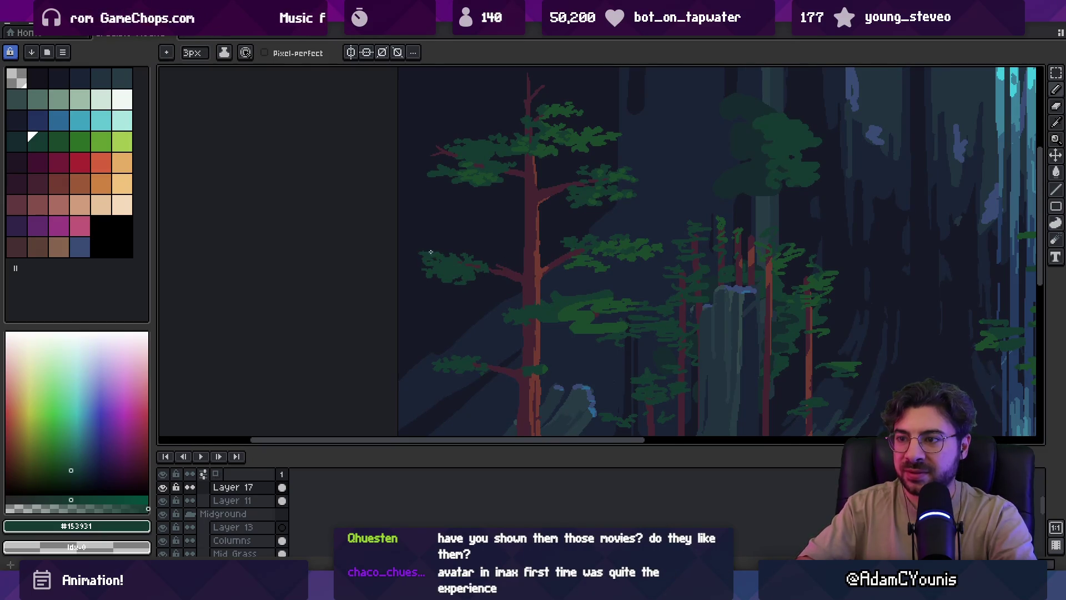
pyautogui.press('e')
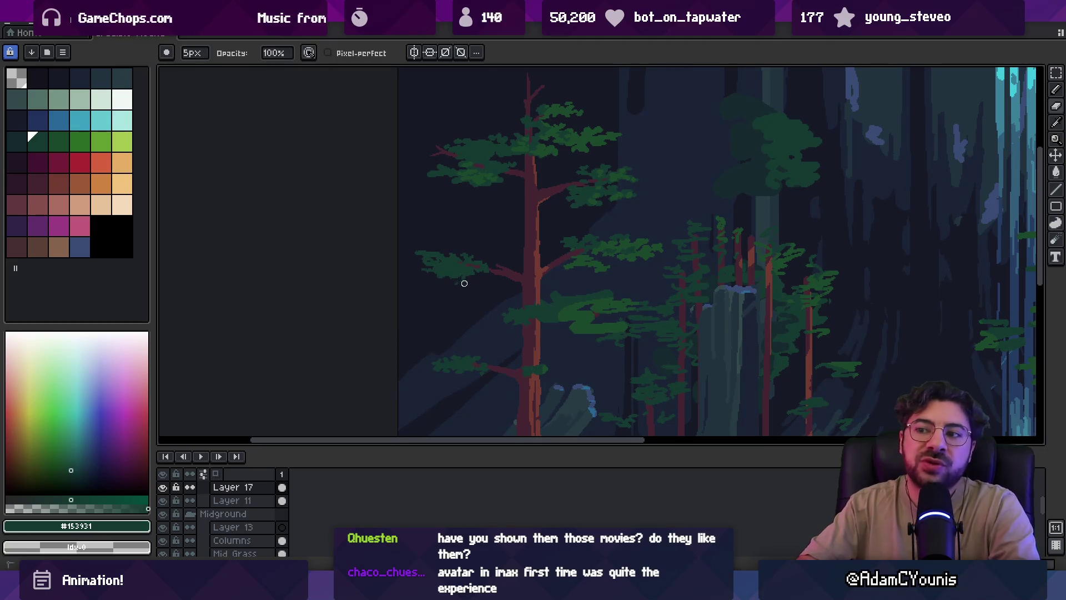
pyautogui.press('b')
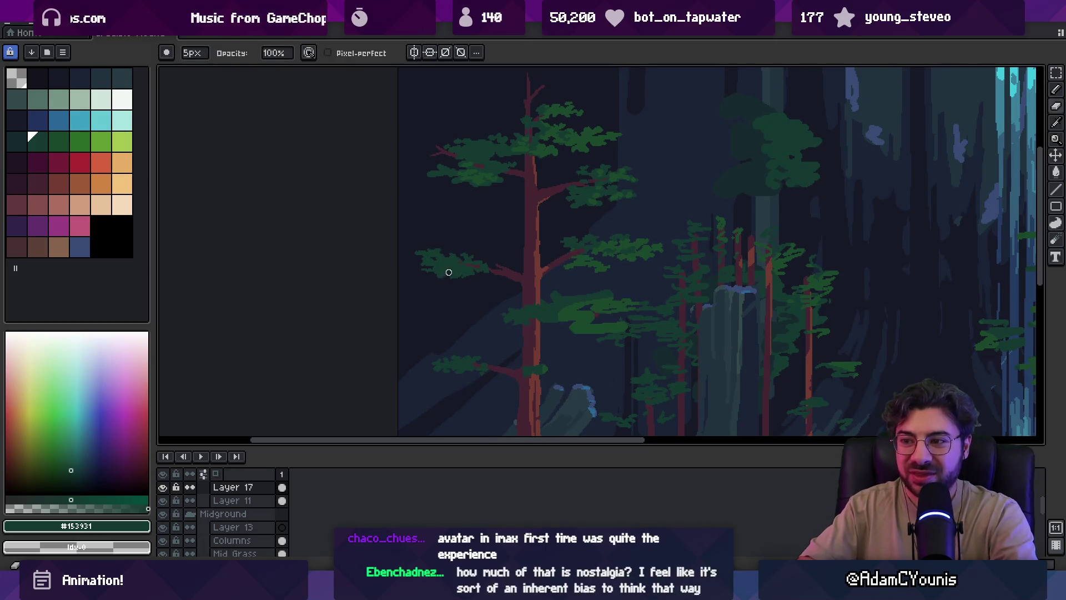
pyautogui.scroll(2, 461, 275)
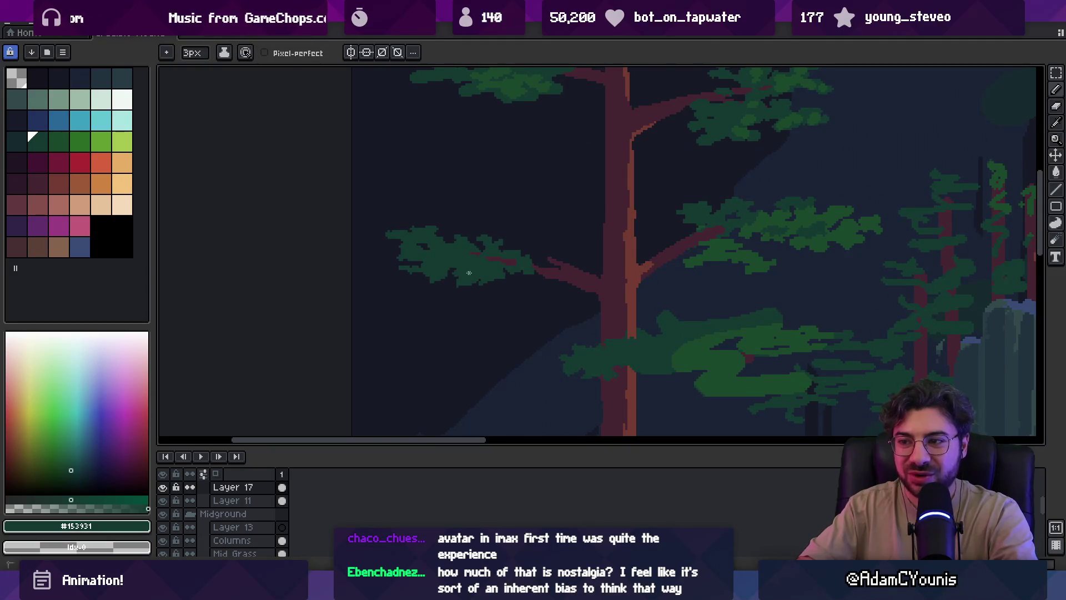
pyautogui.scroll(-1, 437, 279)
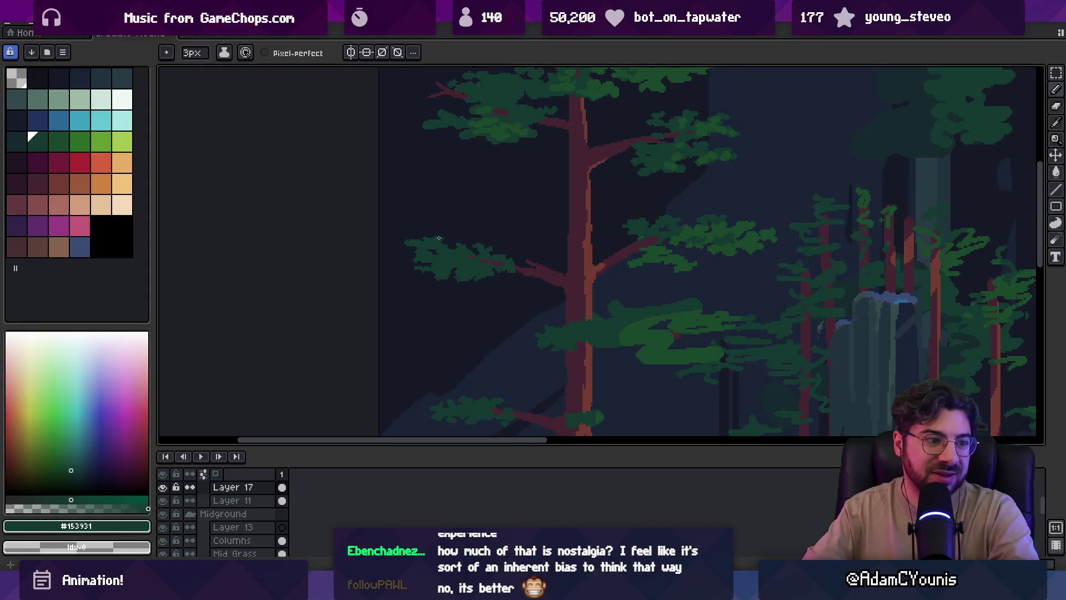
pyautogui.scroll(1, 439, 286)
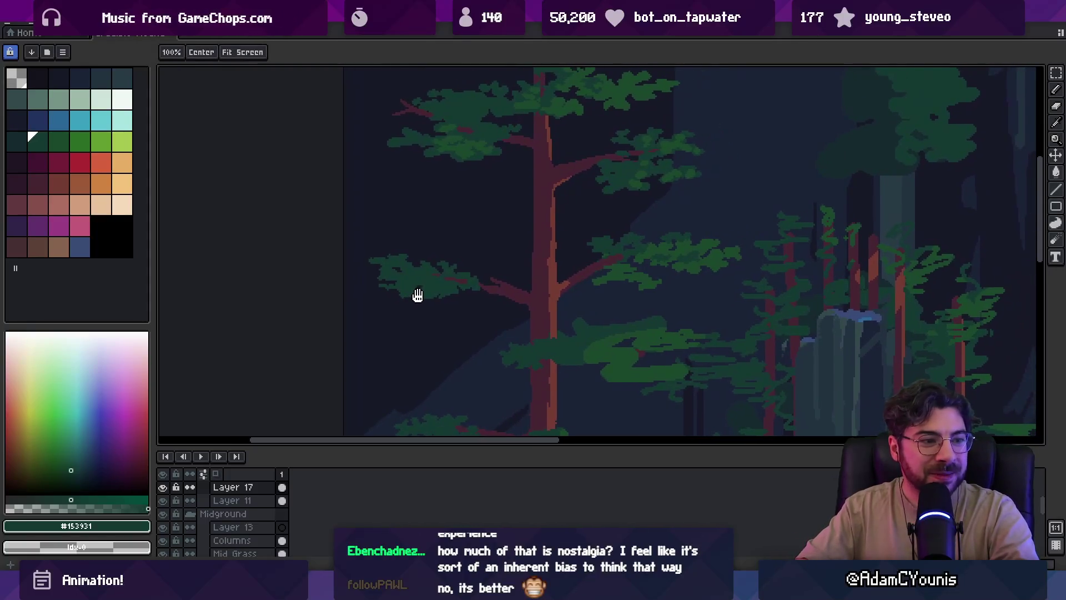
pyautogui.scroll(1, 450, 258)
pyautogui.scroll(1, 504, 290)
pyautogui.press('b')
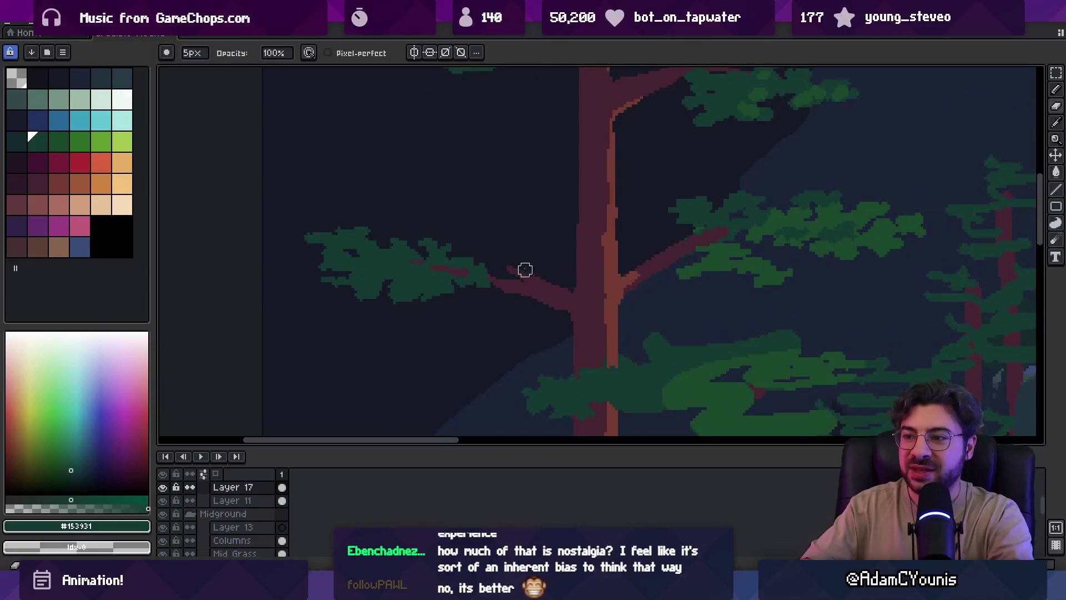
pyautogui.keyDown('alt'); pyautogui.click(502, 283); pyautogui.keyUp('alt')
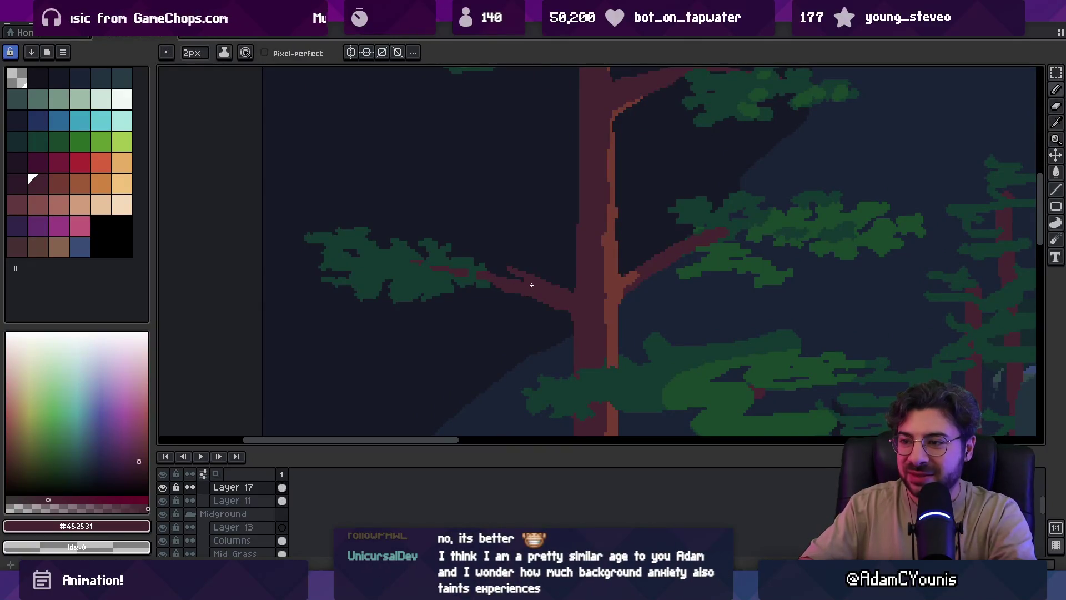
pyautogui.press('e')
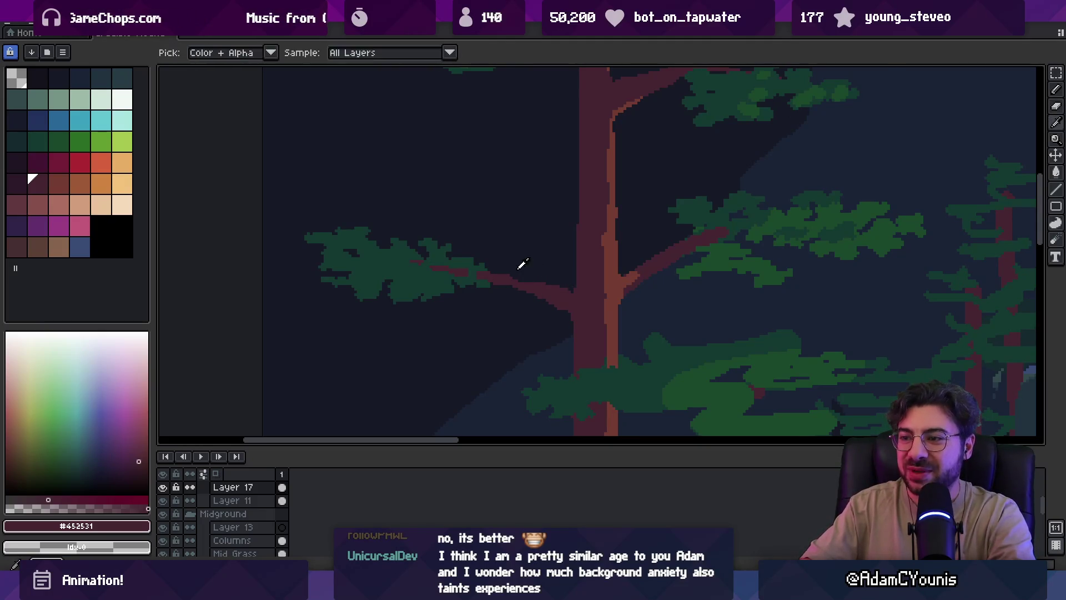
# Zoom in on the mid-trunk foliage and paint it in dark green #153931
pyautogui.press('z')
pyautogui.press('1')
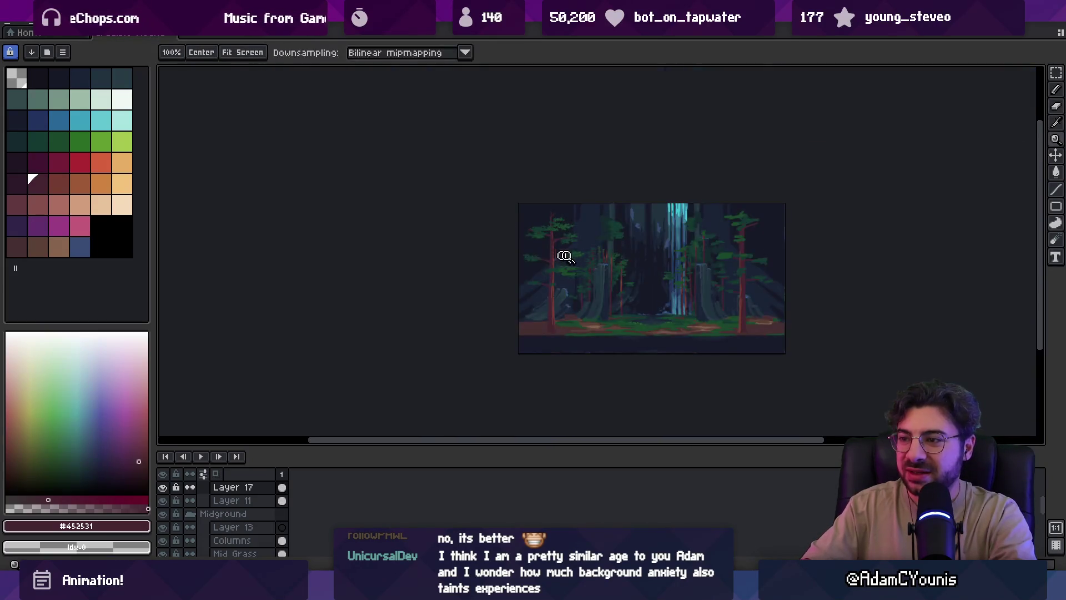
pyautogui.click(565, 254)
pyautogui.click(559, 257)
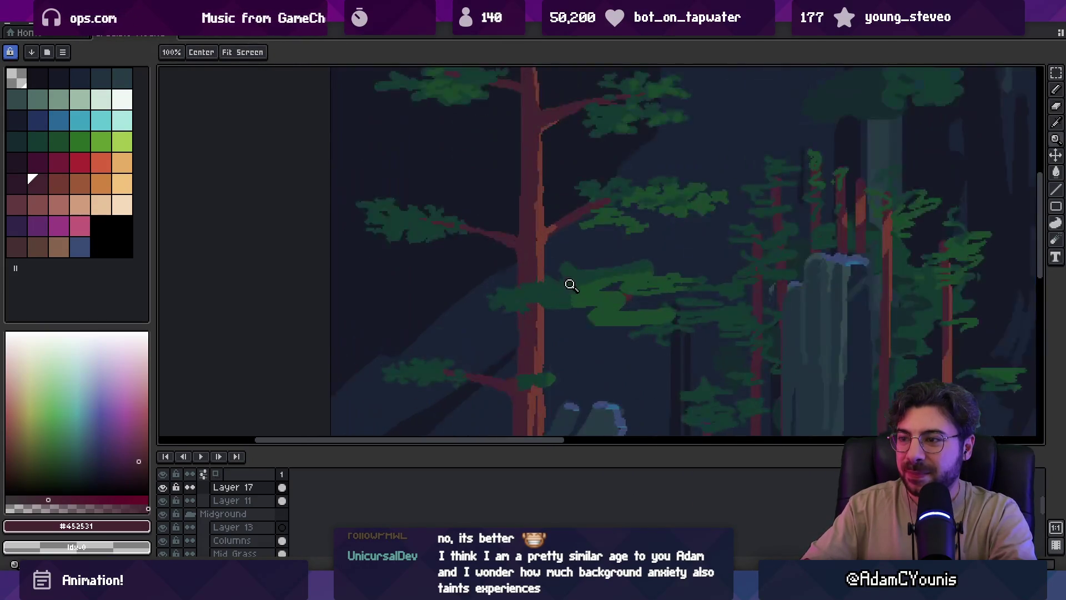
pyautogui.click(528, 278)
pyautogui.keyDown('alt'); pyautogui.click(533, 290); pyautogui.keyUp('alt')
pyautogui.press('b')
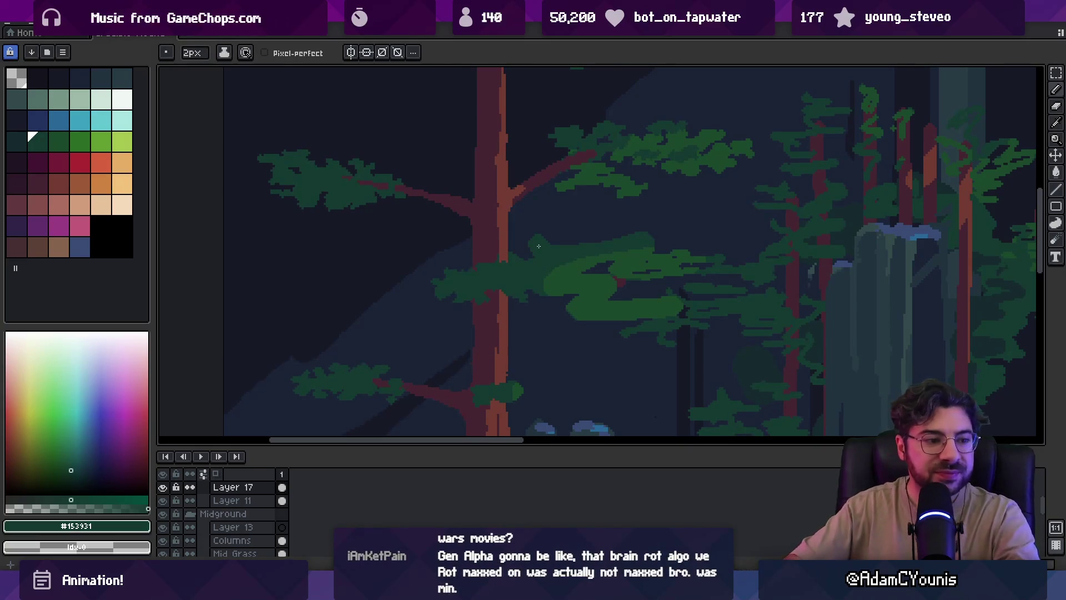
pyautogui.moveTo(584, 308); pyautogui.dragTo(531, 277)
pyautogui.press('e')
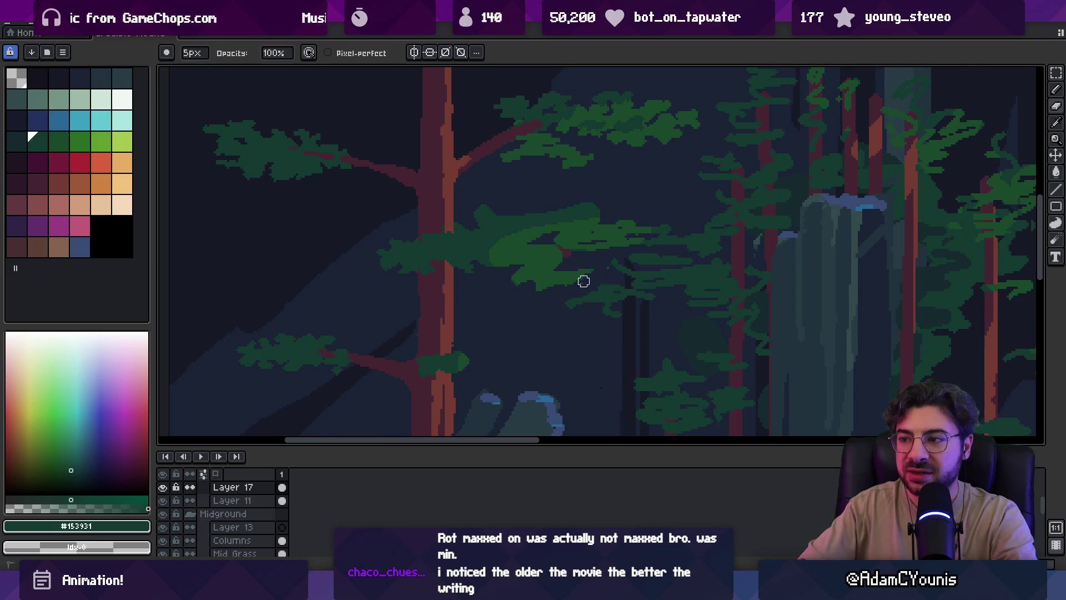
# Shape the clump by alternating lighter green #1a482c and darker #153931 with pencil and eraser
pyautogui.keyDown('alt'); pyautogui.click(591, 269); pyautogui.keyUp('alt')
pyautogui.press('b')
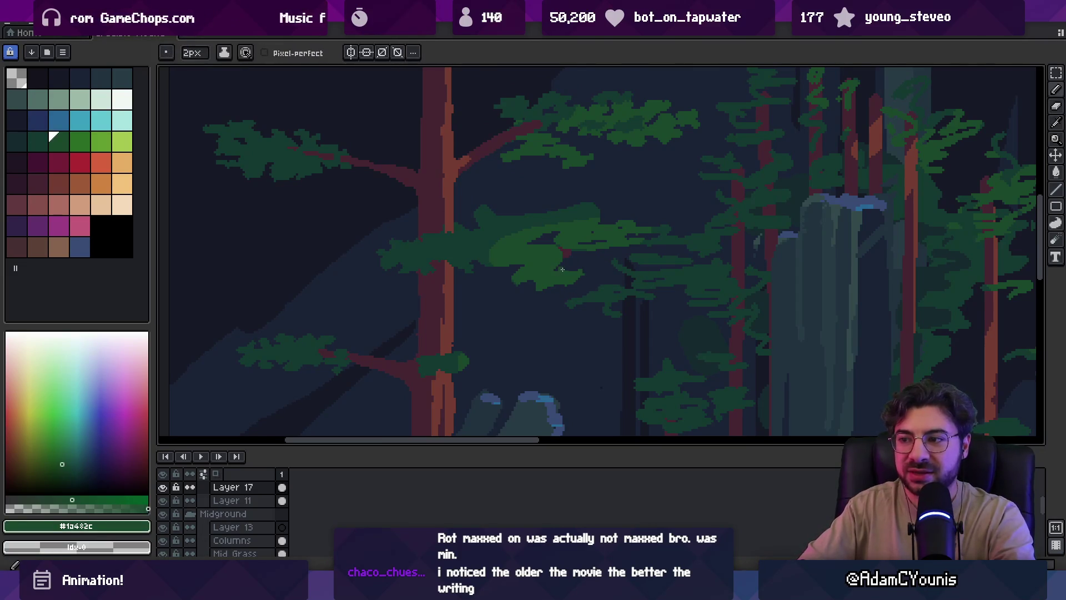
pyautogui.keyDown('alt'); pyautogui.click(512, 238); pyautogui.keyUp('alt')
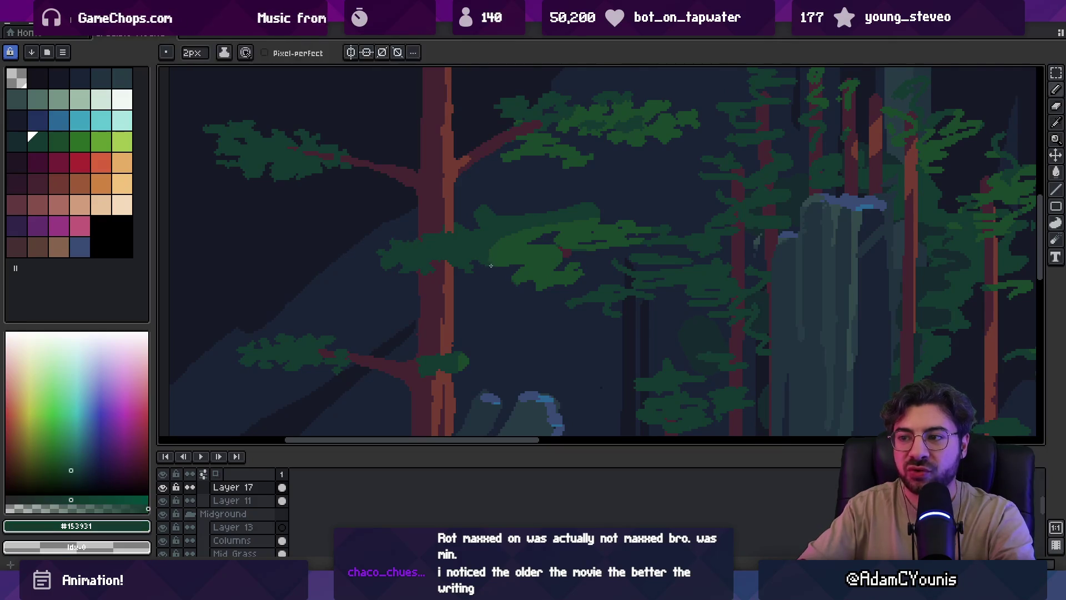
pyautogui.press('e')
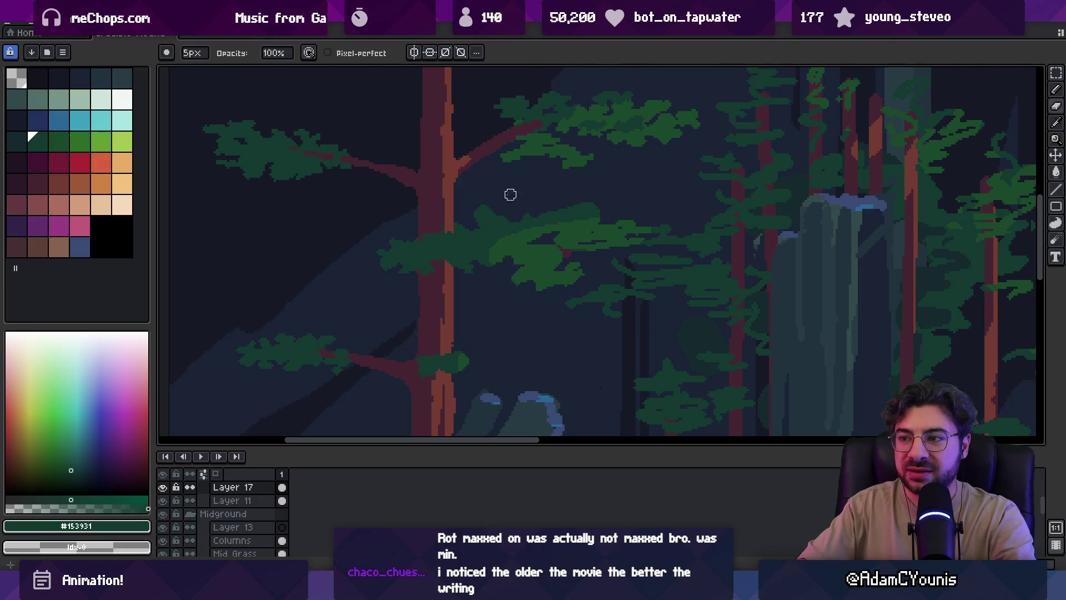
pyautogui.press('b')
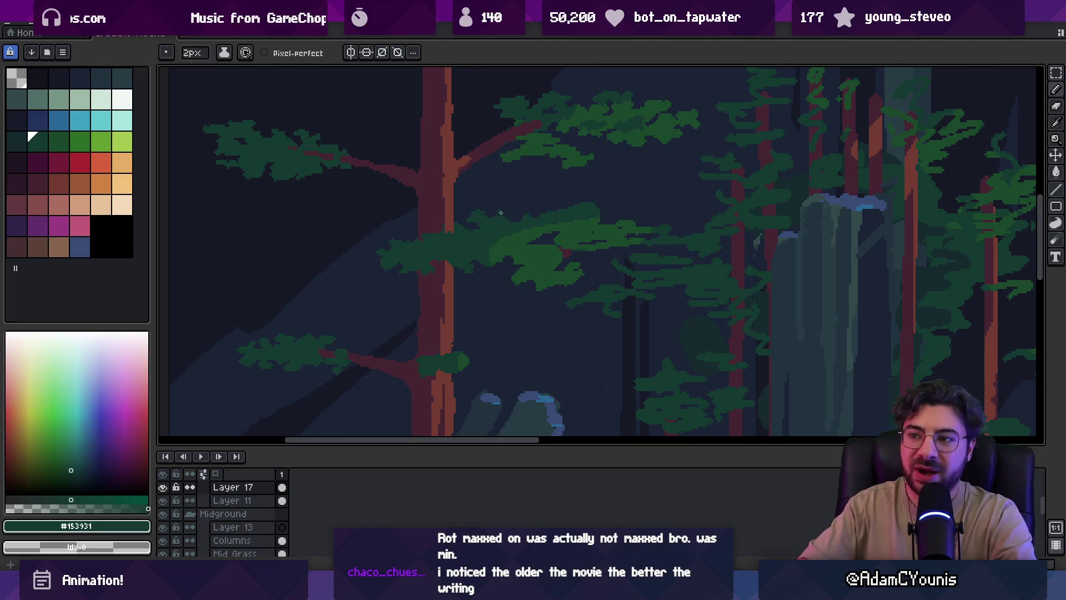
pyautogui.press('e')
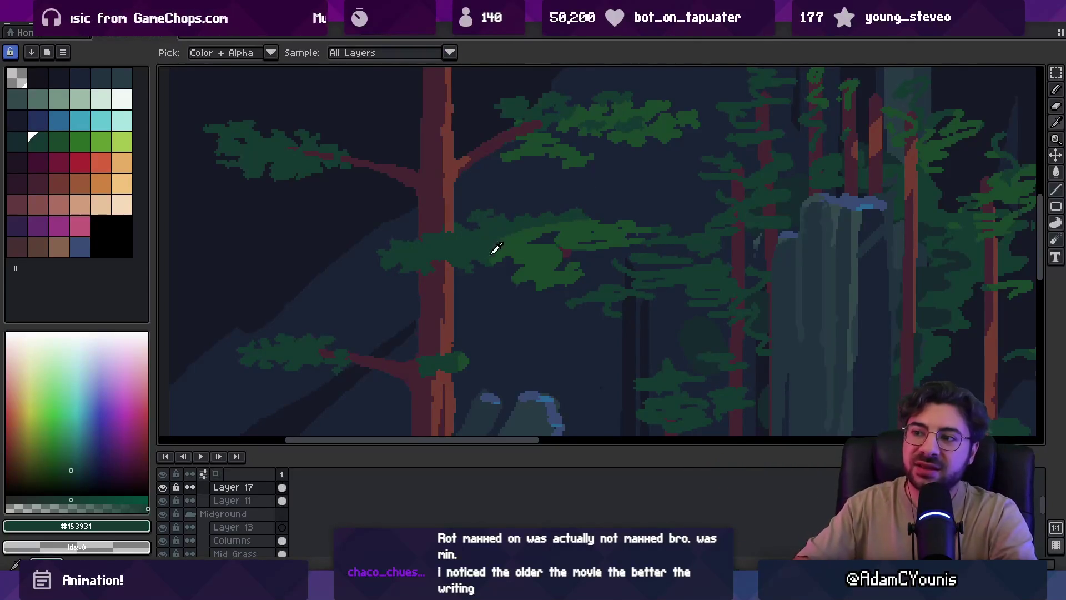
pyautogui.press('e')
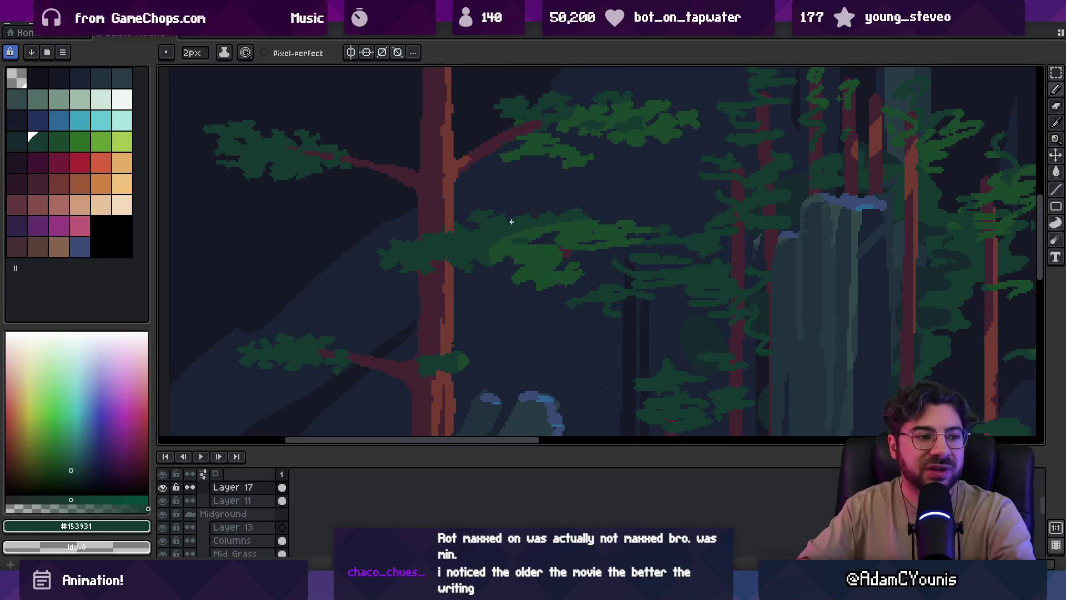
pyautogui.scroll(1, 511, 222)
pyautogui.keyDown('alt'); pyautogui.click(495, 238); pyautogui.keyUp('alt')
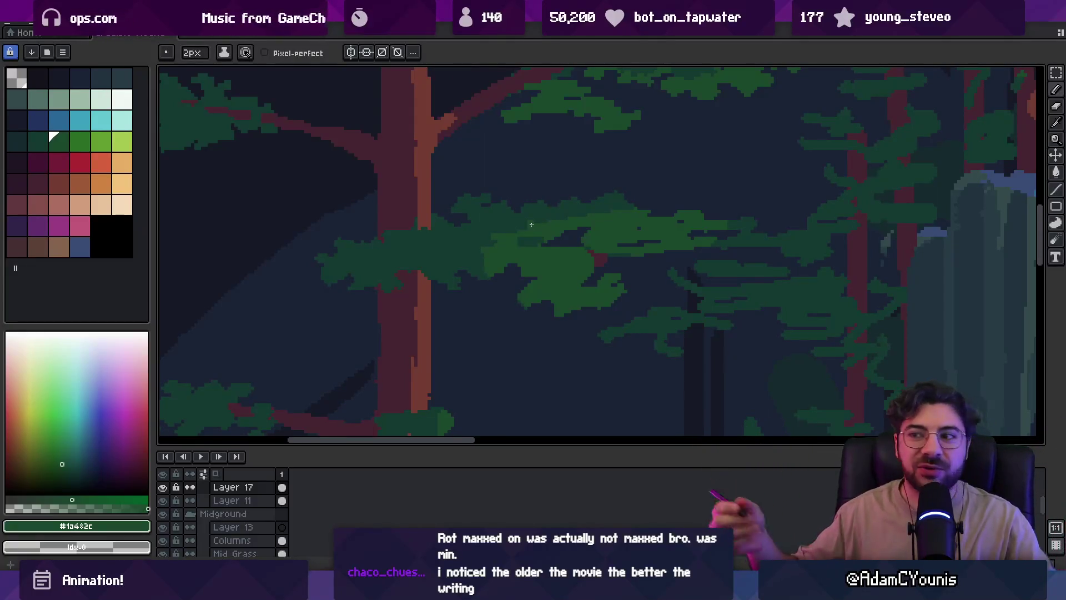
pyautogui.keyDown('alt'); pyautogui.click(542, 209); pyautogui.keyUp('alt')
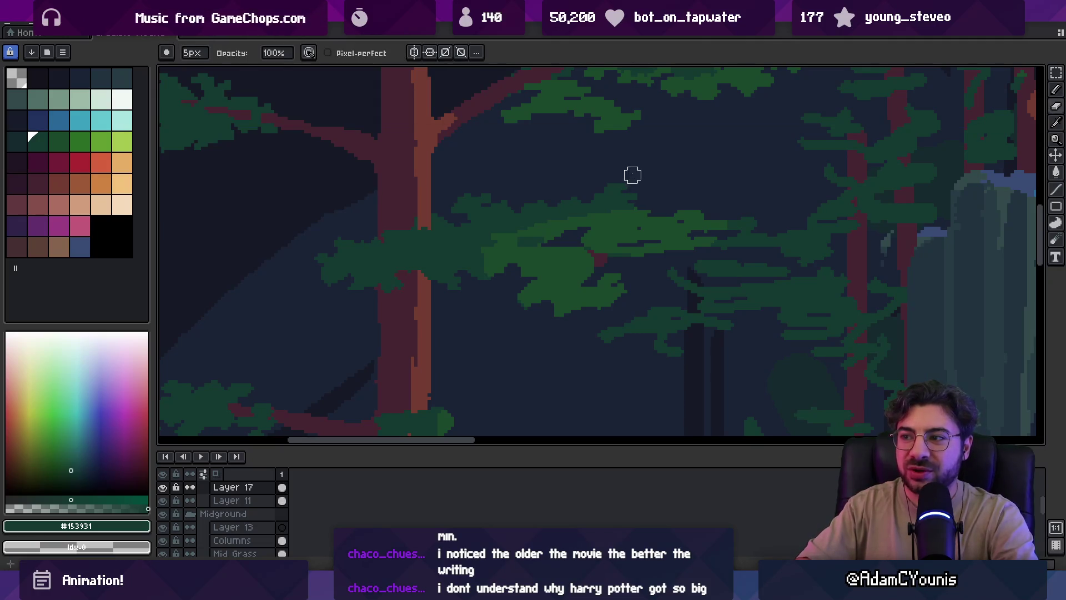
# Add more #1a482c and #153931 pixels and paint dark green along the clump's bottom
pyautogui.press('z')
pyautogui.rightClick(573, 193)
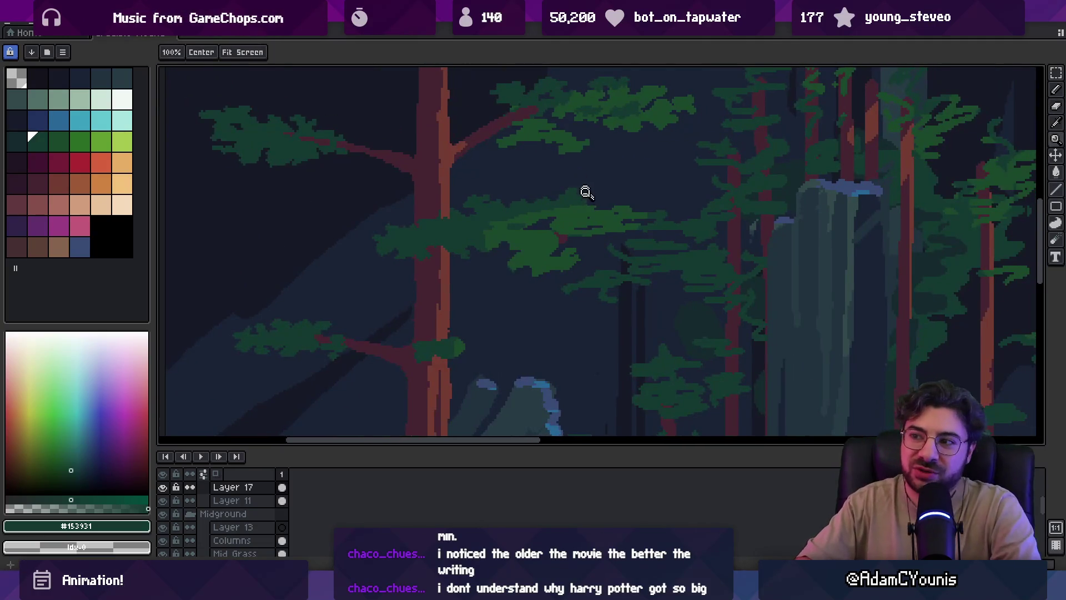
pyautogui.click(583, 193)
pyautogui.press('b')
pyautogui.keyDown('alt'); pyautogui.click(596, 219); pyautogui.keyUp('alt')
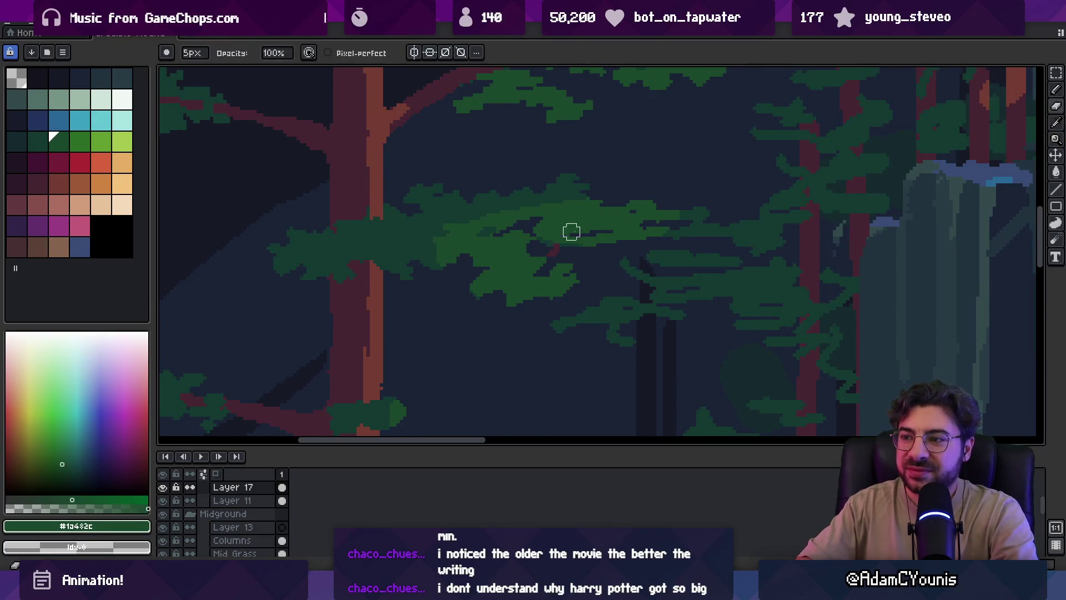
pyautogui.press('ctrl')
pyautogui.press('z')
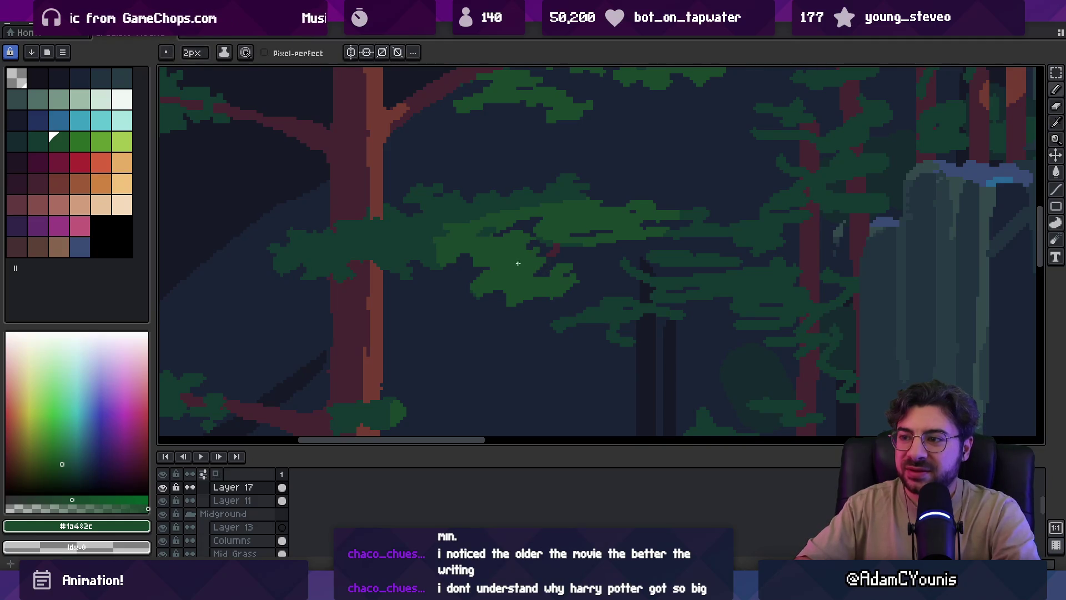
pyautogui.scroll(-3, 519, 252)
pyautogui.scroll(3, 561, 235)
pyautogui.keyDown('alt'); pyautogui.click(538, 244); pyautogui.keyUp('alt')
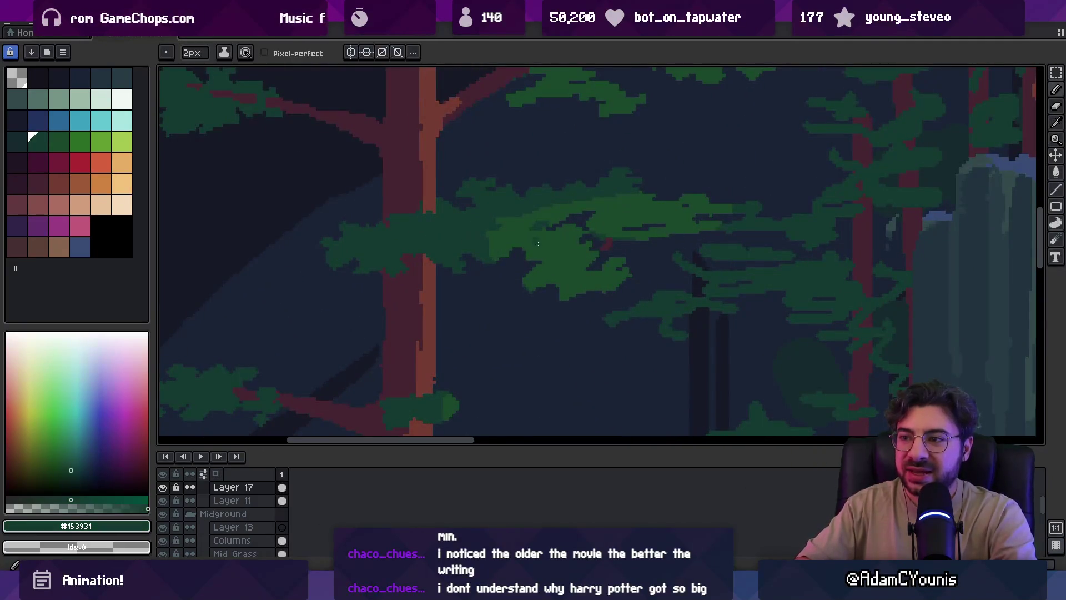
pyautogui.keyDown('alt'); pyautogui.click(487, 249); pyautogui.keyUp('alt')
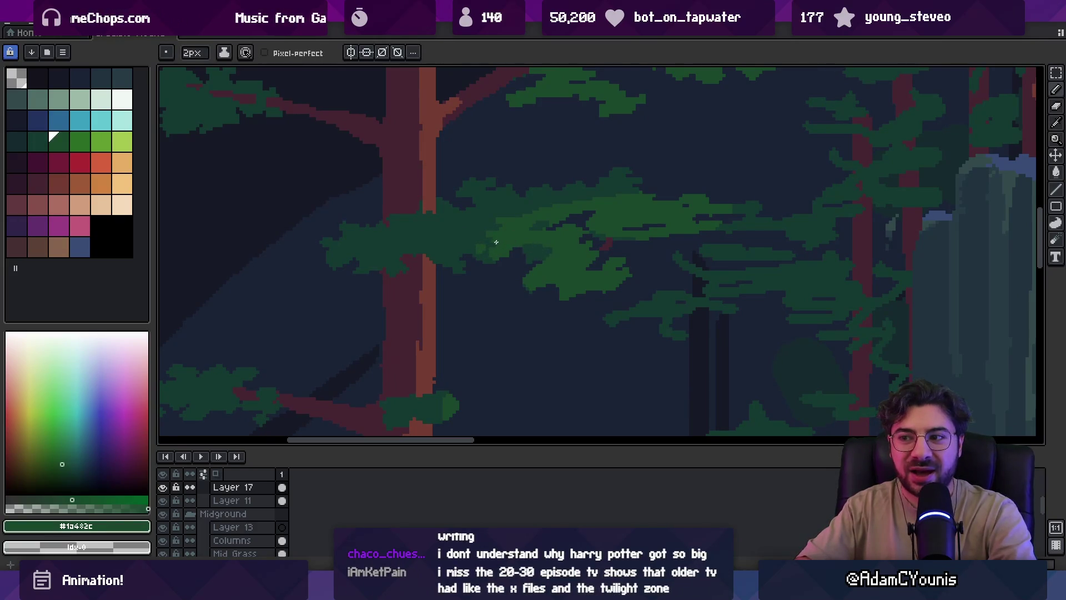
pyautogui.keyDown('alt'); pyautogui.click(543, 248); pyautogui.keyUp('alt')
pyautogui.moveTo(524, 285)
pyautogui.mouseDown()
pyautogui.moveTo(562, 302)
pyautogui.moveTo(606, 294)
pyautogui.mouseUp()
# Select Layer 17 and erase the stray red pixel in the foliage with an 8px eraser
pyautogui.keyDown('alt'); pyautogui.click(603, 250); pyautogui.keyUp('alt')
pyautogui.press('e')
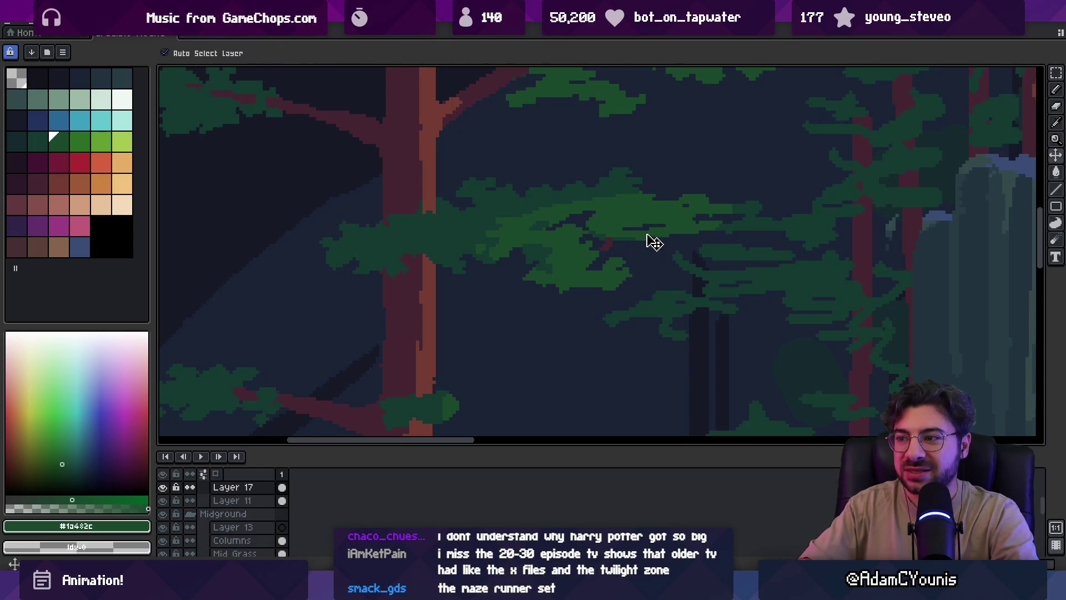
pyautogui.keyDown('ctrl'); pyautogui.click(649, 244); pyautogui.keyUp('ctrl')
pyautogui.press('+')
pyautogui.press('+')
pyautogui.press('+')
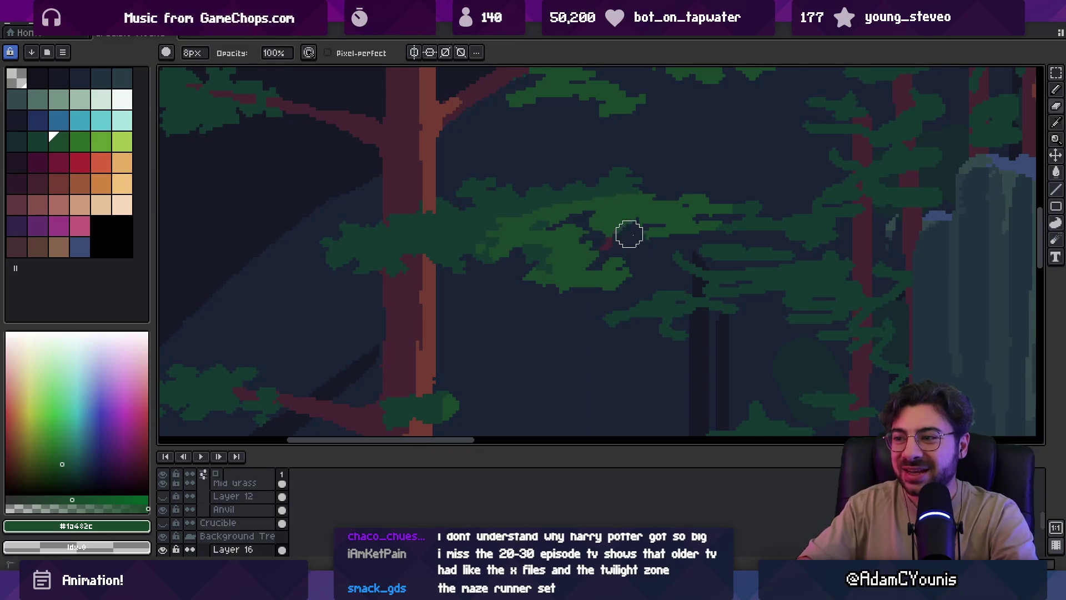
pyautogui.keyDown('ctrl'); pyautogui.click(622, 230); pyautogui.keyUp('ctrl')
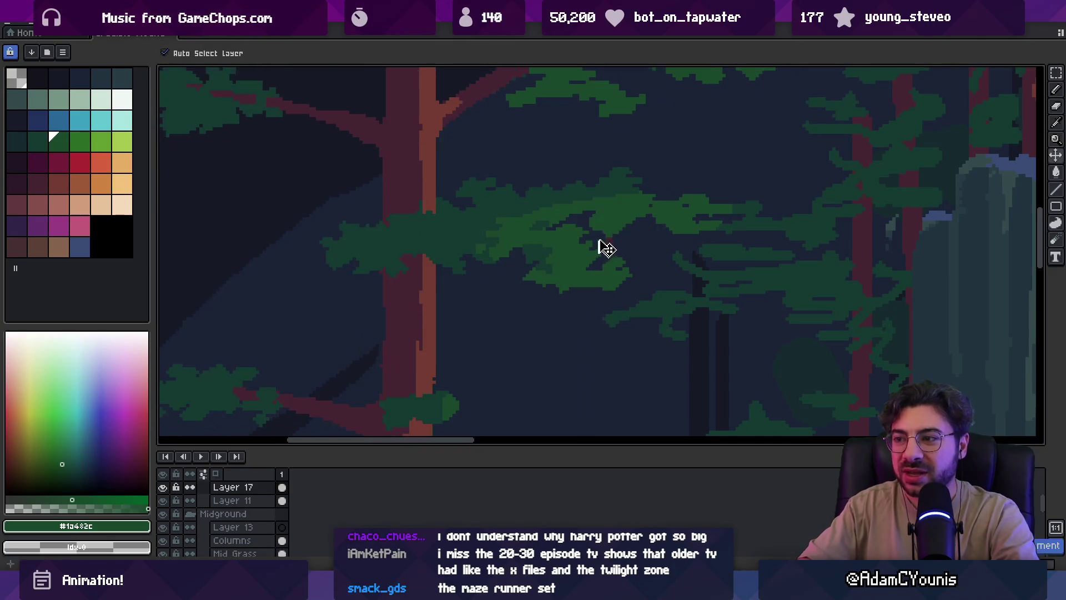
pyautogui.press('e')
pyautogui.click(610, 243)
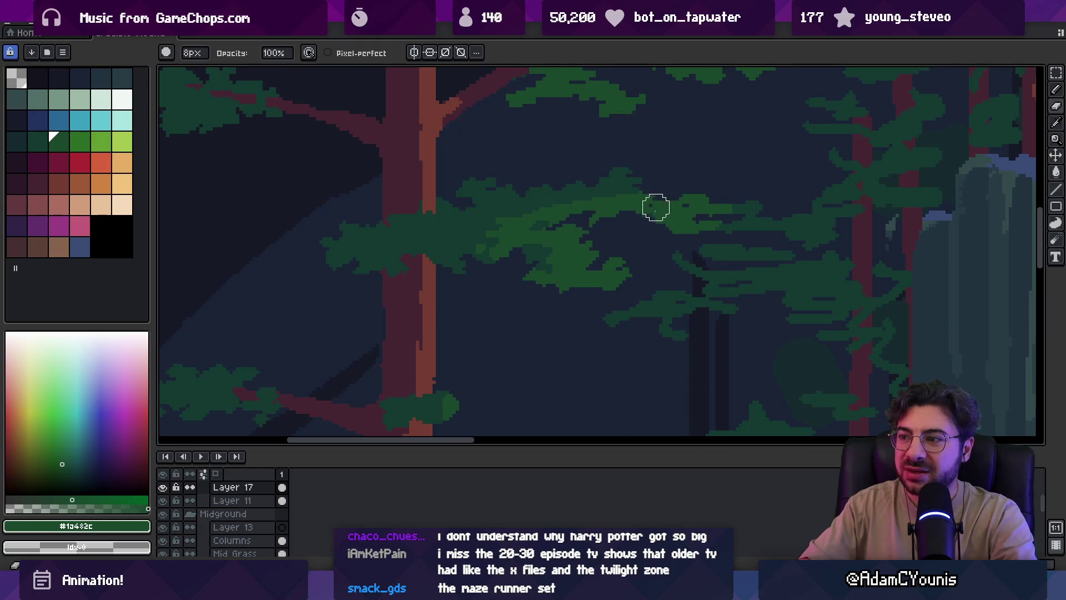
pyautogui.press('b')
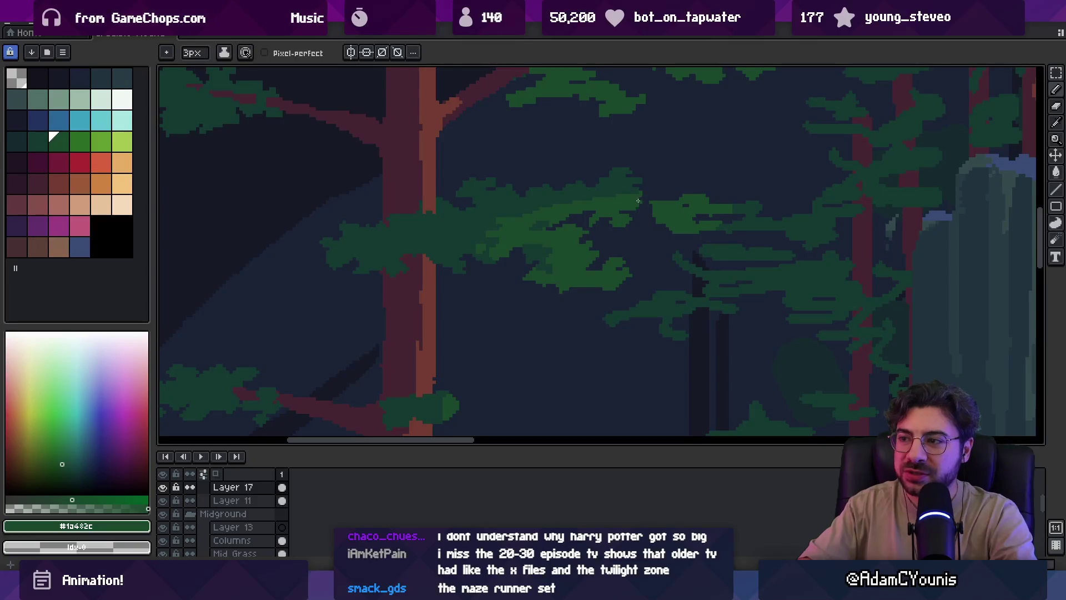
pyautogui.press('alt')
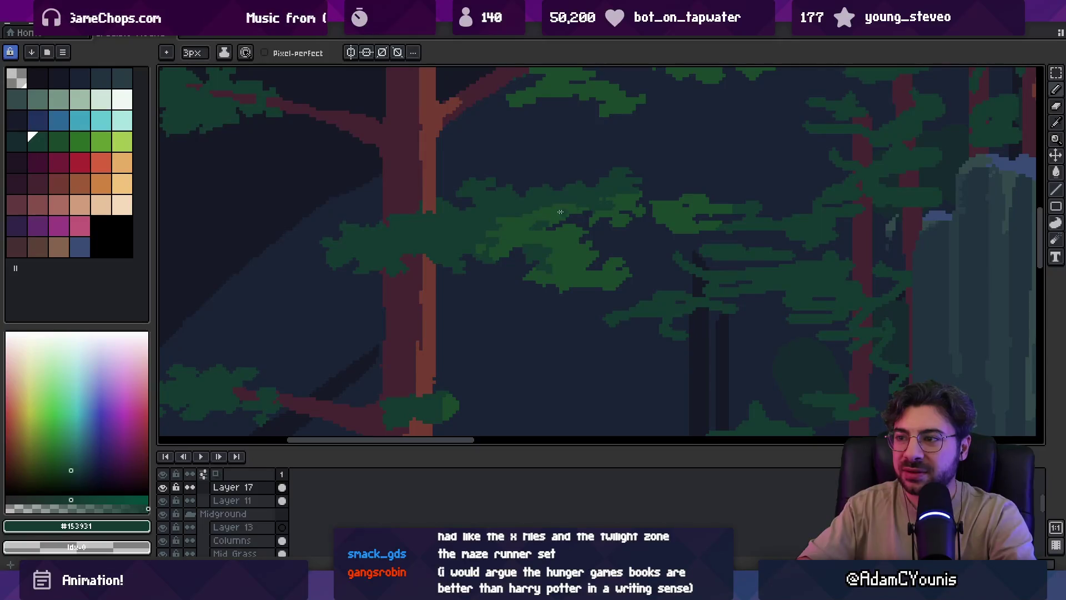
pyautogui.scroll(-5, 543, 210)
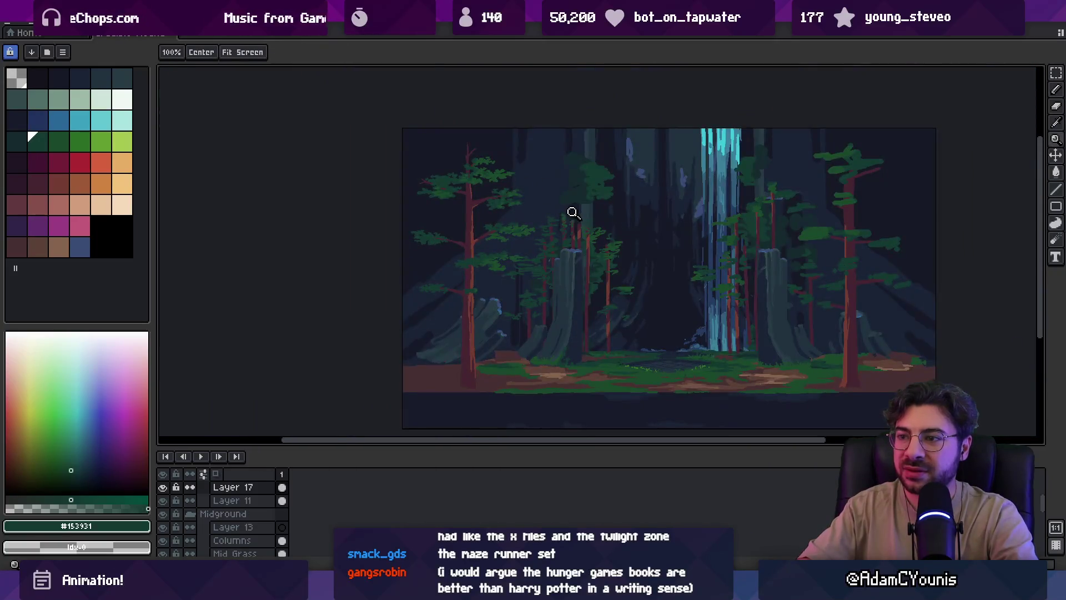
# Zoom in on the pine's upper branches and sample the dark foliage green
pyautogui.press('ctrl')
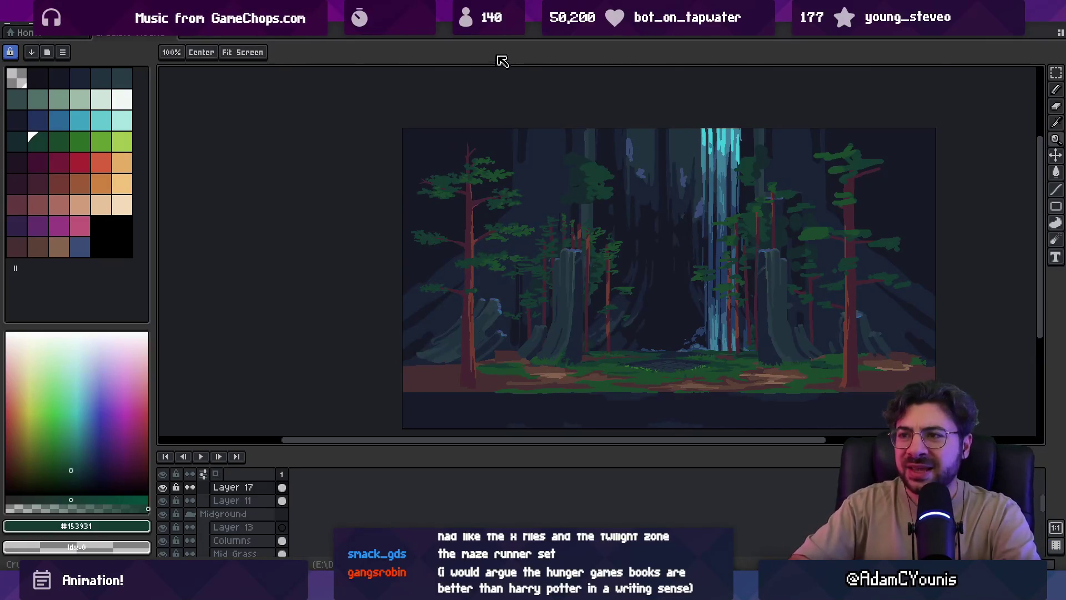
pyautogui.click(483, 181)
pyautogui.click(478, 174)
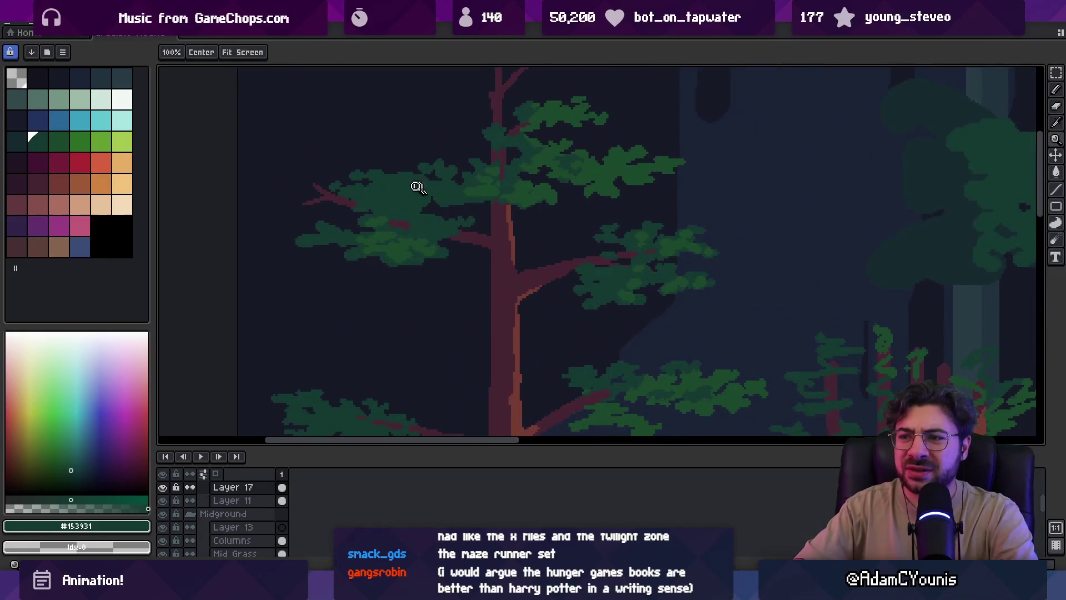
pyautogui.keyDown('alt'); pyautogui.click(491, 182); pyautogui.keyUp('alt')
pyautogui.click(492, 167)
pyautogui.press('b')
pyautogui.keyDown('alt'); pyautogui.click(502, 161); pyautogui.keyUp('alt')
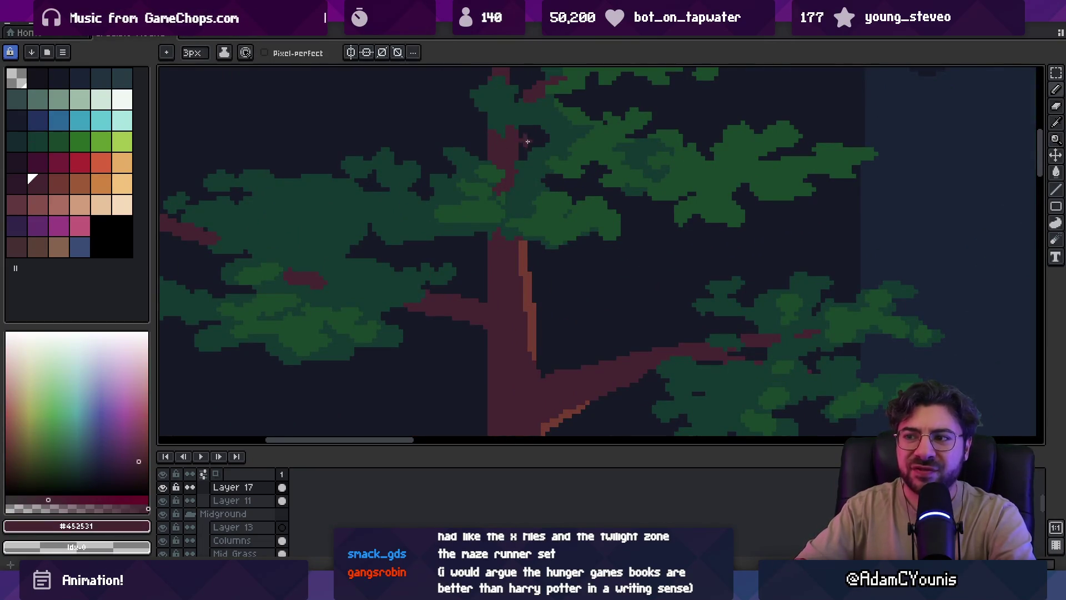
pyautogui.press('e')
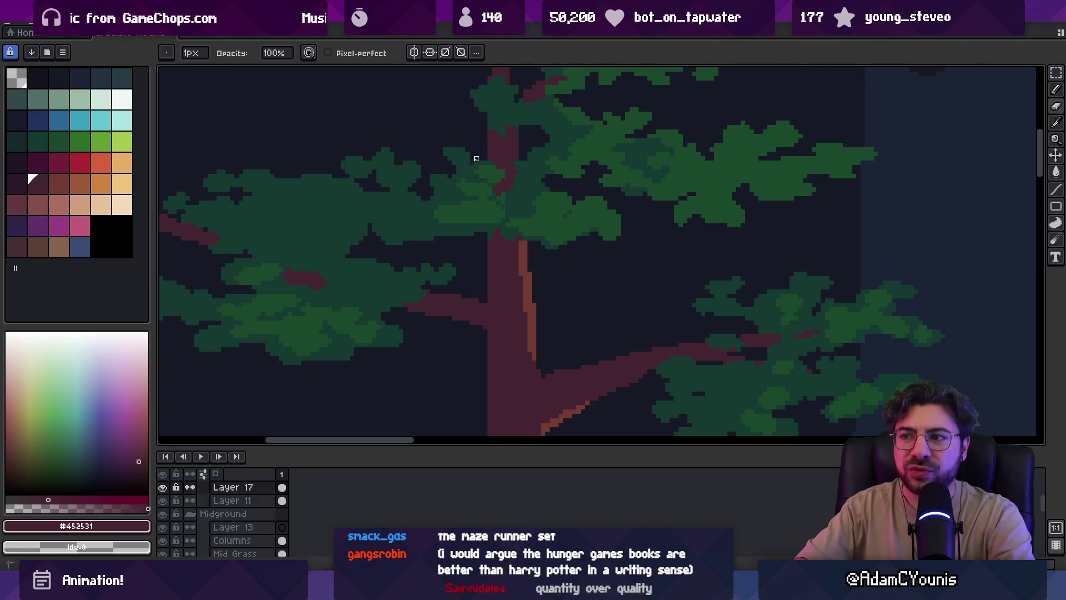
pyautogui.keyDown('alt'); pyautogui.click(449, 159); pyautogui.keyUp('alt')
pyautogui.press('b')
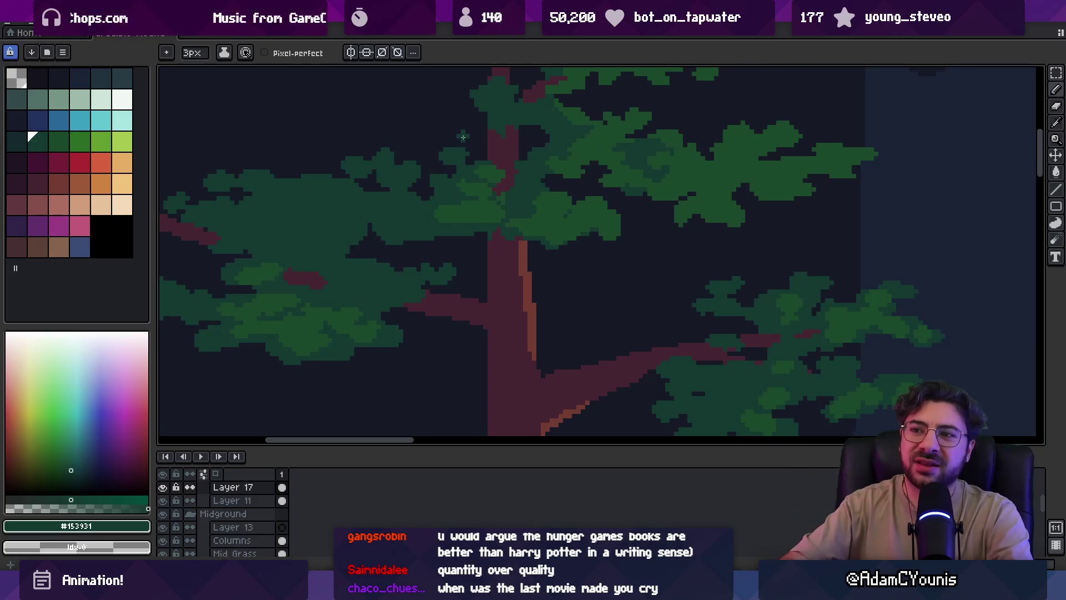
# Add a few dark green pixels to the left edge of the upper leaf clump
pyautogui.moveTo(369, 185); pyautogui.dragTo(455, 218)
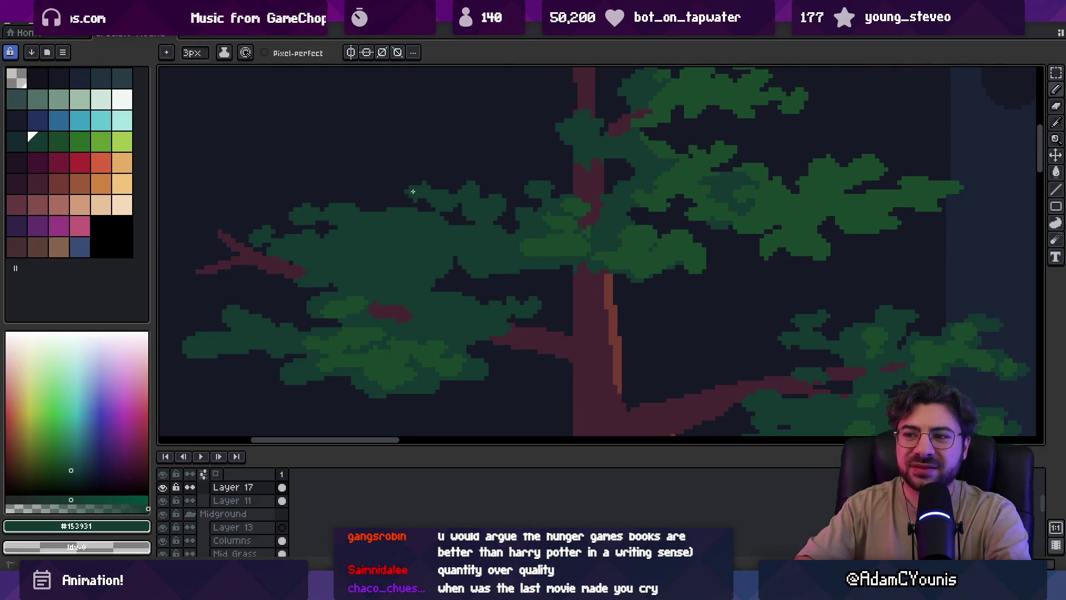
pyautogui.press('e')
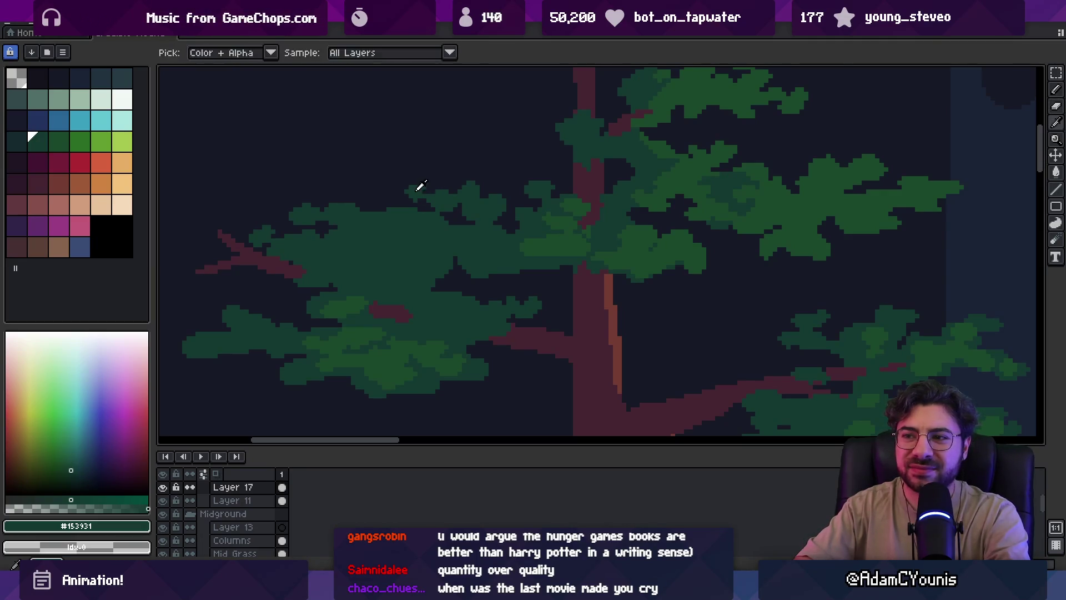
pyautogui.click(403, 197)
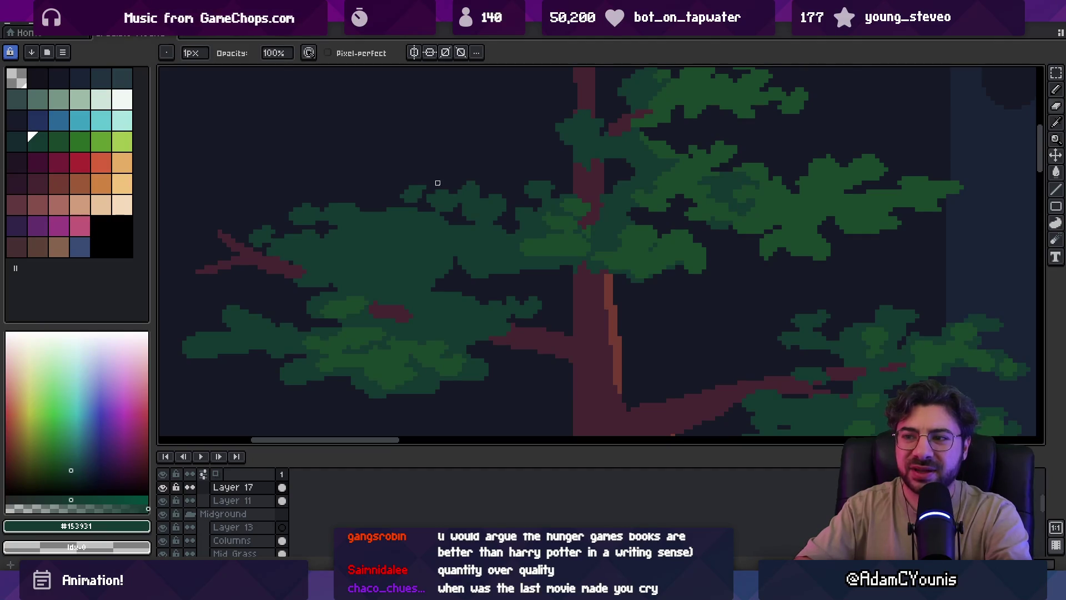
pyautogui.scroll(-2, 460, 166)
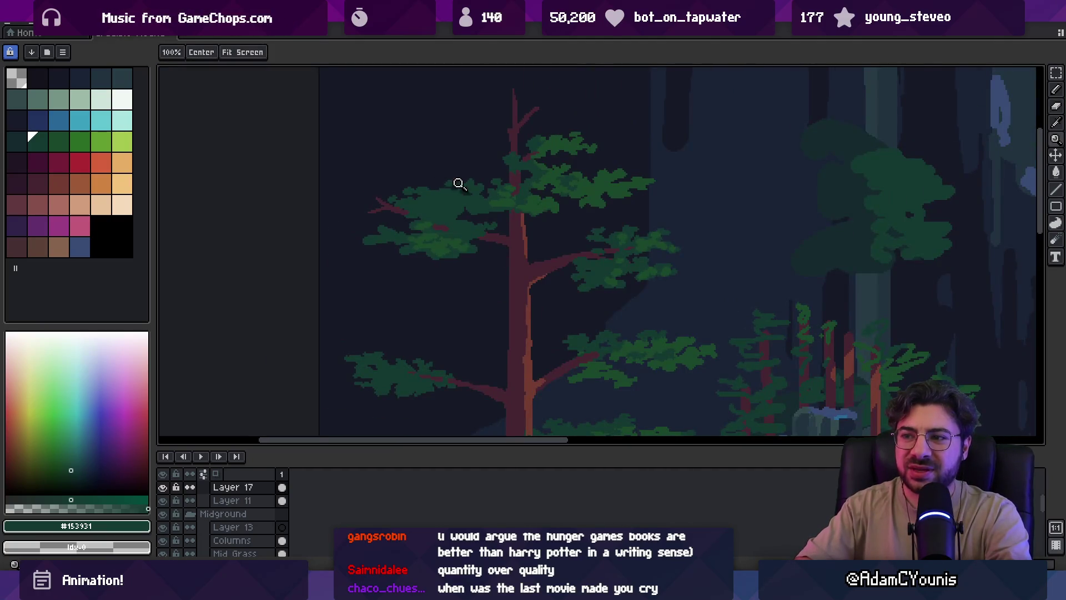
pyautogui.scroll(2, 458, 184)
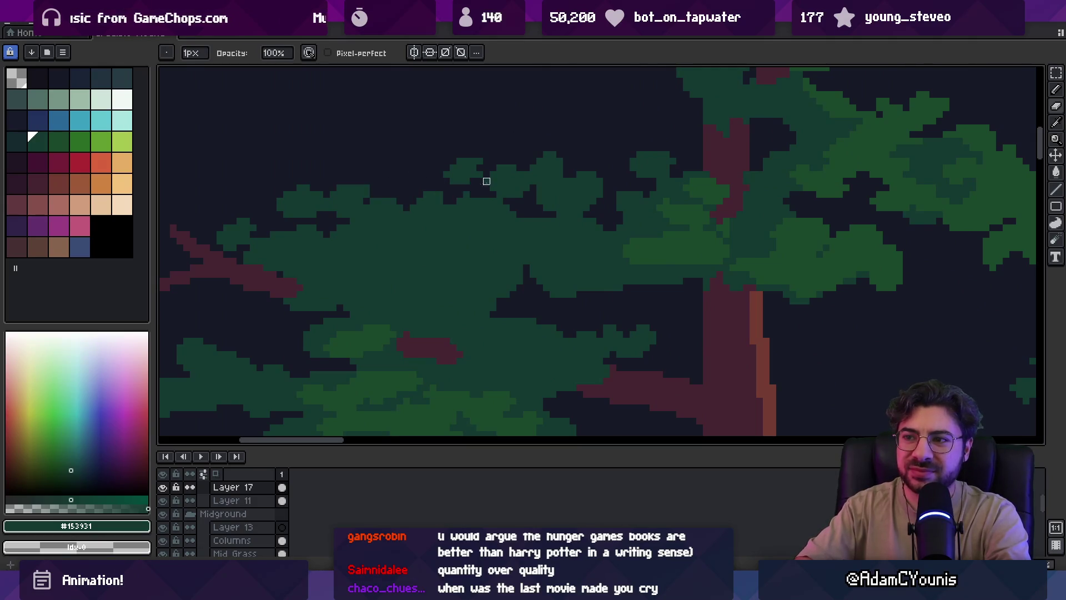
pyautogui.scroll(-2, 440, 207)
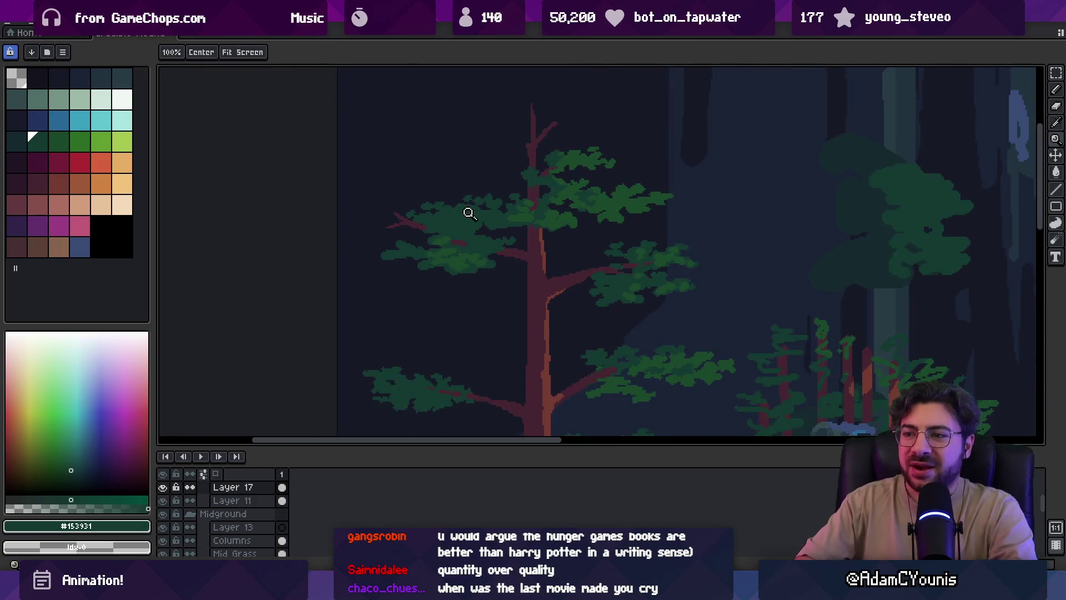
pyautogui.scroll(2, 469, 217)
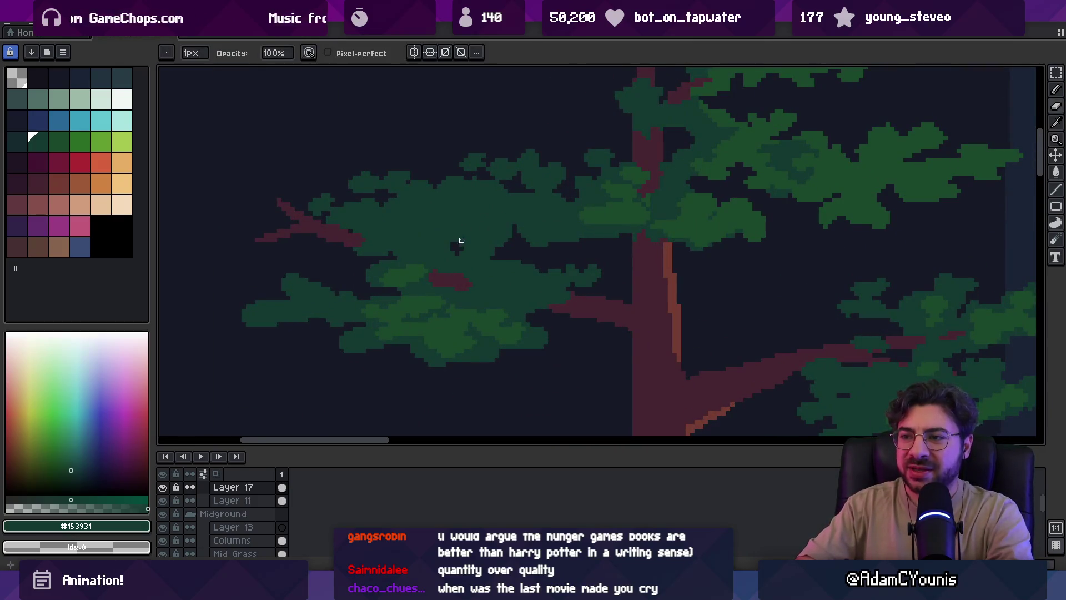
pyautogui.scroll(-2, 469, 205)
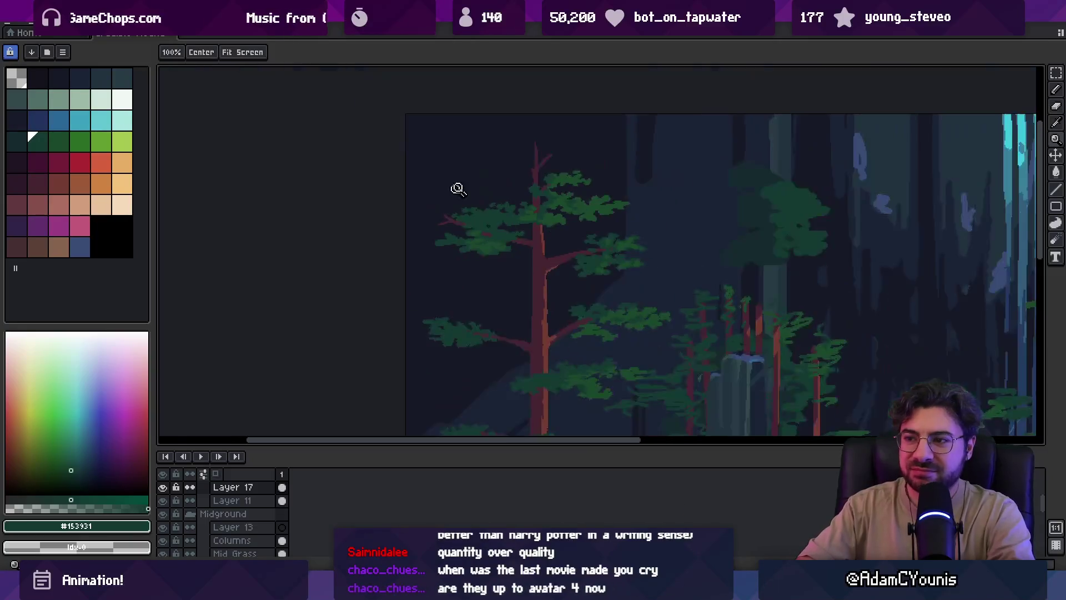
pyautogui.scroll(4, 533, 215)
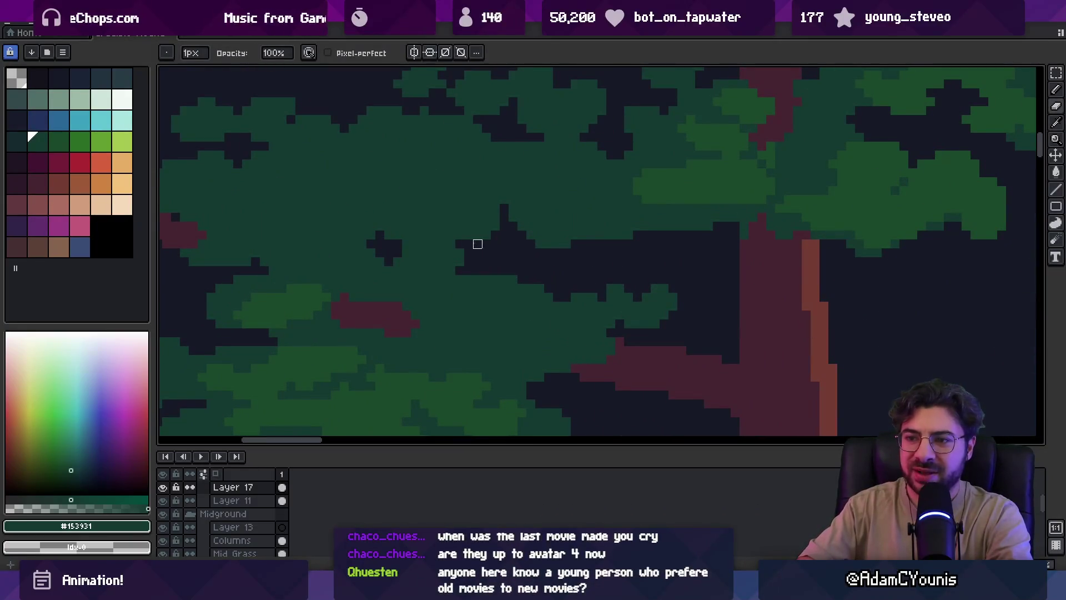
pyautogui.scroll(-4, 435, 250)
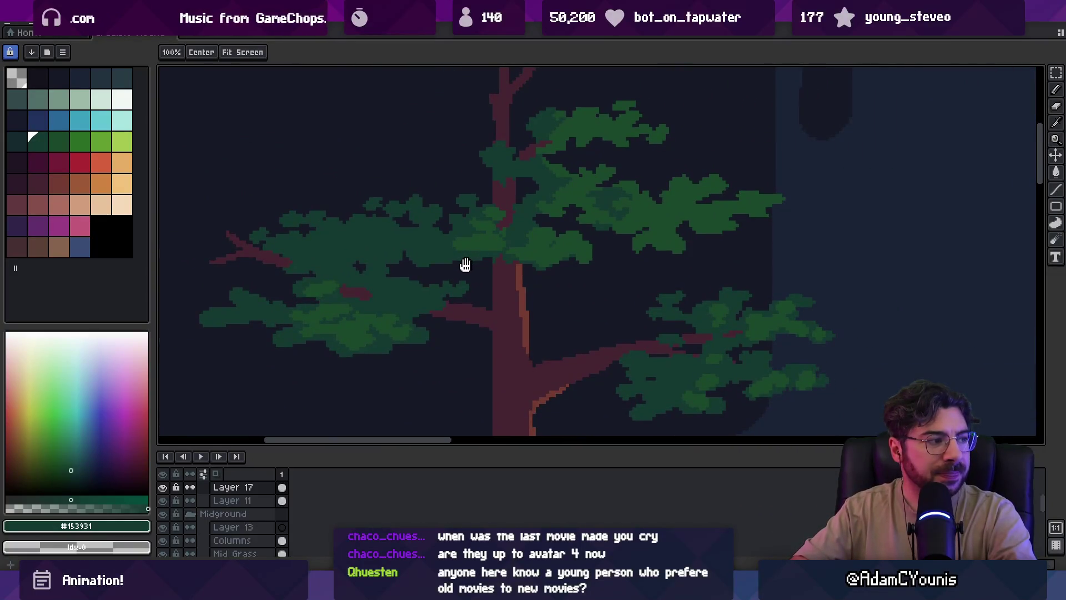
# Erase the top of the small green tuft at the clump's left tip with a smaller eraser
pyautogui.scroll(5, 461, 267)
pyautogui.press('b')
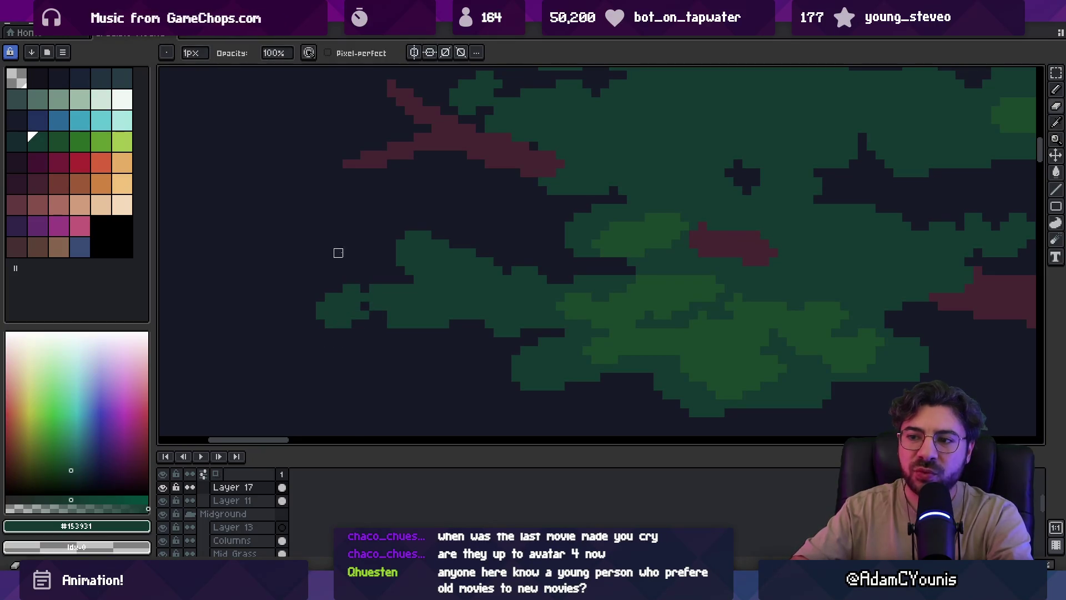
pyautogui.press('e')
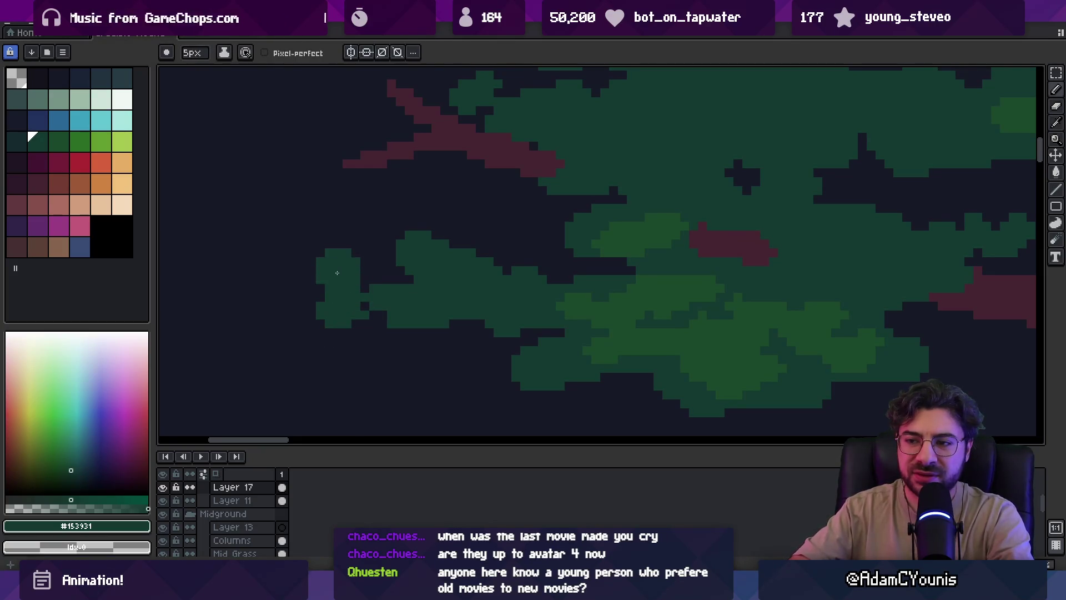
pyautogui.press('-')
pyautogui.press('-')
pyautogui.moveTo(337, 273); pyautogui.dragTo(303, 298)
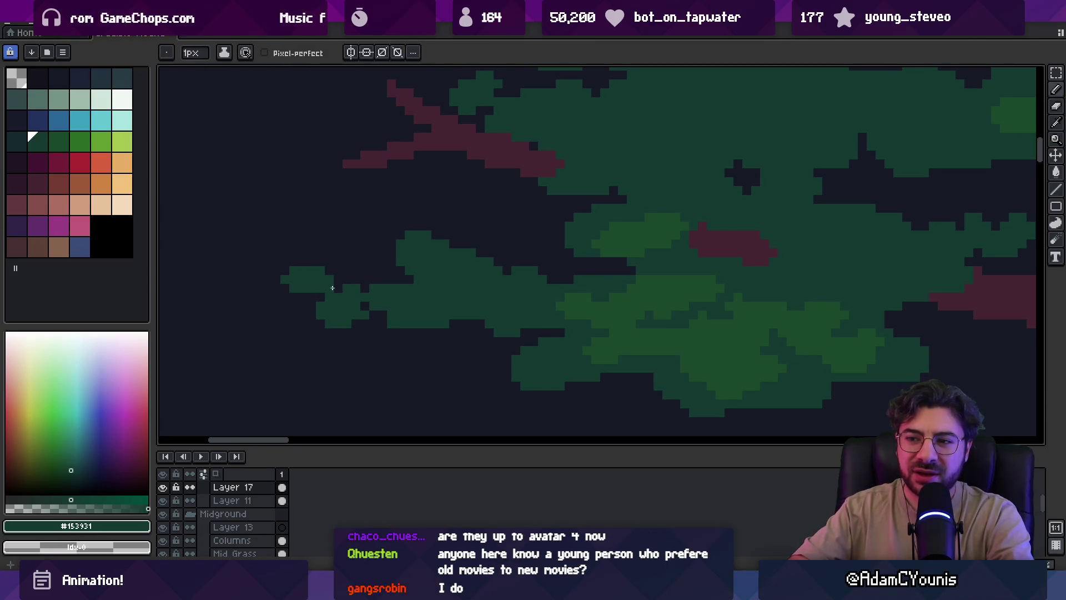
pyautogui.press('b')
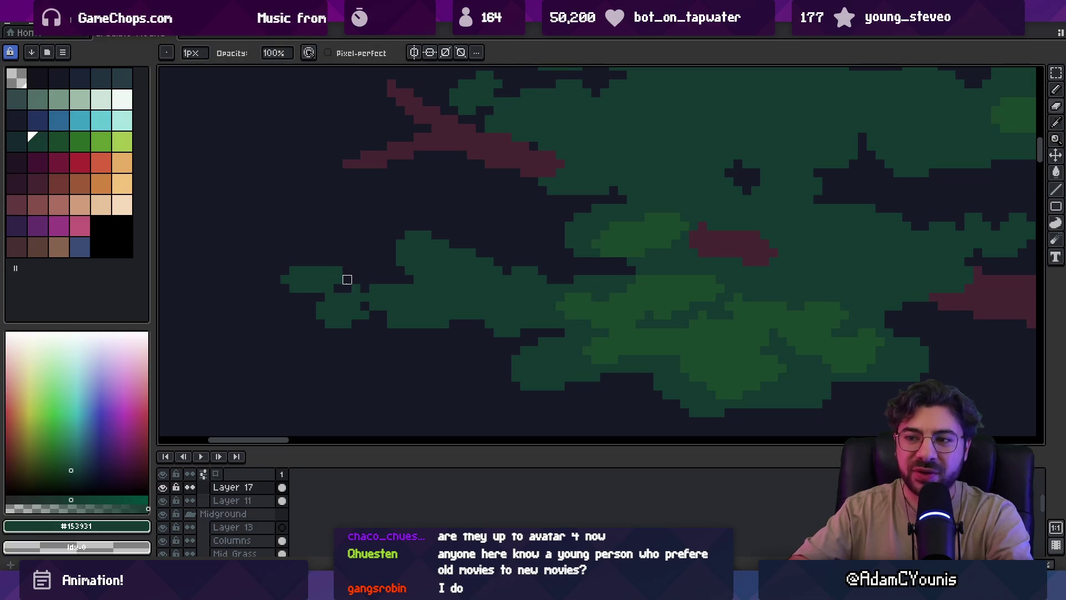
pyautogui.press('z')
pyautogui.scroll(-3, 365, 257)
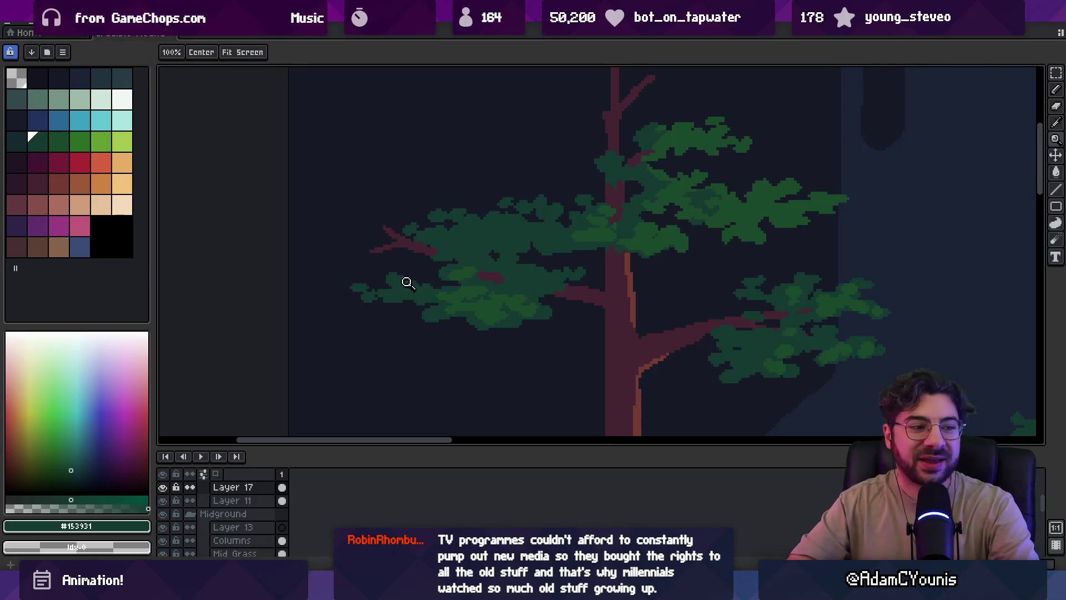
pyautogui.click(405, 278)
pyautogui.press('b')
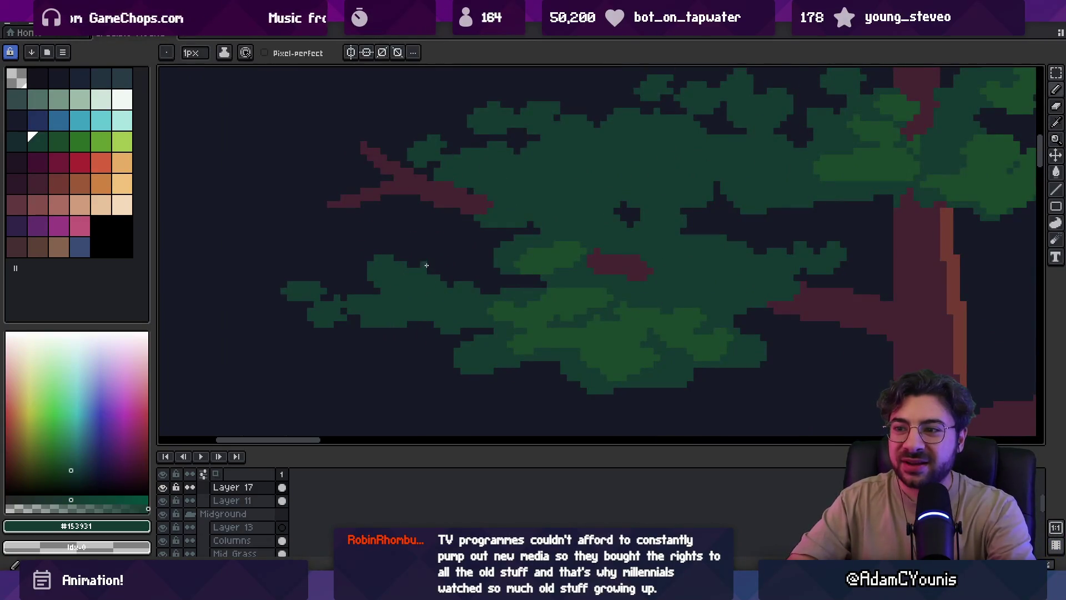
pyautogui.press('e')
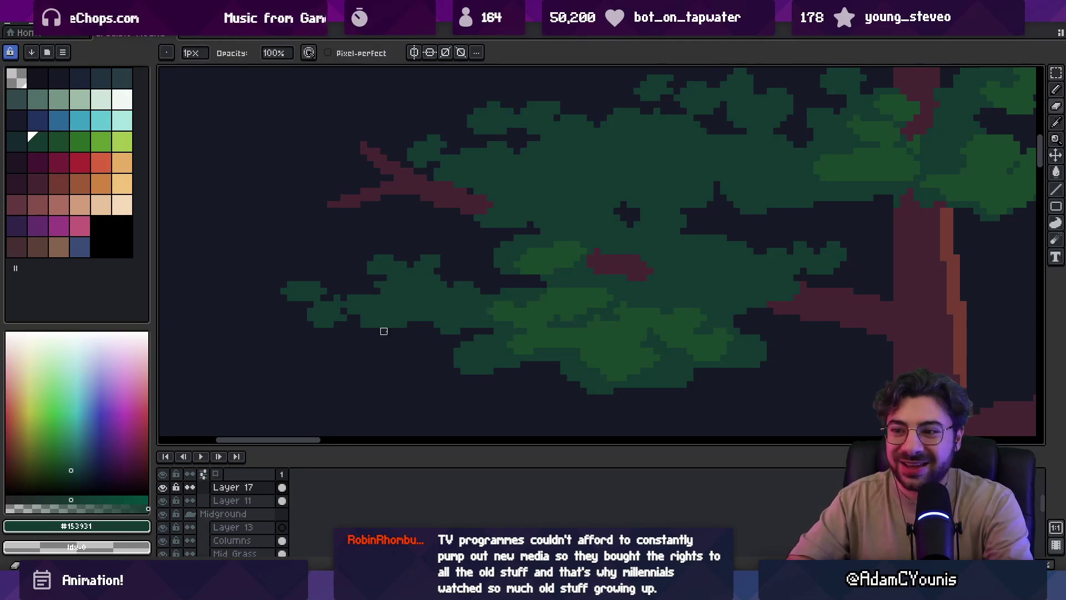
pyautogui.press('b')
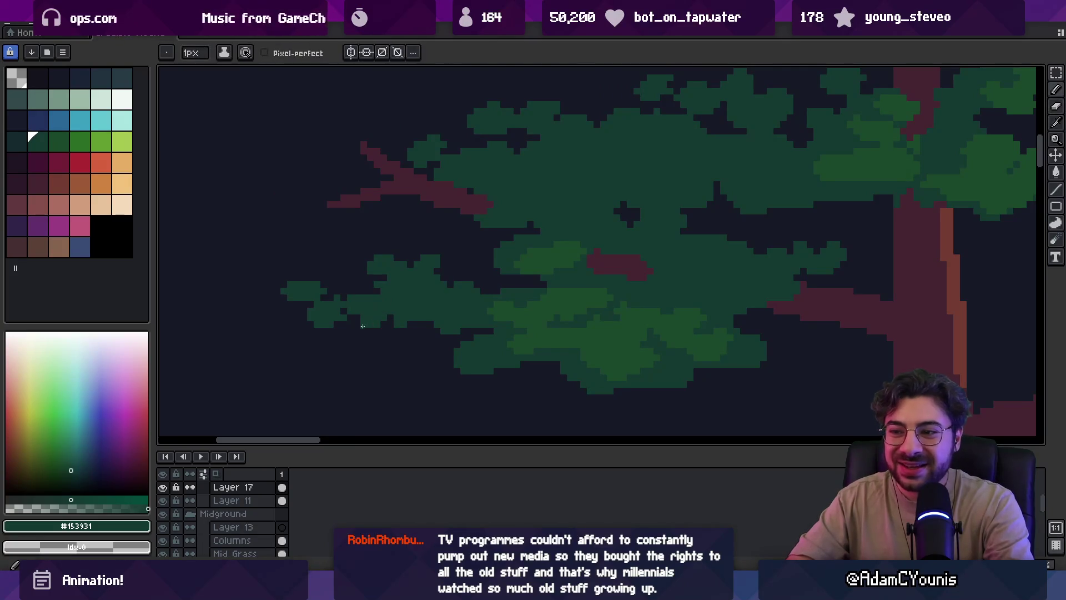
pyautogui.scroll(-3, 388, 308)
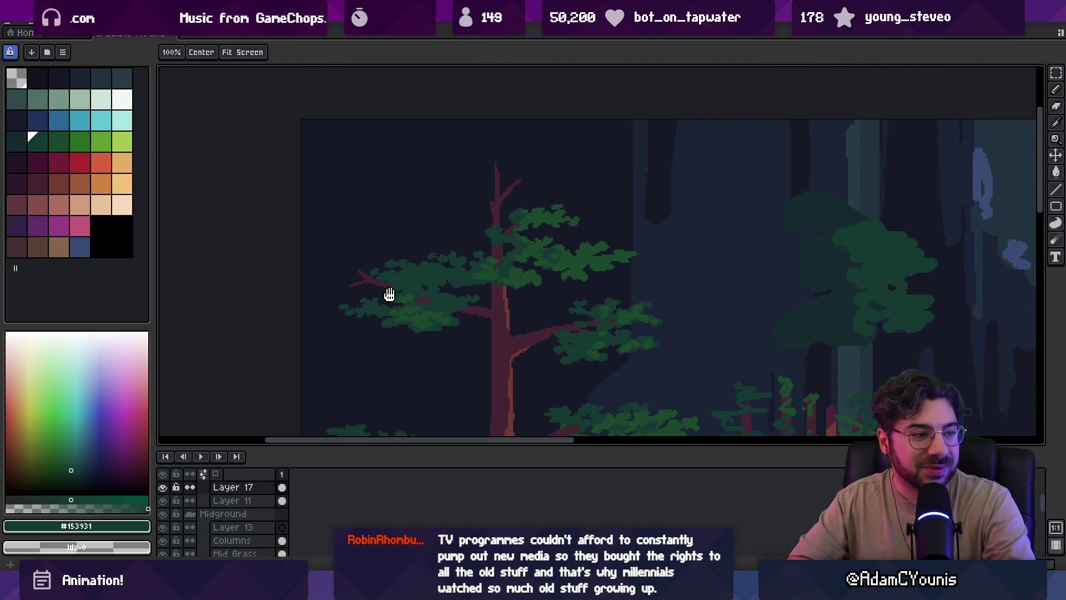
pyautogui.moveTo(426, 307); pyautogui.dragTo(378, 268)
pyautogui.scroll(-3, 421, 282)
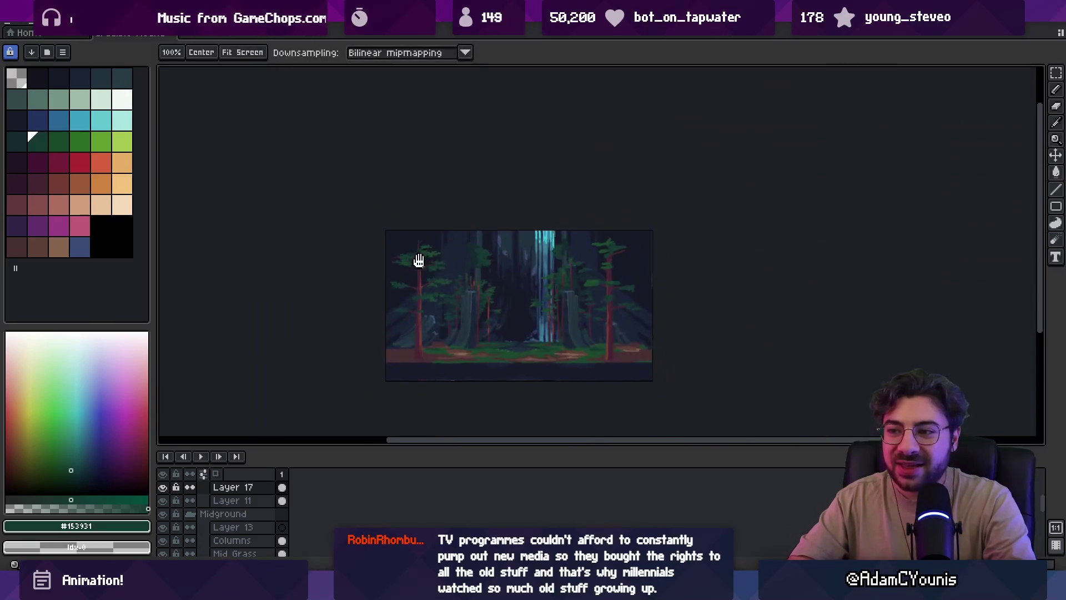
pyautogui.scroll(2, 436, 279)
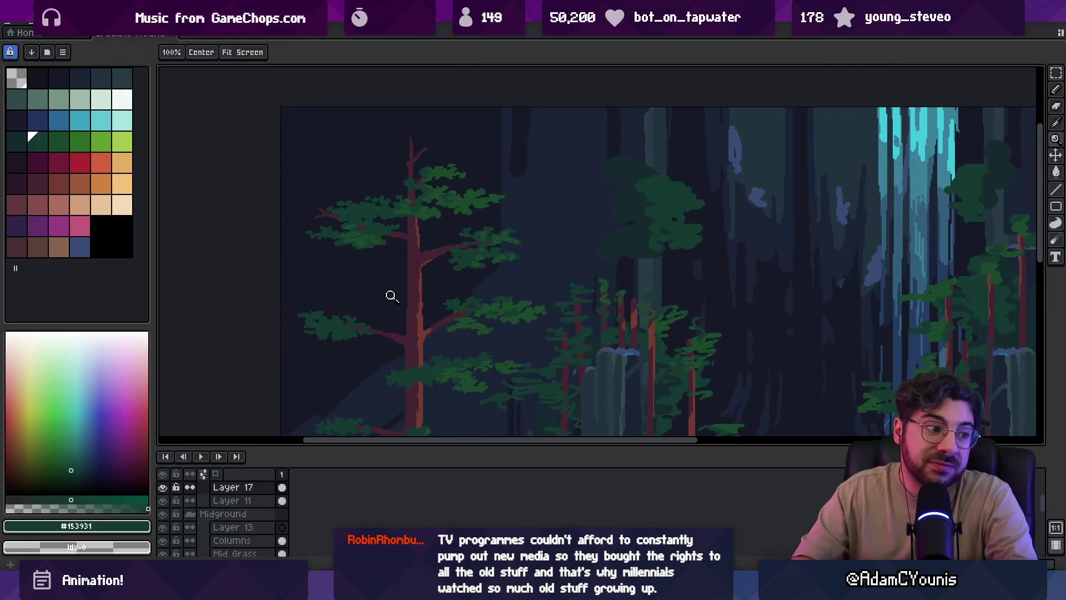
pyautogui.scroll(4, 338, 300)
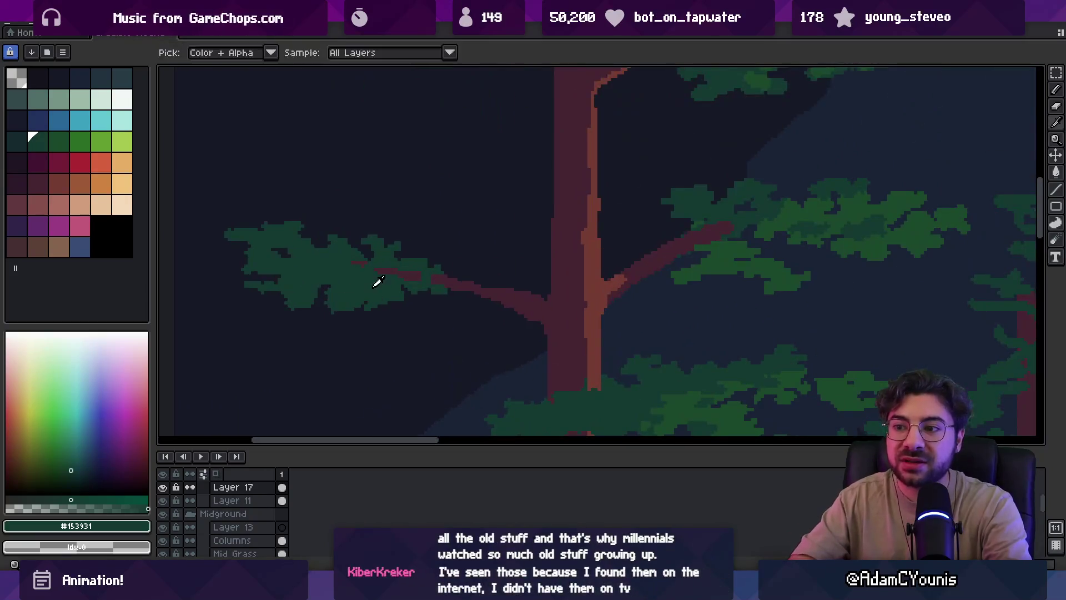
# Switch to the pencil ready to sample the branch red from the canvas
pyautogui.press('b')
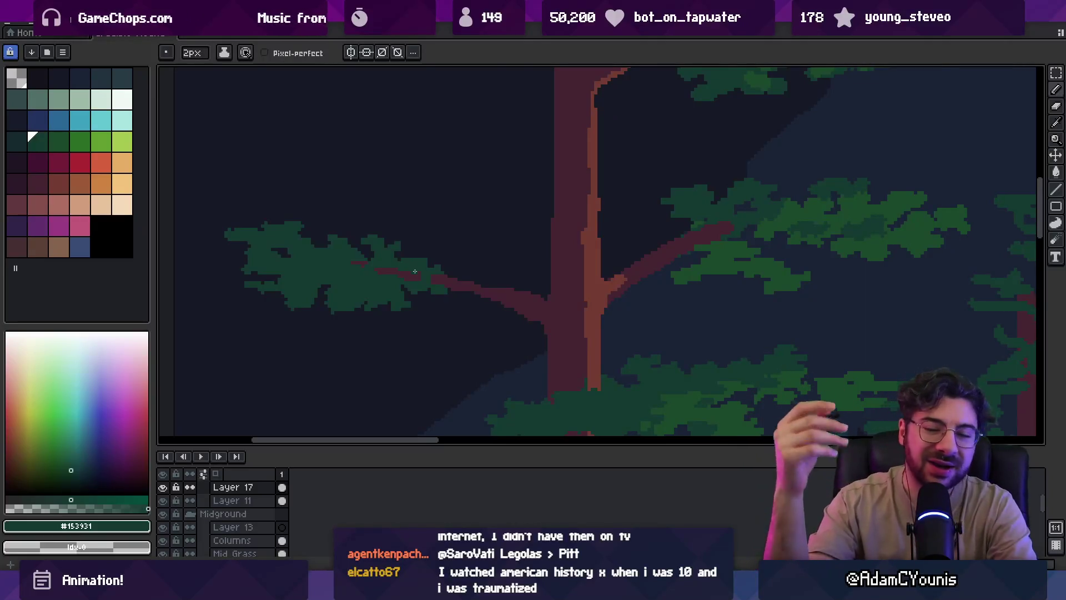
# Zoom the view in on the left foreground pine's mid-trunk
pyautogui.press('v')
pyautogui.scroll(-3, 438, 175)
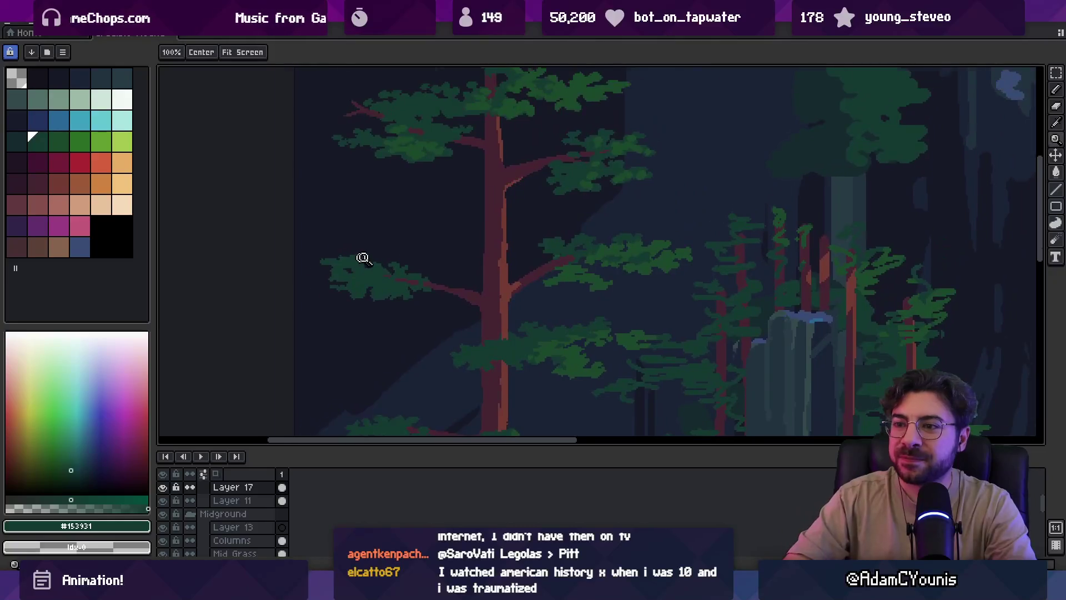
pyautogui.scroll(3, 362, 258)
pyautogui.press('b')
pyautogui.scroll(2, 314, 261)
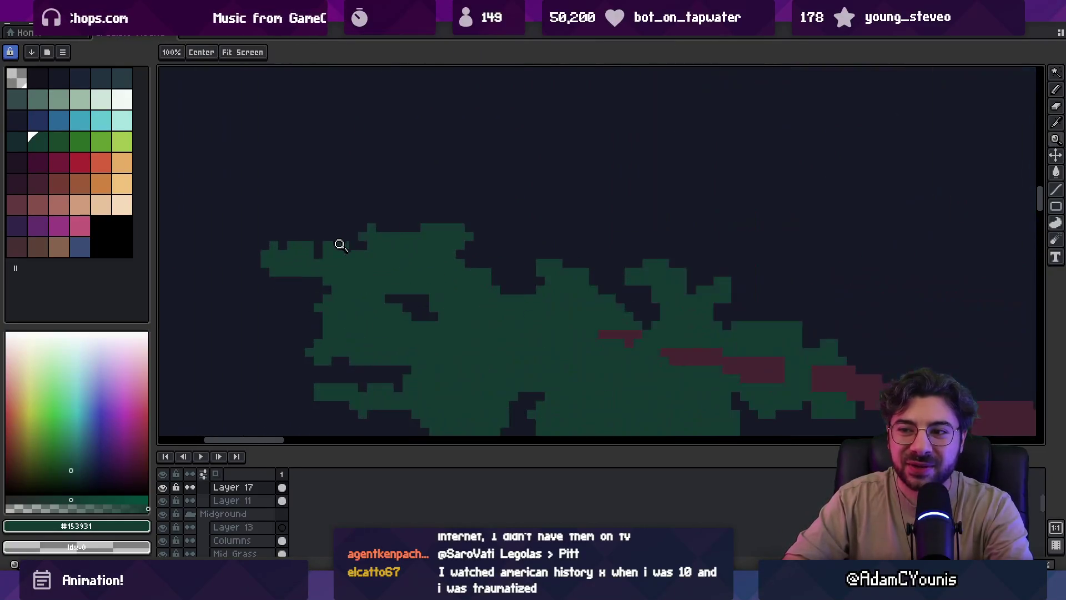
pyautogui.press('z')
pyautogui.scroll(-3, 319, 272)
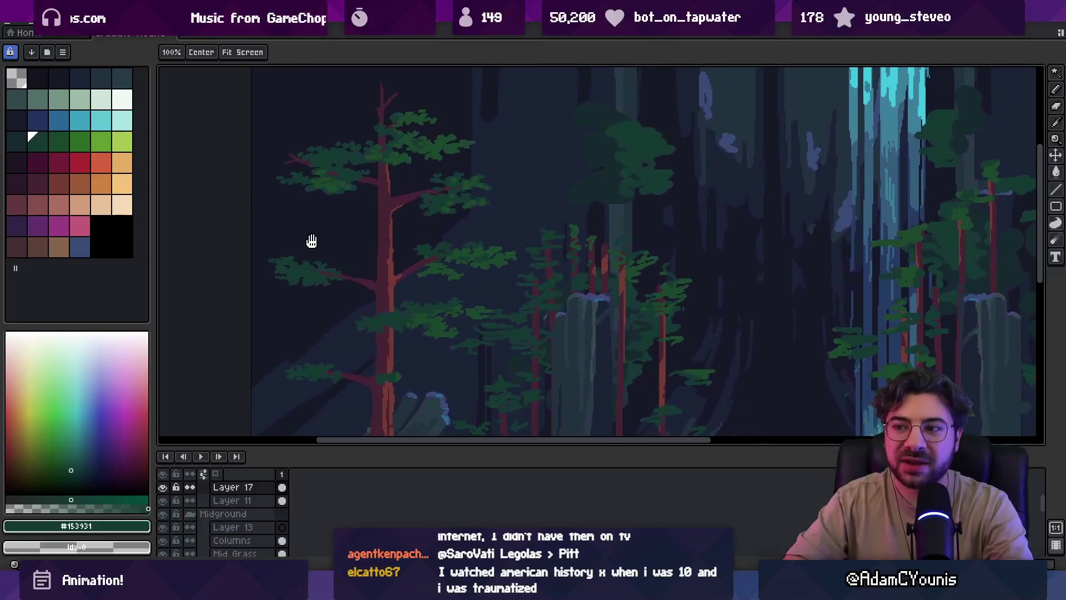
pyautogui.moveTo(376, 157); pyautogui.dragTo(388, 190)
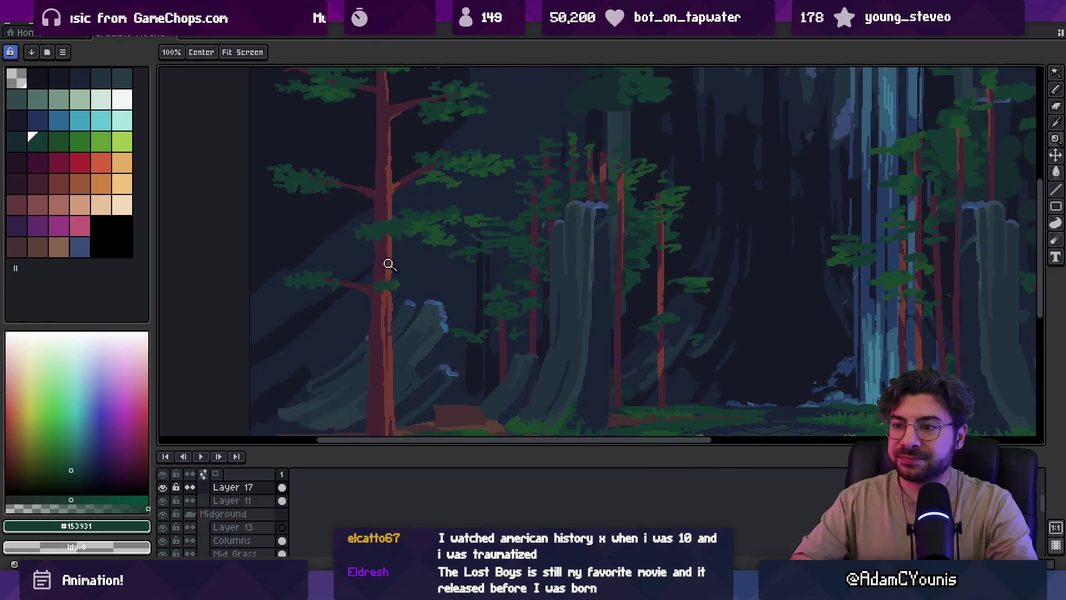
pyautogui.click(389, 264)
# Sample the trunk's red-brown and draw a 3px branch up-right from mid-trunk
pyautogui.press('b')
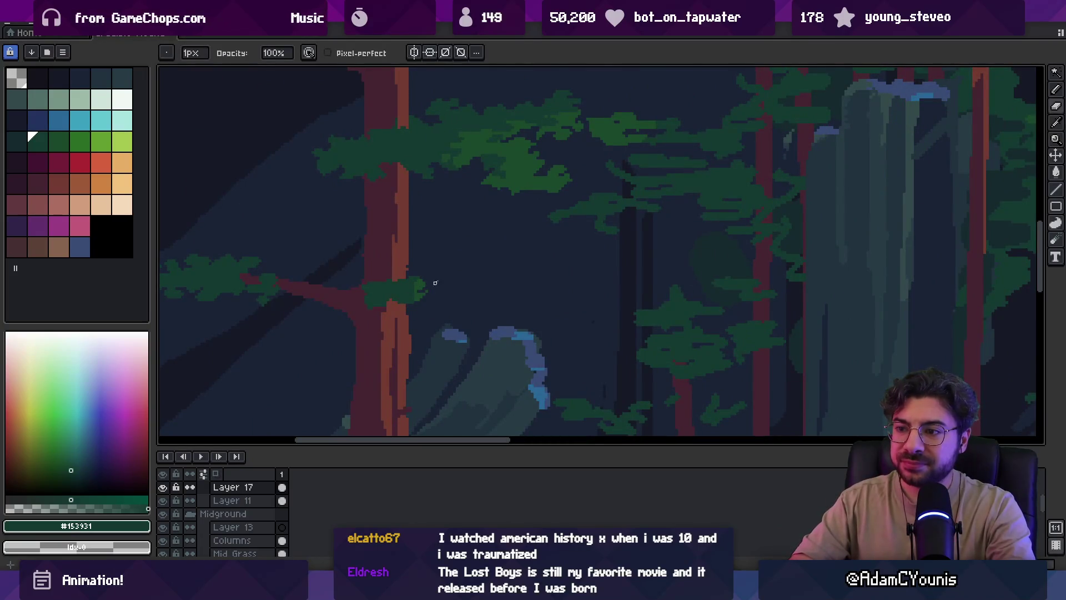
pyautogui.scroll(1, 435, 283)
pyautogui.keyDown('alt'); pyautogui.click(424, 288); pyautogui.keyUp('alt')
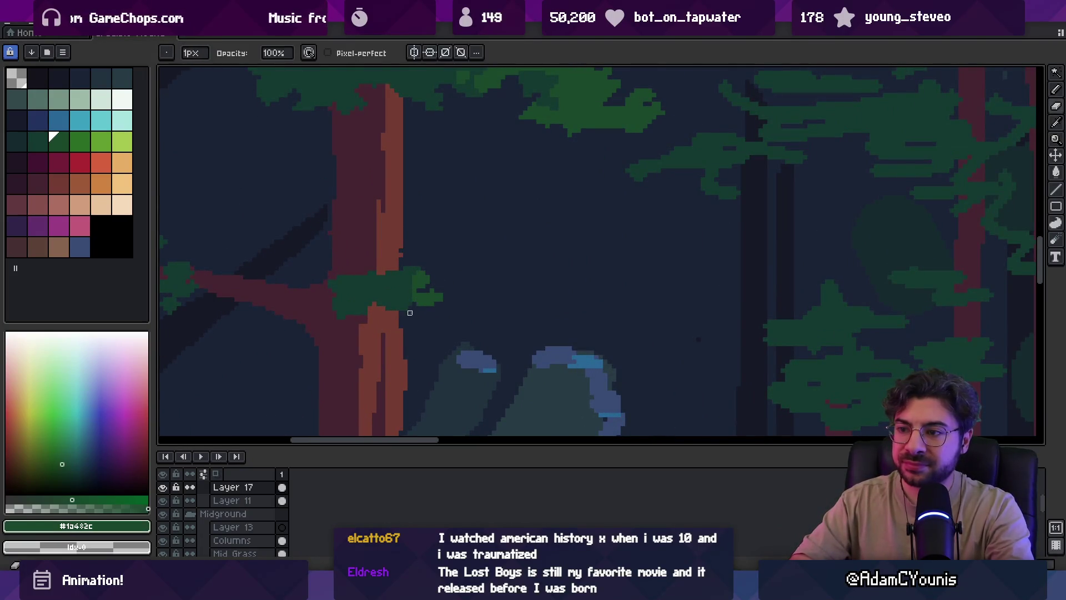
pyautogui.press('z')
pyautogui.scroll(-3, 410, 313)
pyautogui.scroll(1, 435, 307)
pyautogui.scroll(1, 450, 239)
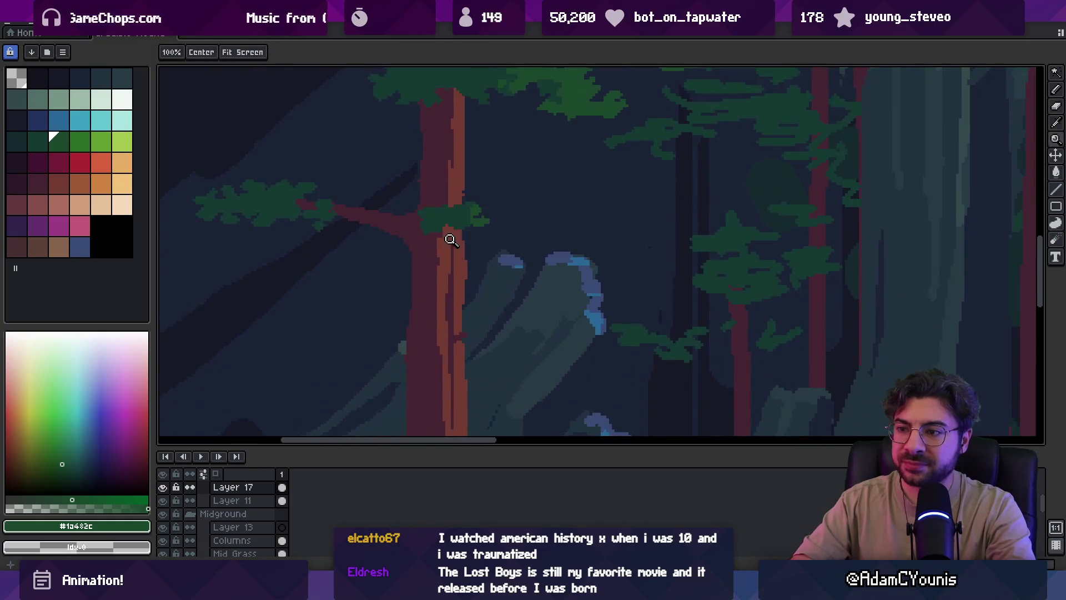
pyautogui.keyDown('alt'); pyautogui.click(461, 259); pyautogui.keyUp('alt')
pyautogui.press('b')
pyautogui.moveTo(468, 255); pyautogui.dragTo(506, 225)
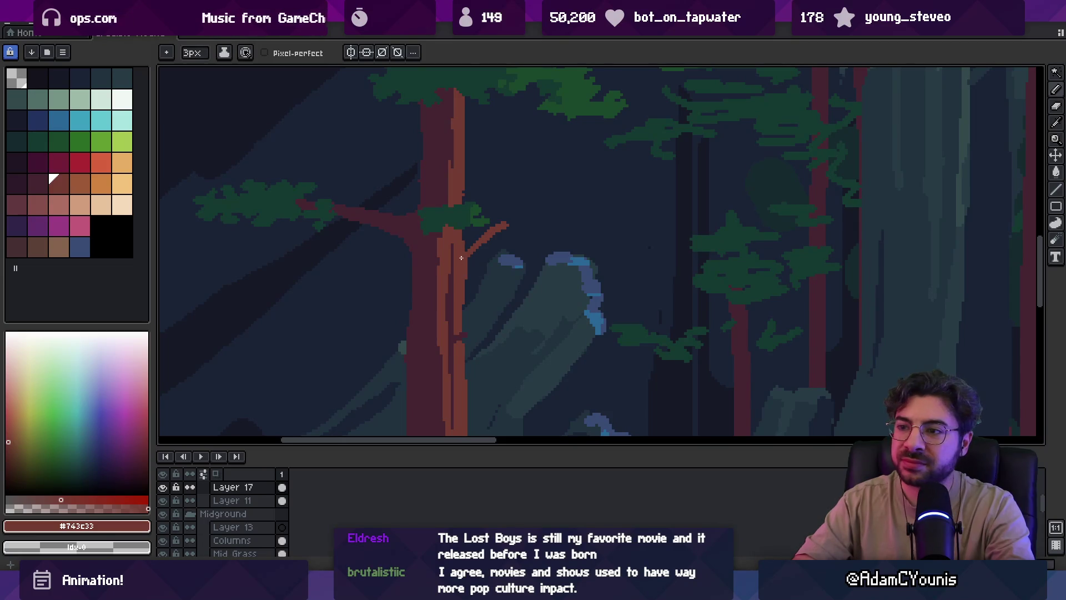
# Lasso the new branch and lower it onto the rock
pyautogui.press('z')
pyautogui.scroll(-4, 562, 209)
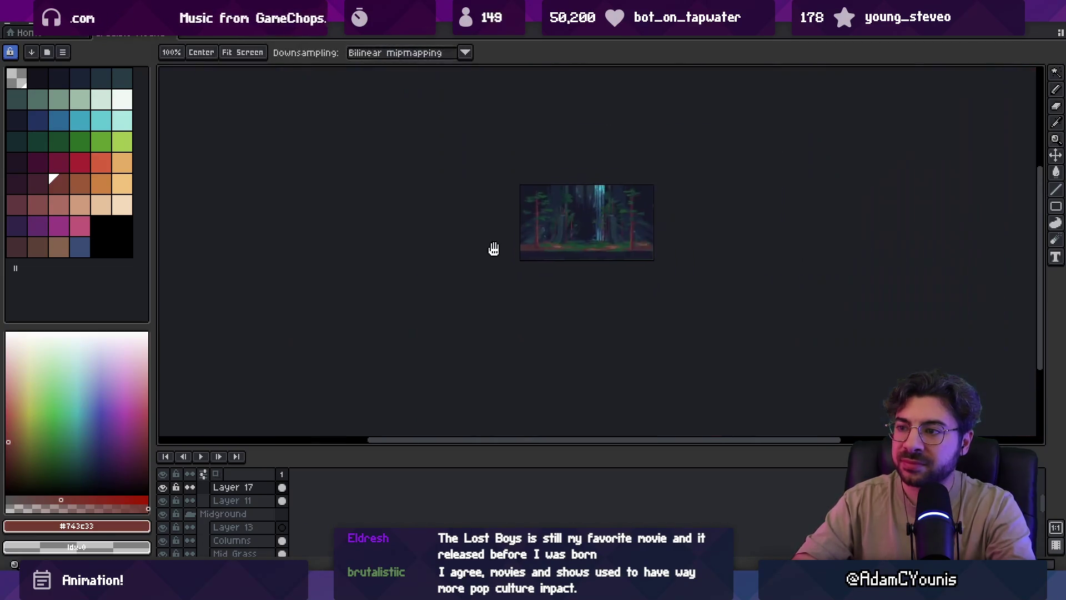
pyautogui.scroll(2, 566, 216)
pyautogui.scroll(2, 554, 222)
pyautogui.press('m')
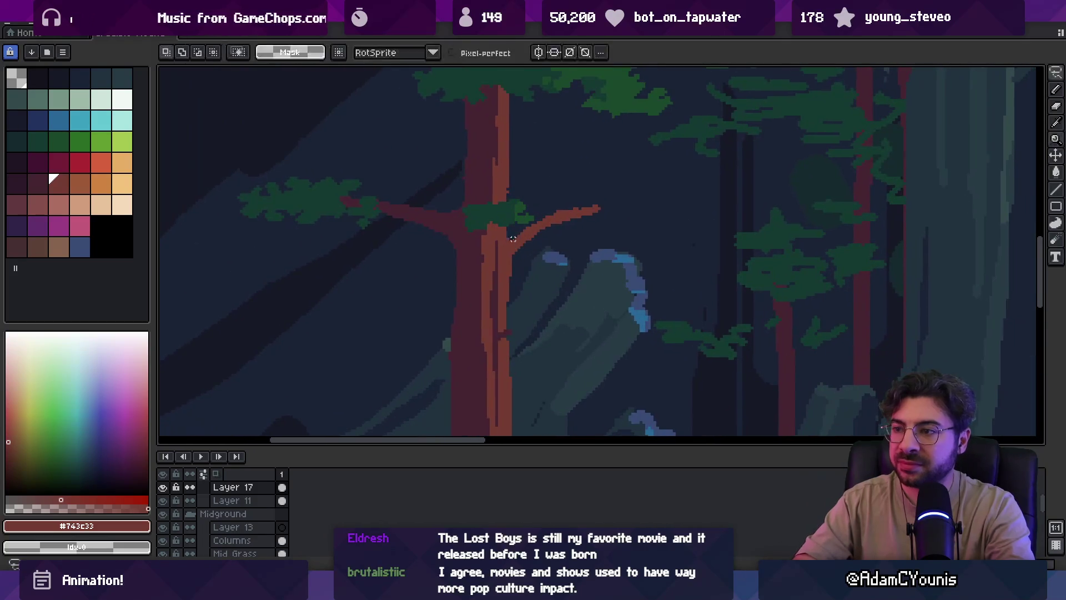
pyautogui.moveTo(512, 268)
pyautogui.mouseDown()
pyautogui.moveTo(557, 261)
pyautogui.moveTo(558, 292)
pyautogui.mouseUp()
# Paint a dark green leaf clump over the branch tip, adding a second shade
pyautogui.press('b')
pyautogui.keyDown('alt'); pyautogui.click(524, 217); pyautogui.keyUp('alt')
pyautogui.click(560, 253)
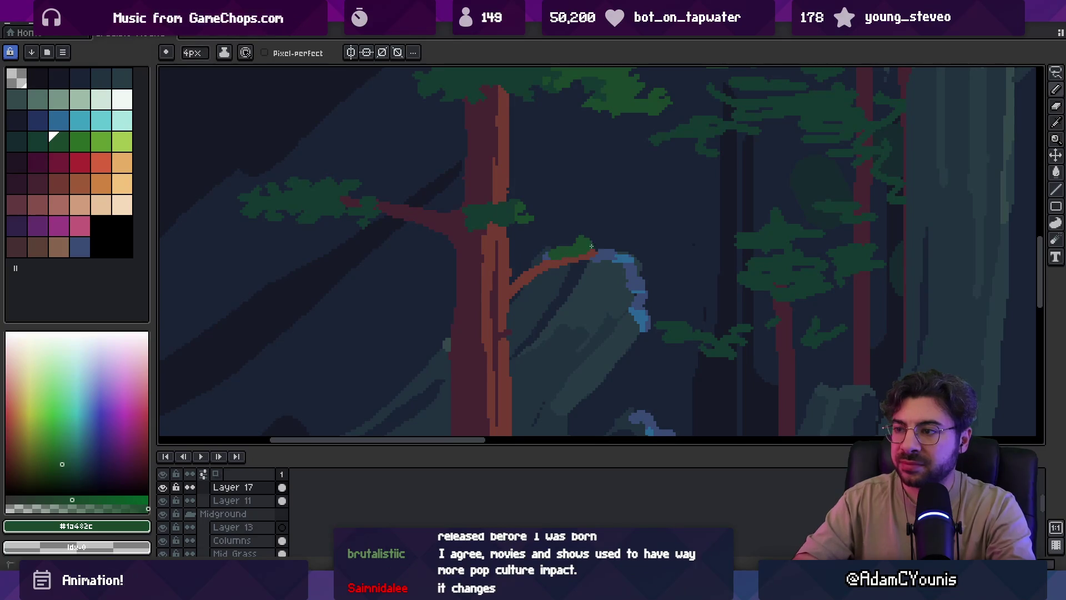
pyautogui.moveTo(591, 246); pyautogui.dragTo(583, 263)
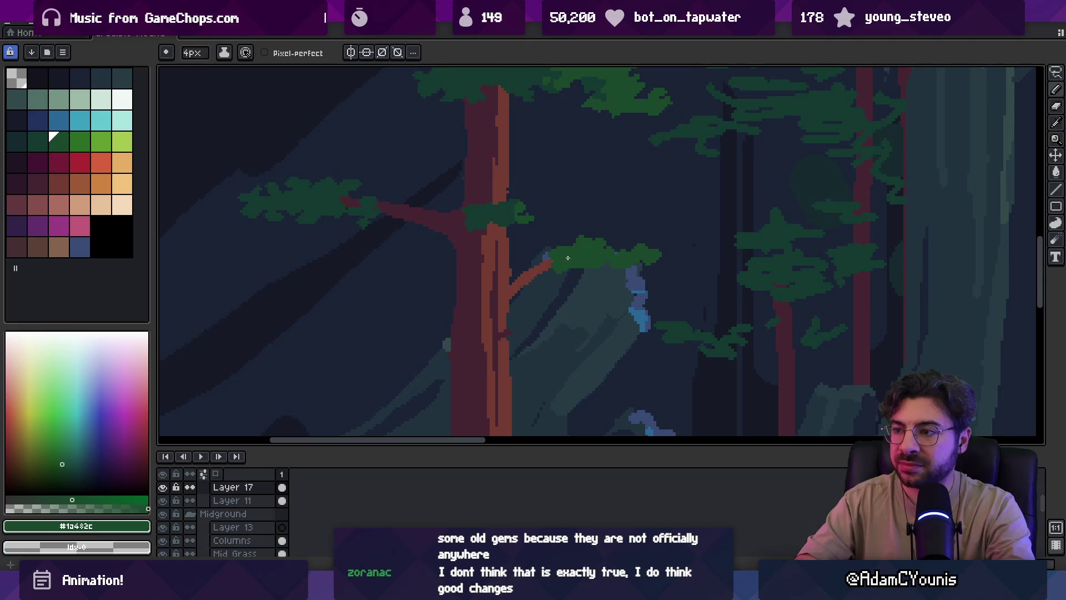
pyautogui.keyDown('alt'); pyautogui.click(483, 205); pyautogui.keyUp('alt')
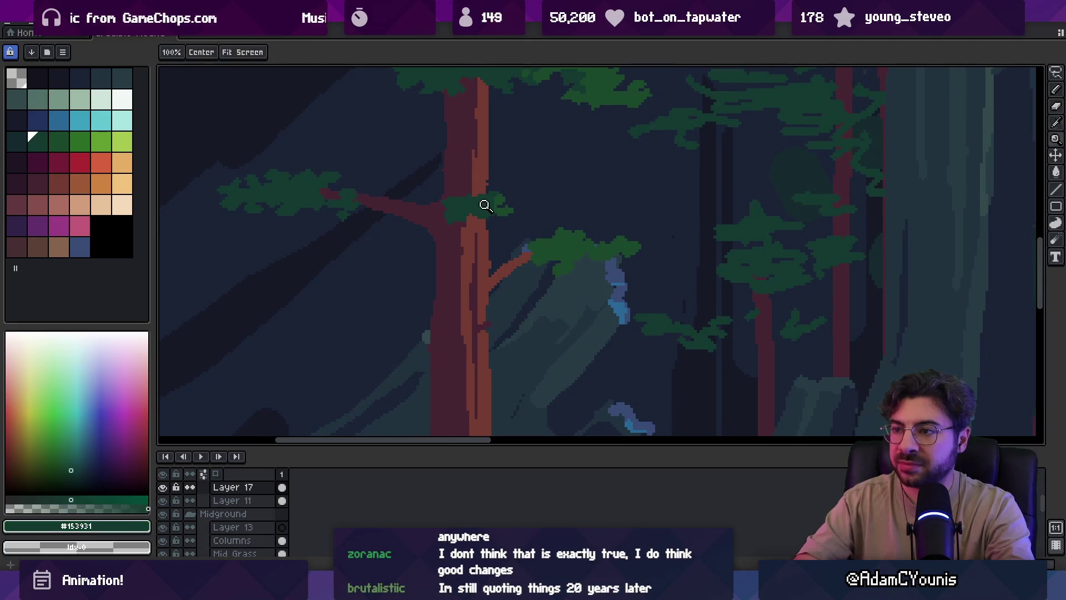
pyautogui.click(38, 140)
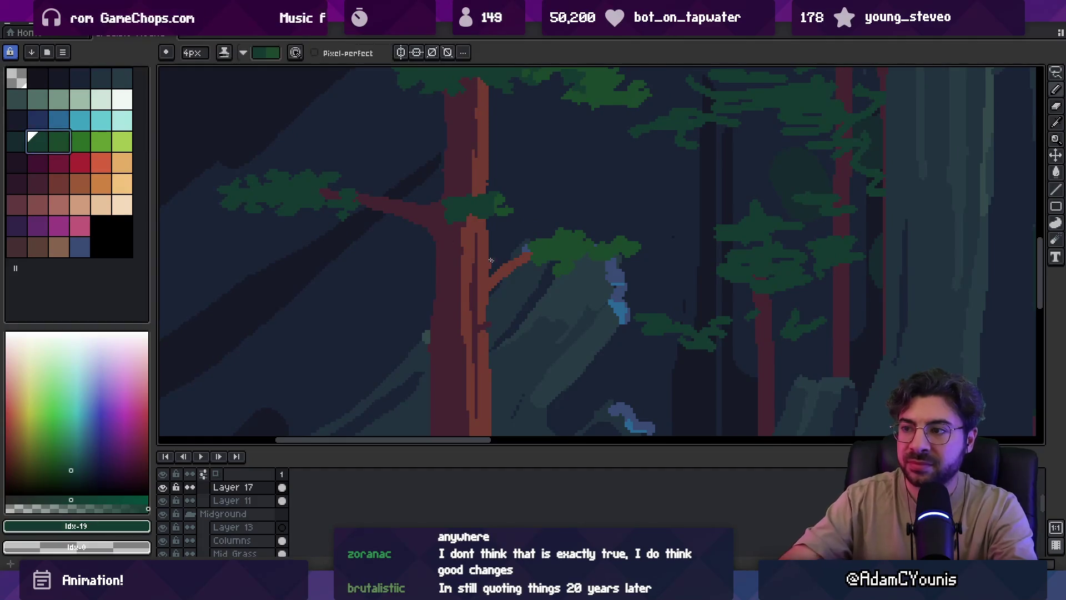
pyautogui.press('x')
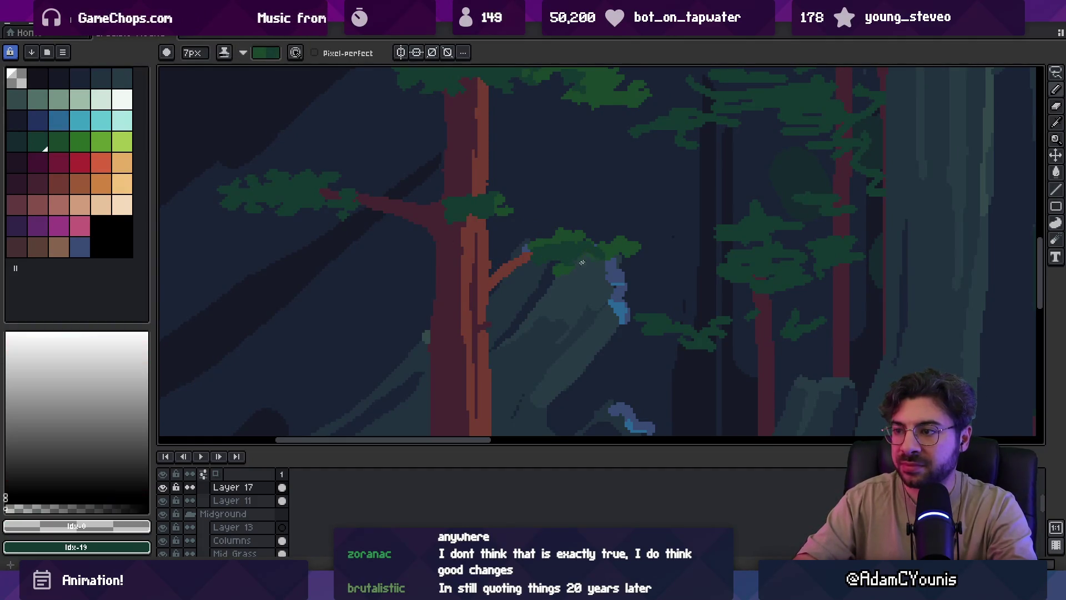
pyautogui.scroll(-5, 625, 260)
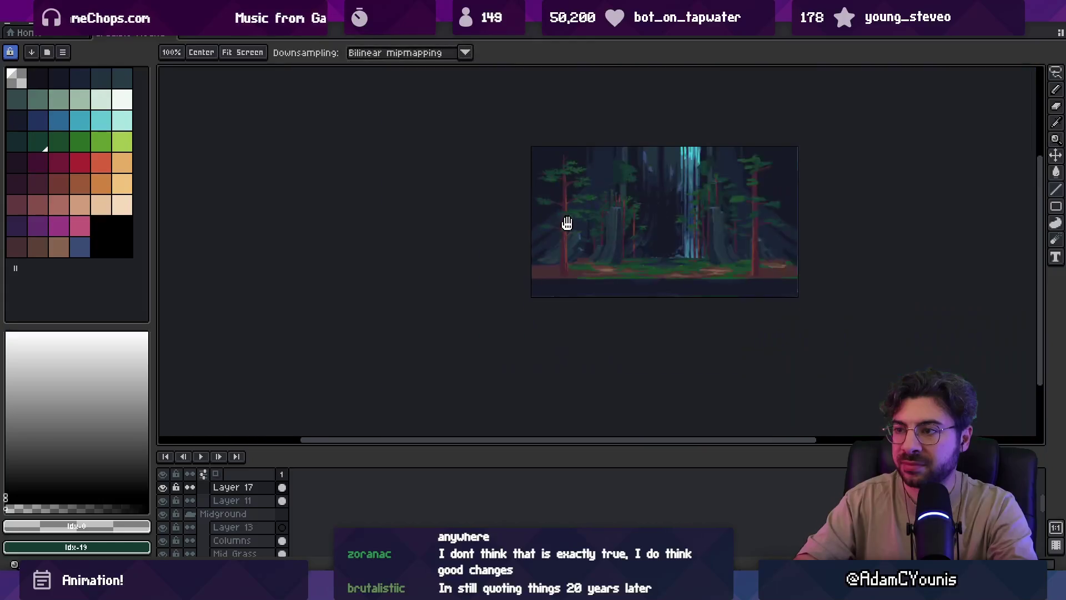
# Undo the stray red strokes, including the thin red row under the twig
pyautogui.moveTo(539, 255); pyautogui.dragTo(527, 262)
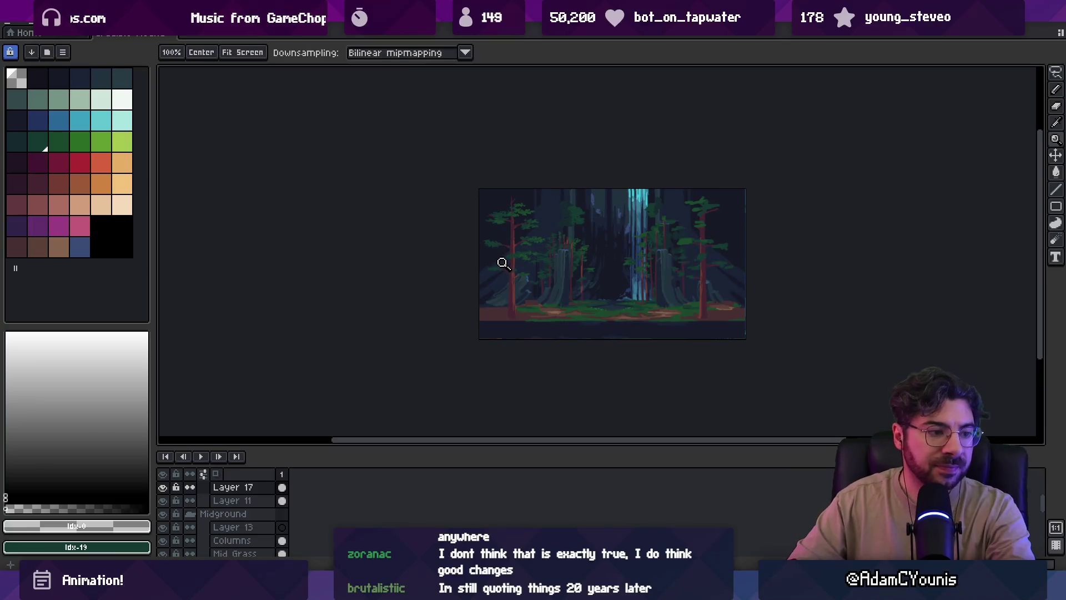
pyautogui.scroll(5, 502, 256)
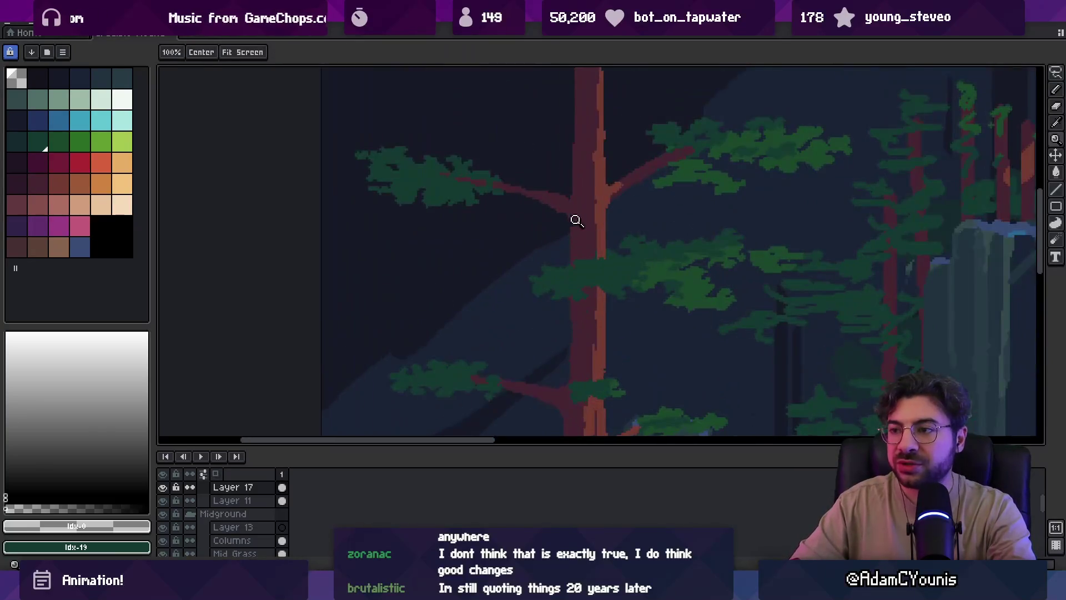
pyautogui.scroll(1, 499, 274)
pyautogui.press('b')
pyautogui.keyDown('alt'); pyautogui.click(593, 234); pyautogui.keyUp('alt')
pyautogui.press('e')
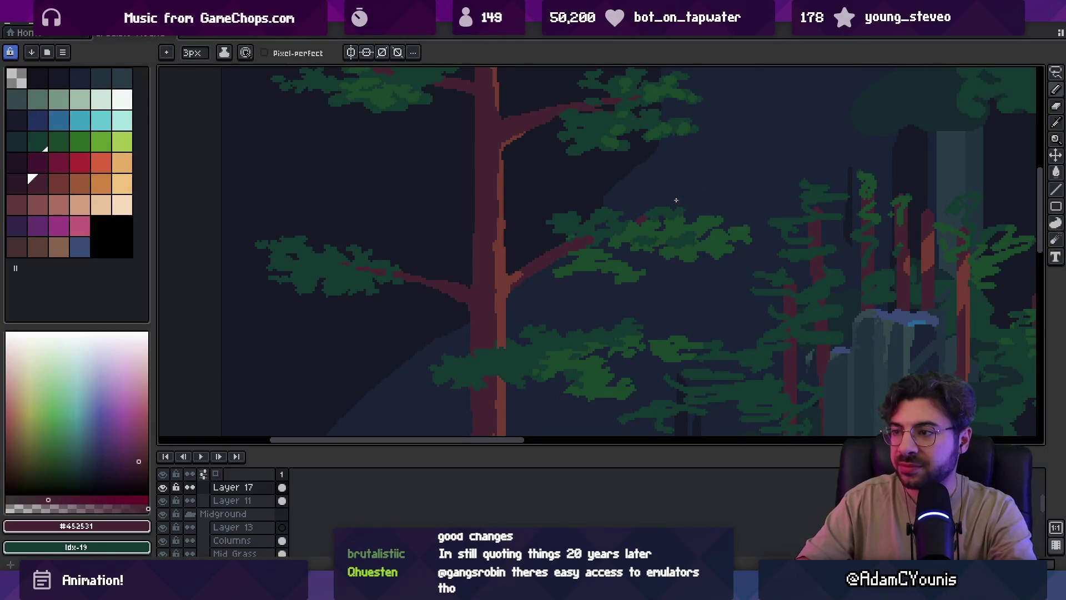
pyautogui.hotkey('ctrl', 'z')
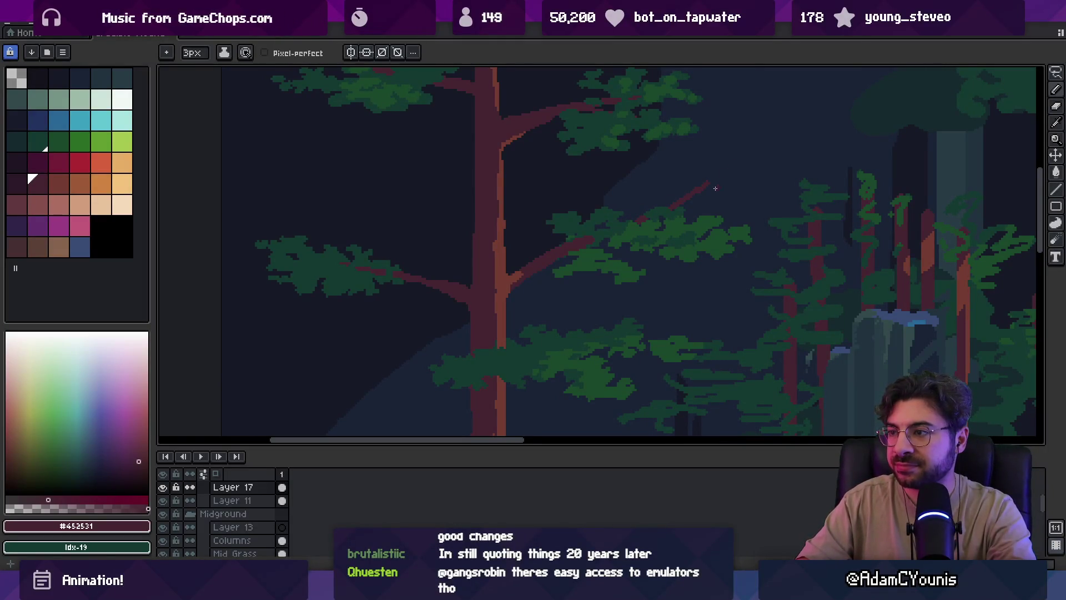
pyautogui.scroll(2, 709, 176)
pyautogui.press('b')
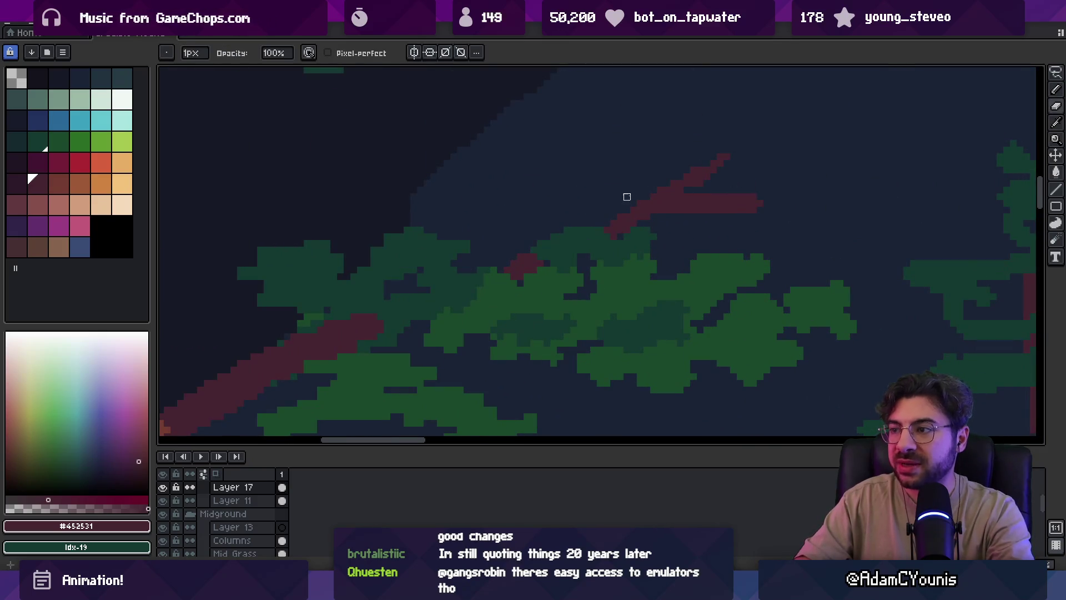
pyautogui.hotkey('ctrl', 'z')
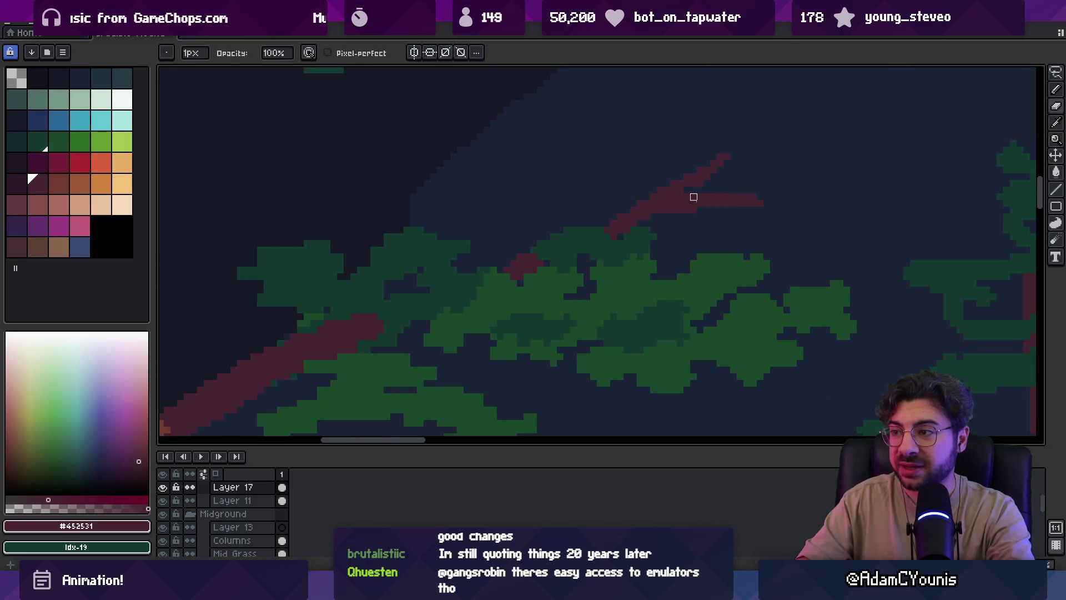
pyautogui.scroll(-3, 736, 202)
pyautogui.scroll(3, 680, 183)
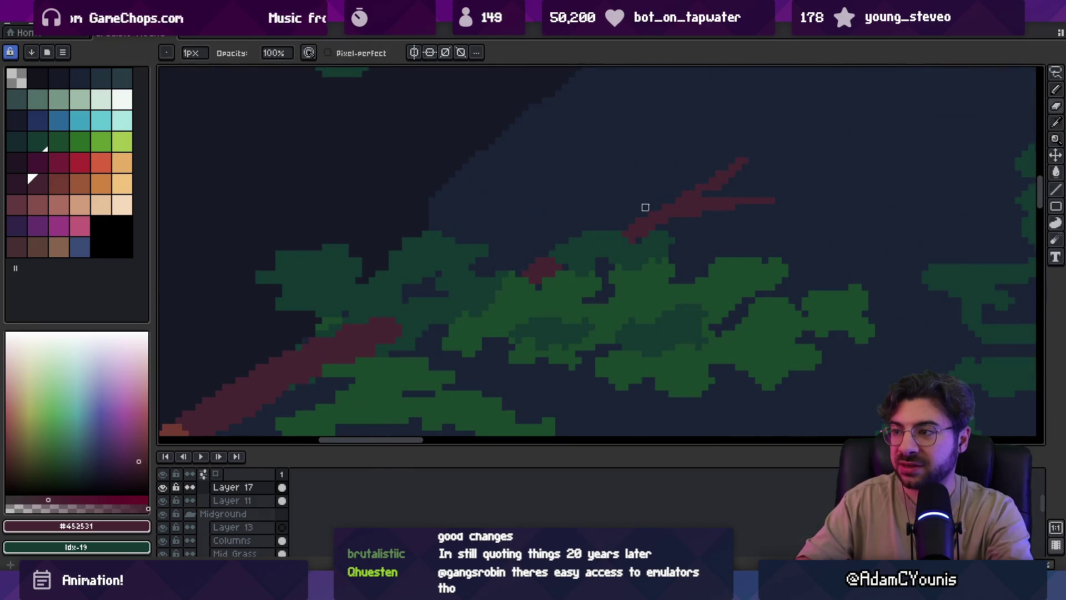
# Lasso the red twig tip and commit it in its new position
pyautogui.press('q')
pyautogui.moveTo(644, 203)
pyautogui.mouseDown()
pyautogui.moveTo(775, 210)
pyautogui.moveTo(720, 205)
pyautogui.mouseUp()
pyautogui.press('Return')
pyautogui.press('b')
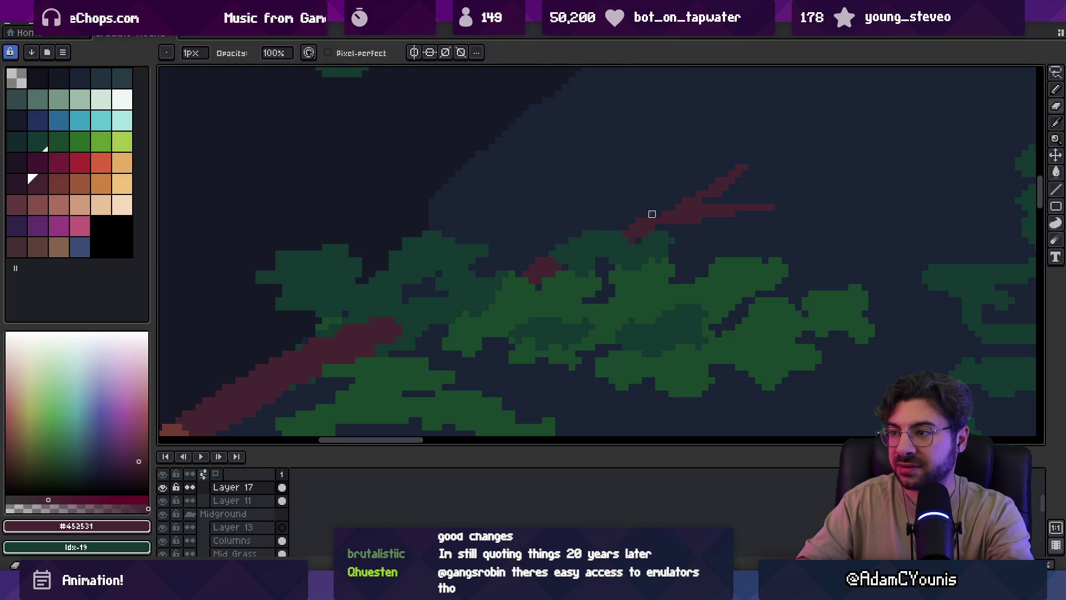
# Paint a small dark-green leaf tuft at the twig's tip
pyautogui.press('e')
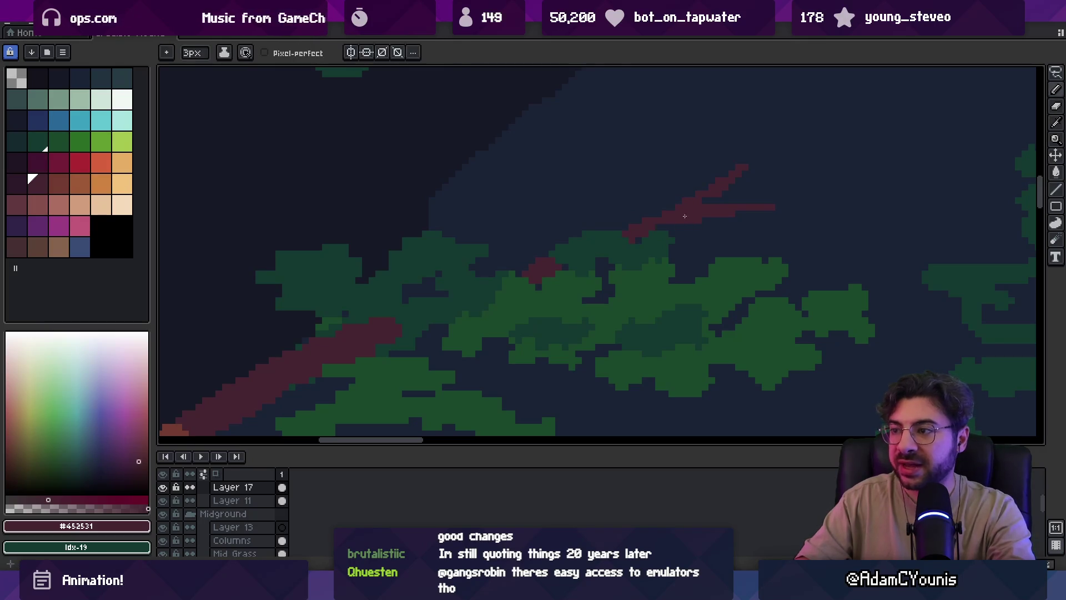
pyautogui.press('z')
pyautogui.scroll(-1, 651, 211)
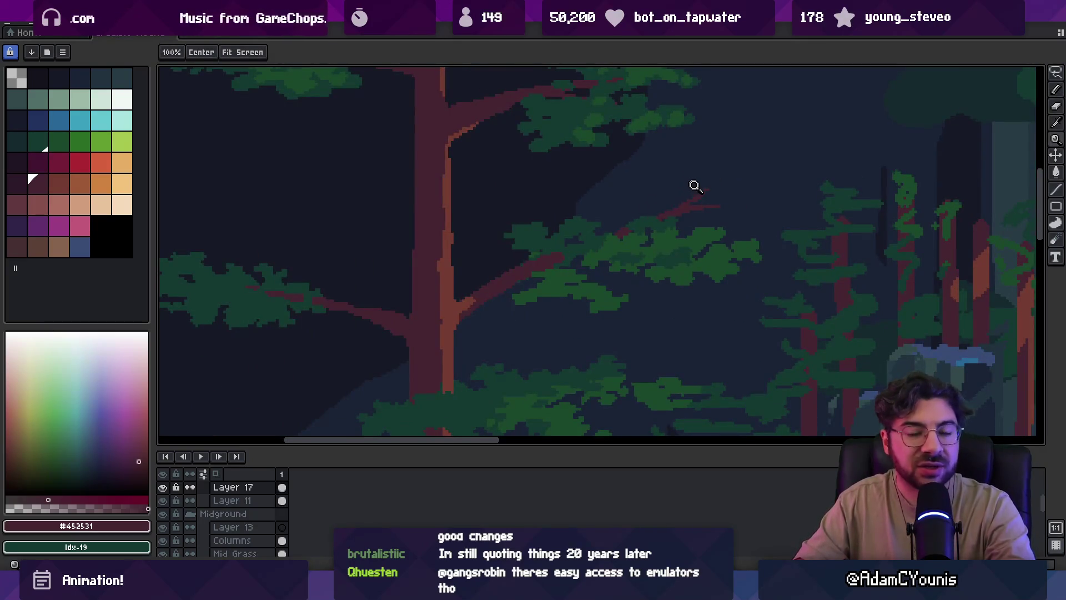
pyautogui.scroll(-1, 694, 185)
pyautogui.scroll(-1, 652, 210)
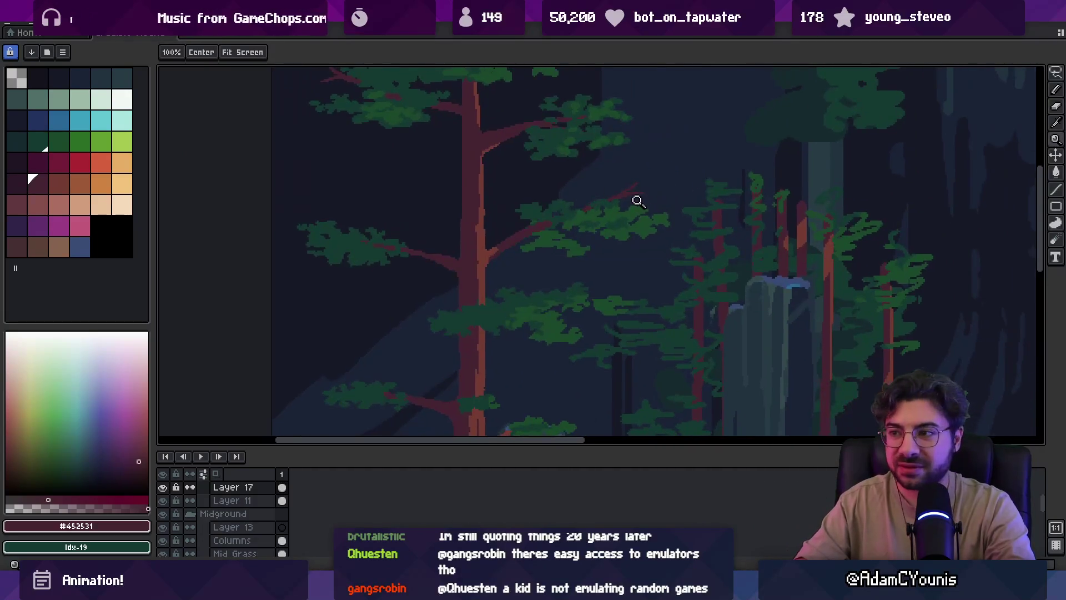
pyautogui.scroll(2, 638, 201)
pyautogui.press('b')
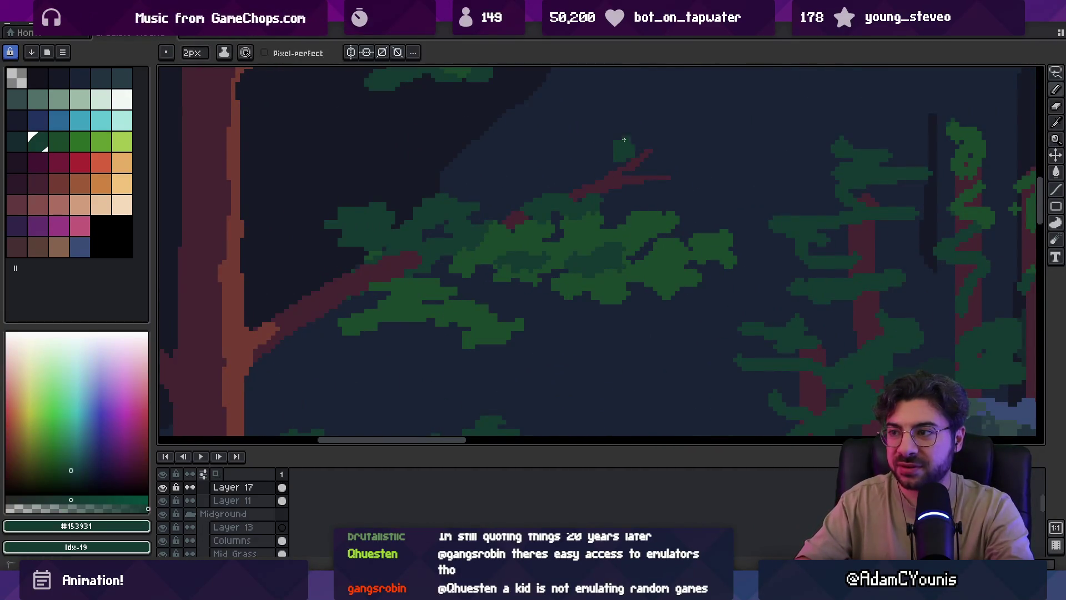
pyautogui.moveTo(624, 140); pyautogui.dragTo(655, 144)
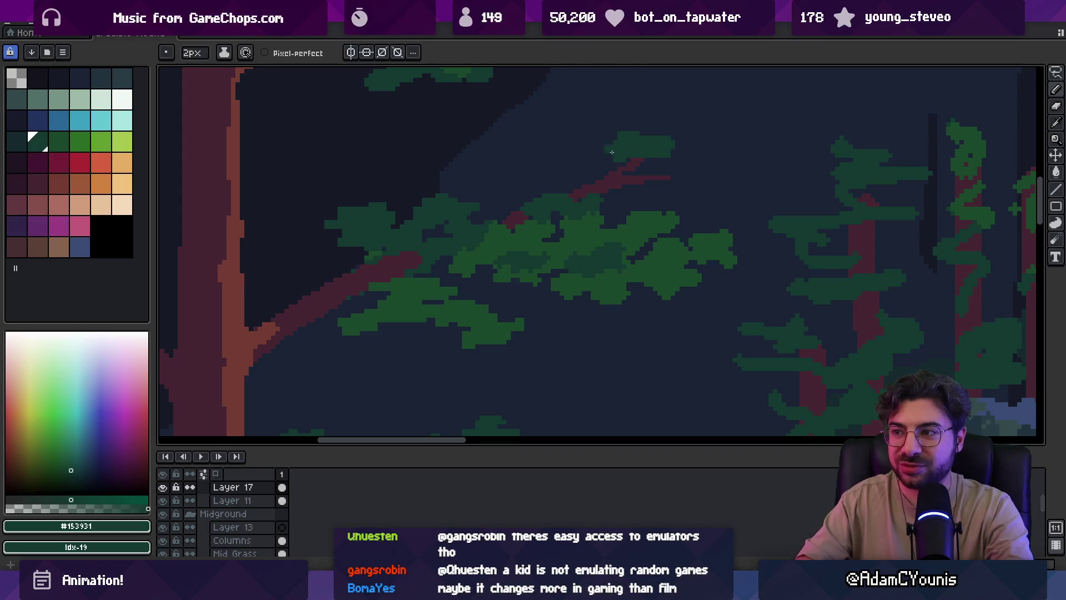
pyautogui.press('e')
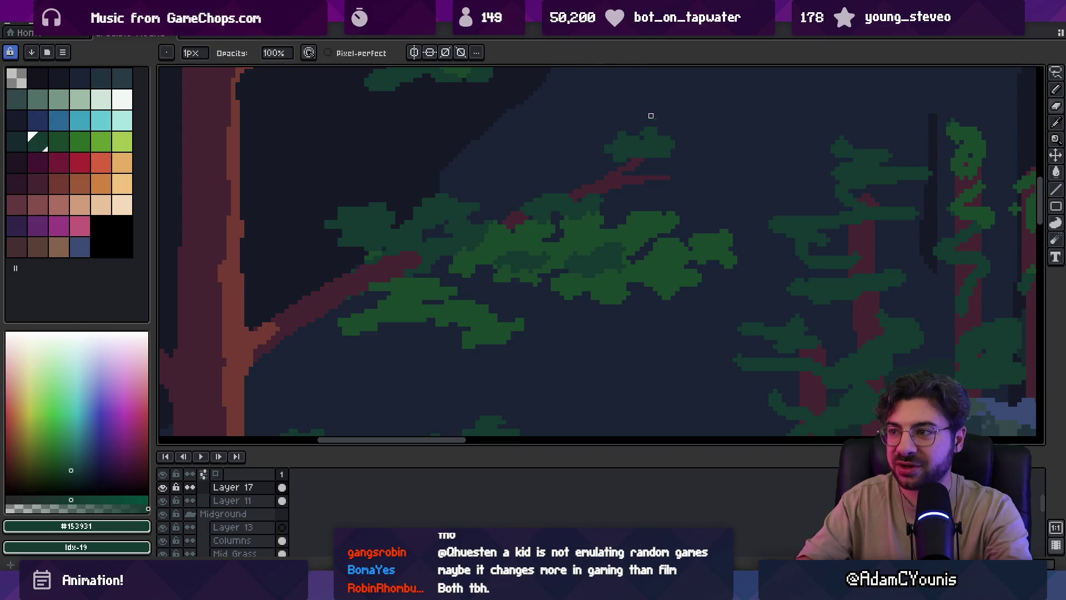
pyautogui.press('b')
pyautogui.press('z')
pyautogui.scroll(-3, 677, 150)
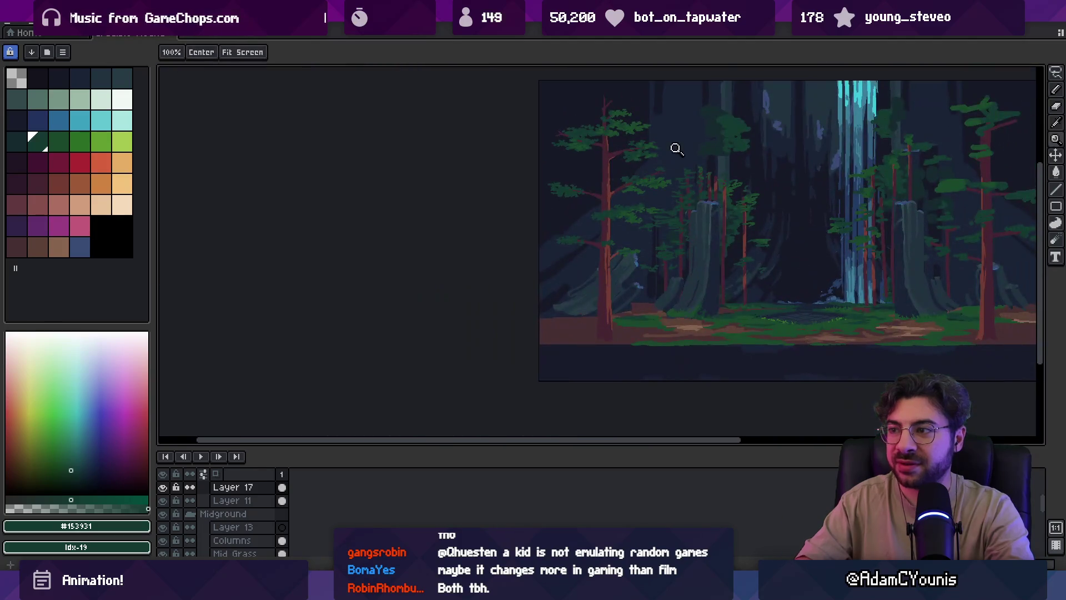
pyautogui.scroll(3, 655, 174)
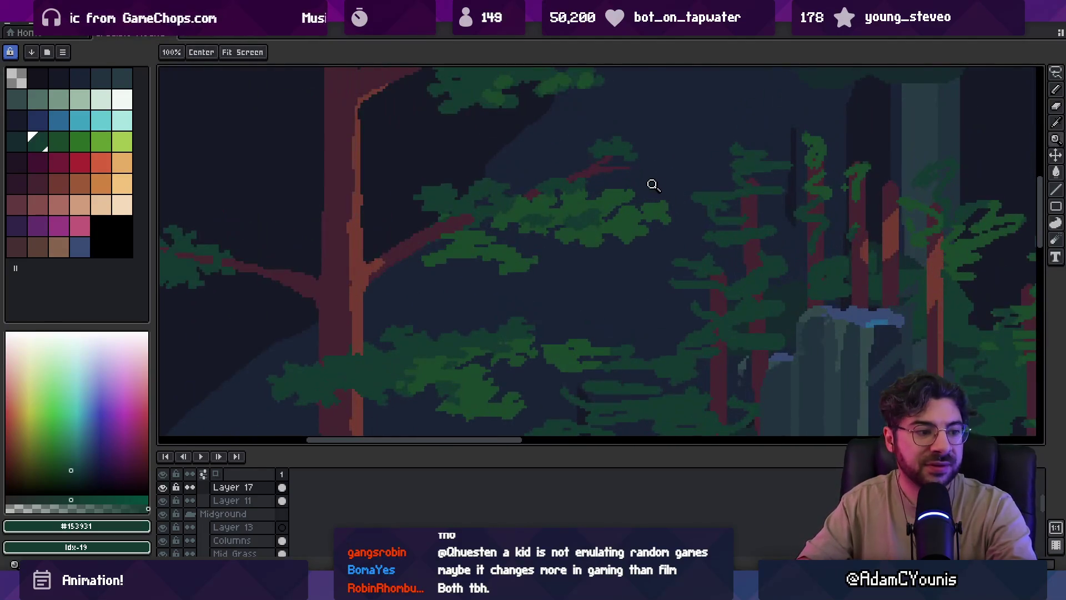
# Sample the dark foliage green and reshape the clump's right edge
pyautogui.scroll(1, 654, 192)
pyautogui.press('i')
pyautogui.click(591, 185)
pyautogui.press('b')
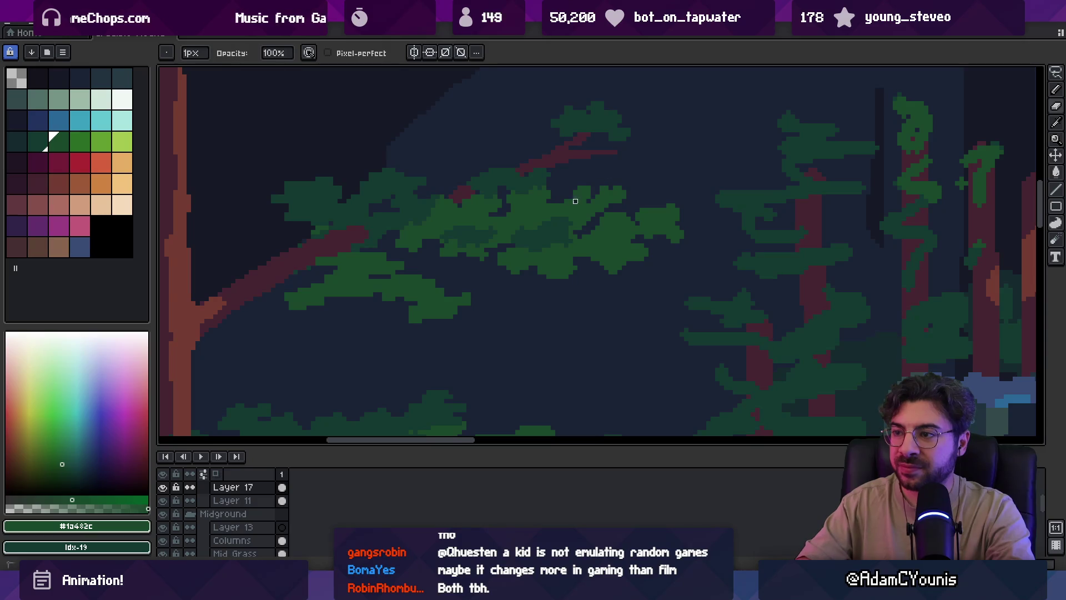
pyautogui.press('z')
pyautogui.scroll(-2, 583, 170)
pyautogui.scroll(3, 599, 186)
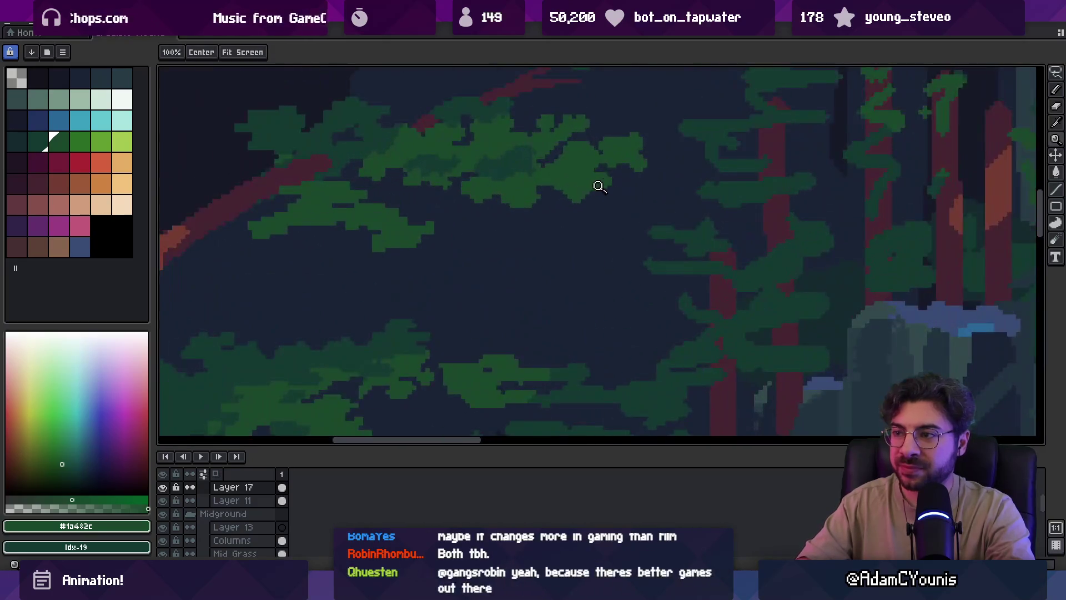
pyautogui.press('b')
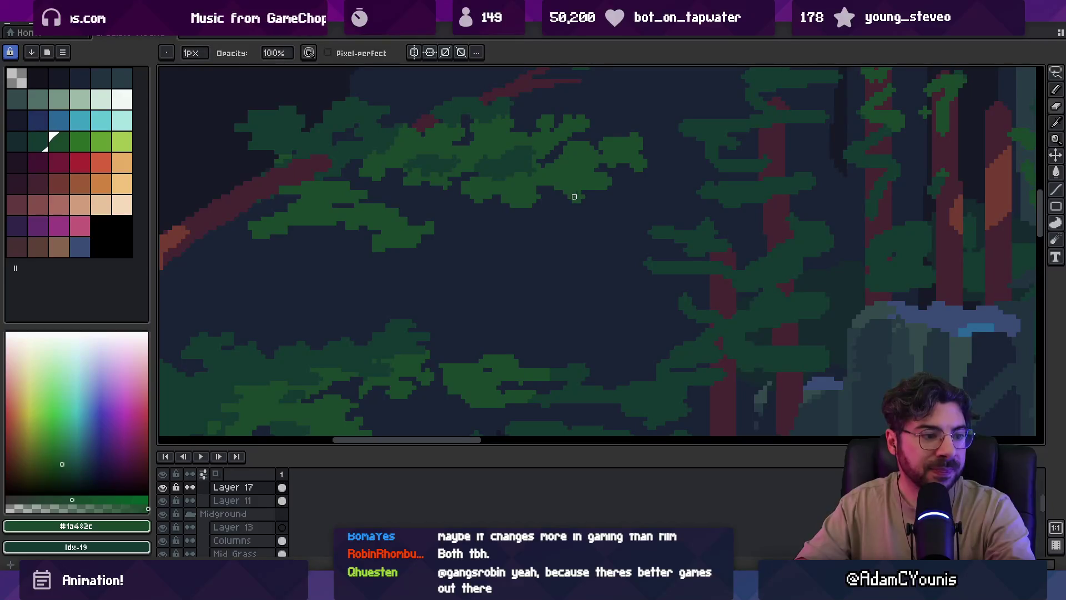
pyautogui.press('alt')
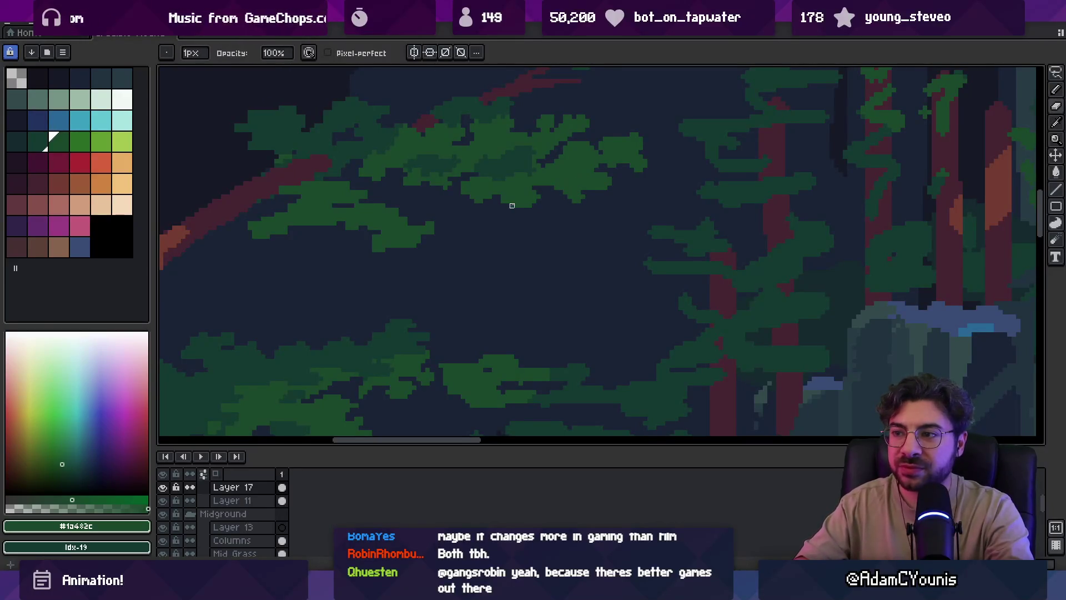
pyautogui.scroll(5, 555, 202)
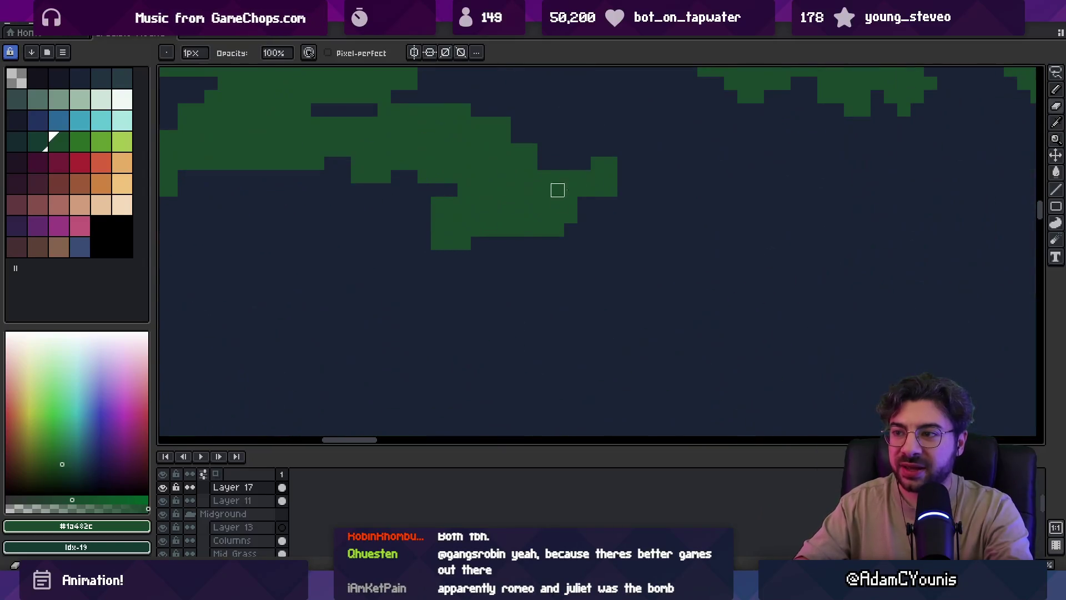
pyautogui.moveTo(557, 189)
pyautogui.mouseDown()
pyautogui.moveTo(612, 202)
pyautogui.moveTo(595, 174)
pyautogui.moveTo(608, 170)
pyautogui.mouseUp()
# Trim cells from the clump's lower part
pyautogui.press('e')
pyautogui.press('b')
pyautogui.moveTo(450, 240)
pyautogui.mouseDown()
pyautogui.moveTo(476, 243)
pyautogui.moveTo(486, 211)
pyautogui.moveTo(449, 241)
pyautogui.mouseUp()
pyautogui.press('e')
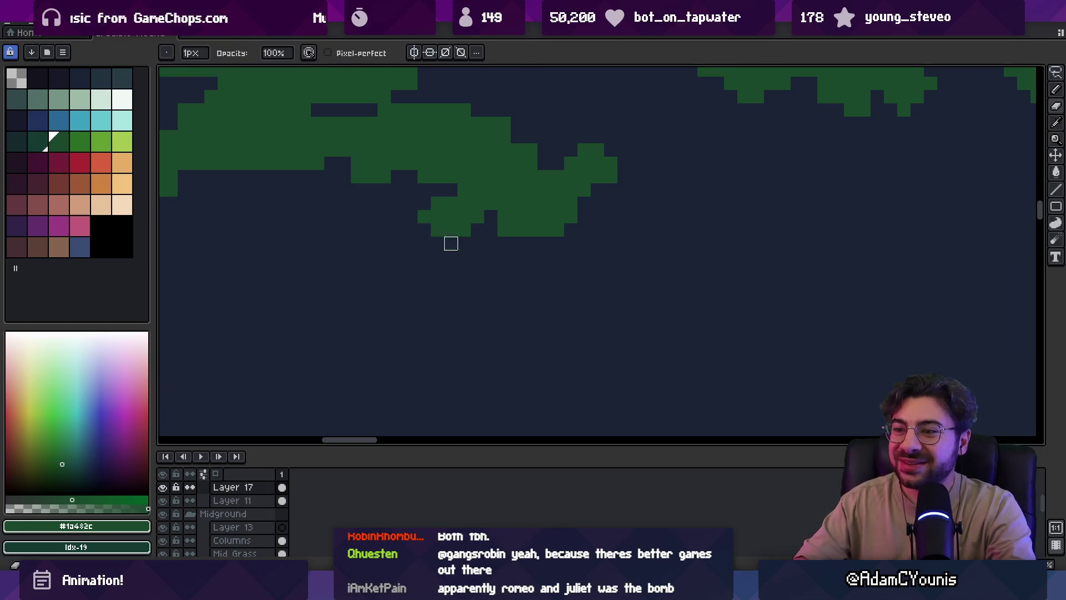
pyautogui.press('z')
pyautogui.scroll(-5, 457, 226)
pyautogui.scroll(2, 542, 225)
pyautogui.scroll(2, 542, 224)
# Lasso the clump, nudge it upward, and add green pixels along its bottom edge
pyautogui.press('b')
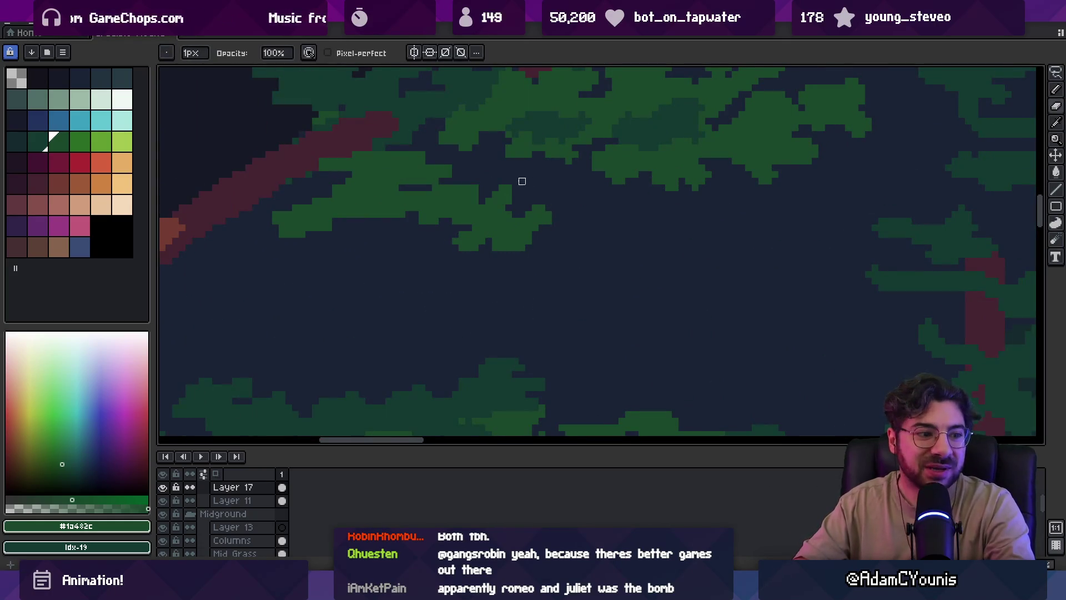
pyautogui.press('q')
pyautogui.moveTo(452, 233)
pyautogui.mouseDown()
pyautogui.moveTo(455, 225)
pyautogui.moveTo(474, 235)
pyautogui.mouseUp()
pyautogui.press('b')
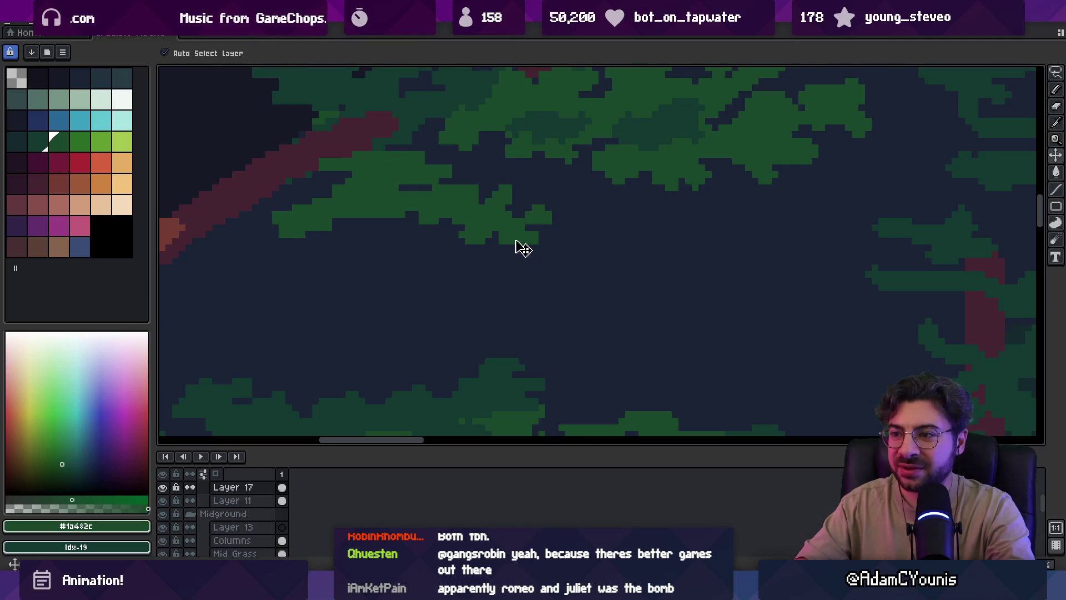
pyautogui.moveTo(510, 248); pyautogui.dragTo(526, 246)
pyautogui.scroll(-3, 511, 247)
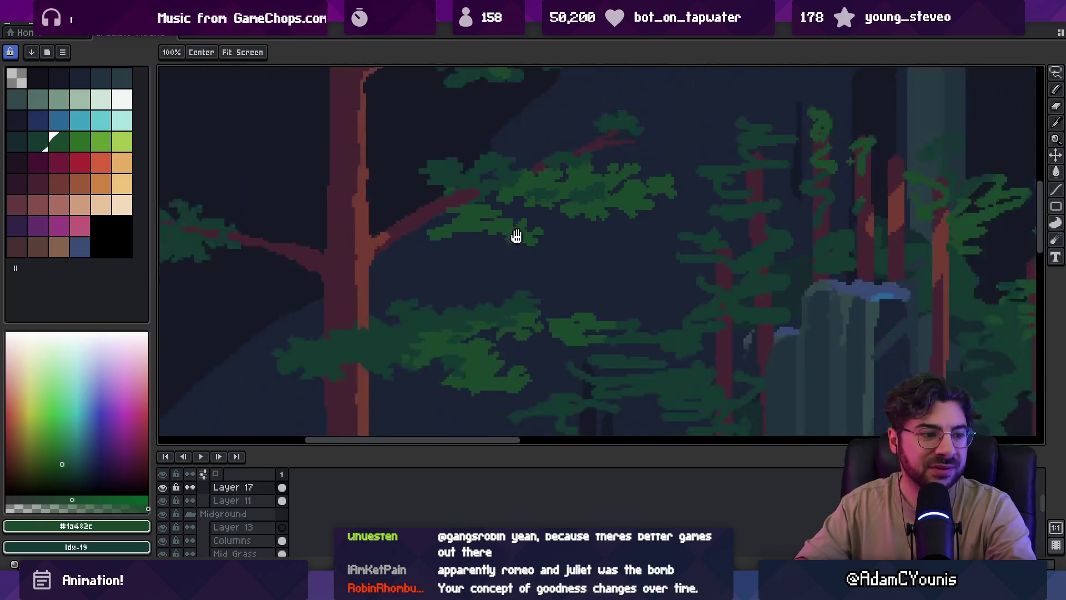
pyautogui.scroll(-2, 499, 208)
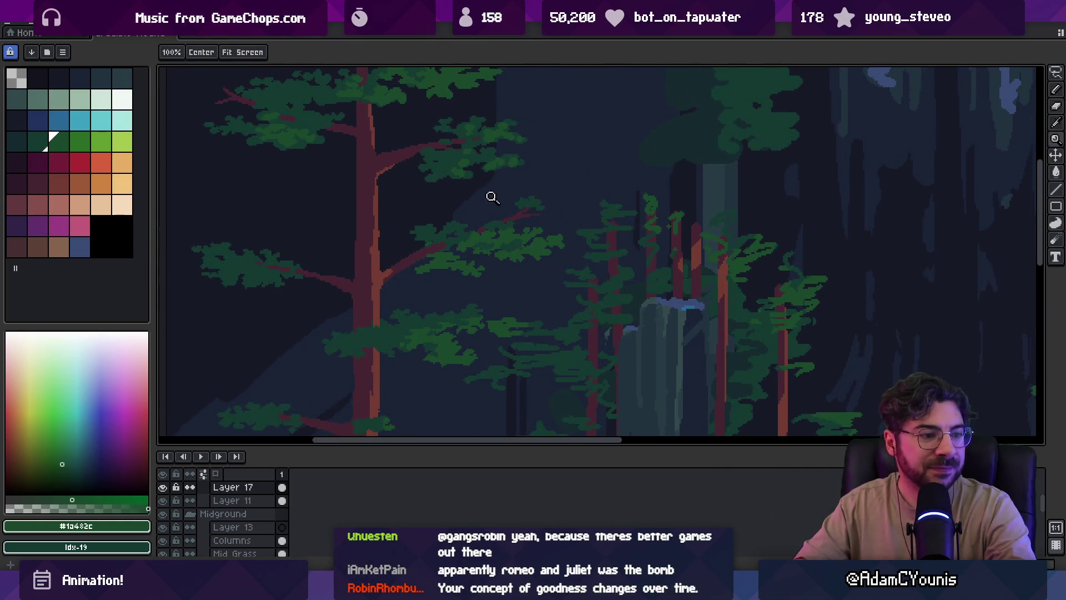
pyautogui.scroll(-1, 500, 230)
pyautogui.scroll(-1, 518, 200)
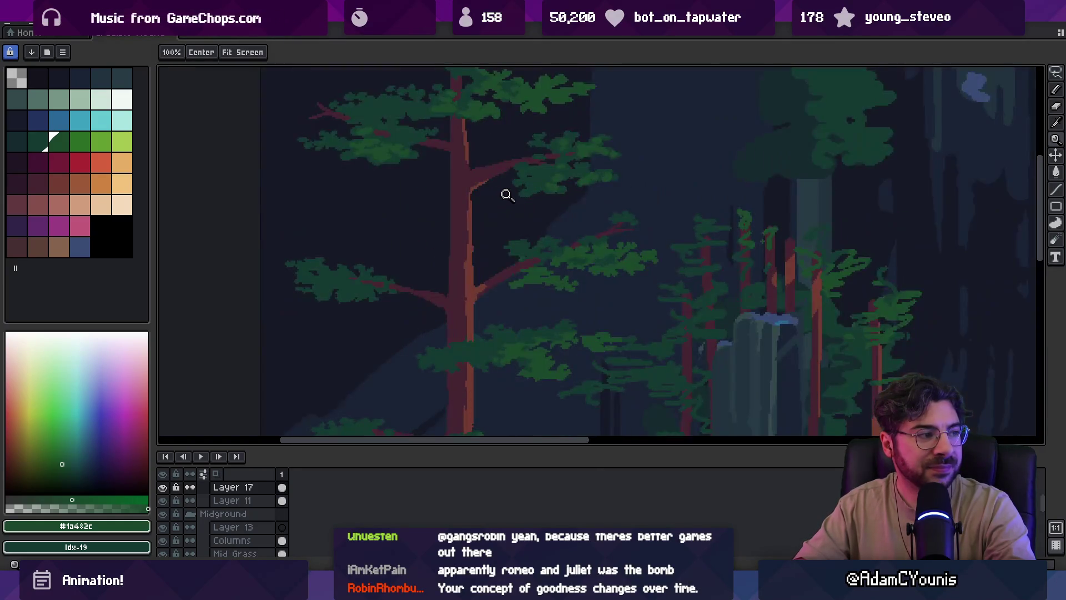
# Pick dark green #153931 and paint a new leaf clump left of the trunk
pyautogui.scroll(2, 505, 193)
pyautogui.scroll(-2, 507, 194)
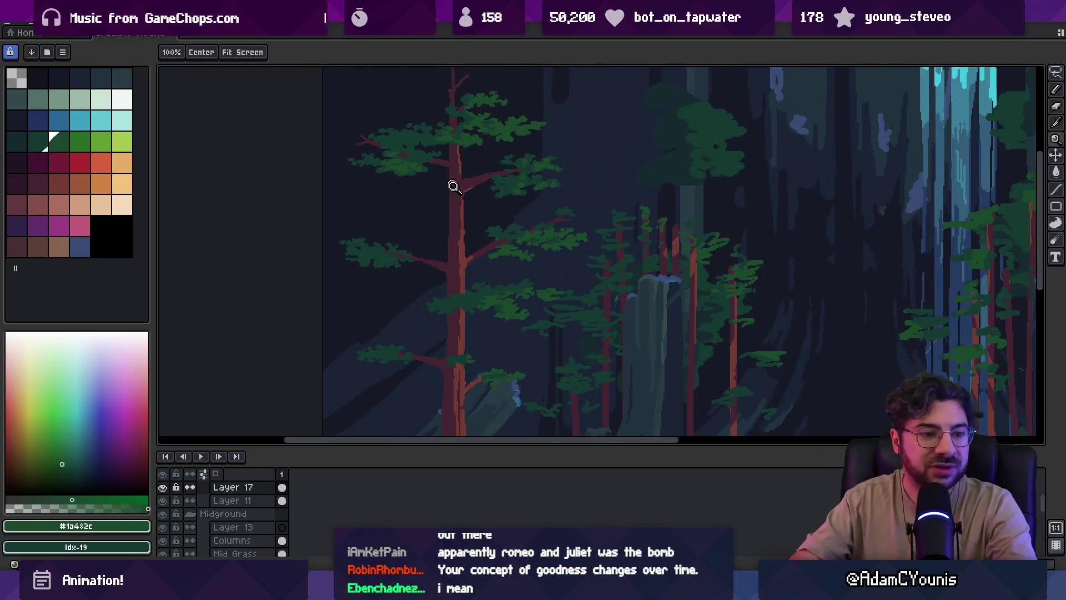
pyautogui.scroll(2, 451, 191)
pyautogui.moveTo(447, 217); pyautogui.dragTo(462, 242)
pyautogui.keyDown('alt'); pyautogui.click(557, 195); pyautogui.keyUp('alt')
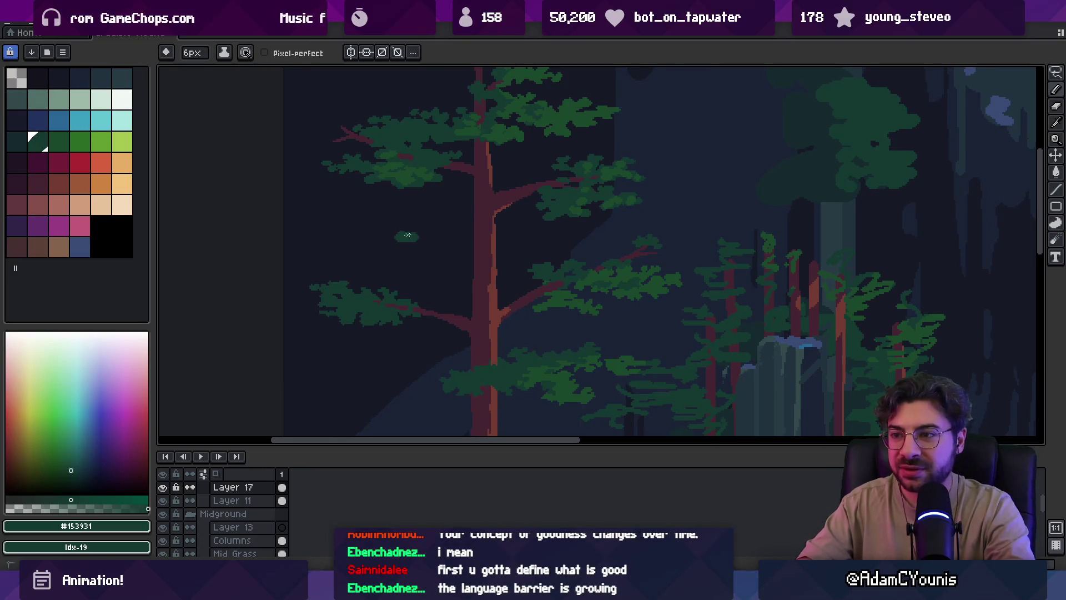
pyautogui.moveTo(408, 236)
pyautogui.mouseDown()
pyautogui.moveTo(467, 225)
pyautogui.moveTo(476, 246)
pyautogui.mouseUp()
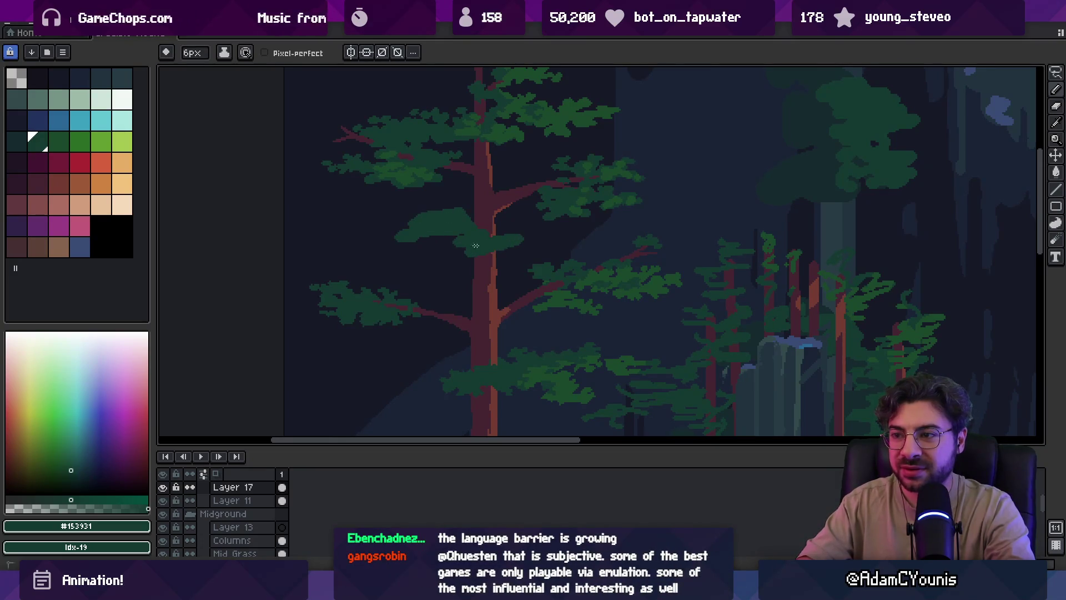
pyautogui.moveTo(397, 236)
pyautogui.mouseDown()
pyautogui.moveTo(463, 253)
pyautogui.moveTo(439, 264)
pyautogui.mouseUp()
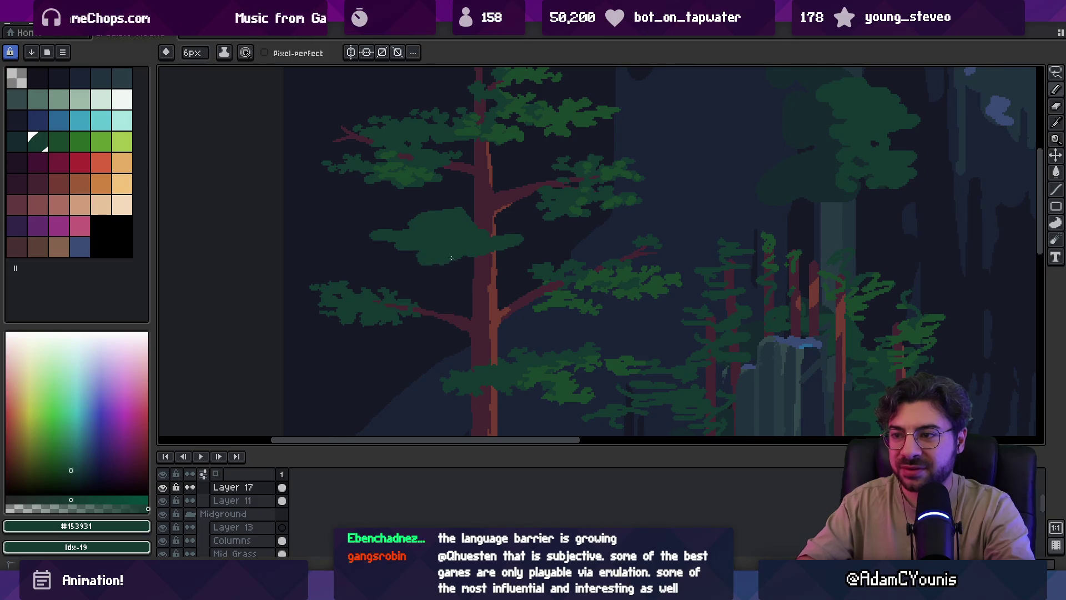
# Enlarge the brush to 4px and trim the top of the new clump
pyautogui.press('z')
pyautogui.scroll(-4, 462, 225)
pyautogui.scroll(4, 496, 239)
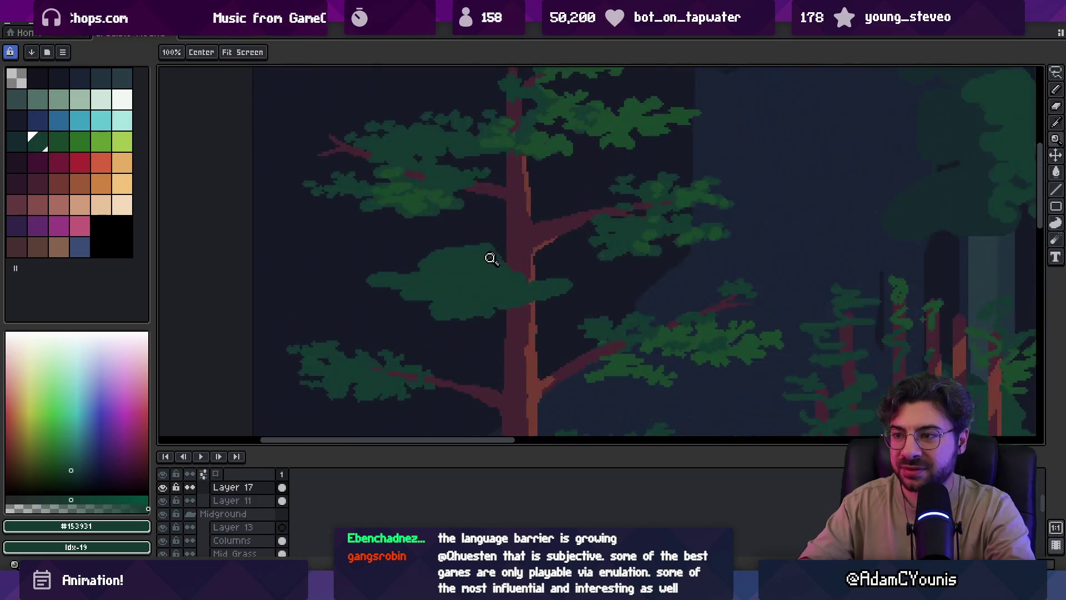
pyautogui.press('b')
pyautogui.press('+')
pyautogui.press('+')
pyautogui.press('+')
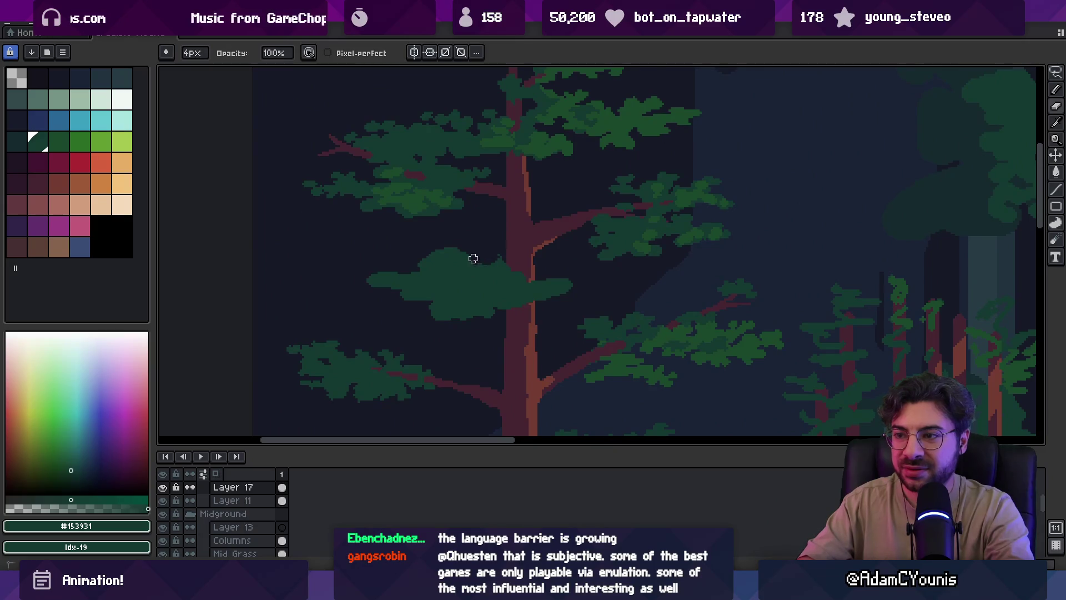
pyautogui.moveTo(461, 276); pyautogui.dragTo(465, 245)
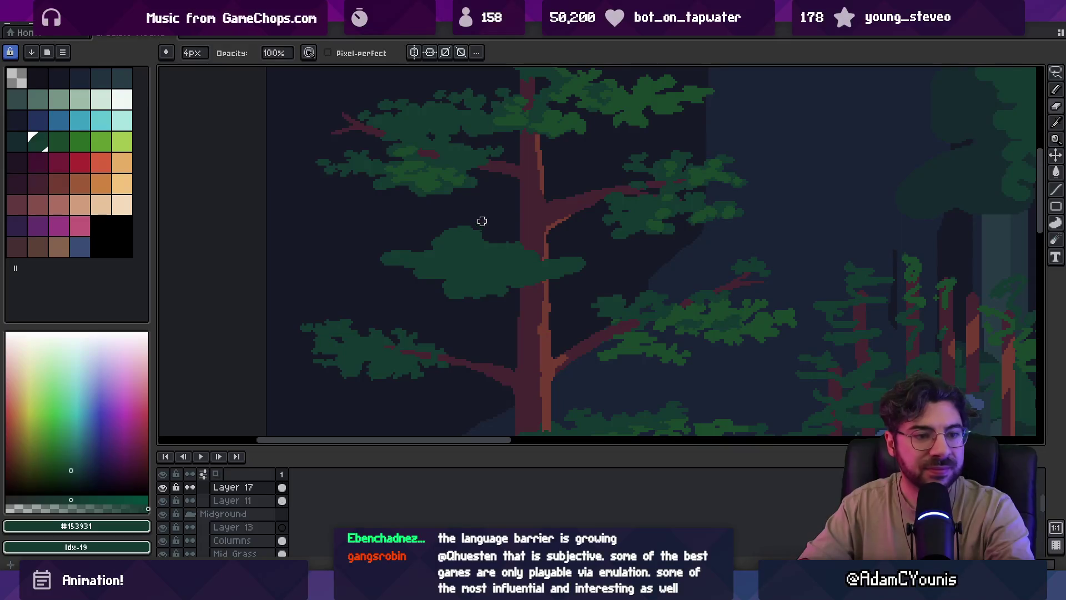
pyautogui.moveTo(491, 226); pyautogui.dragTo(483, 236)
pyautogui.press('e')
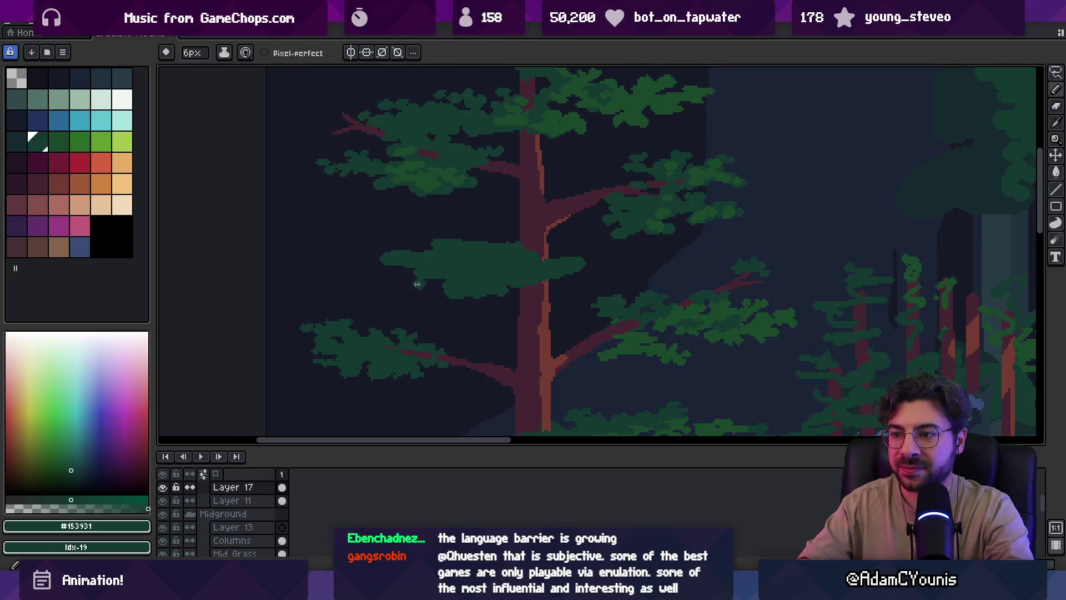
pyautogui.press('b')
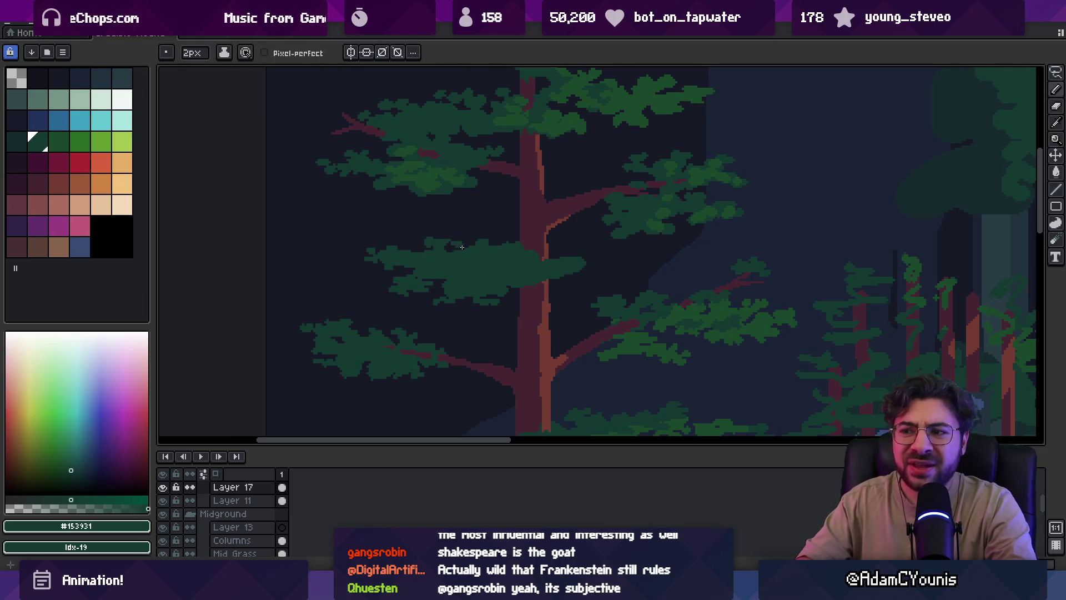
# Shrink the brush to 1px and zoom in on the leaf clump's edge
pyautogui.press('e')
pyautogui.scroll(-3, 507, 236)
pyautogui.scroll(4, 507, 239)
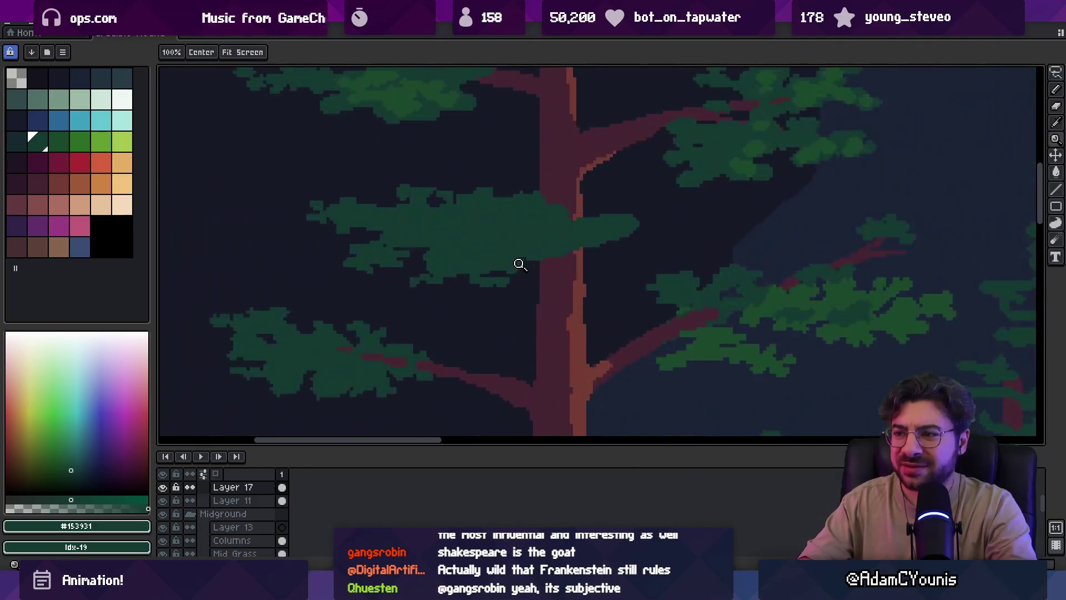
pyautogui.press('-')
pyautogui.press('-')
pyautogui.press('-')
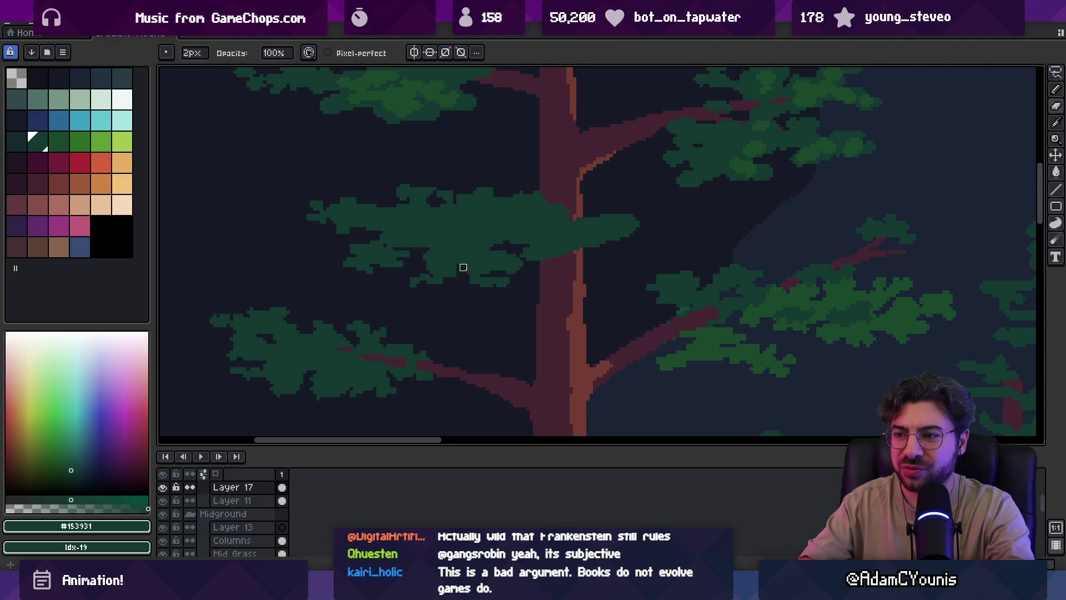
pyautogui.press('b')
pyautogui.press('z')
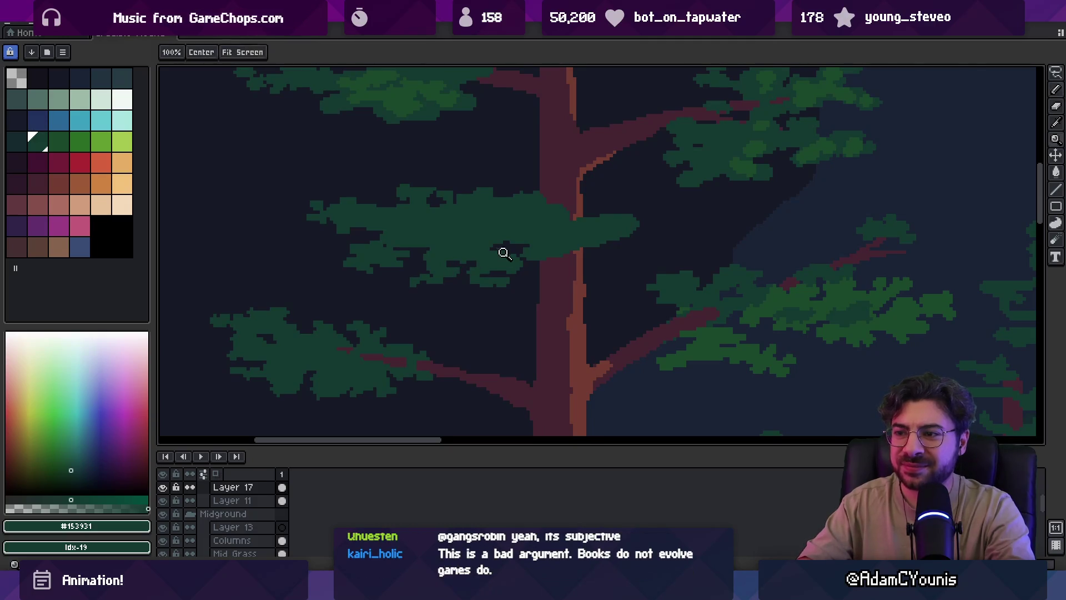
pyautogui.scroll(-1, 502, 250)
pyautogui.scroll(-1, 509, 245)
pyautogui.scroll(2, 525, 251)
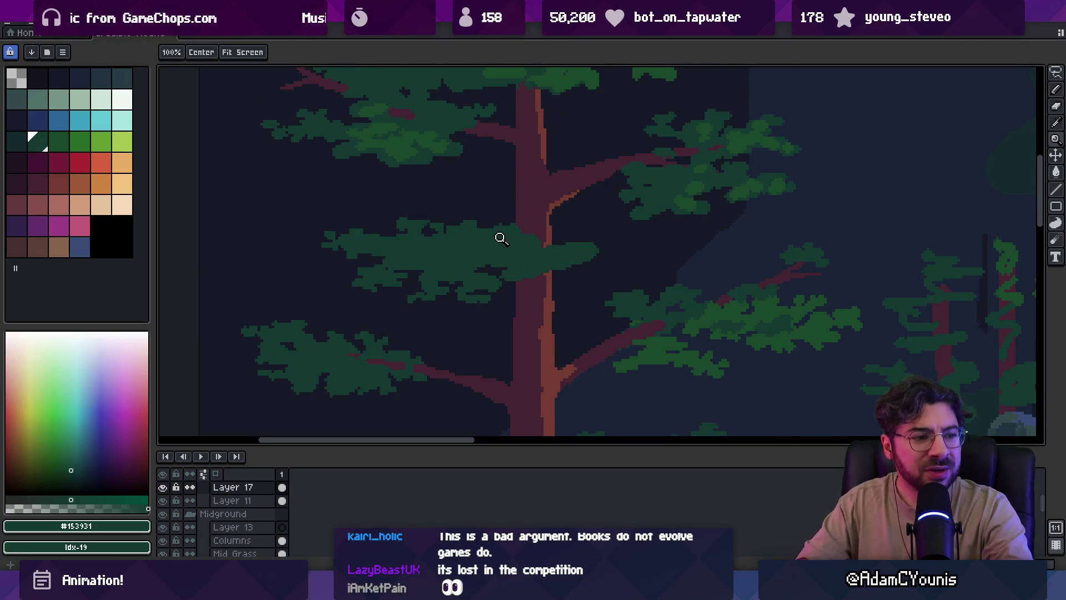
pyautogui.scroll(1, 503, 246)
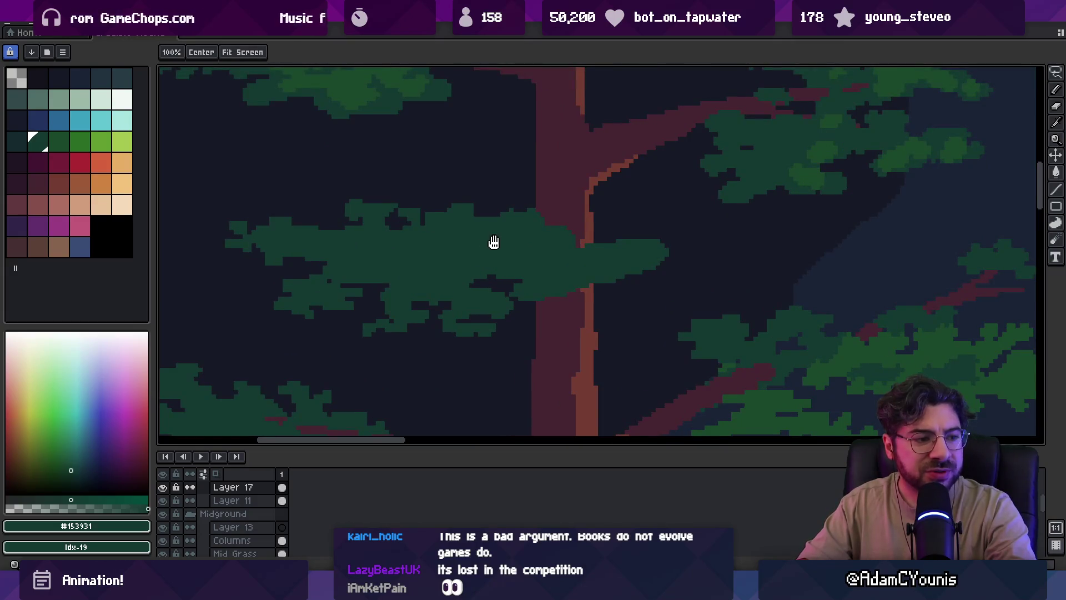
pyautogui.scroll(2, 528, 245)
pyautogui.press('b')
# Add a few dark-green pixels along the clump's lower edge beside the trunk
pyautogui.keyDown('alt'); pyautogui.click(573, 289); pyautogui.keyUp('alt')
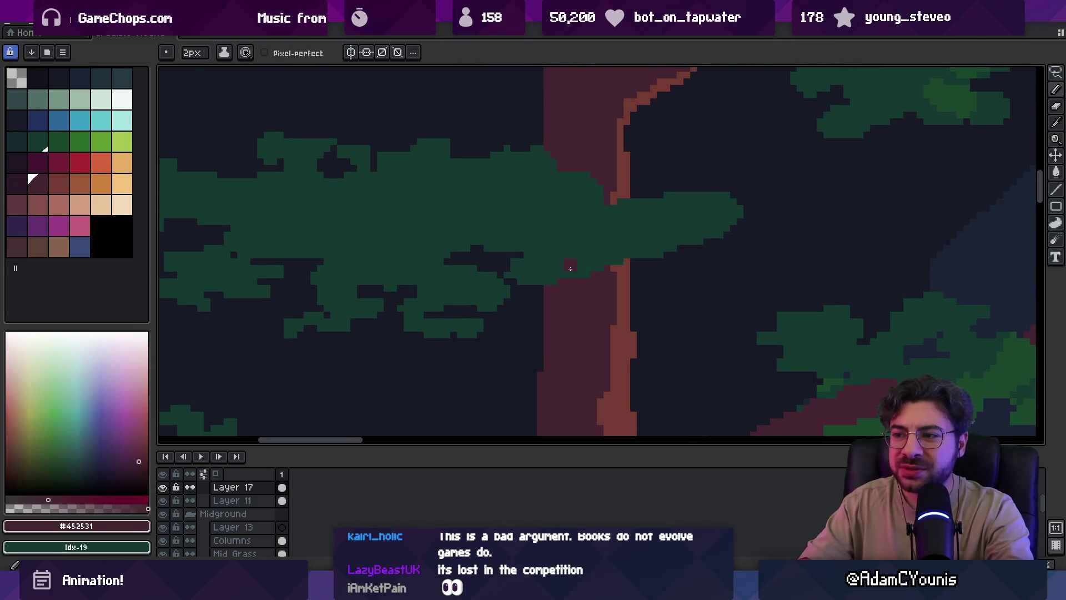
pyautogui.keyDown('alt'); pyautogui.click(558, 268); pyautogui.keyUp('alt')
pyautogui.keyDown('alt'); pyautogui.click(574, 259); pyautogui.keyUp('alt')
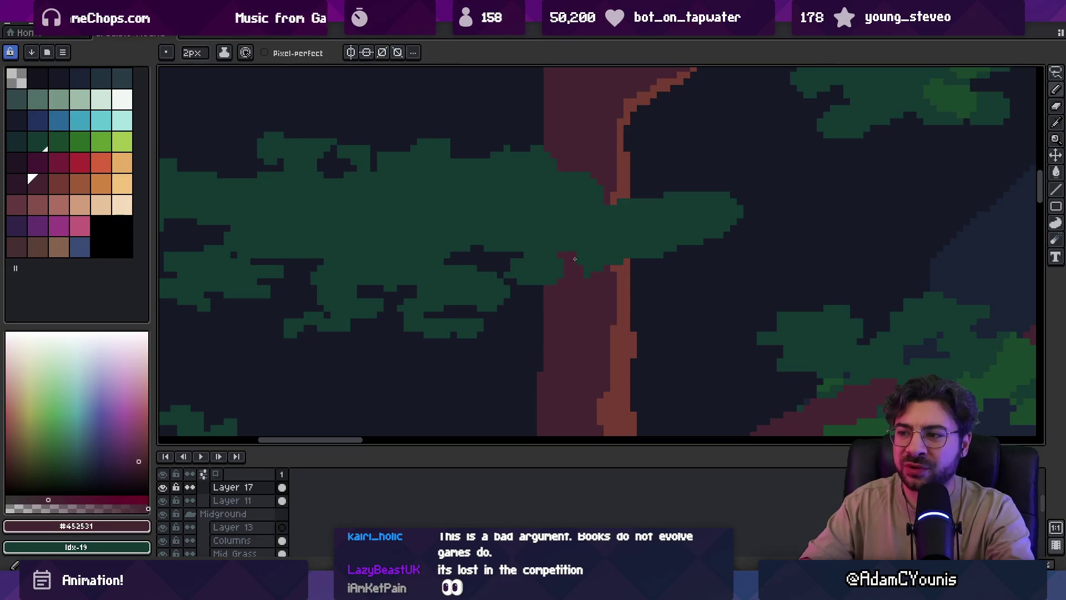
pyautogui.keyDown('alt'); pyautogui.click(596, 269); pyautogui.keyUp('alt')
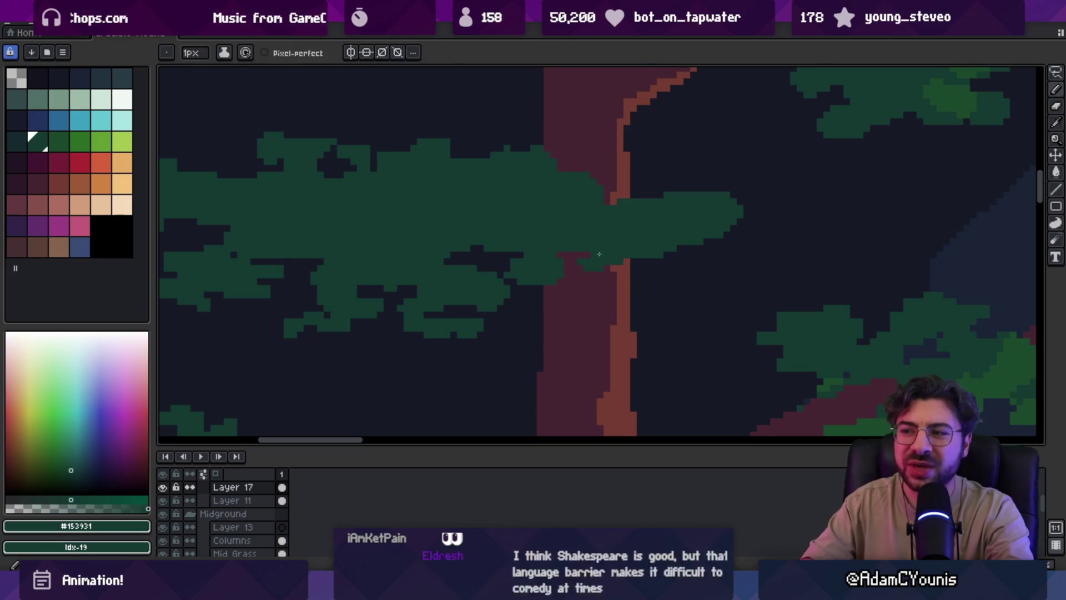
pyautogui.hscroll(3, 595, 269)
pyautogui.scroll(-2, 595, 269)
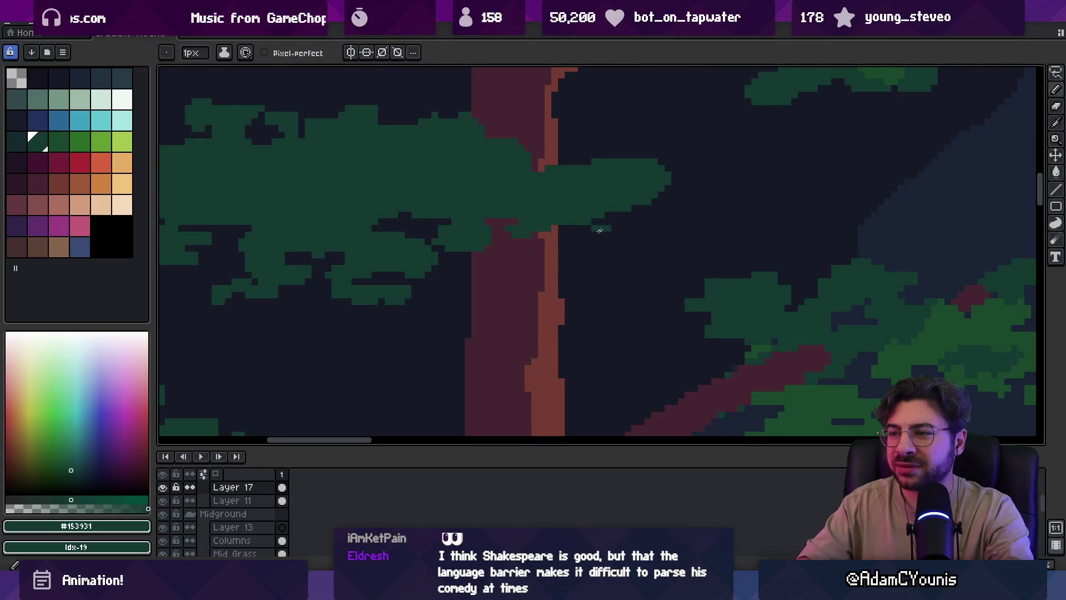
pyautogui.moveTo(588, 233); pyautogui.dragTo(605, 227)
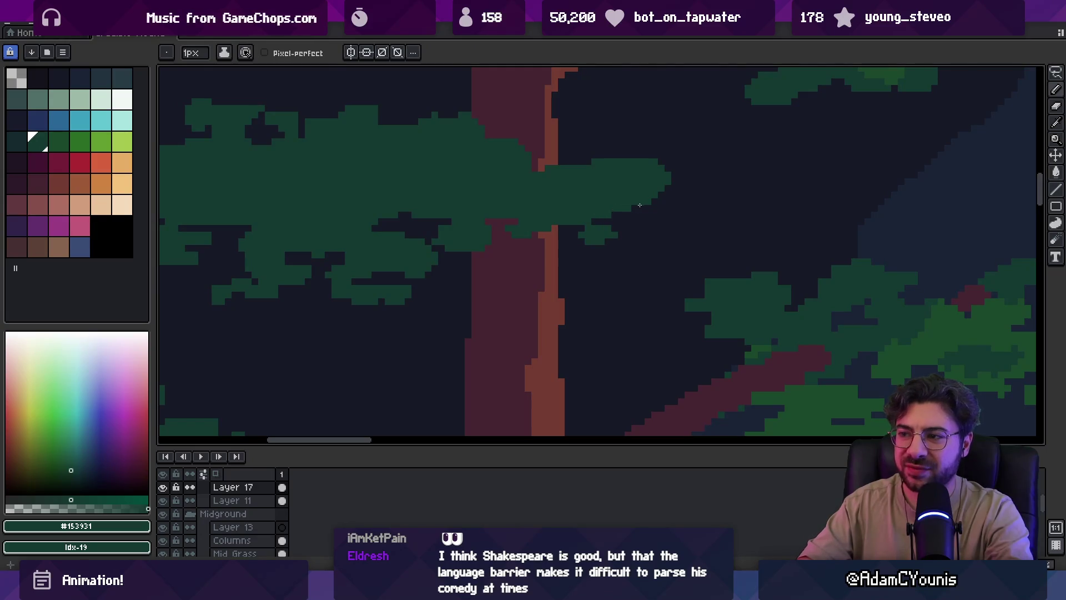
pyautogui.moveTo(639, 206); pyautogui.dragTo(647, 216)
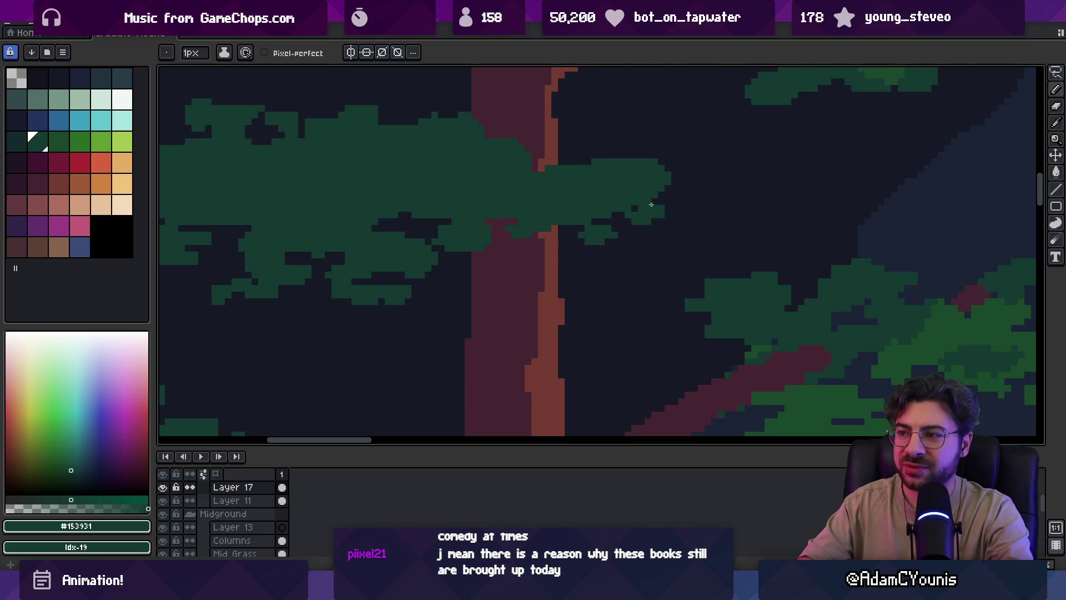
# Zoom out to review the whole tree and artwork
pyautogui.press('h')
pyautogui.scroll(-3, 634, 205)
pyautogui.scroll(5, 633, 205)
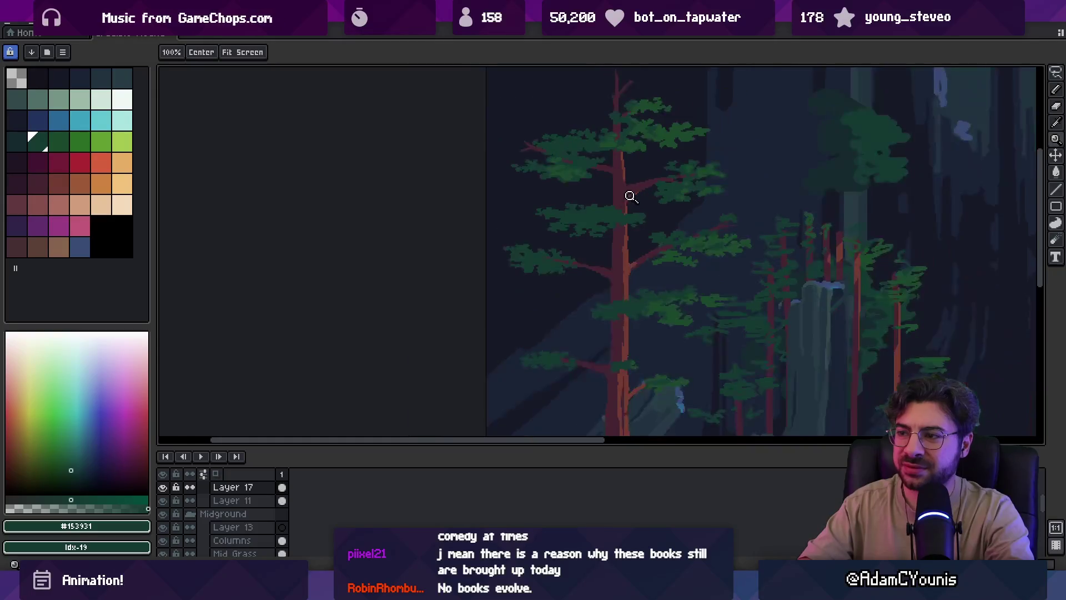
pyautogui.press('b')
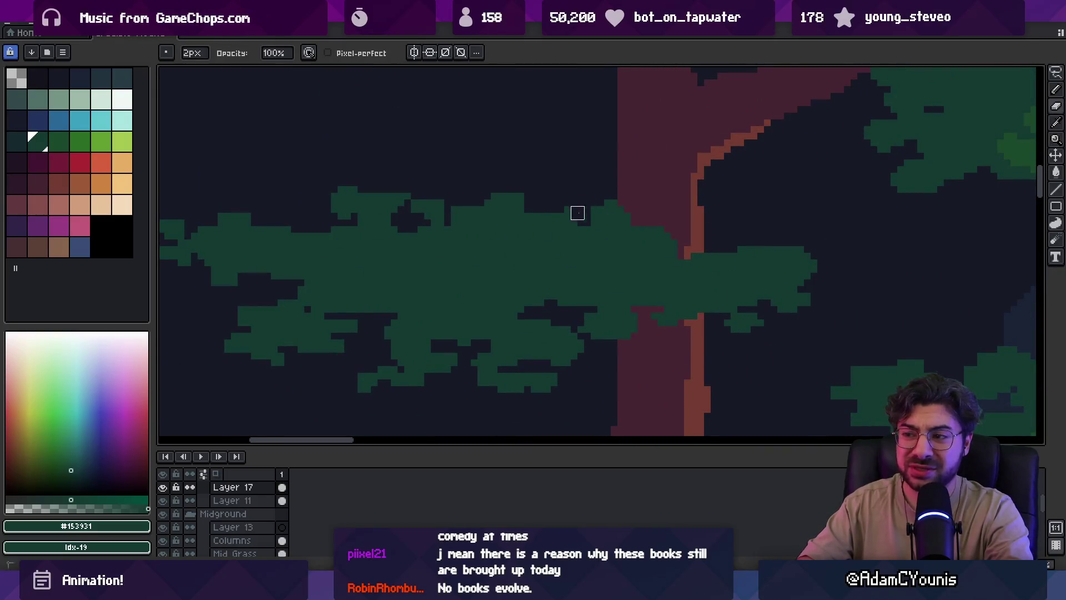
pyautogui.press('g')
pyautogui.press('e')
pyautogui.press('b')
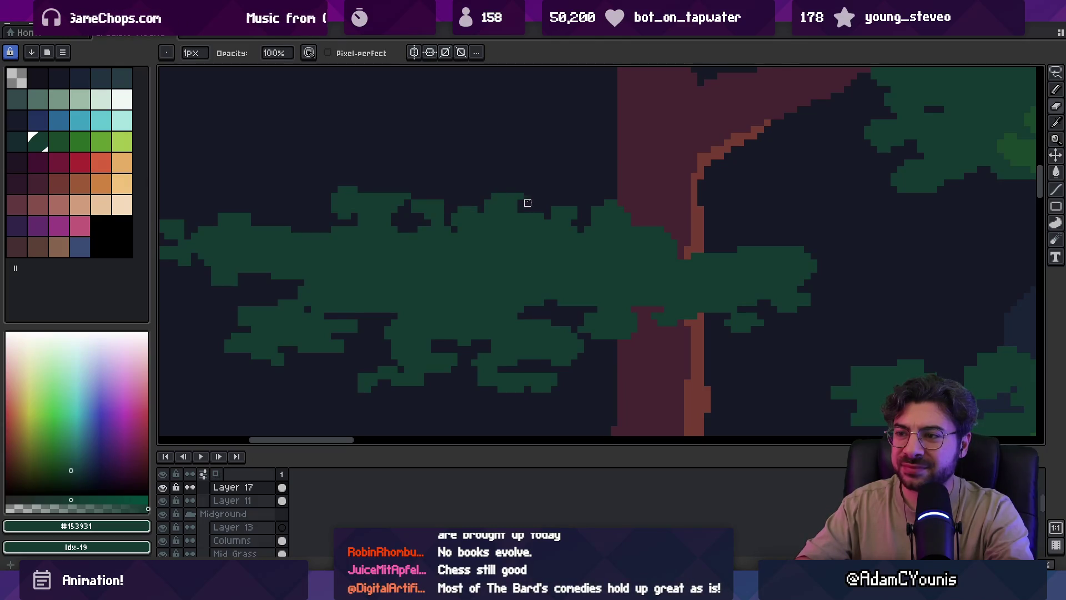
pyautogui.press('z')
pyautogui.scroll(-6, 531, 197)
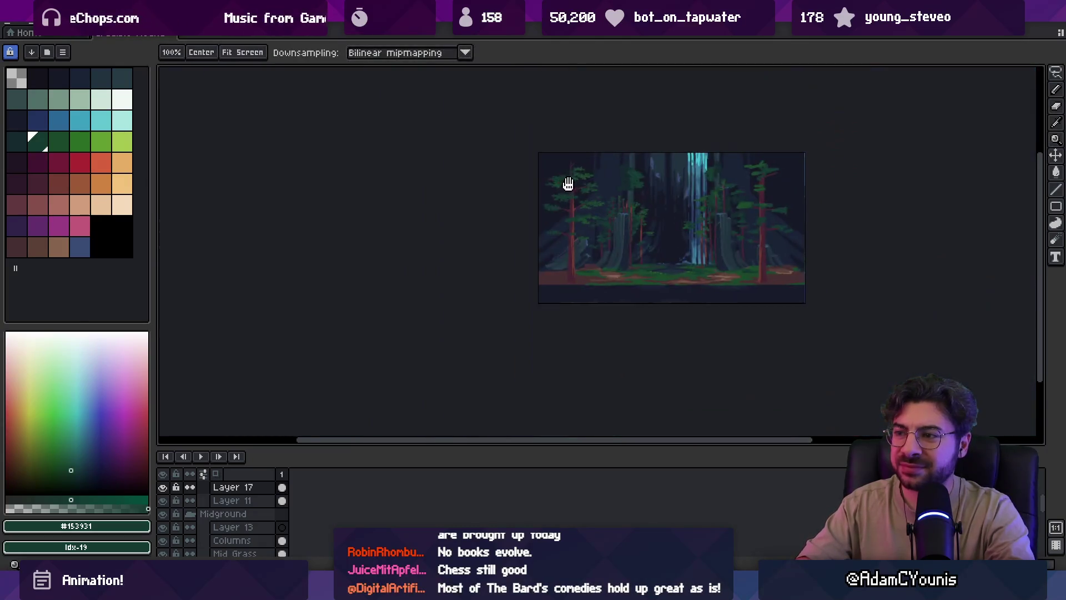
# Zoom in on the left pine and switch to a 3px Pencil
pyautogui.scroll(3, 577, 201)
pyautogui.moveTo(607, 212)
pyautogui.mouseDown()
pyautogui.moveTo(567, 212)
pyautogui.moveTo(619, 222)
pyautogui.mouseUp()
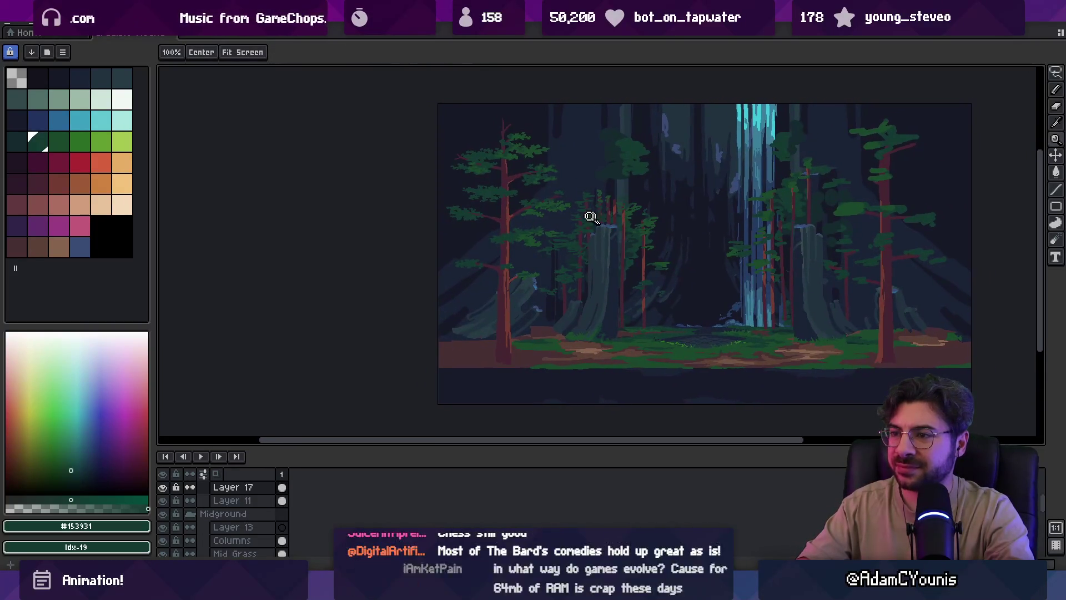
pyautogui.scroll(1, 517, 233)
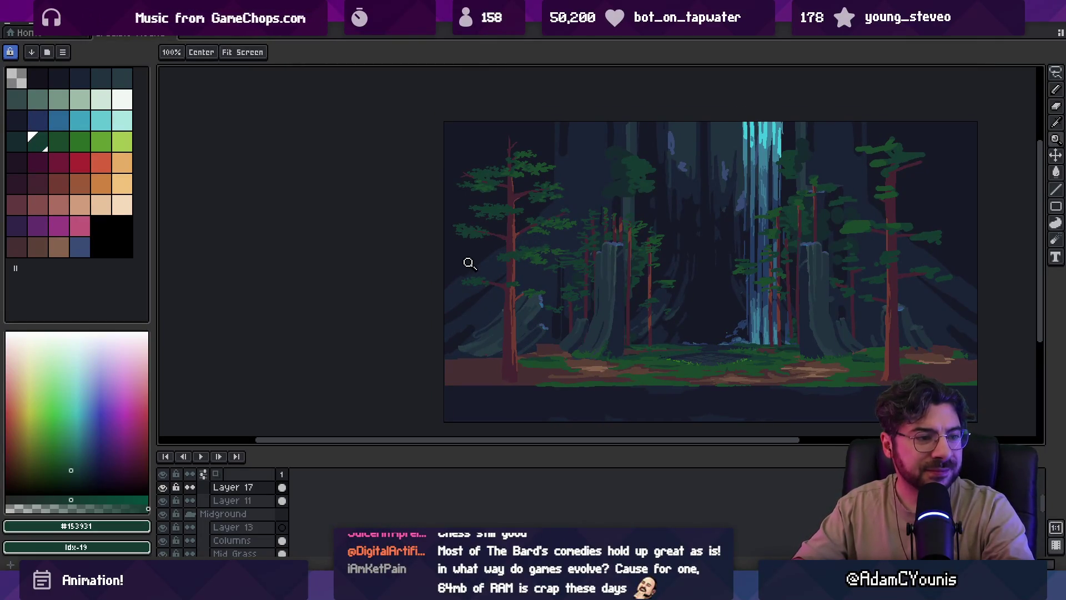
pyautogui.scroll(4, 479, 240)
pyautogui.press('b')
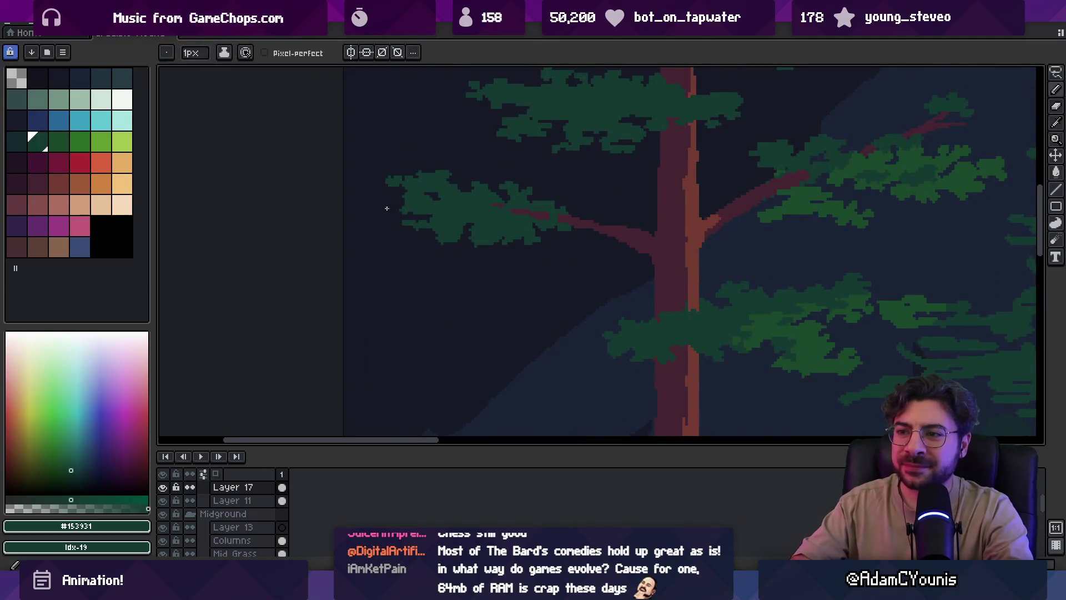
pyautogui.press('+')
pyautogui.press('+')
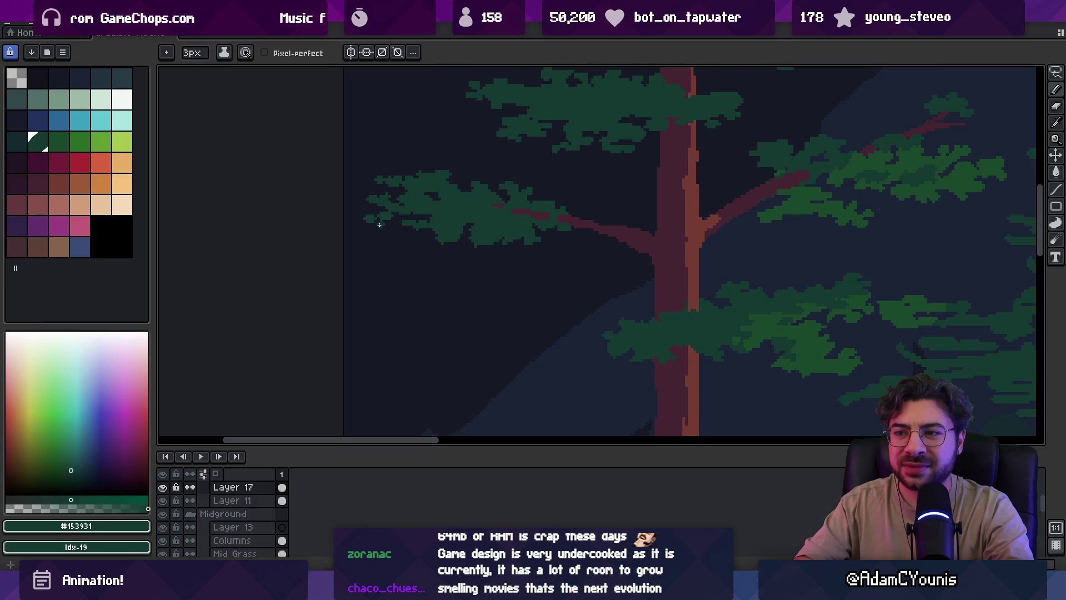
# Check the whole tree, then paint more ragged green foliage on the branch tip
pyautogui.scroll(-3, 422, 215)
pyautogui.scroll(4, 452, 198)
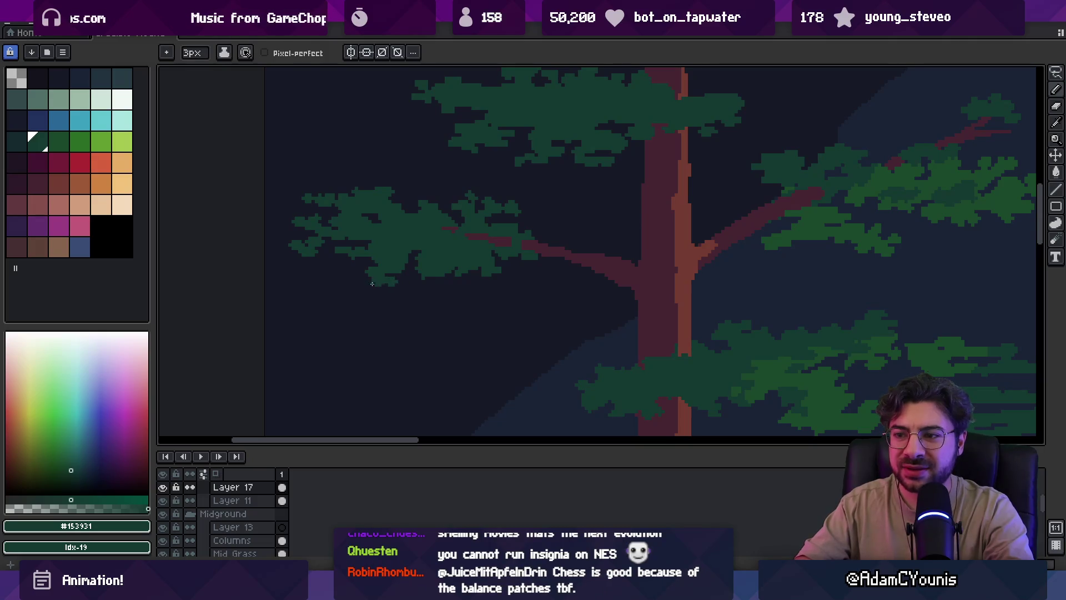
pyautogui.press('z')
pyautogui.scroll(-2, 419, 244)
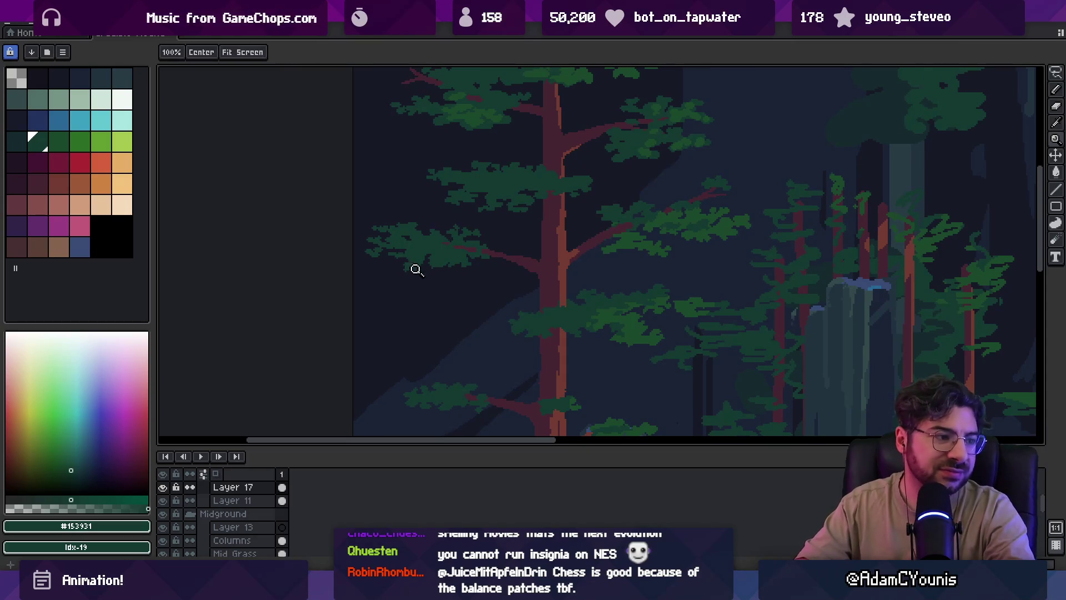
pyautogui.scroll(2, 438, 266)
pyautogui.press('b')
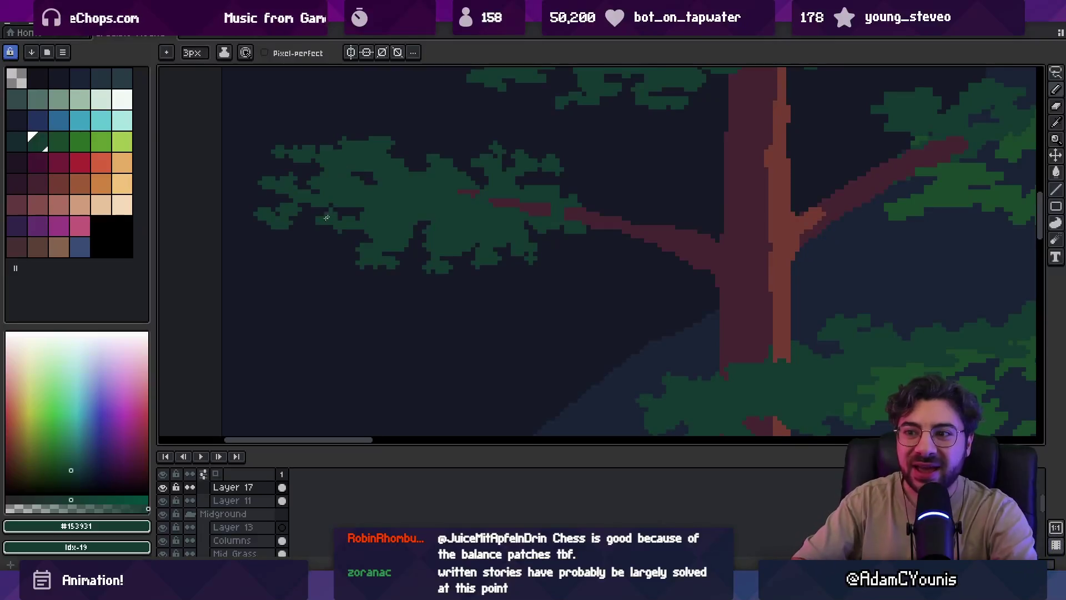
# Trim the clump's stray pixels with the Eraser and zoom out to review the scene
pyautogui.press('b')
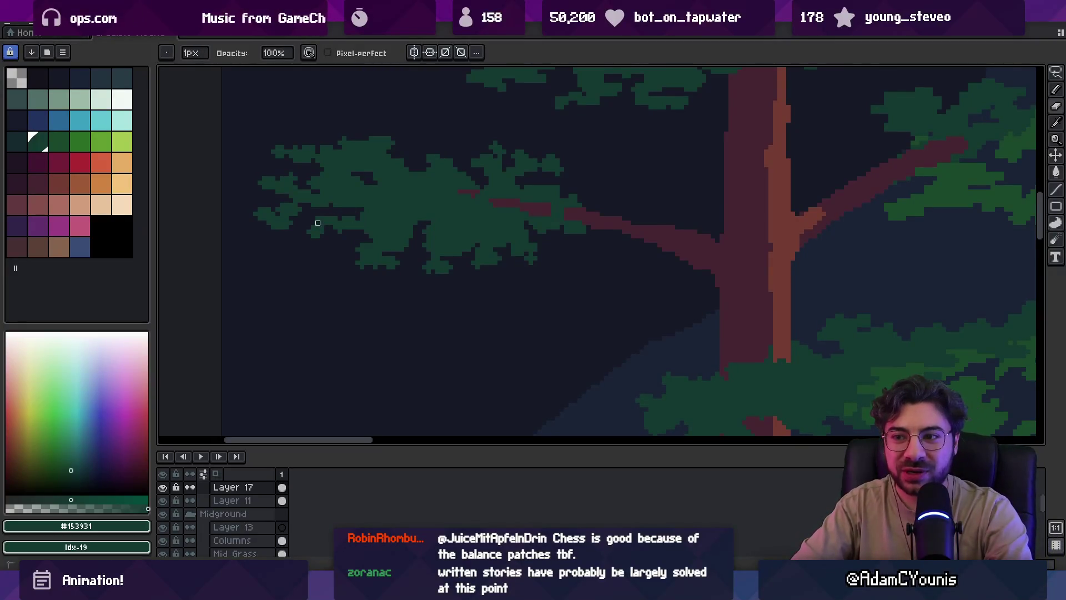
pyautogui.press('e')
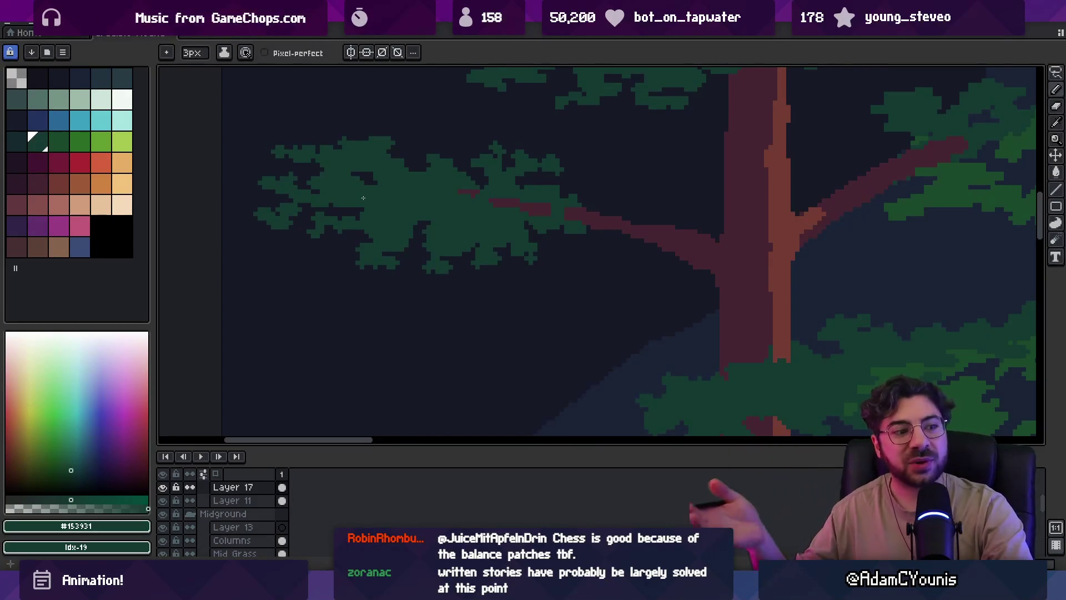
pyautogui.press('b')
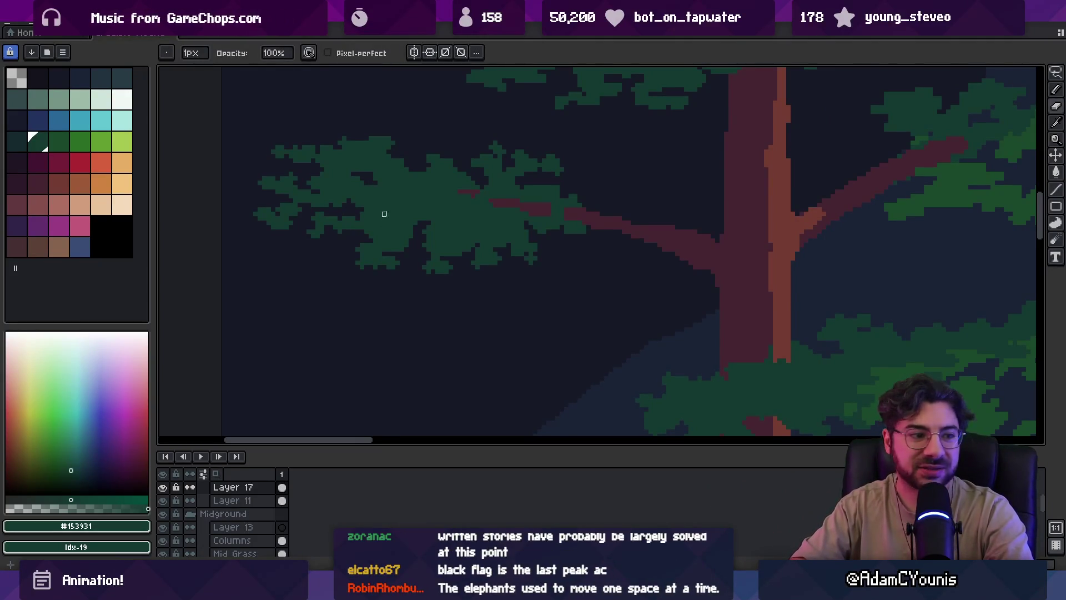
pyautogui.press('z')
pyautogui.scroll(-5, 405, 231)
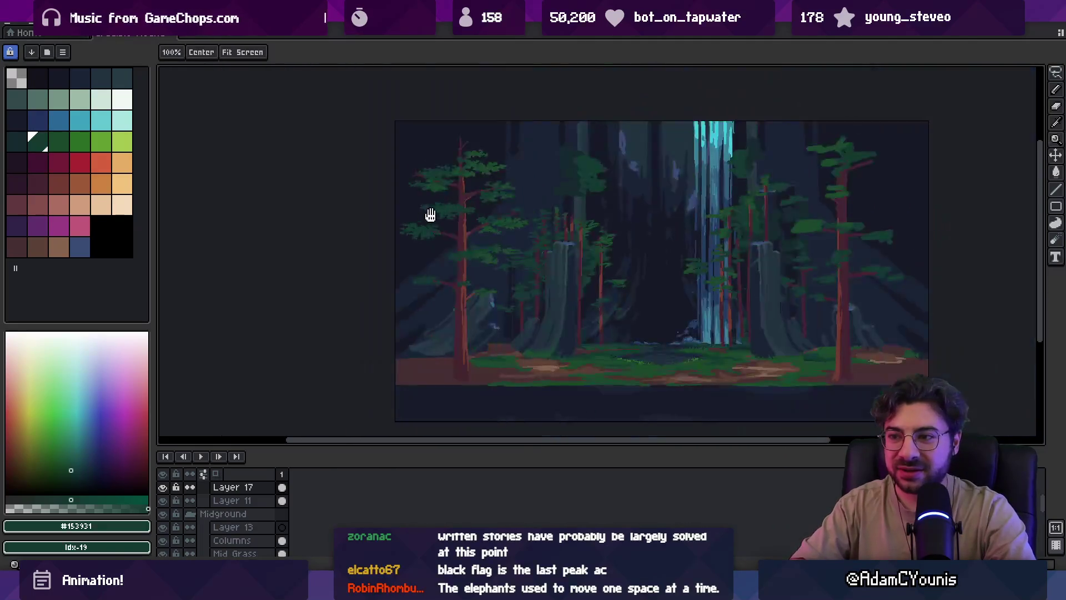
# Zoom into the left canopy and clean the clump's edges, alternating 3px Pencil and 1px Eraser
pyautogui.scroll(2, 433, 233)
pyautogui.scroll(2, 433, 233)
pyautogui.press('b')
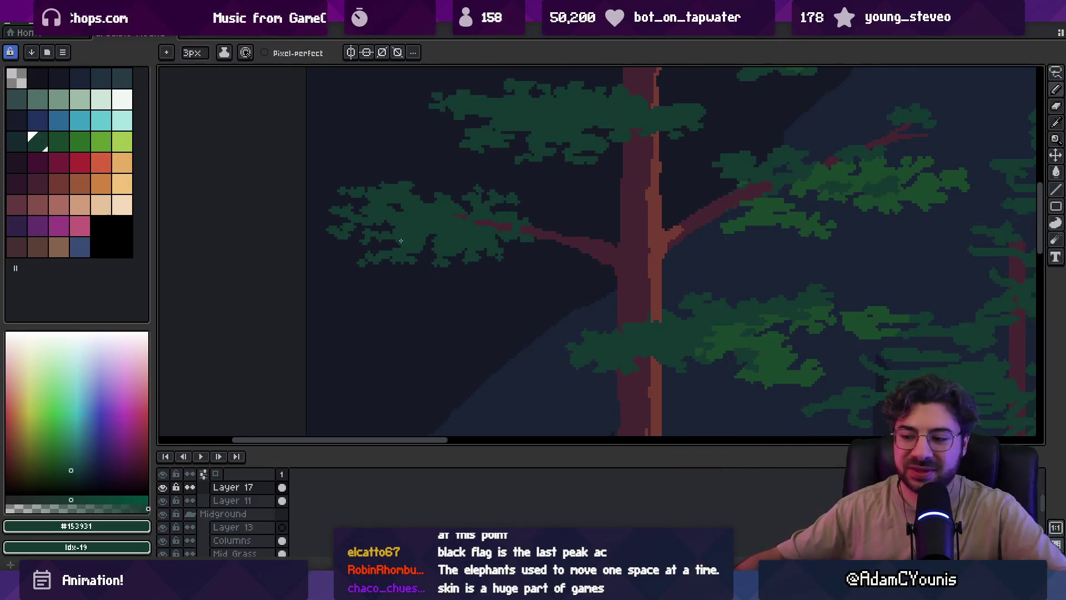
pyautogui.press('z')
pyautogui.scroll(4, 422, 194)
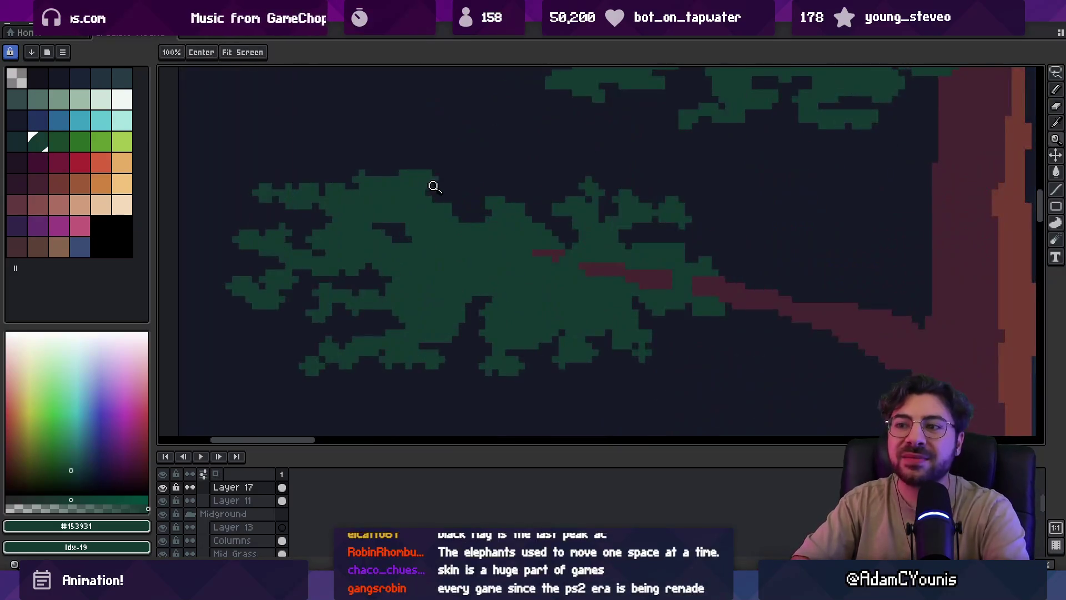
pyautogui.press('b')
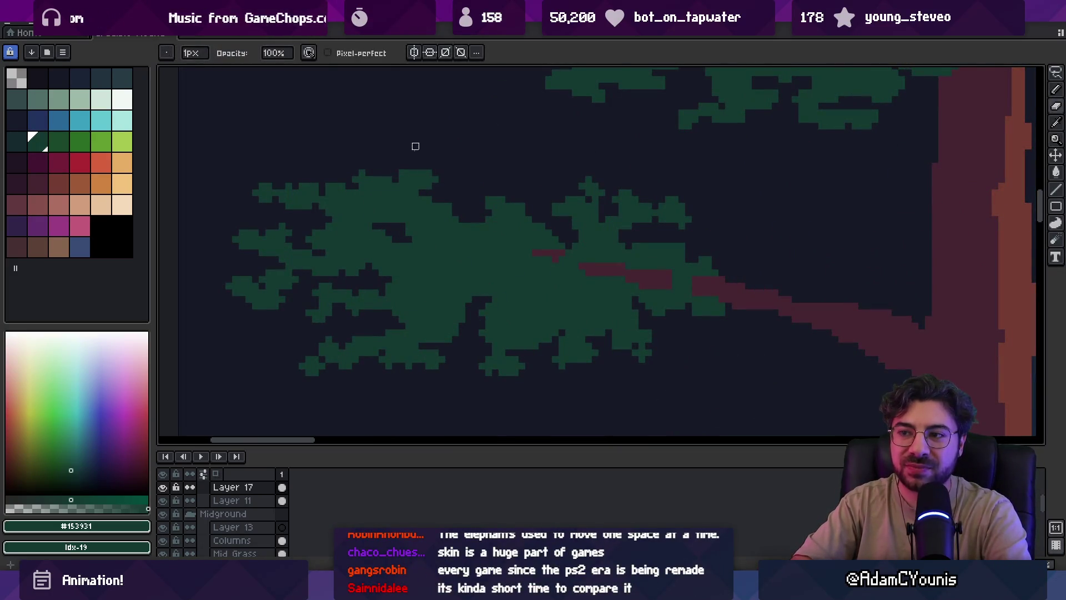
pyautogui.press('e')
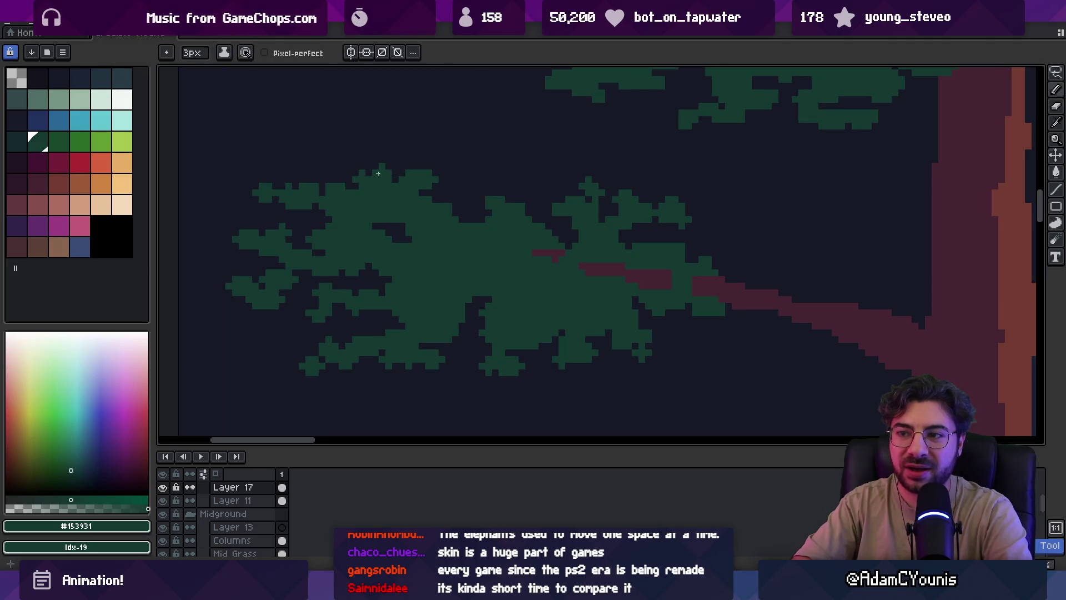
# Zoom out to review the tree, then return to single-pixel Pencil drawing
pyautogui.press('z')
pyautogui.scroll(-3, 422, 166)
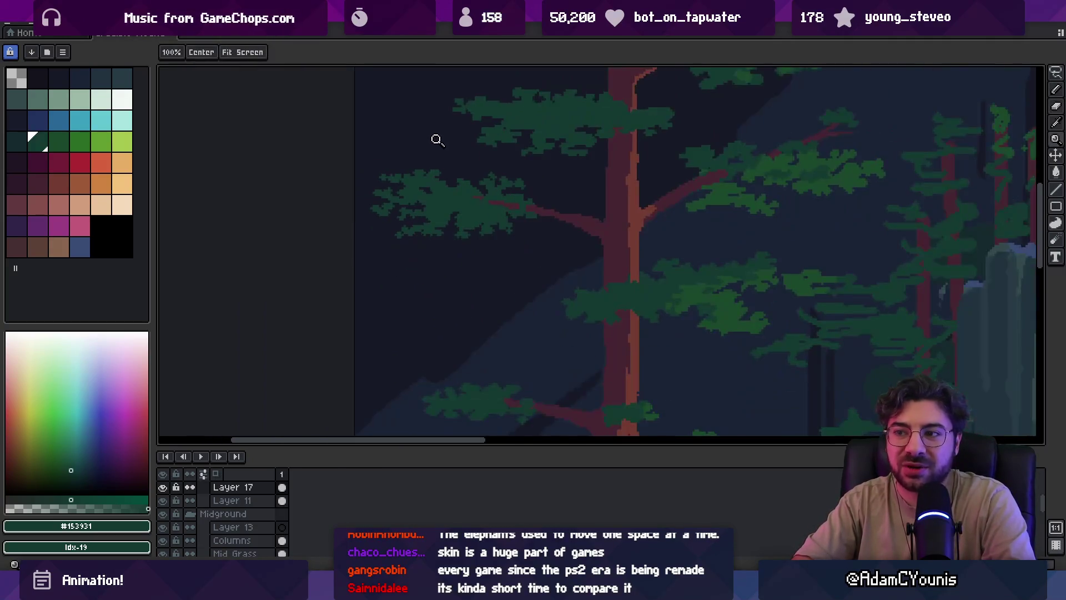
pyautogui.hscroll(1, 486, 184)
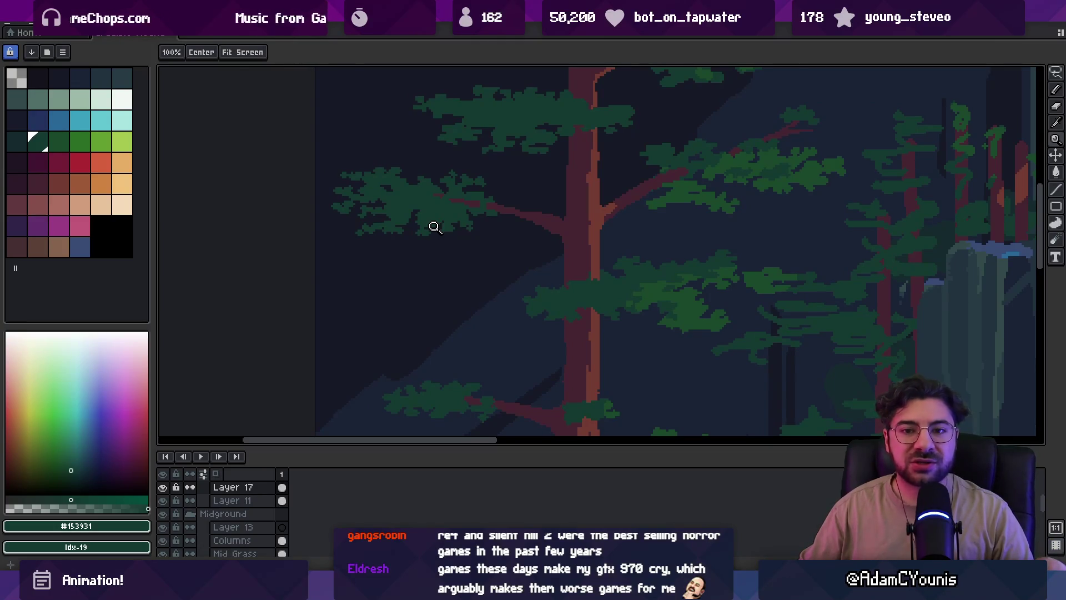
pyautogui.press('b')
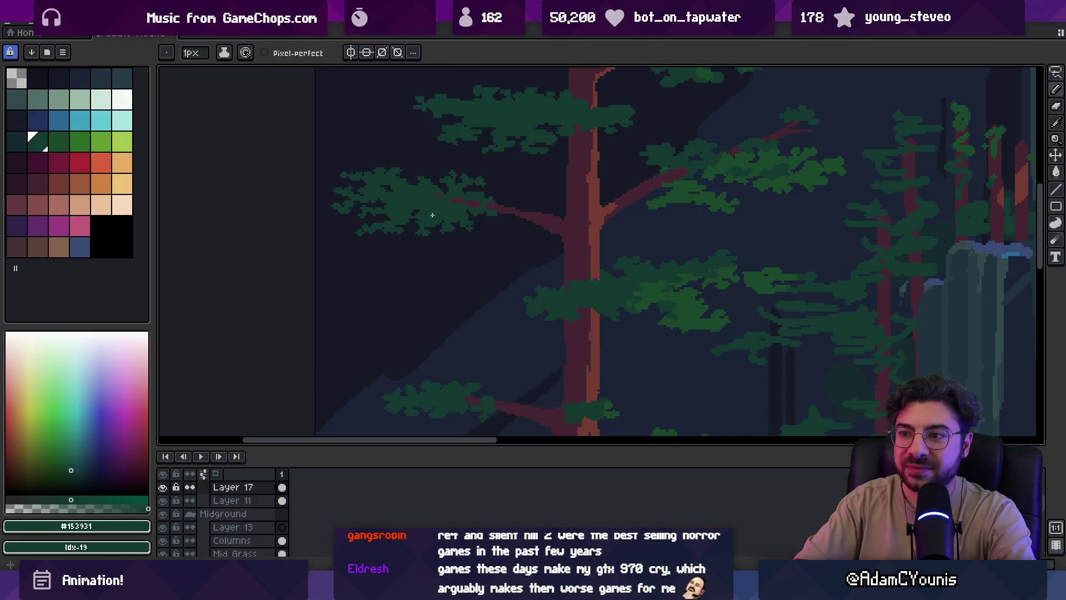
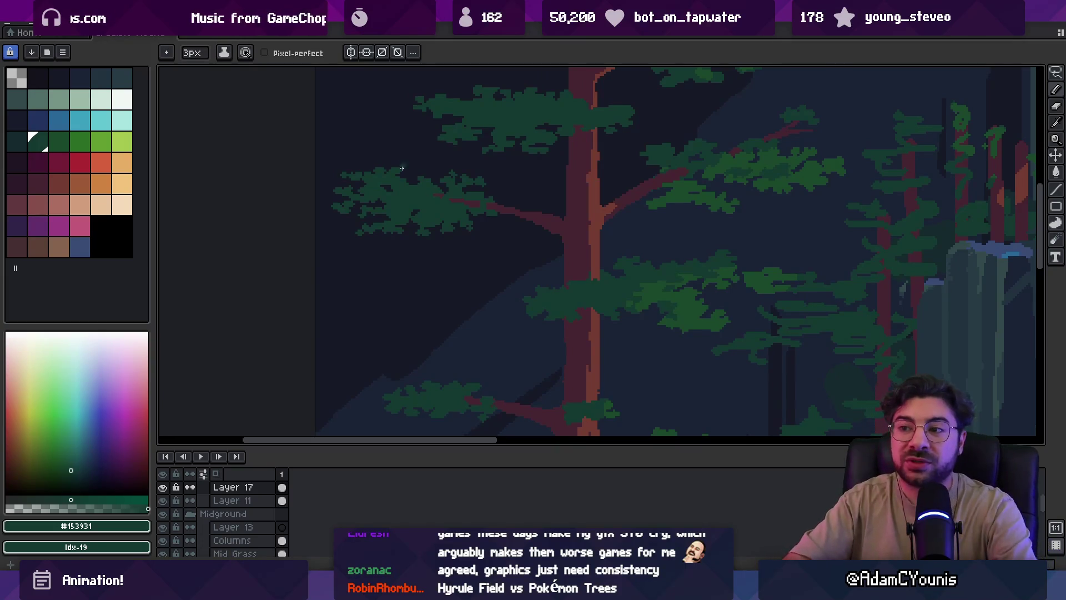
# Sample the lighter and darker foliage greens from the pine clusters while adjusting the zoom
pyautogui.scroll(2, 418, 175)
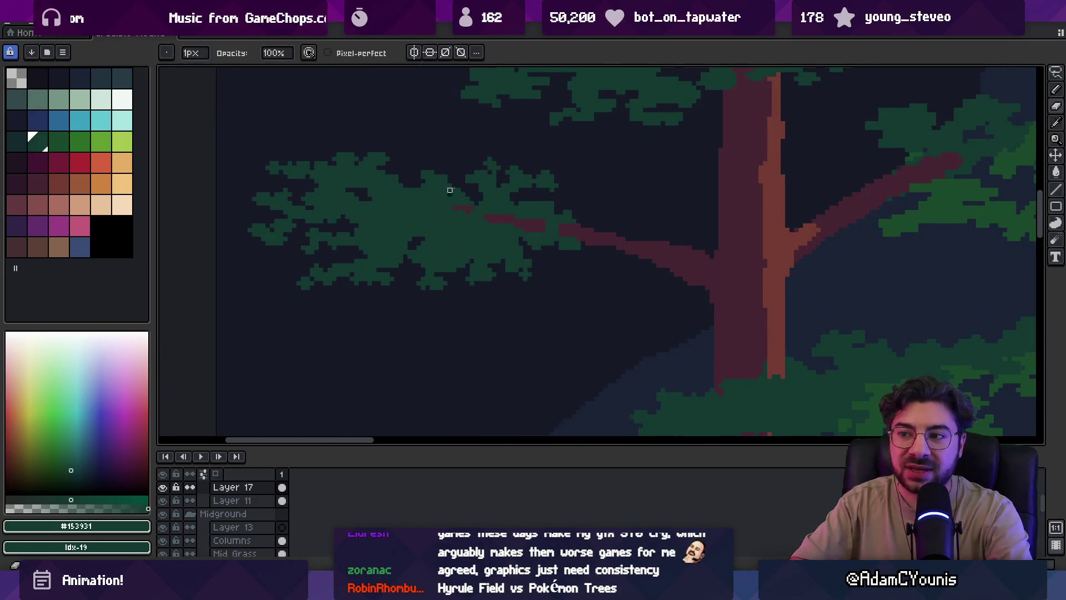
pyautogui.press('b')
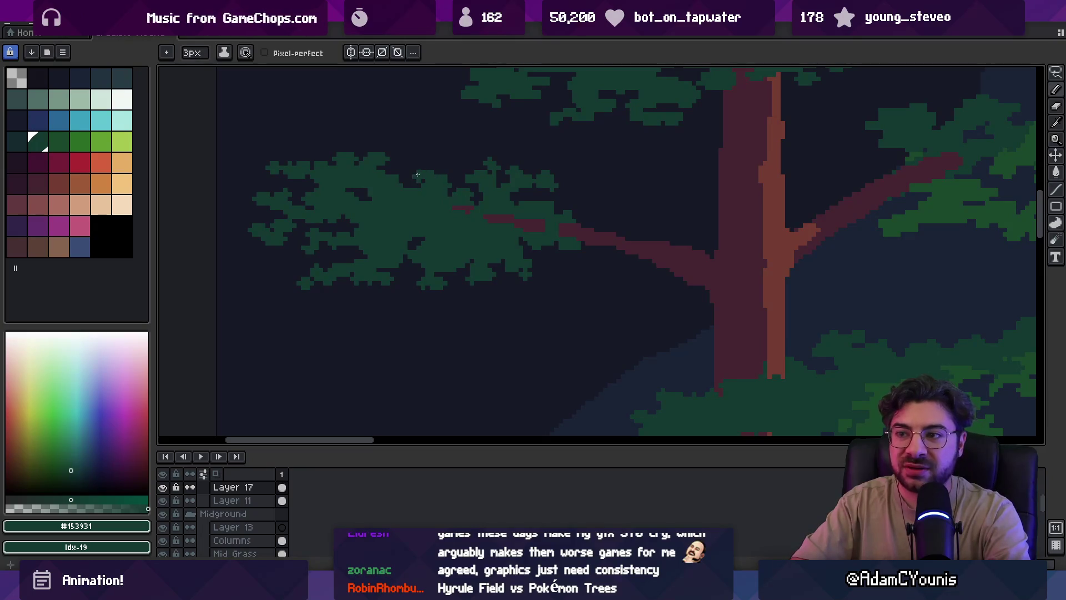
pyautogui.press('h')
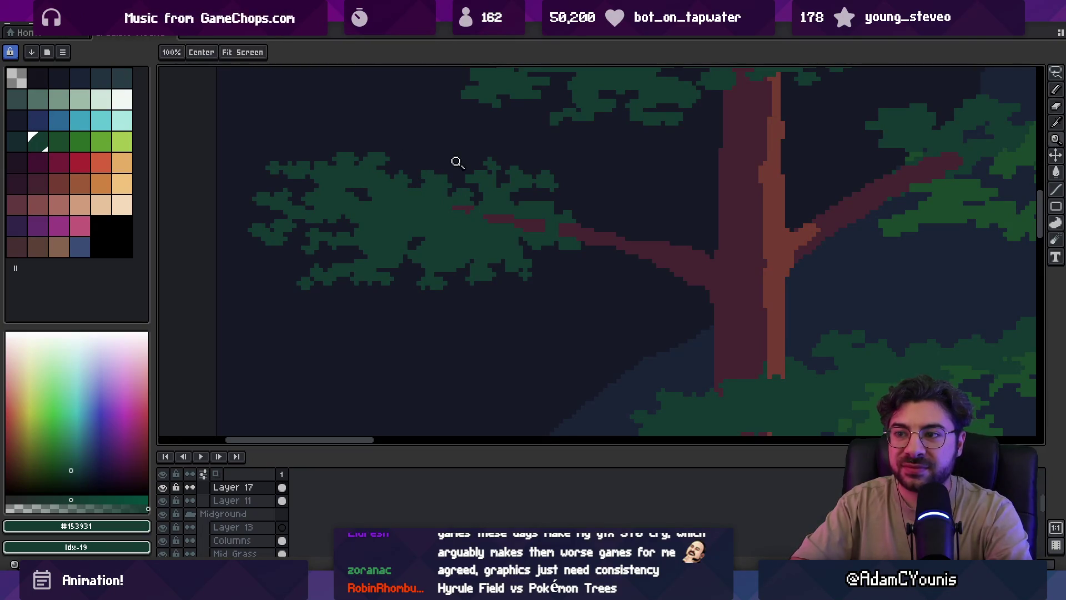
pyautogui.scroll(-3, 454, 165)
pyautogui.scroll(3, 505, 233)
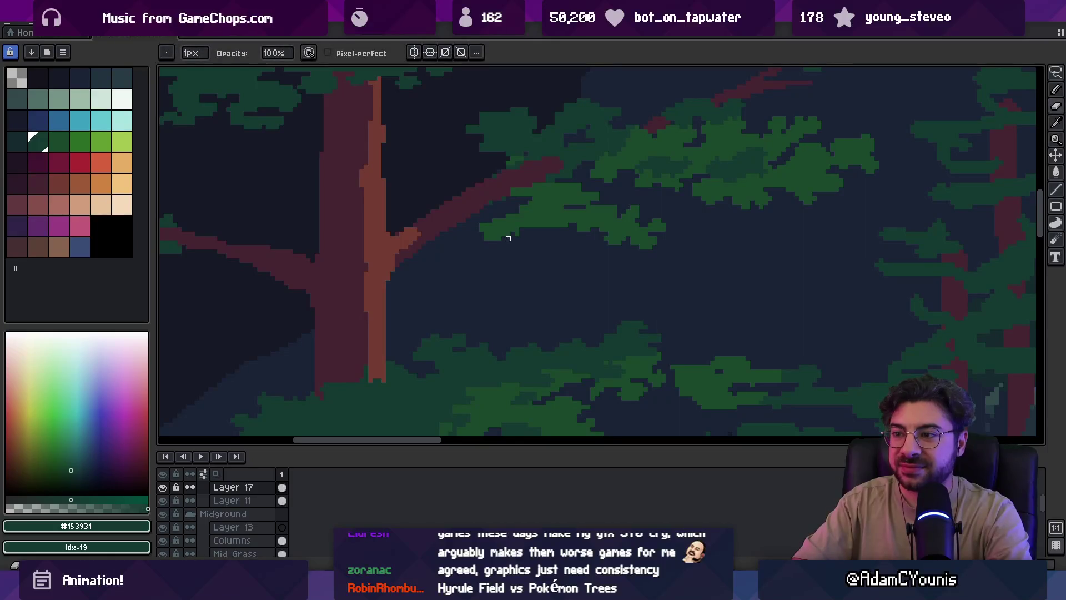
pyautogui.keyDown('alt'); pyautogui.click(536, 216); pyautogui.keyUp('alt')
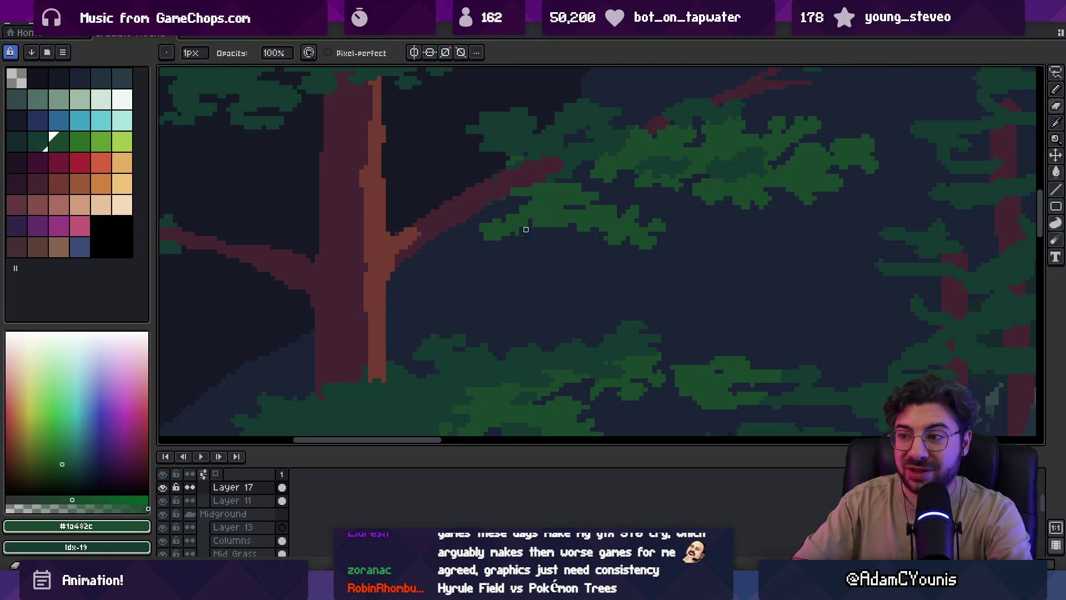
pyautogui.scroll(-3, 521, 228)
pyautogui.scroll(1, 457, 261)
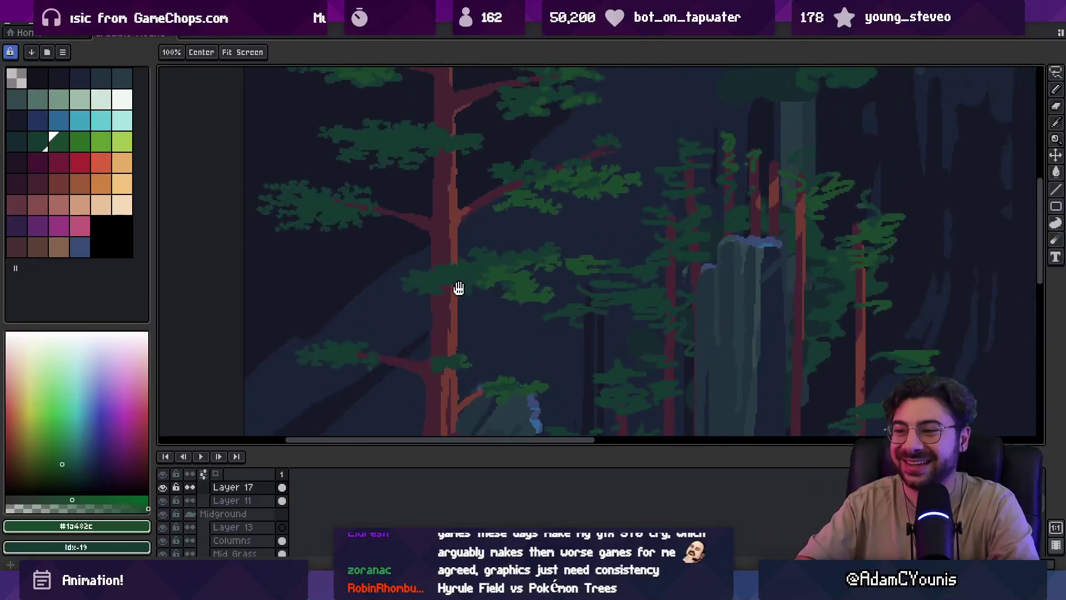
pyautogui.scroll(-5, 460, 288)
pyautogui.scroll(1, 490, 273)
pyautogui.scroll(3, 500, 275)
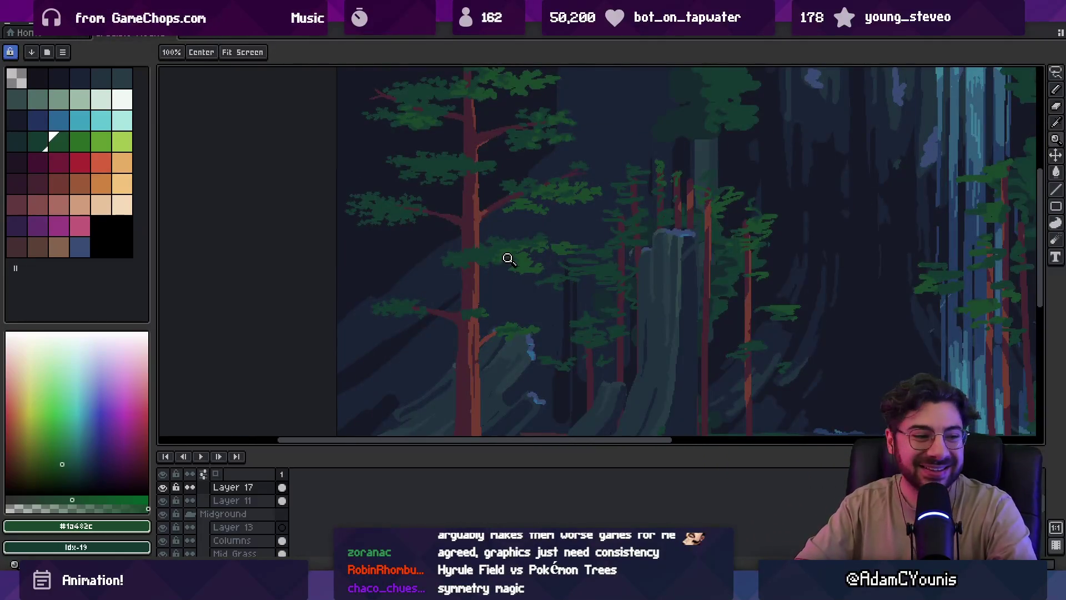
pyautogui.scroll(1, 522, 259)
pyautogui.keyDown('alt'); pyautogui.click(456, 261); pyautogui.keyUp('alt')
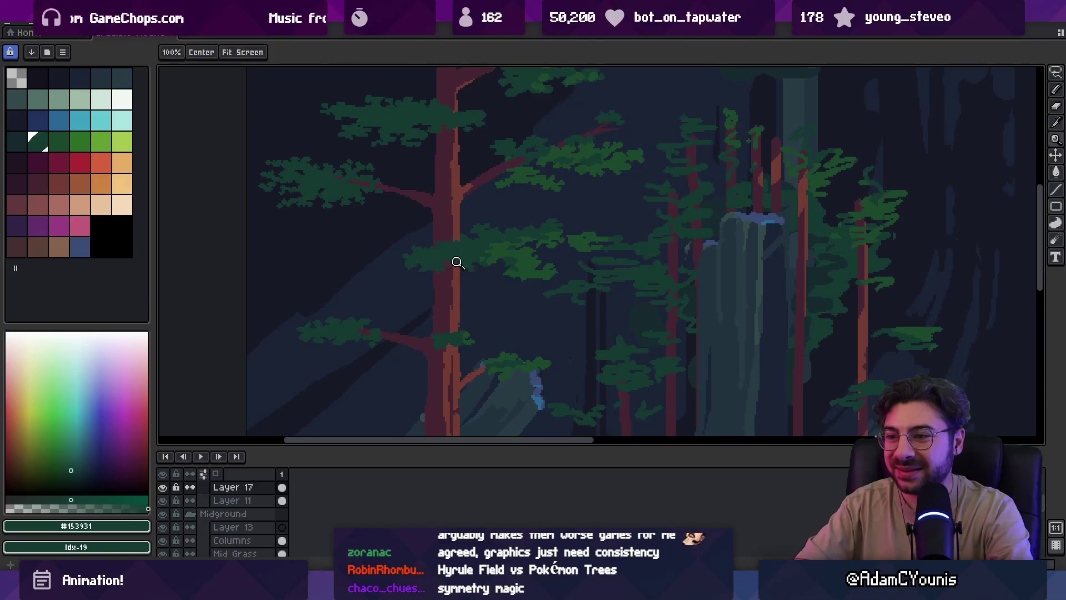
pyautogui.keyDown('alt'); pyautogui.click(562, 268); pyautogui.keyUp('alt')
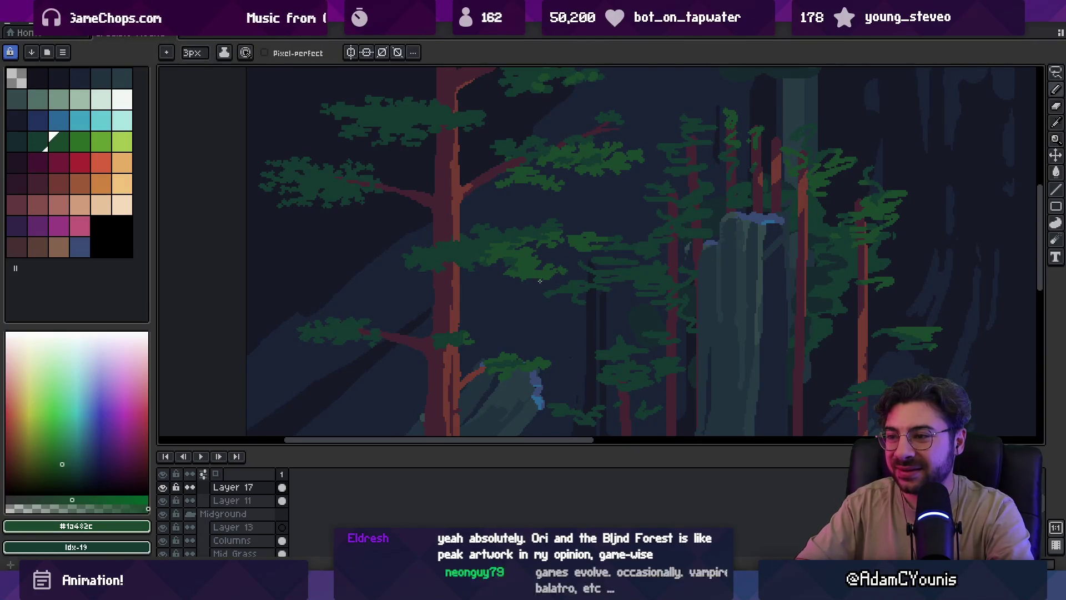
# Zoom in closely on the branch foliage cluster, alternating between pencil and eraser
pyautogui.press('z')
pyautogui.click(546, 266)
pyautogui.click(546, 266)
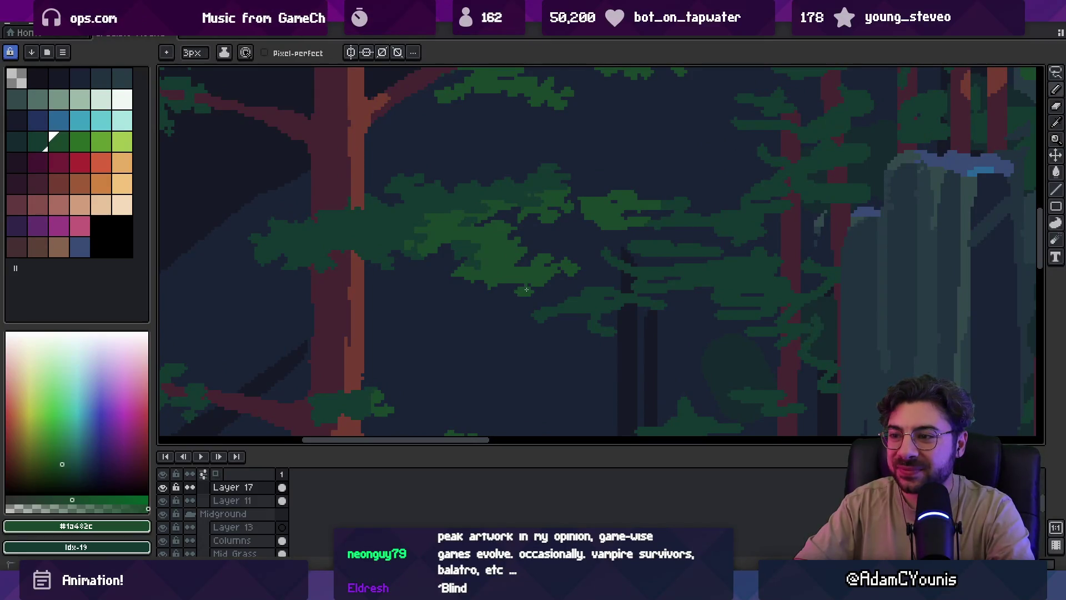
pyautogui.press('b')
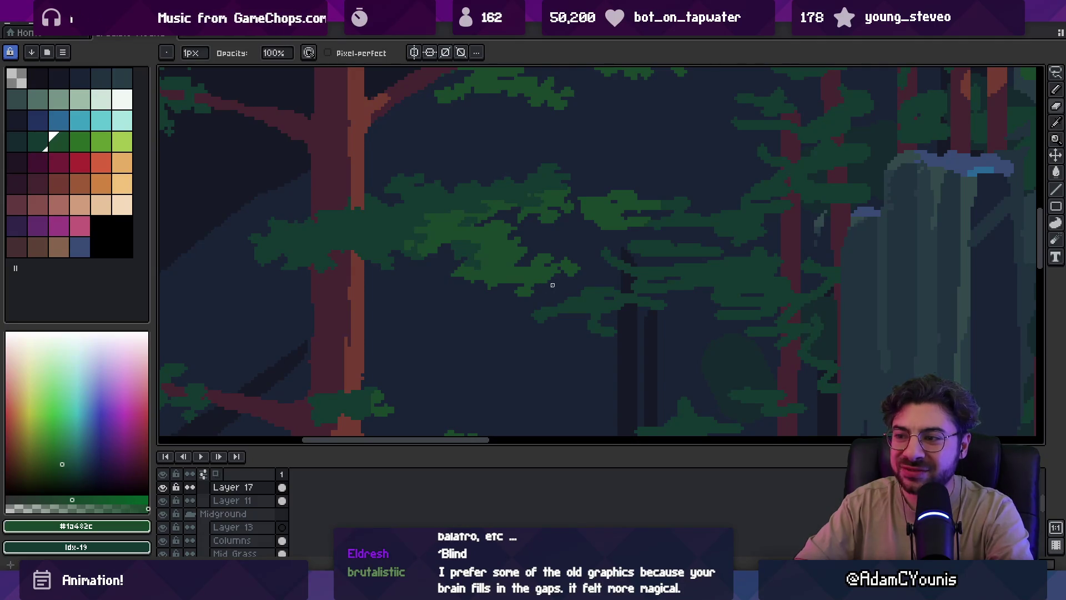
pyautogui.press('z')
pyautogui.scroll(-2, 571, 276)
pyautogui.scroll(3, 544, 263)
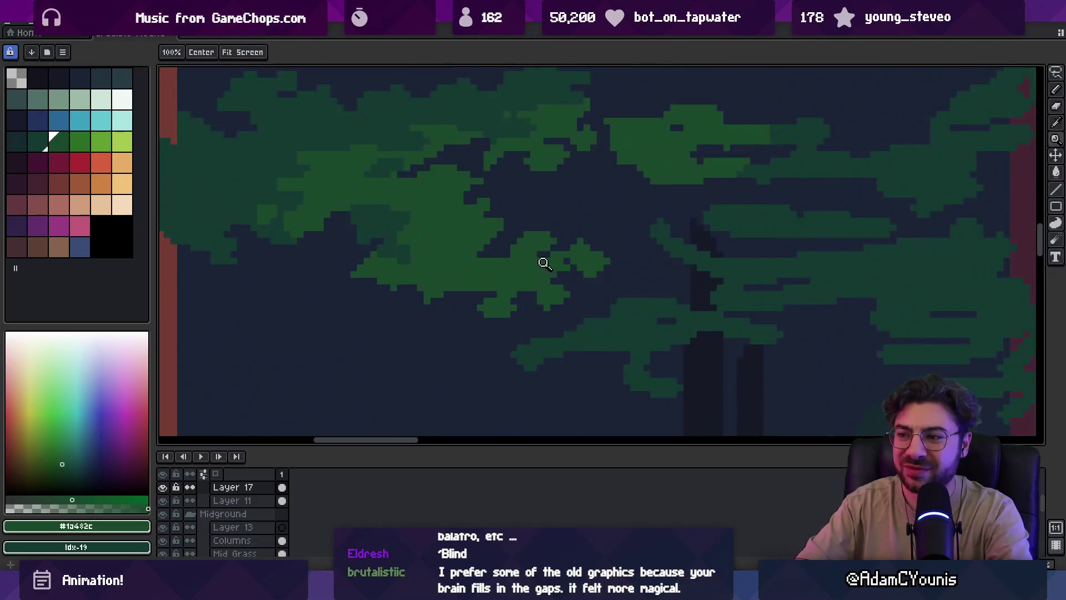
pyautogui.press('b')
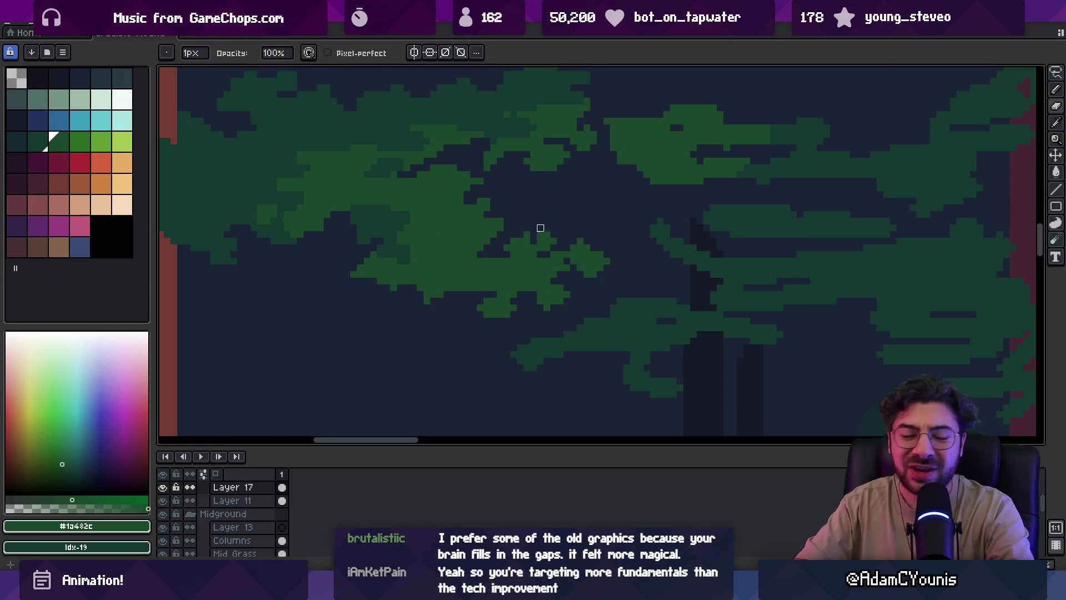
pyautogui.press('e')
pyautogui.press('b')
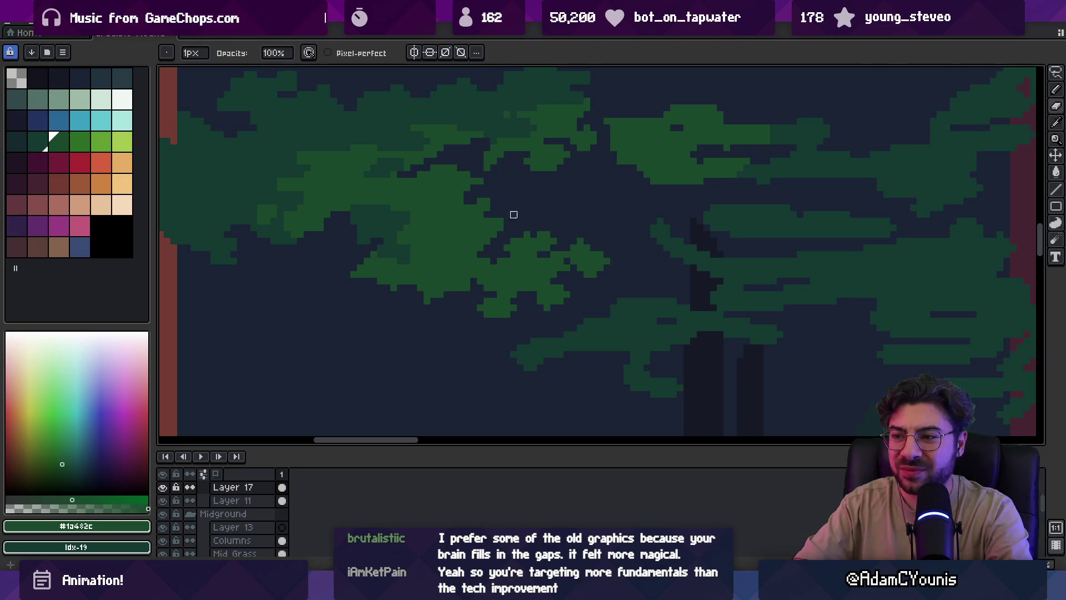
# Zoom out and back in to review the foliage with the pencil ready
pyautogui.press('z')
pyautogui.scroll(-3, 500, 228)
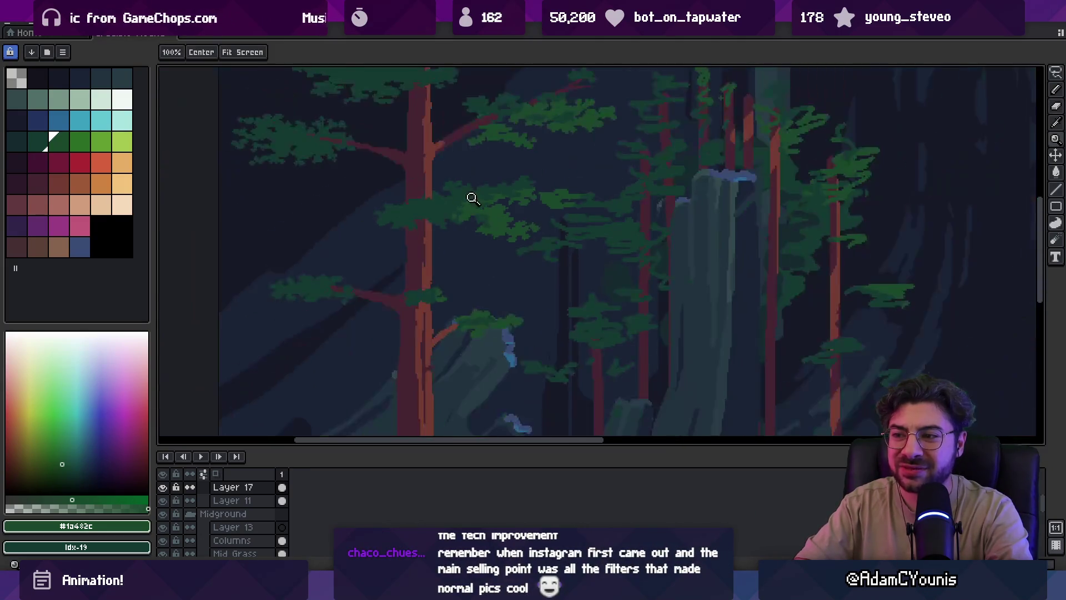
pyautogui.scroll(2, 469, 213)
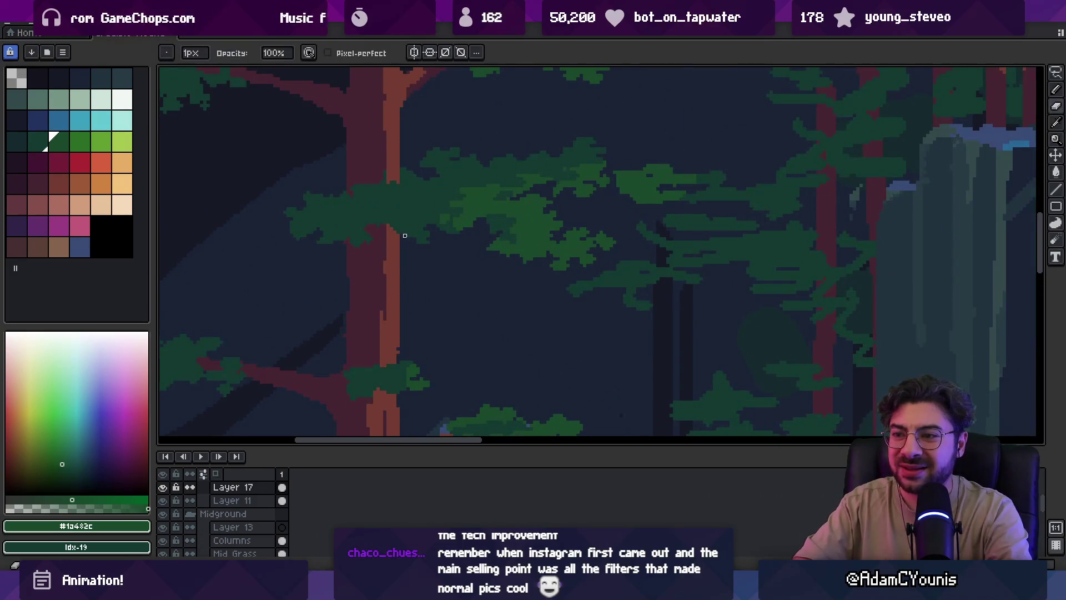
pyautogui.scroll(3, 404, 242)
pyautogui.press('b')
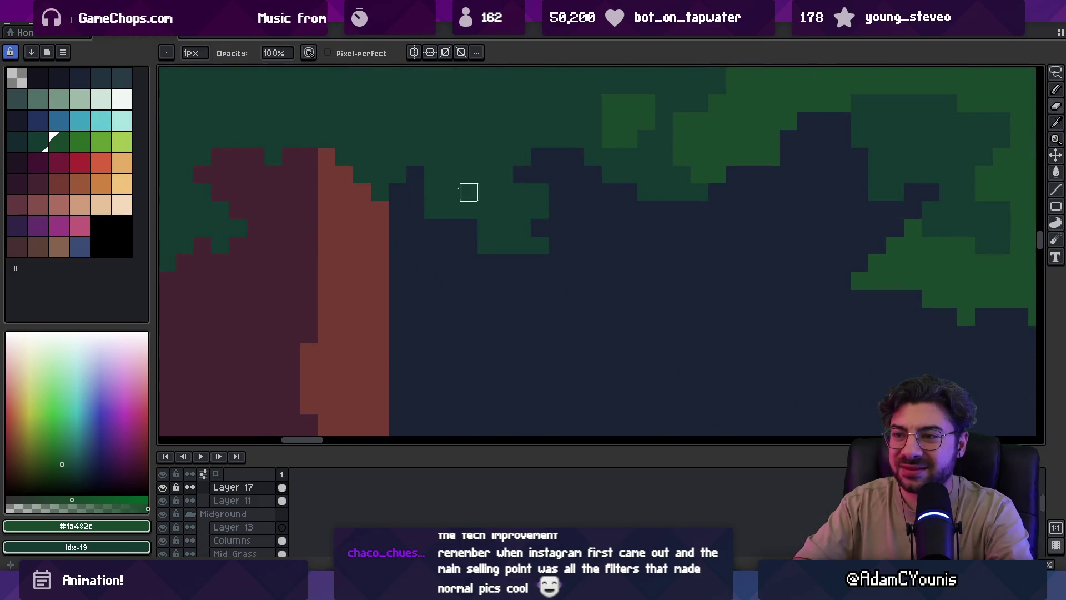
pyautogui.press('z')
pyautogui.scroll(-3, 469, 192)
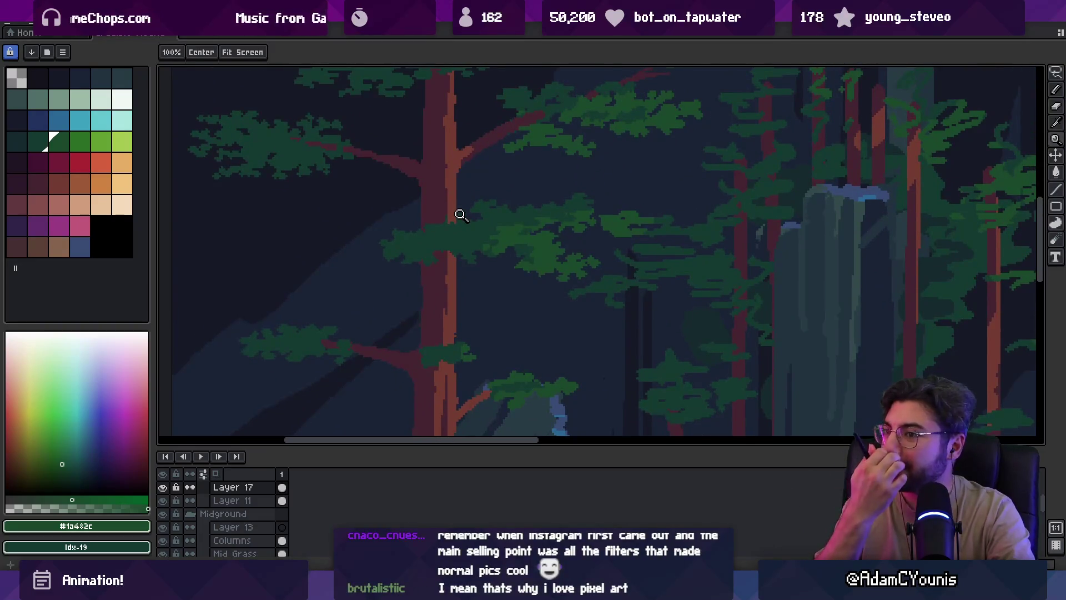
pyautogui.scroll(3, 409, 247)
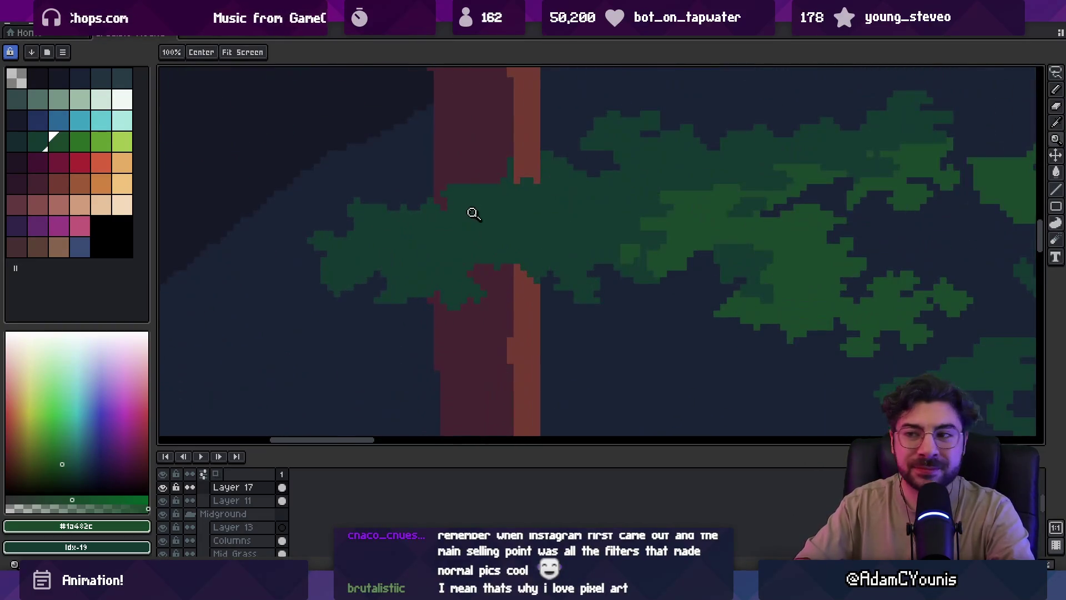
# Zoom in on the trunk and darken its light edge with maroon pixels
pyautogui.keyDown('alt'); pyautogui.click(502, 157); pyautogui.keyUp('alt')
pyautogui.press('b')
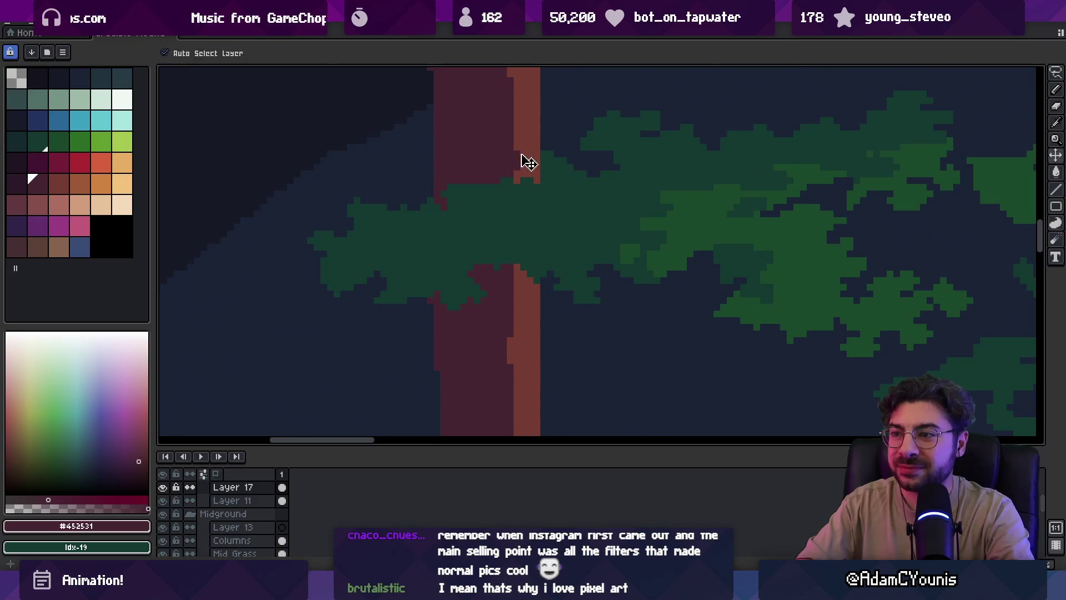
pyautogui.moveTo(522, 160); pyautogui.dragTo(537, 178)
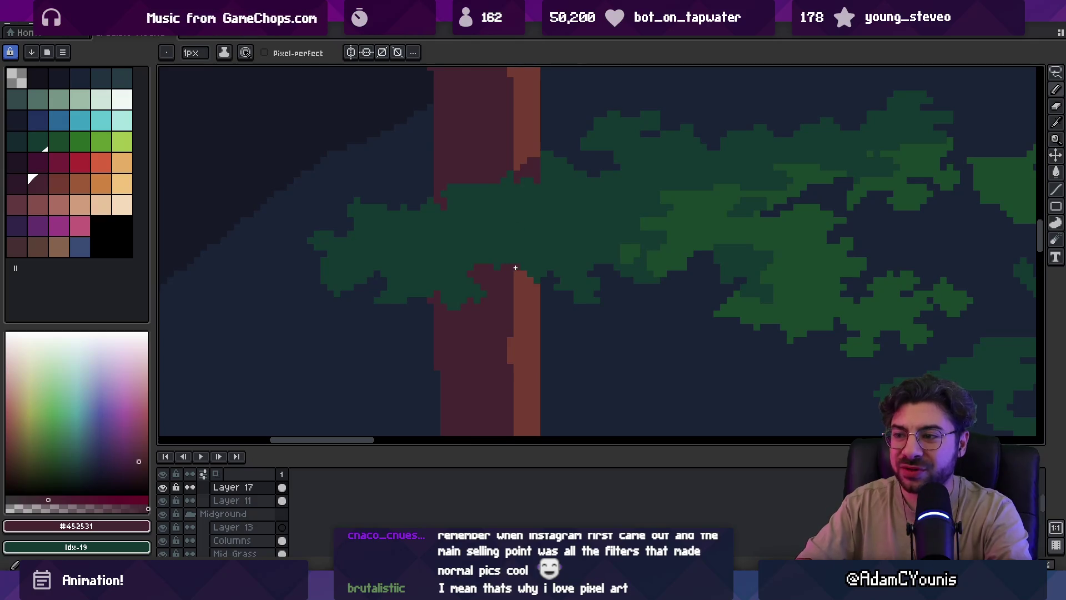
pyautogui.press('z')
pyautogui.scroll(-4, 538, 267)
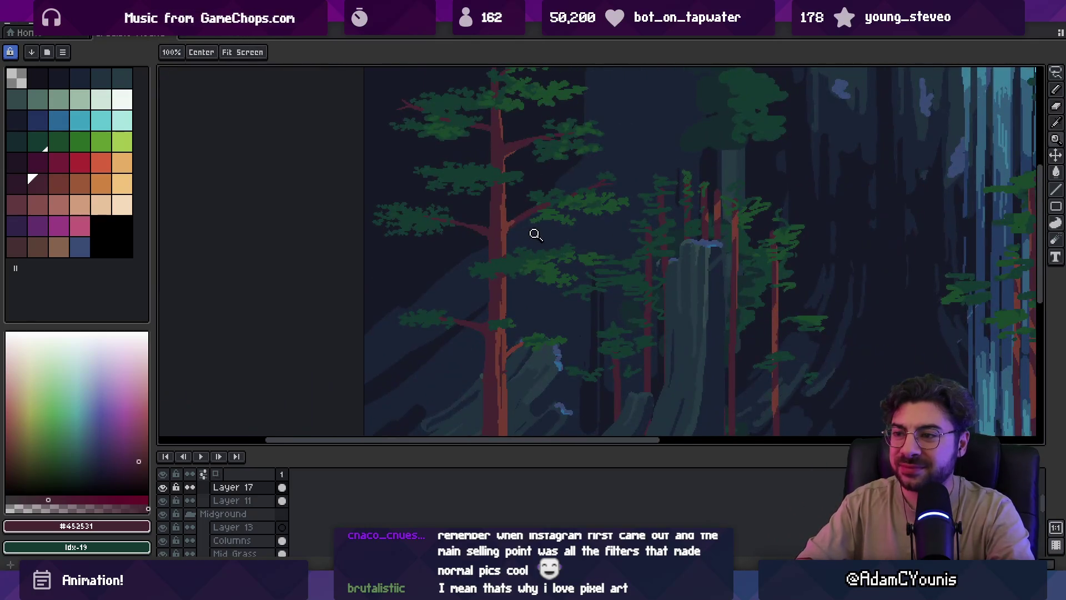
pyautogui.scroll(2, 510, 214)
# Sample the reddish trunk highlight, pan to more trees, then pick the dark maroon #452531
pyautogui.keyDown('alt'); pyautogui.click(499, 200); pyautogui.keyUp('alt')
pyautogui.scroll(-2, 488, 226)
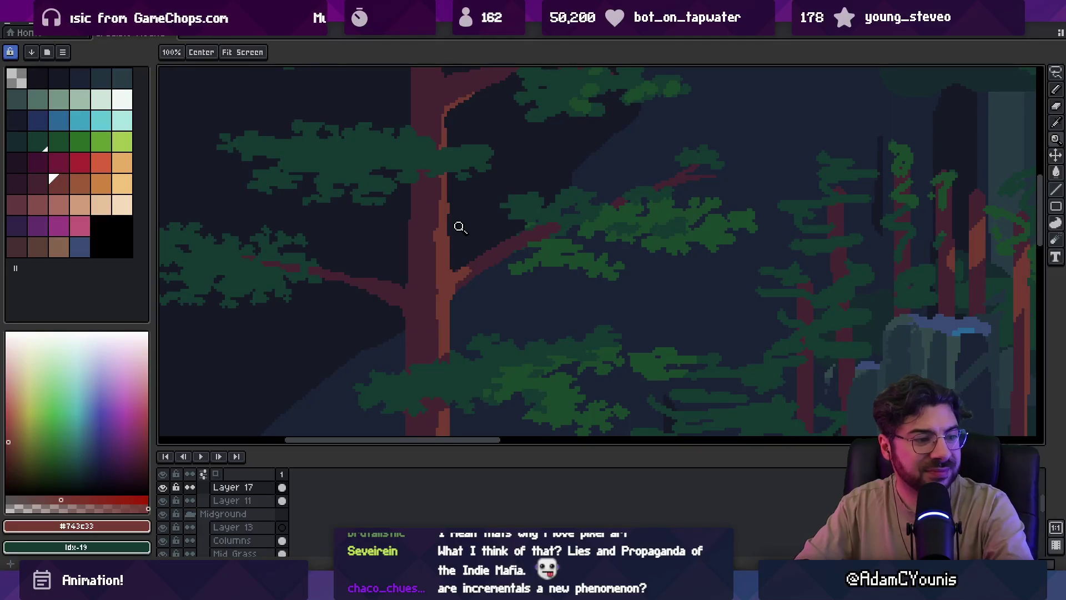
pyautogui.scroll(-2, 459, 261)
pyautogui.moveTo(469, 257); pyautogui.dragTo(457, 248)
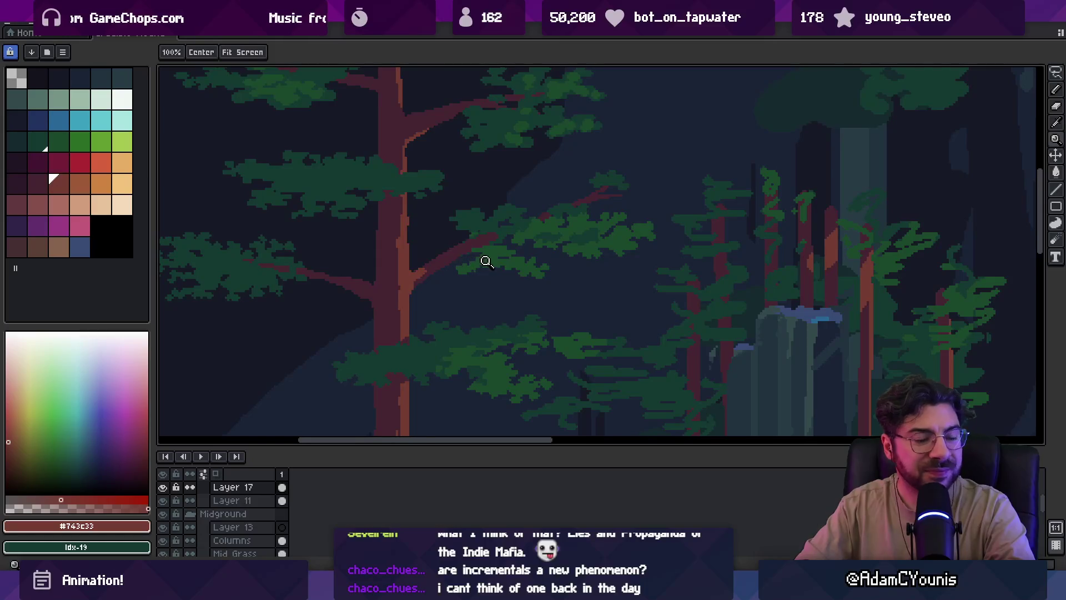
pyautogui.scroll(4, 486, 256)
pyautogui.press('v')
pyautogui.press('b')
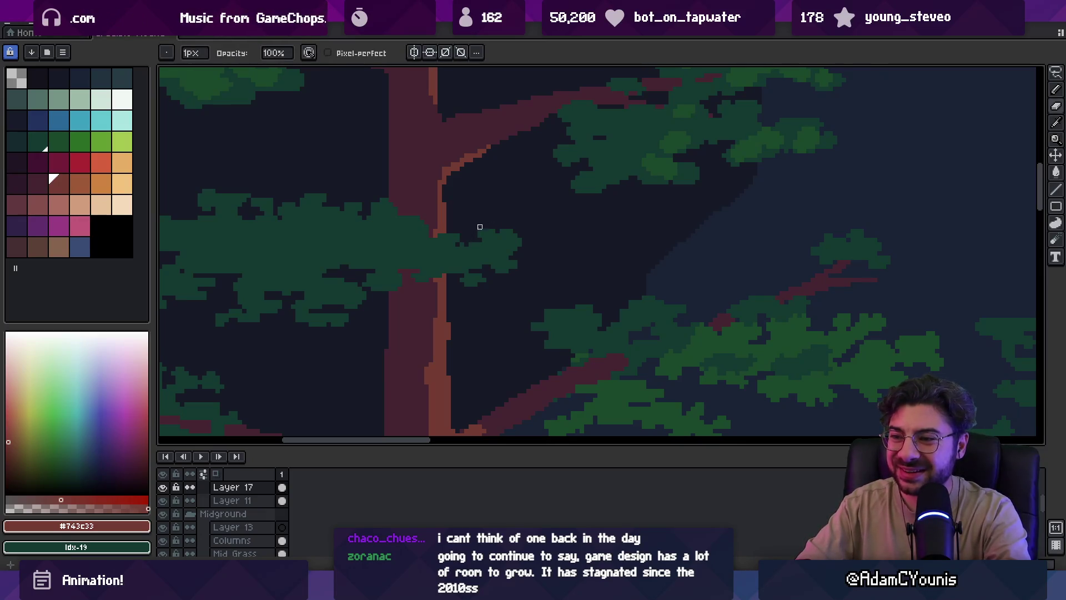
pyautogui.keyDown('alt'); pyautogui.click(417, 217); pyautogui.keyUp('alt')
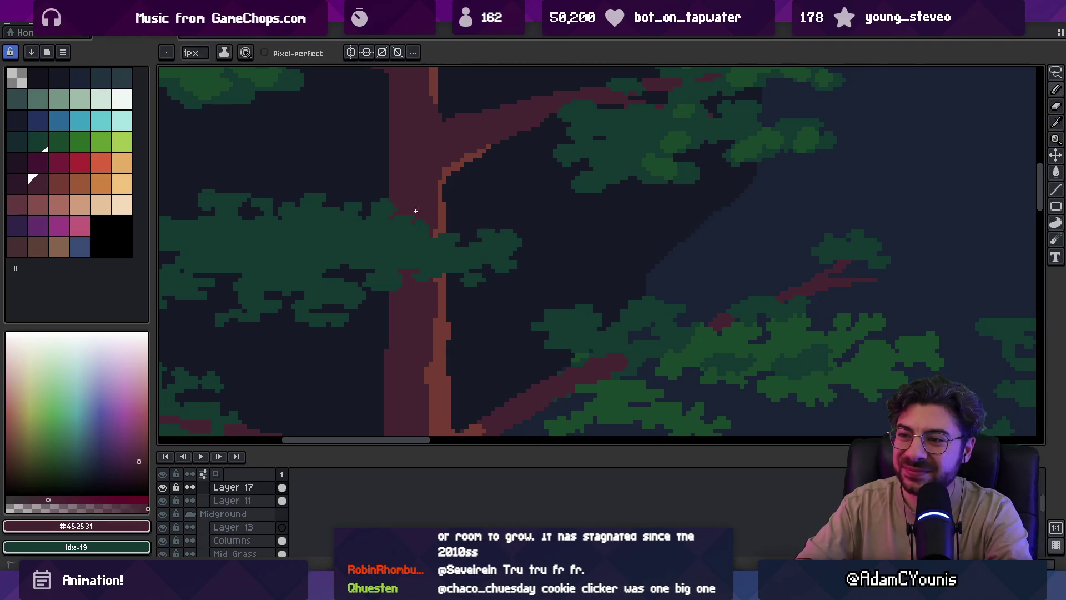
pyautogui.press('z')
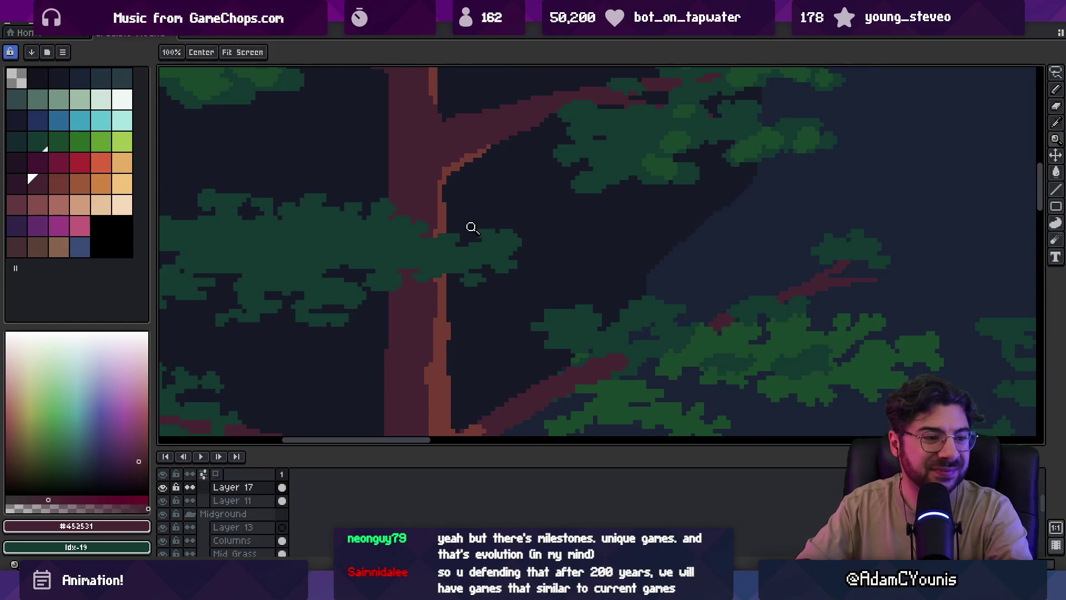
pyautogui.scroll(-1, 469, 226)
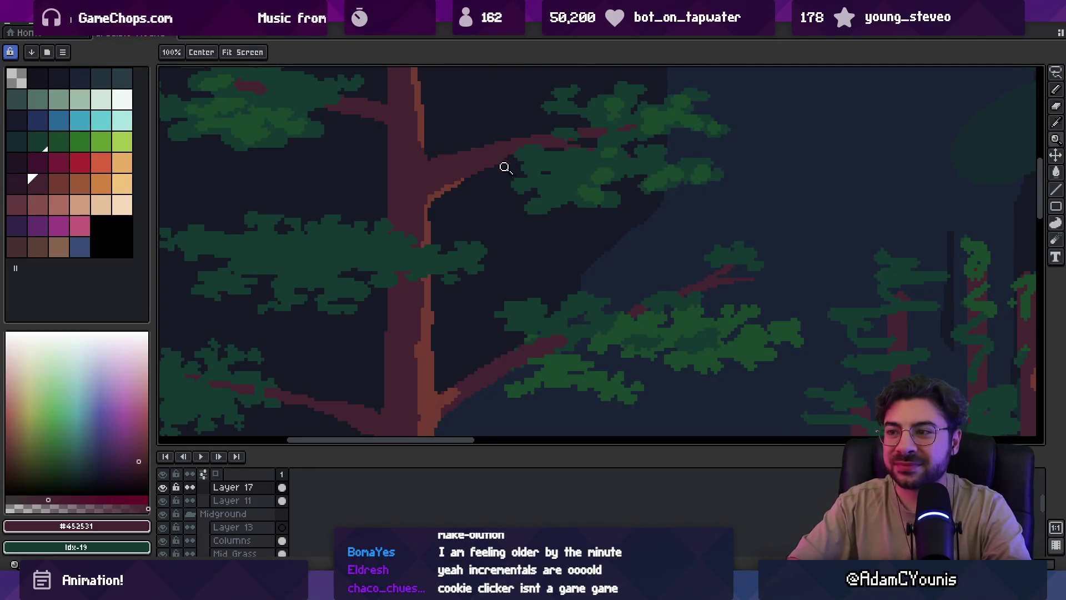
# Zoom in and pick the mid-green leaf colour from the foliage, keeping the pencil active
pyautogui.scroll(-1, 502, 178)
pyautogui.scroll(3, 489, 219)
pyautogui.press('b')
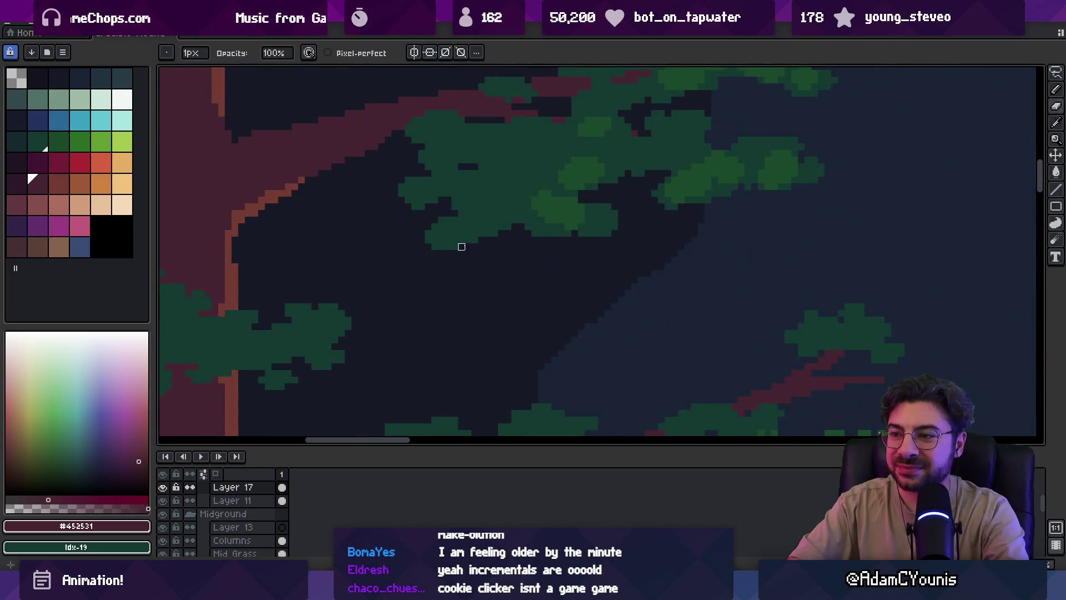
pyautogui.press('z')
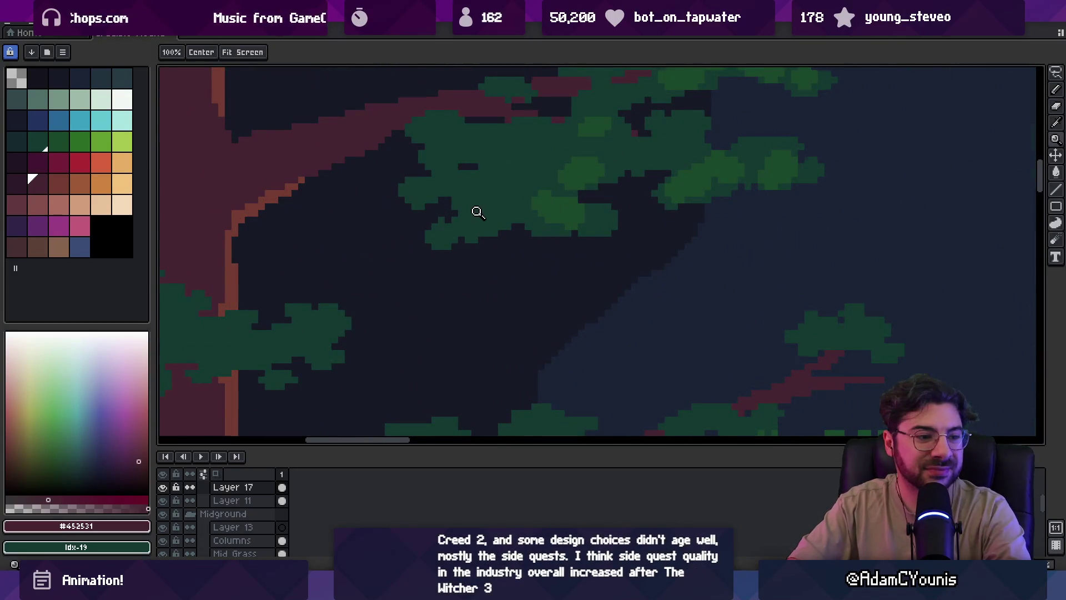
pyautogui.scroll(-2, 475, 200)
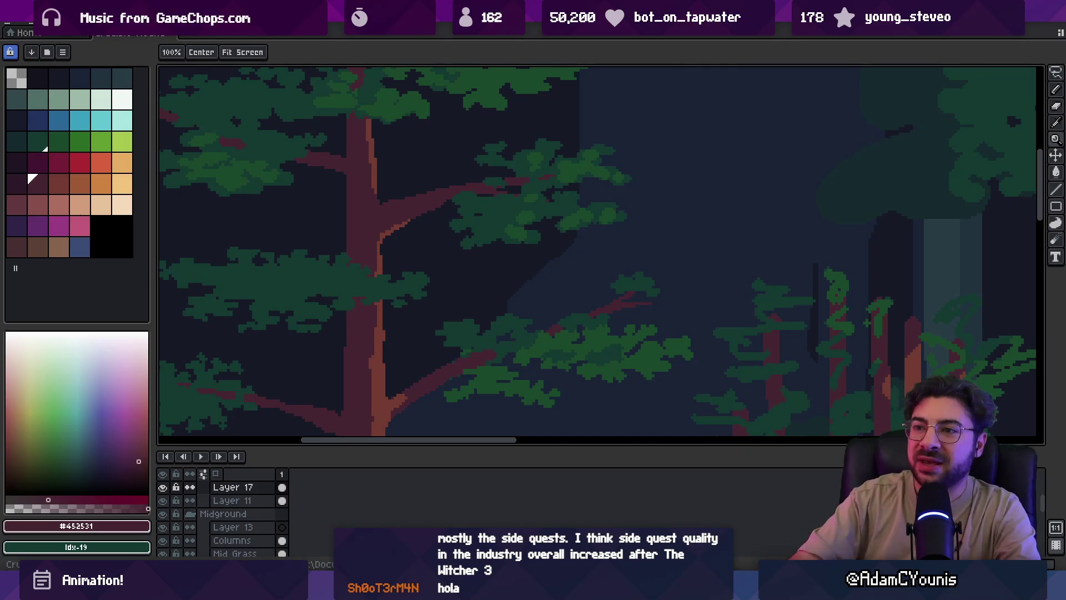
pyautogui.scroll(-2, 504, 182)
pyautogui.scroll(5, 530, 185)
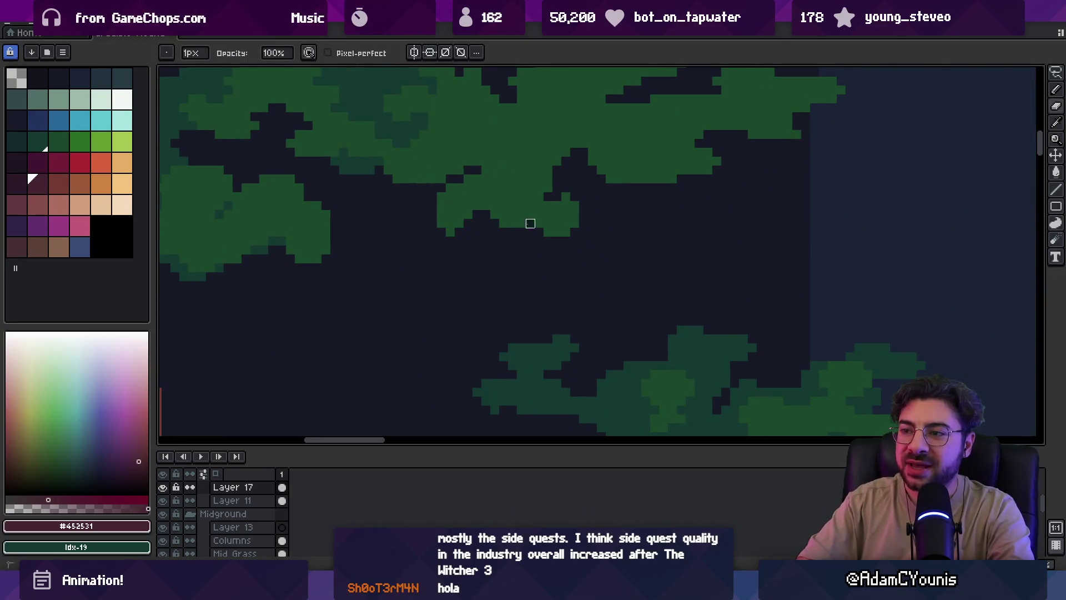
pyautogui.keyDown('alt'); pyautogui.click(440, 213); pyautogui.keyUp('alt')
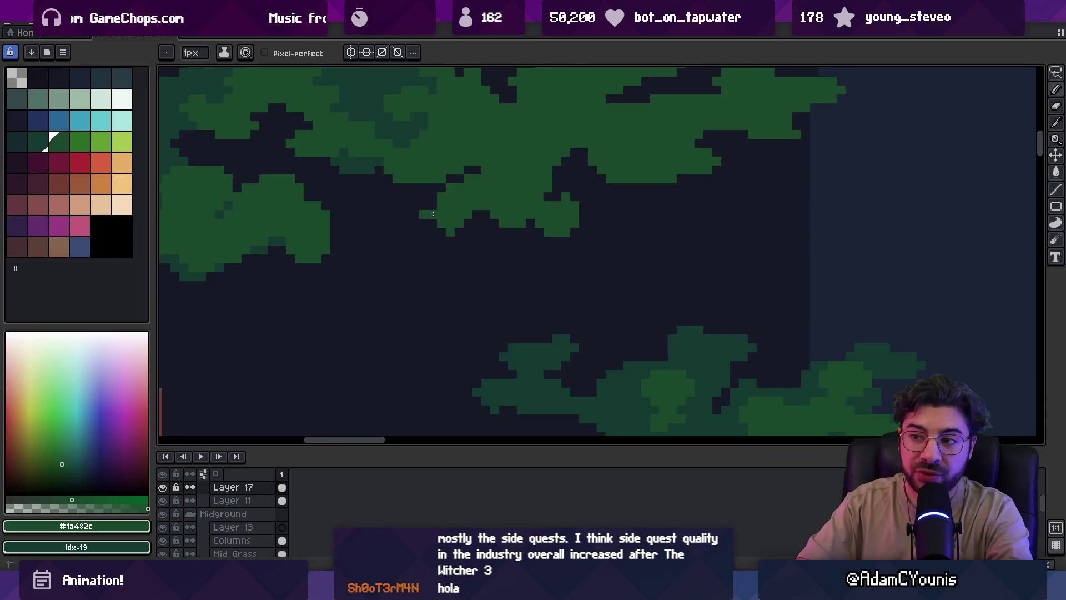
pyautogui.press('g')
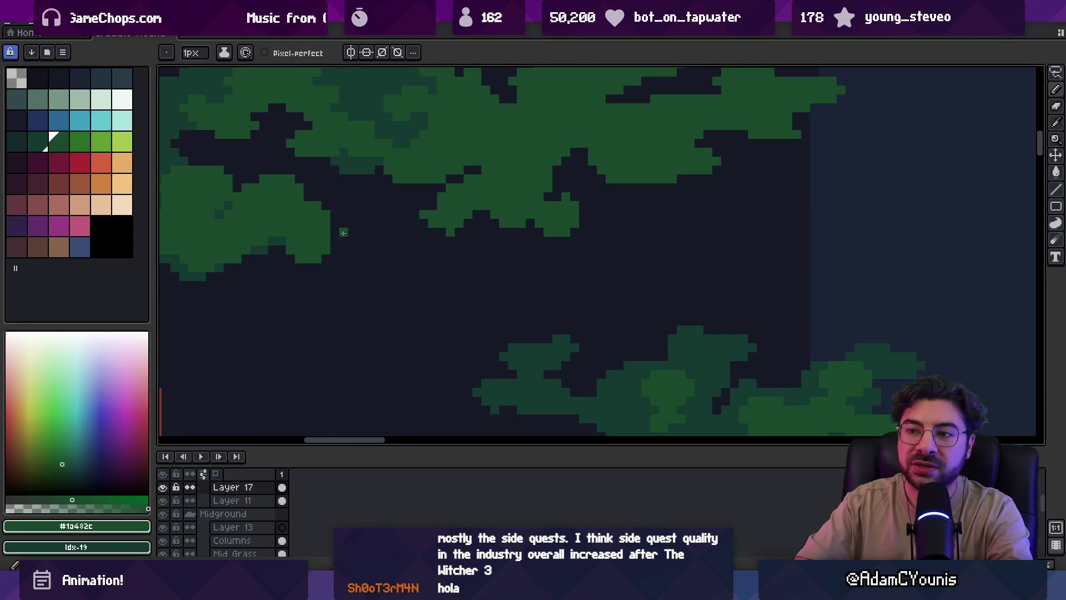
pyautogui.press('b')
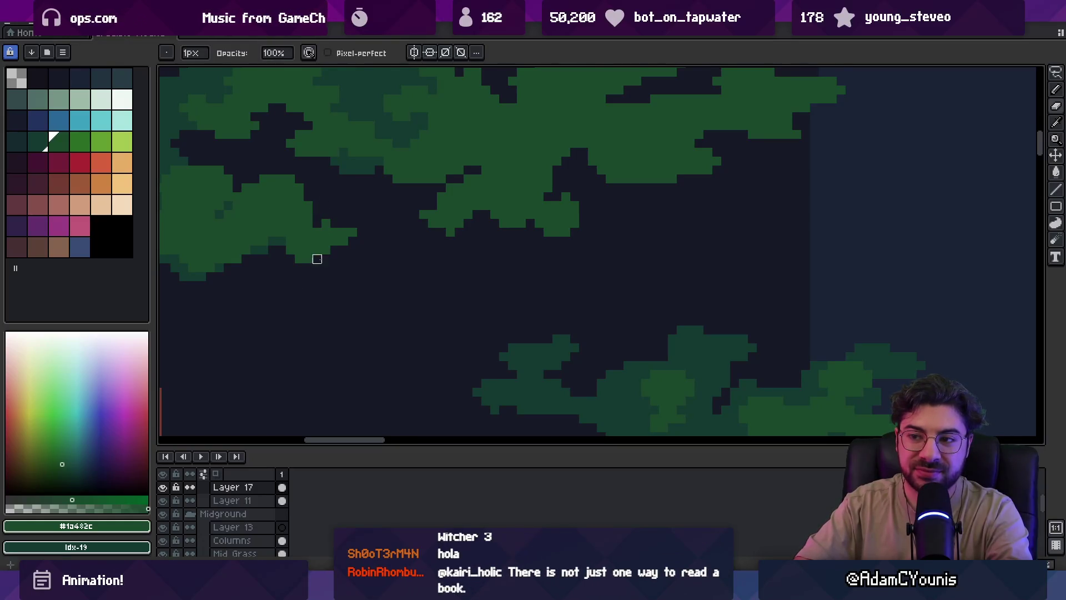
pyautogui.press('g')
pyautogui.press('g')
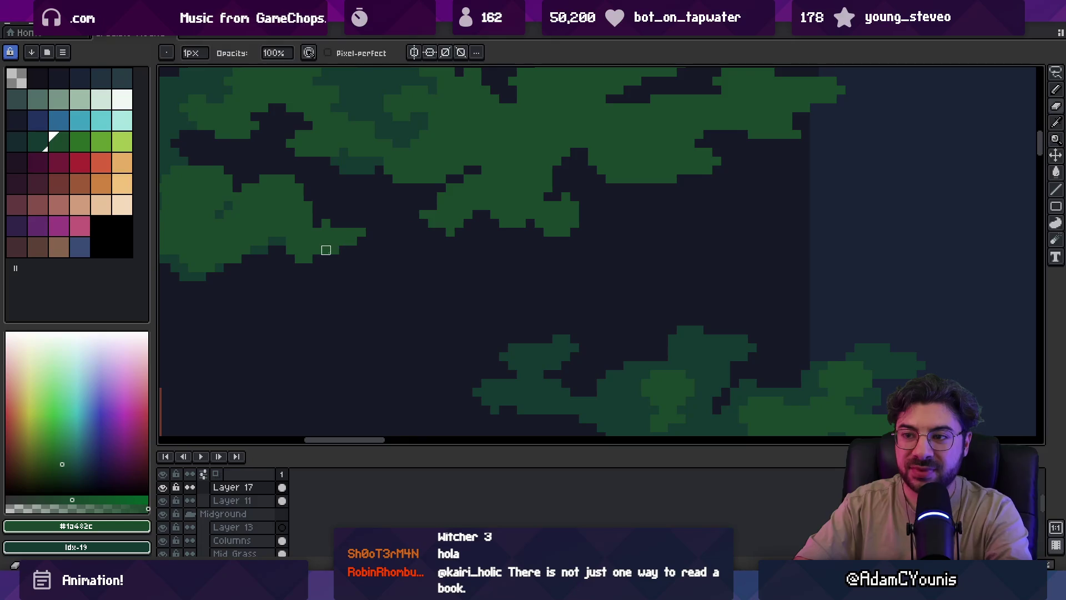
pyautogui.press('b')
# Add green leaf pixels along the foliage cluster's edge
pyautogui.press('z')
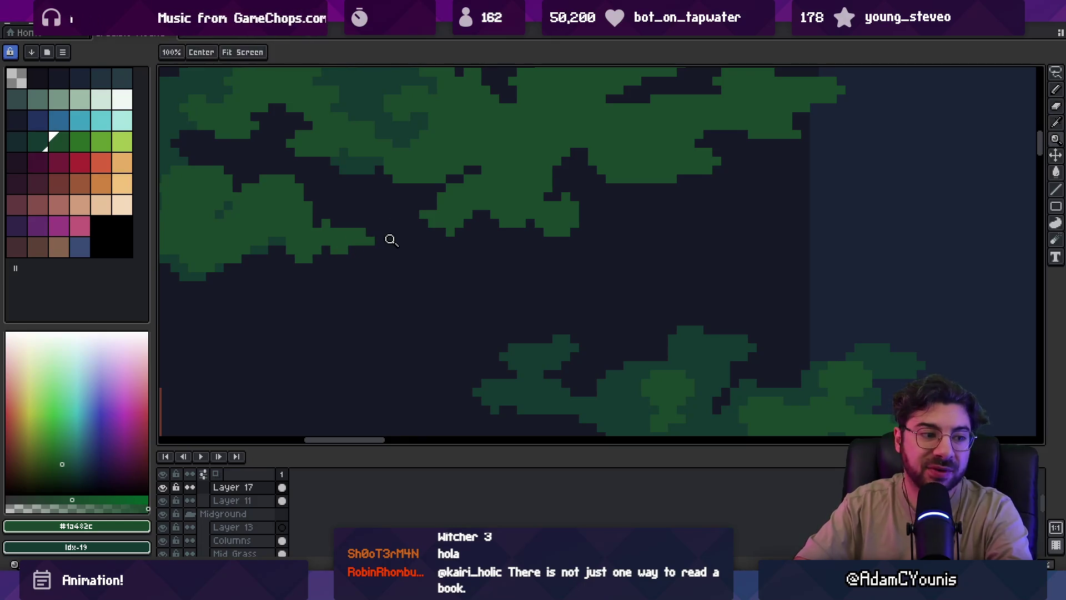
pyautogui.scroll(-2, 380, 226)
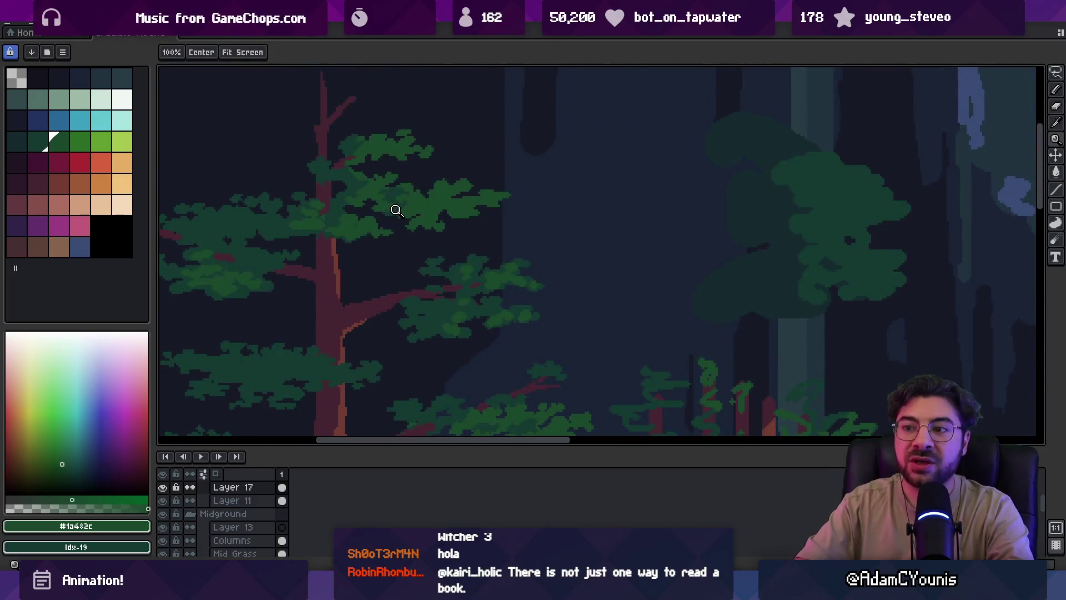
pyautogui.scroll(4, 396, 209)
pyautogui.press('b')
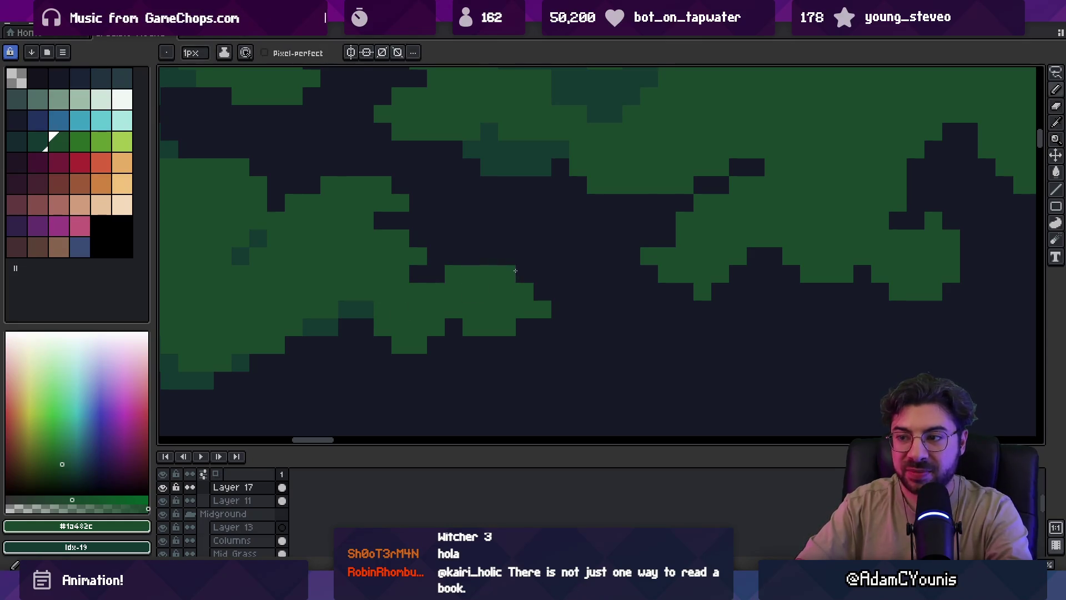
pyautogui.scroll(-3, 479, 245)
pyautogui.scroll(3, 488, 260)
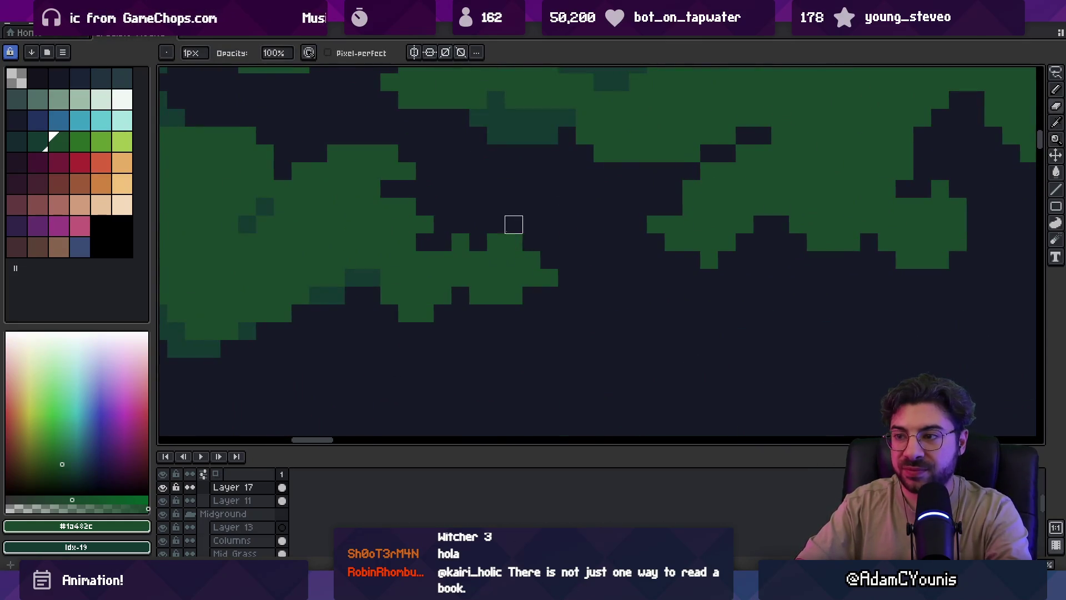
pyautogui.moveTo(529, 258); pyautogui.dragTo(550, 247)
pyautogui.press('e')
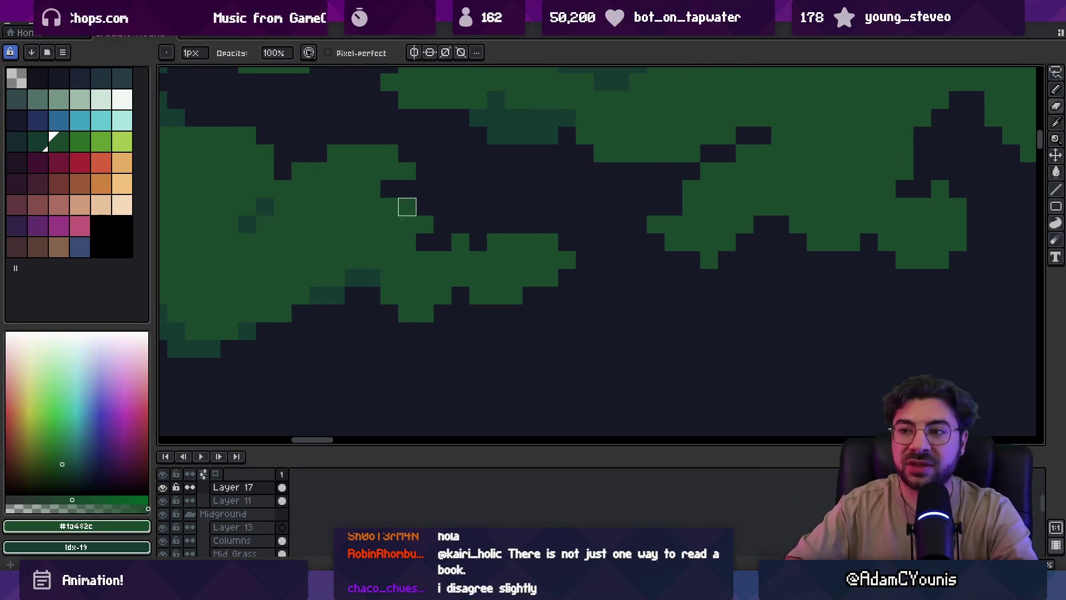
# Repaint pixels along the canopy's lower edge and pick the dark green #153931
pyautogui.press('z')
pyautogui.scroll(-3, 400, 203)
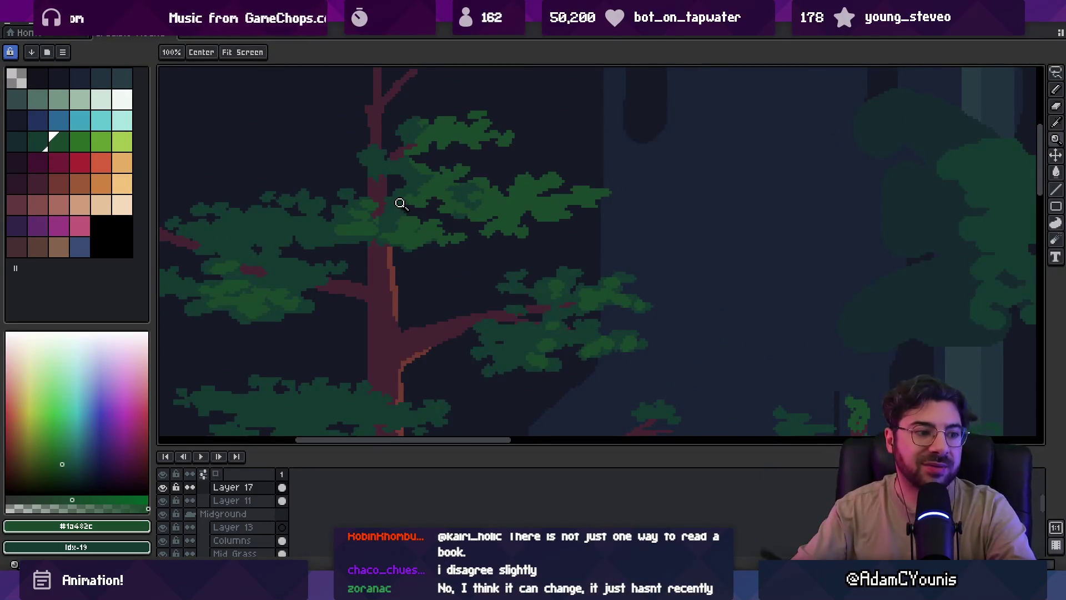
pyautogui.scroll(2, 438, 227)
pyautogui.scroll(4, 414, 295)
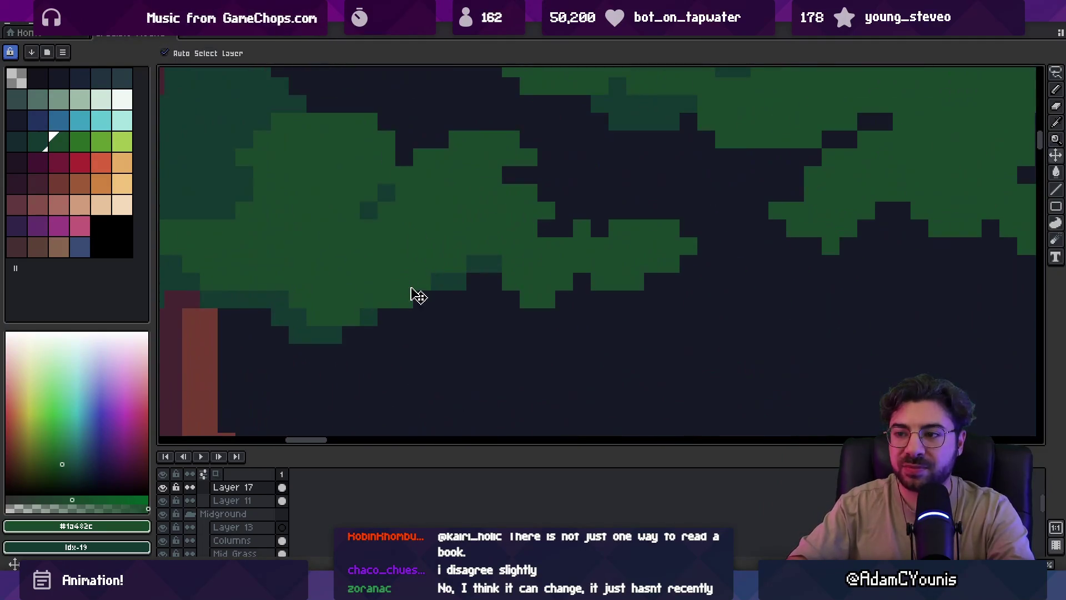
pyautogui.press('b')
pyautogui.moveTo(422, 300)
pyautogui.mouseDown()
pyautogui.moveTo(349, 316)
pyautogui.moveTo(331, 334)
pyautogui.moveTo(297, 333)
pyautogui.moveTo(300, 313)
pyautogui.mouseUp()
pyautogui.press('e')
pyautogui.press('b')
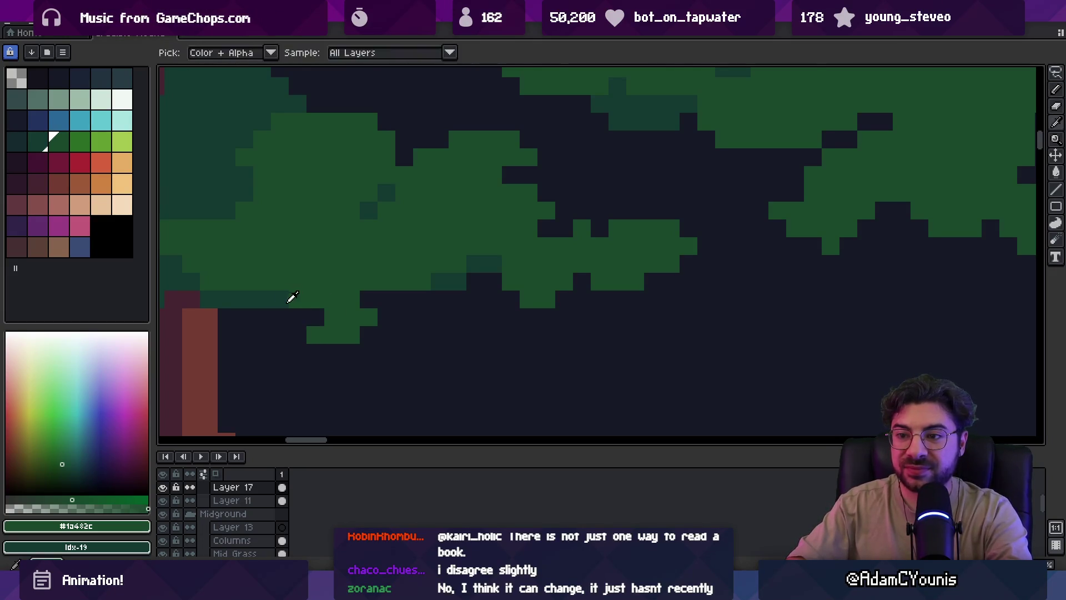
pyautogui.keyDown('alt'); pyautogui.click(290, 297); pyautogui.keyUp('alt')
# Pick the leaf green #1a482c from the foliage
pyautogui.press('z')
pyautogui.scroll(-6, 315, 276)
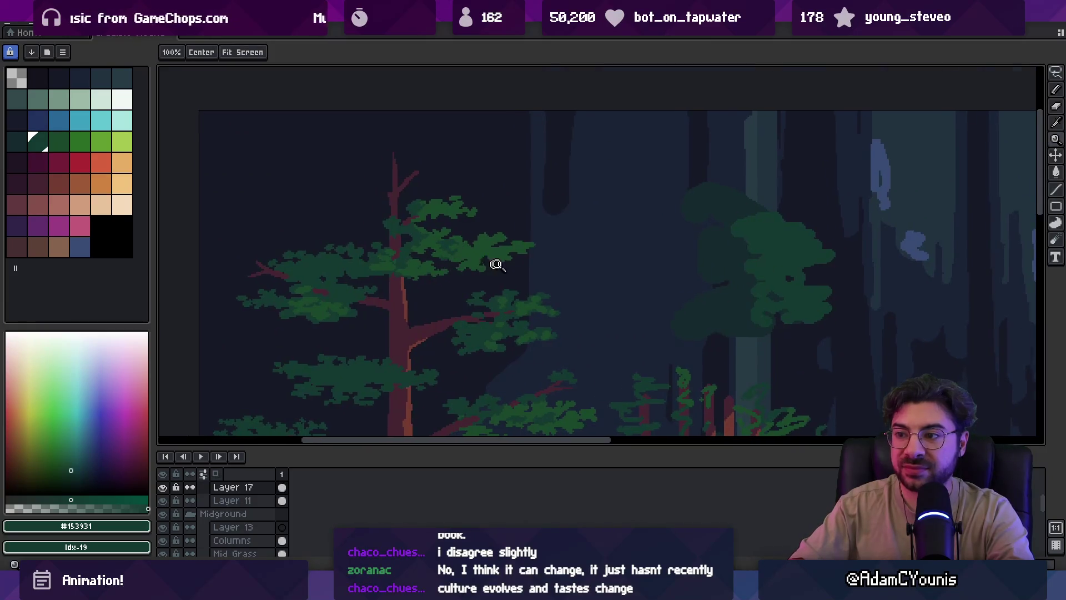
pyautogui.scroll(5, 495, 261)
pyautogui.press('b')
pyautogui.press('alt')
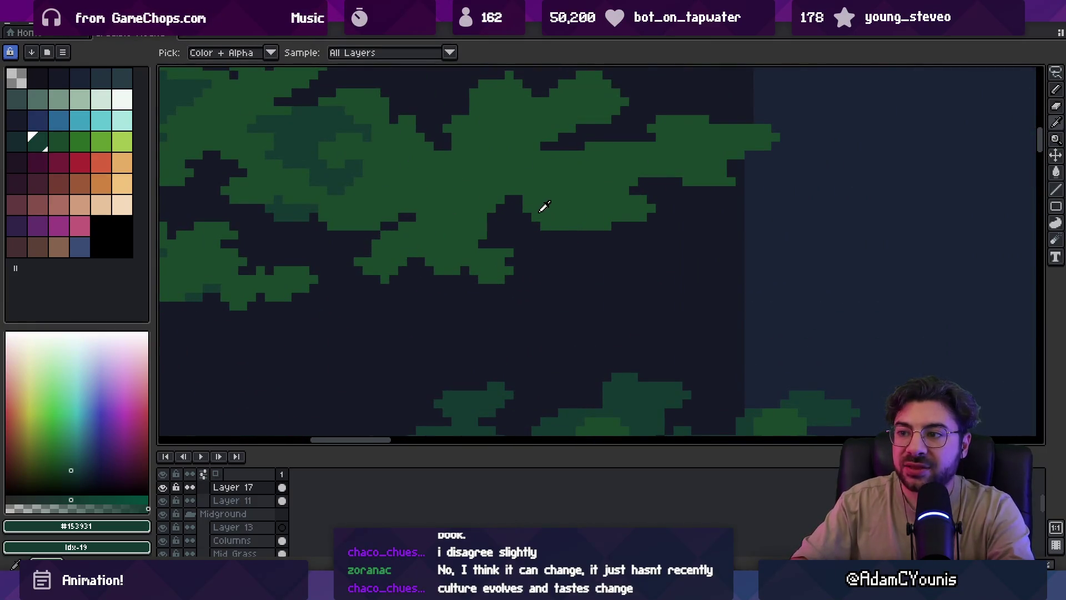
pyautogui.keyDown('alt'); pyautogui.click(540, 211); pyautogui.keyUp('alt')
pyautogui.press('alt')
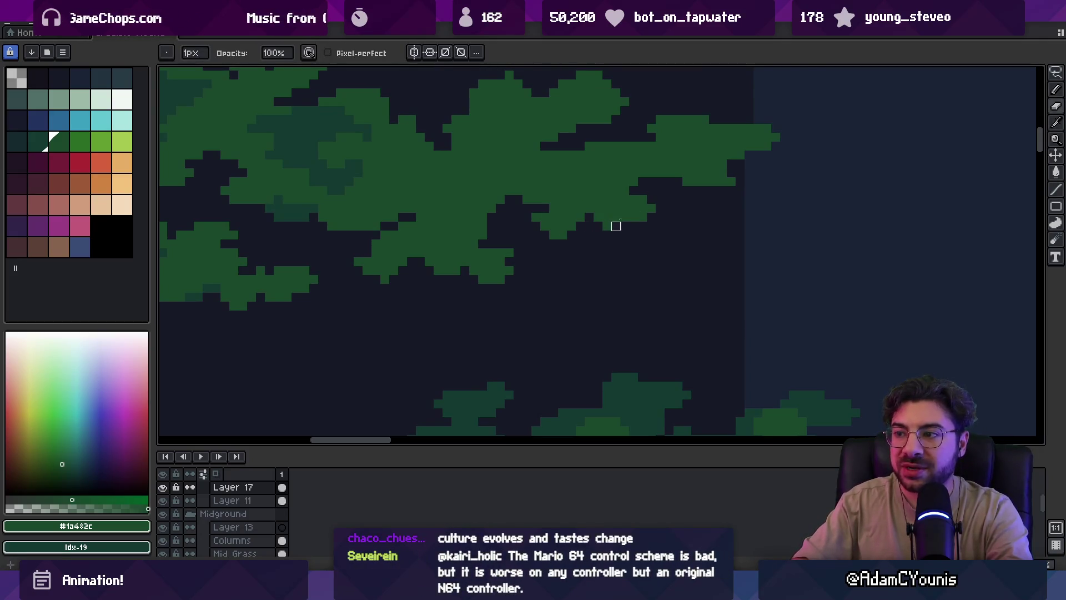
# Zoom out to view the whole forest scene
pyautogui.press('e')
pyautogui.scroll(-2, 583, 211)
pyautogui.scroll(3, 559, 223)
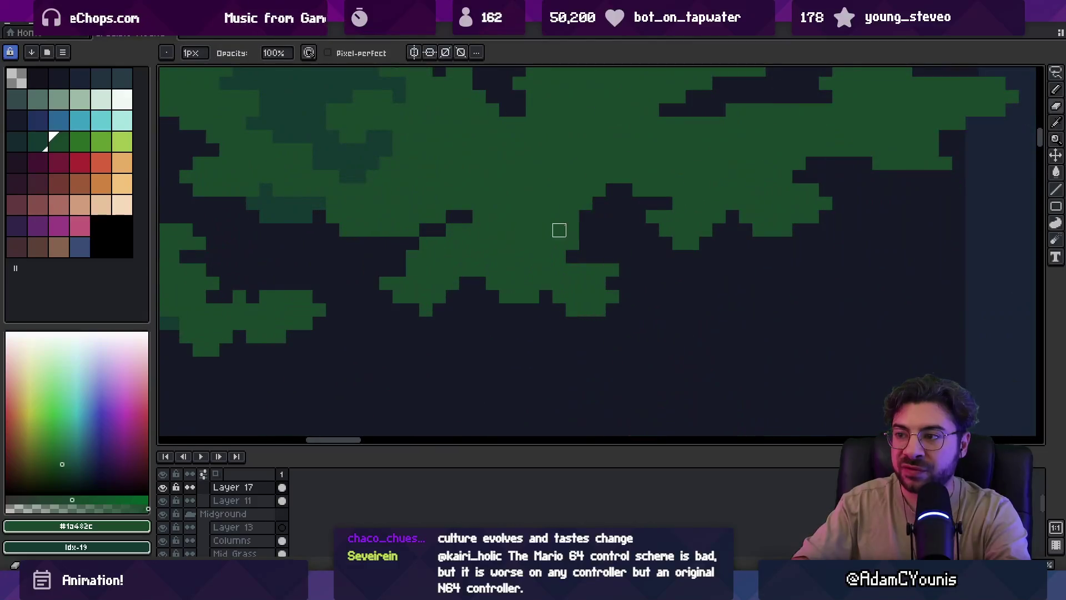
pyautogui.press('alt')
pyautogui.scroll(-2, 452, 250)
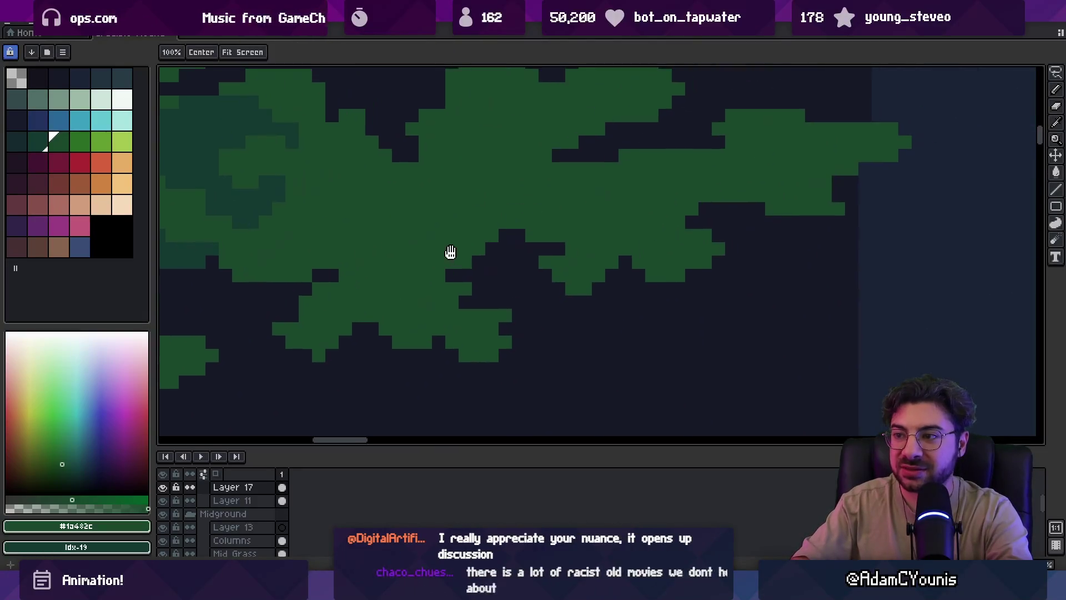
pyautogui.scroll(2, 602, 207)
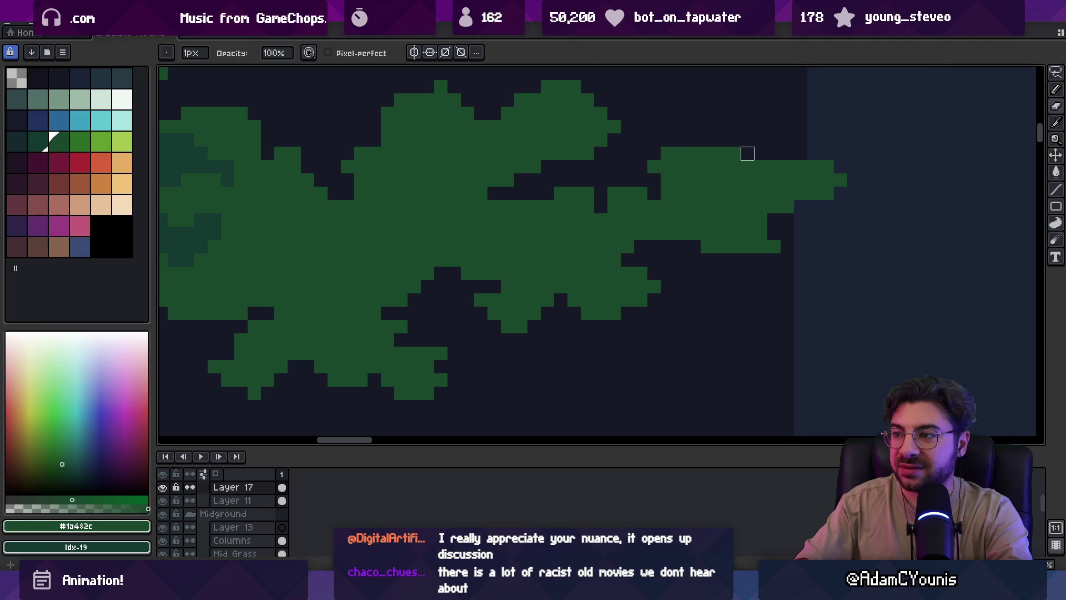
pyautogui.press('space')
pyautogui.scroll(-4, 641, 164)
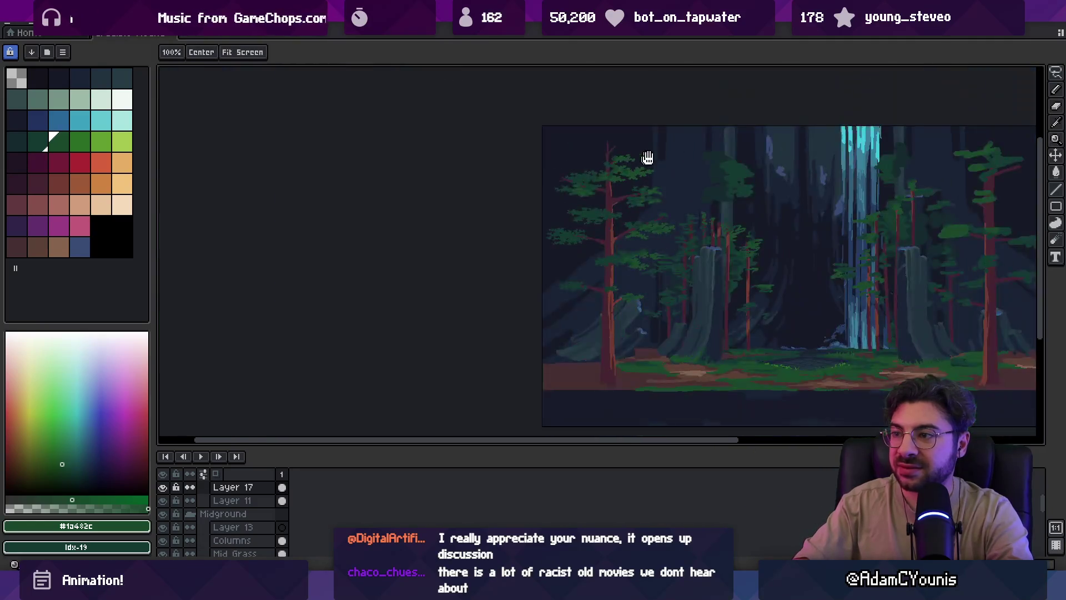
# Pick the dark green #153931 and extend the leaf's lower-left edge with new pixels
pyautogui.moveTo(657, 178); pyautogui.dragTo(645, 181)
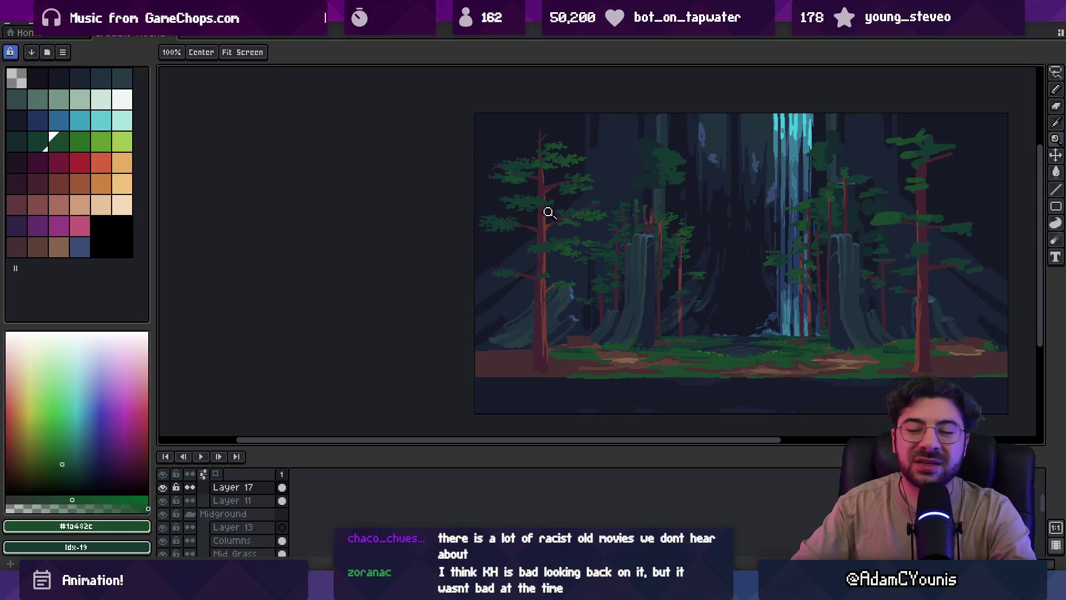
pyautogui.scroll(5, 544, 236)
pyautogui.press('i')
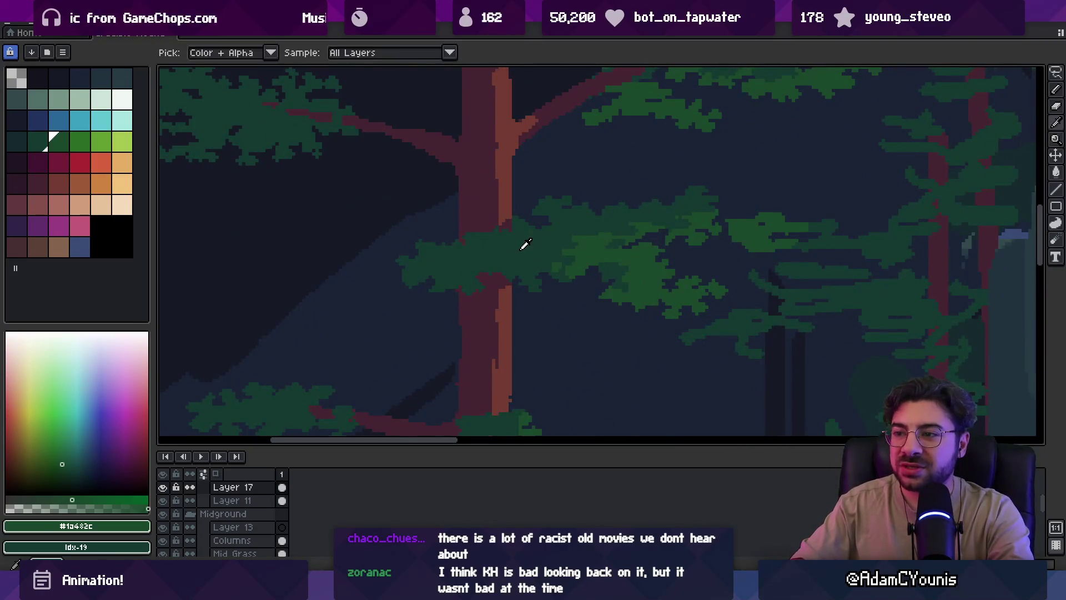
pyautogui.click(421, 229)
pyautogui.press('b')
pyautogui.scroll(3, 439, 225)
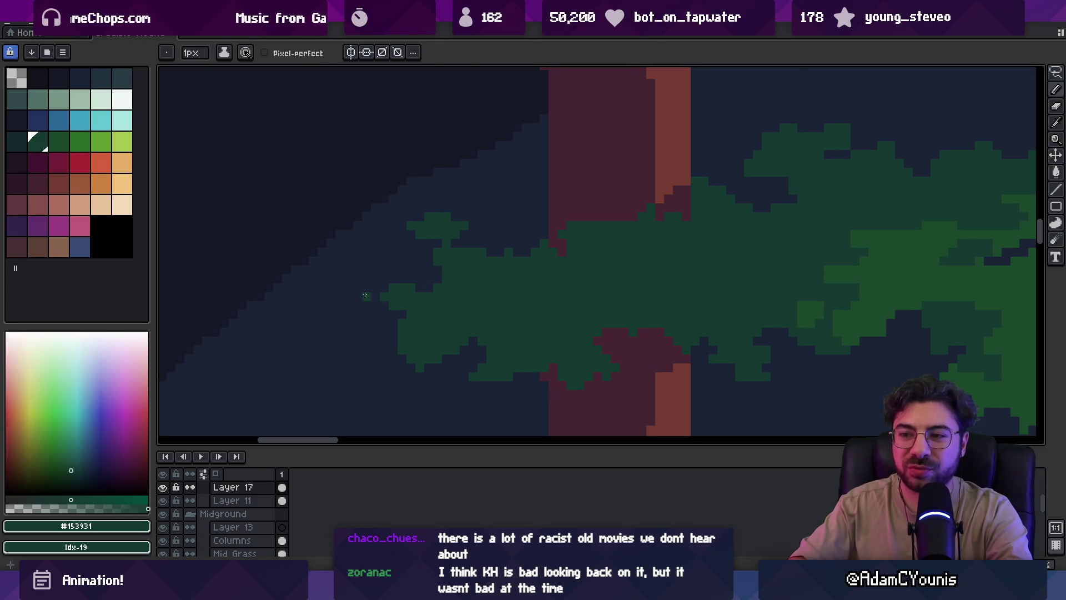
pyautogui.moveTo(365, 294); pyautogui.dragTo(356, 298)
pyautogui.click(358, 279)
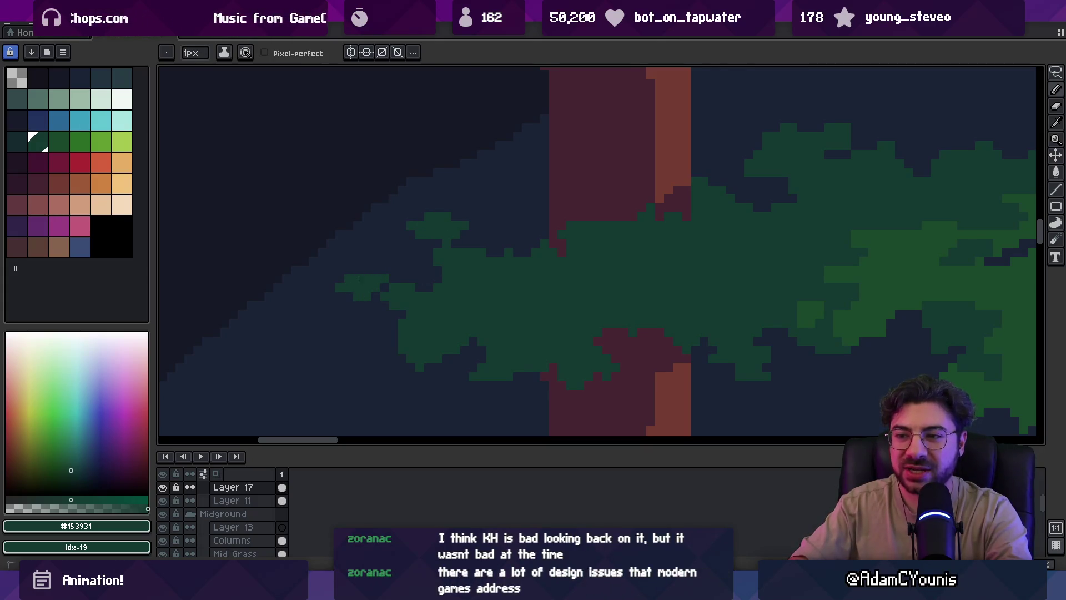
# Erase two stray leaf pixels beside the cluster
pyautogui.press('e')
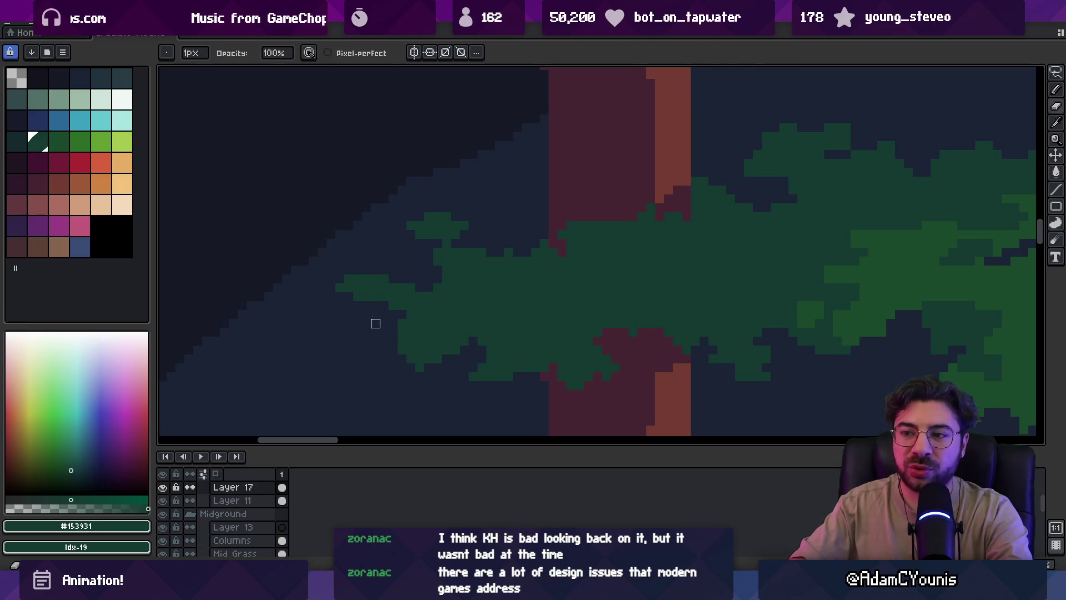
pyautogui.press('b')
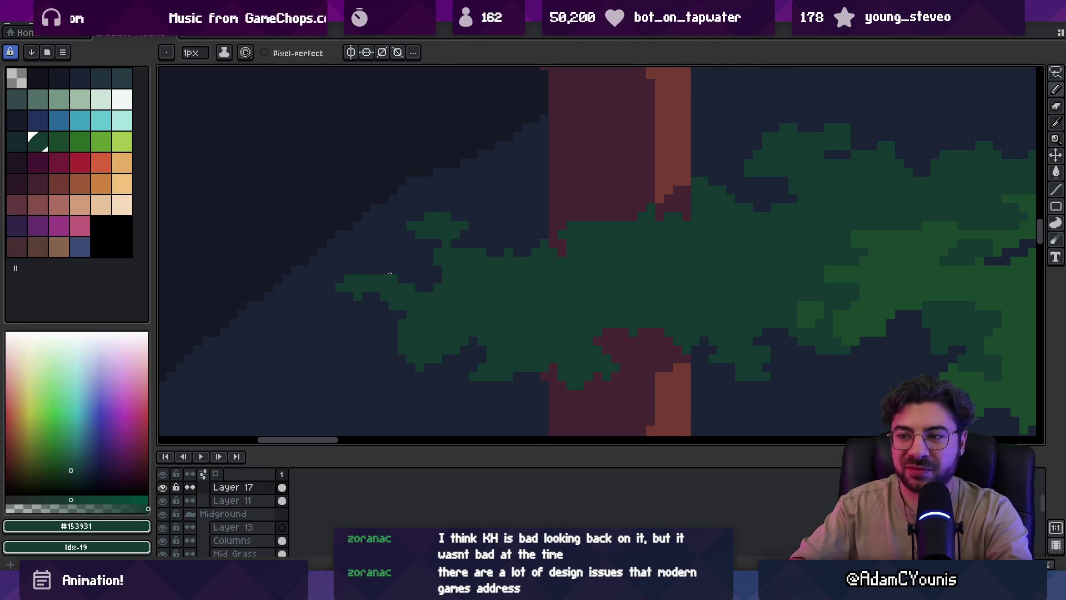
pyautogui.press('e')
pyautogui.moveTo(383, 288); pyautogui.dragTo(393, 288)
pyautogui.press('b')
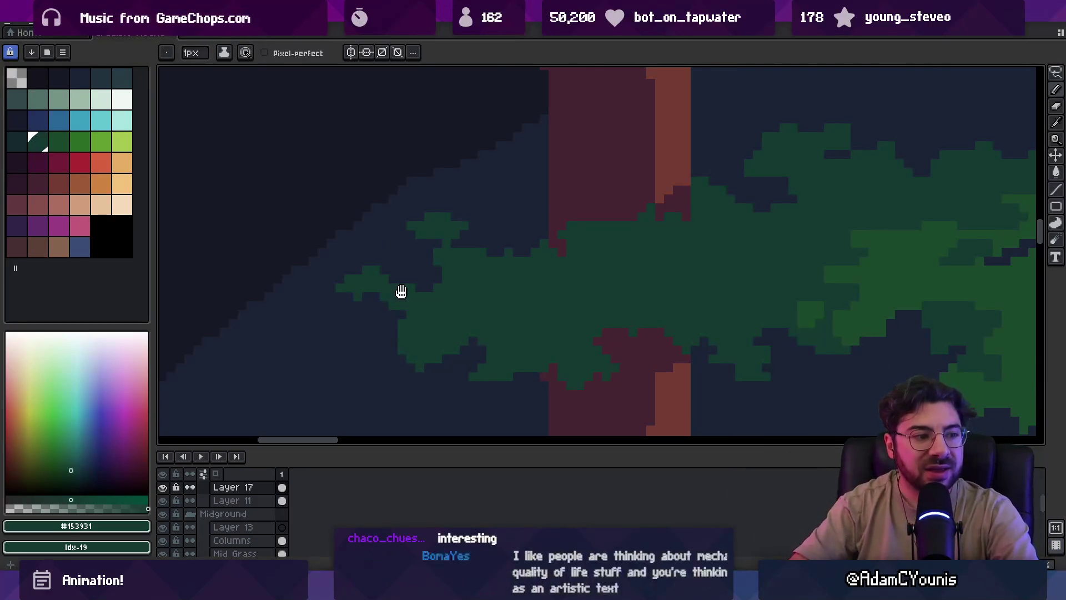
pyautogui.moveTo(425, 288); pyautogui.dragTo(415, 293)
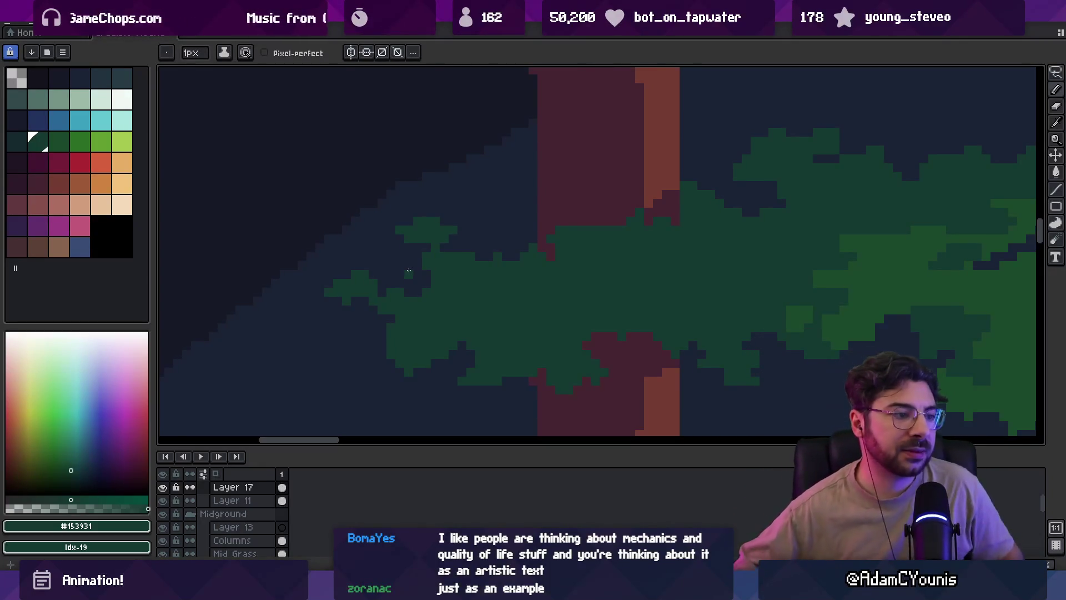
# Add a dark green pixel to the upper foliage
pyautogui.press('i')
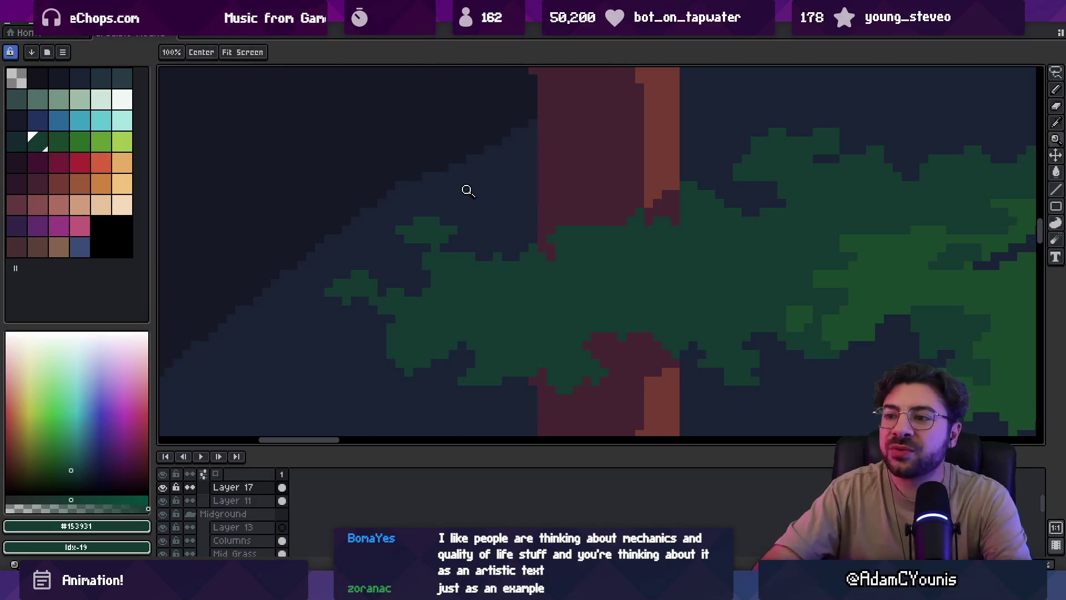
pyautogui.scroll(-4, 466, 188)
pyautogui.scroll(5, 504, 228)
pyautogui.press('b')
pyautogui.click(398, 201)
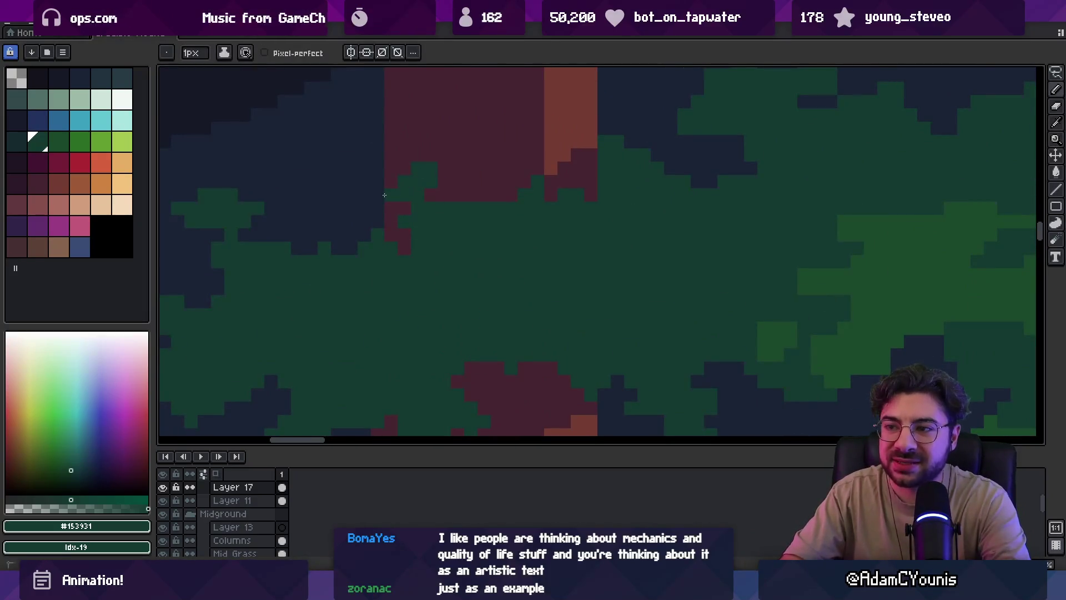
# Erase the stray pixels along the foliage edge
pyautogui.press('i')
pyautogui.scroll(-4, 514, 183)
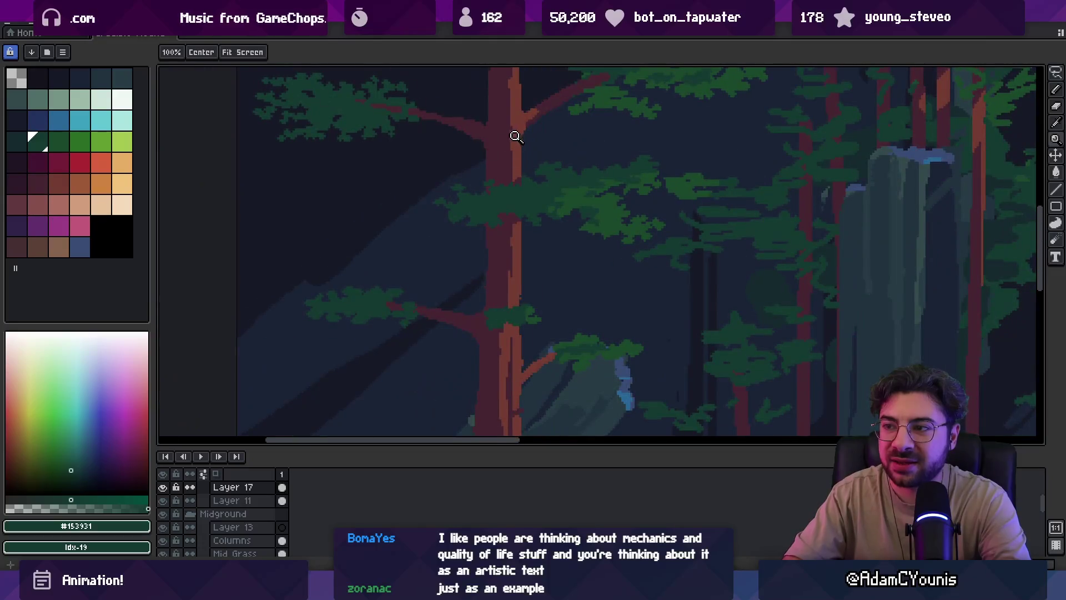
pyautogui.scroll(3, 510, 186)
pyautogui.press('b')
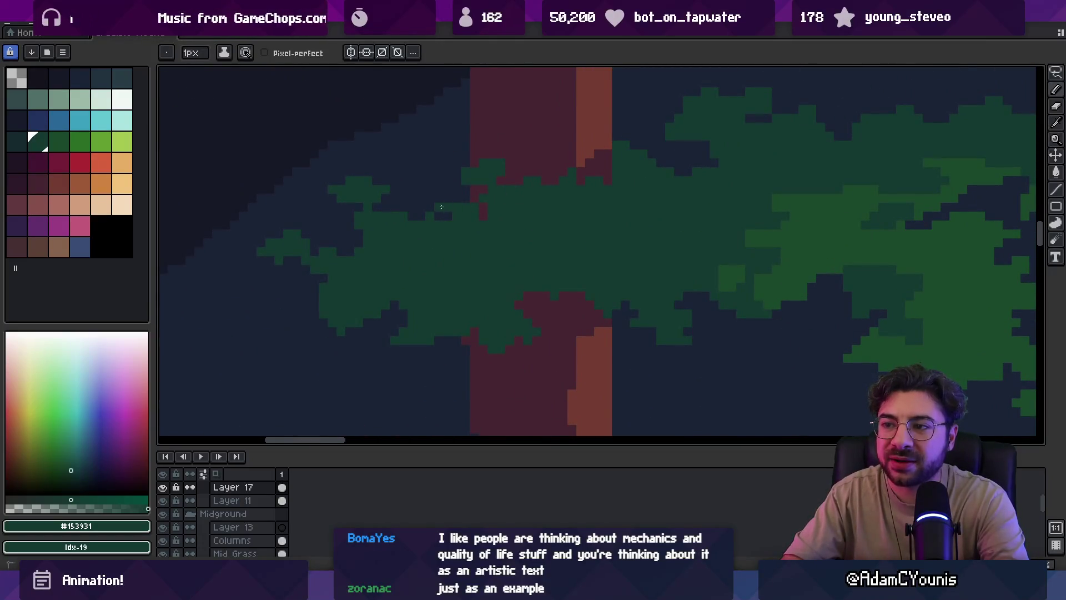
pyautogui.press('e')
pyautogui.press('i')
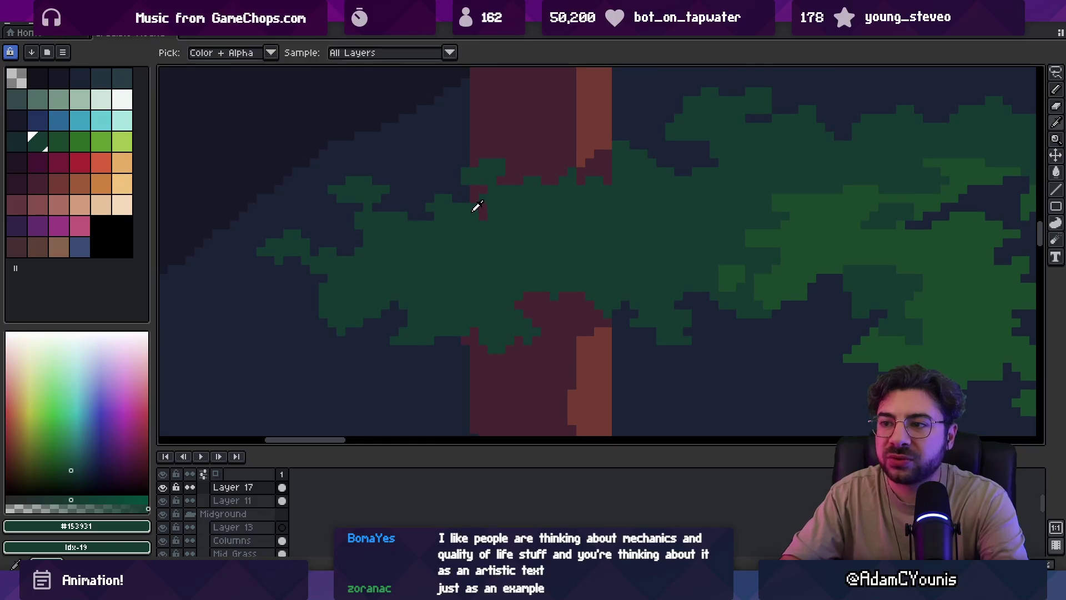
pyautogui.press('e')
pyautogui.moveTo(472, 207); pyautogui.dragTo(492, 207)
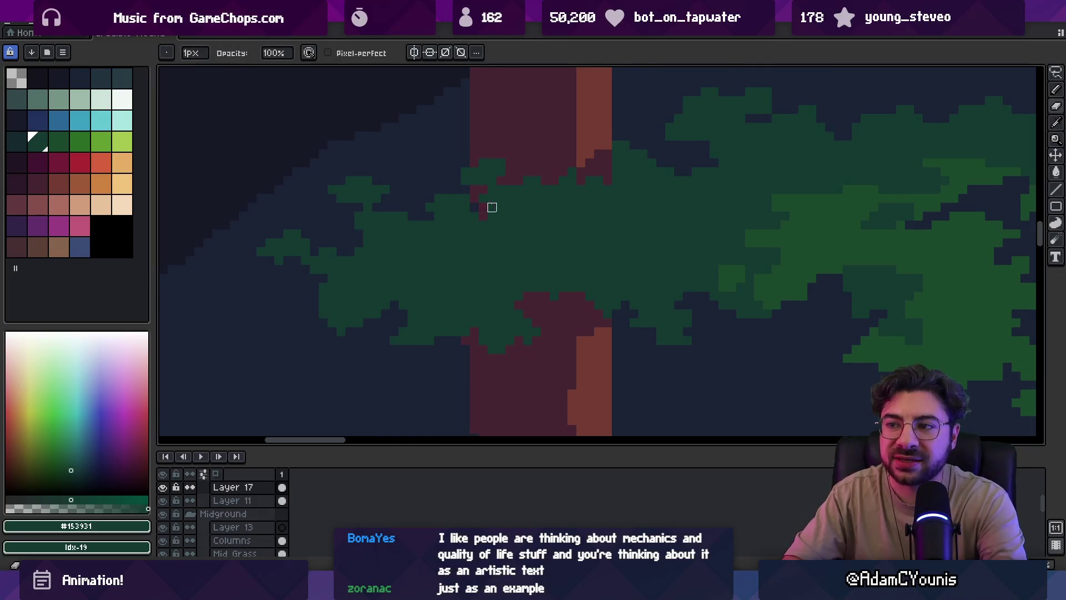
# Zoom in and resample the maroon #452531, then the dark green #153931
pyautogui.press('z')
pyautogui.scroll(-3, 500, 198)
pyautogui.scroll(3, 473, 216)
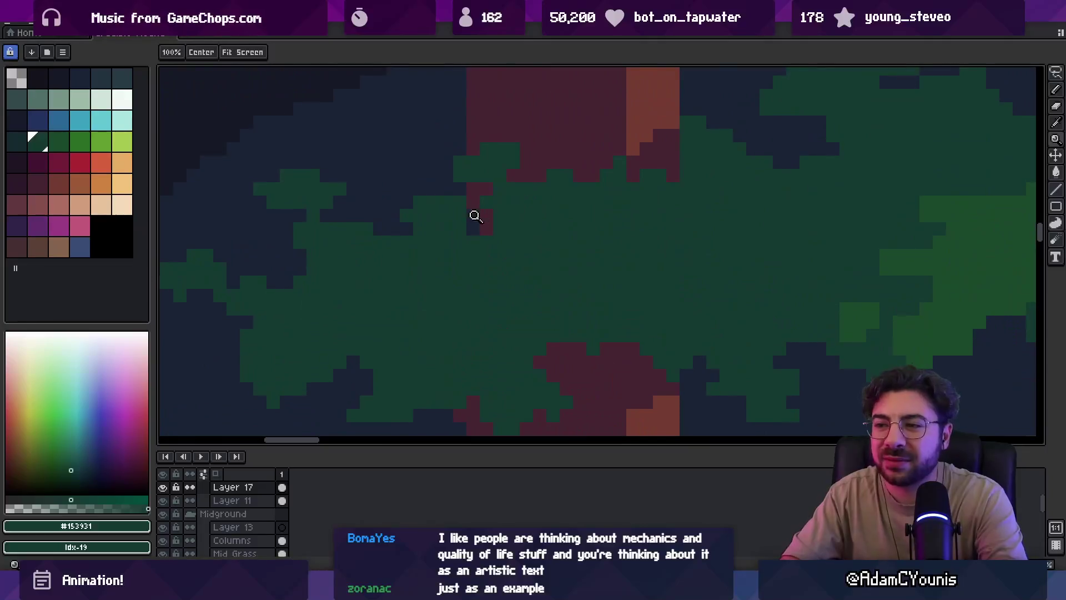
pyautogui.scroll(-1, 500, 214)
pyautogui.scroll(-2, 527, 208)
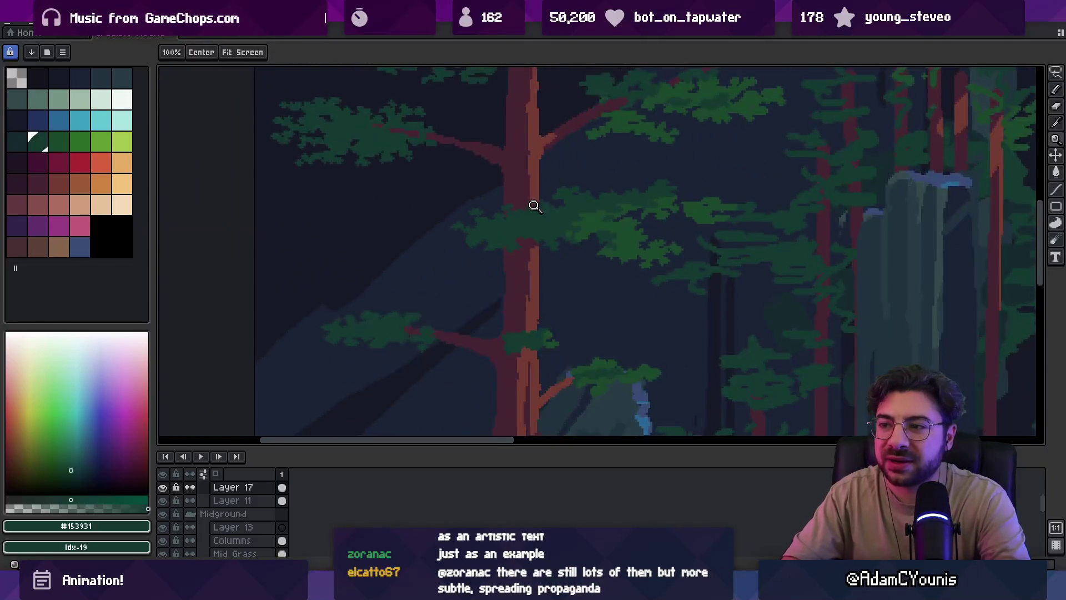
pyautogui.scroll(2, 537, 186)
pyautogui.keyDown('alt'); pyautogui.click(521, 221); pyautogui.keyUp('alt')
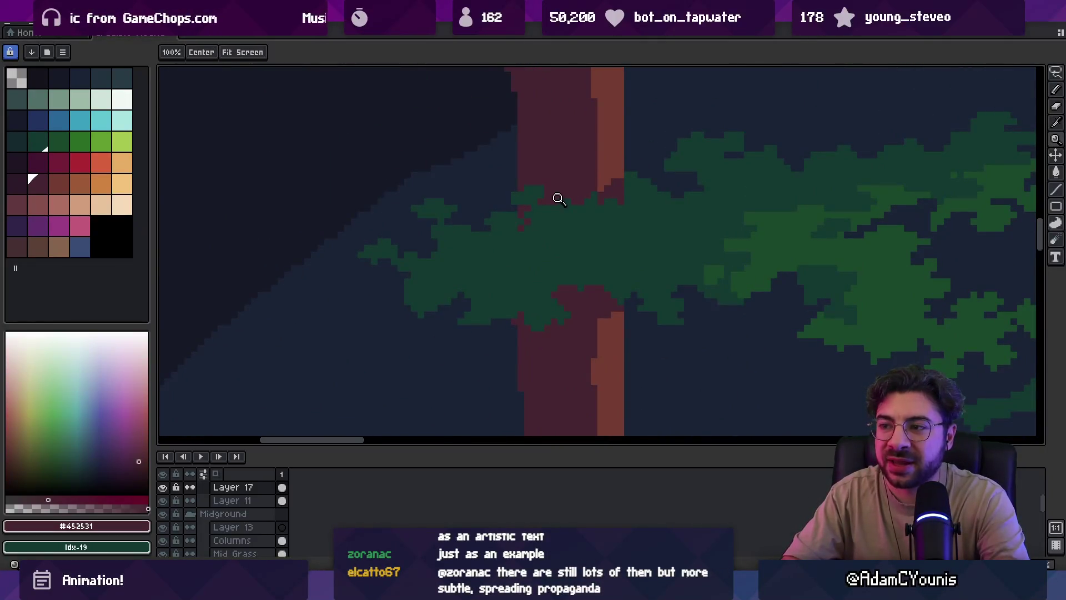
pyautogui.scroll(-1, 537, 164)
pyautogui.scroll(3, 524, 222)
pyautogui.keyDown('alt'); pyautogui.click(530, 232); pyautogui.keyUp('alt')
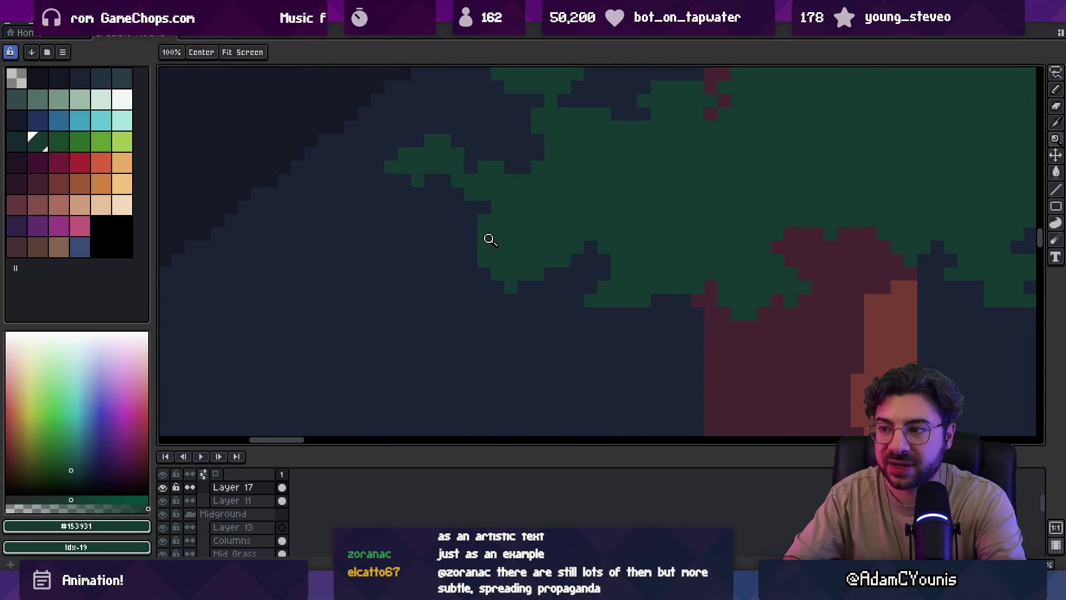
# Draw a vertical dark green stroke extending the foliage edge further left
pyautogui.press('b')
pyautogui.moveTo(471, 258)
pyautogui.mouseDown()
pyautogui.moveTo(452, 254)
pyautogui.moveTo(471, 282)
pyautogui.mouseUp()
pyautogui.press('e')
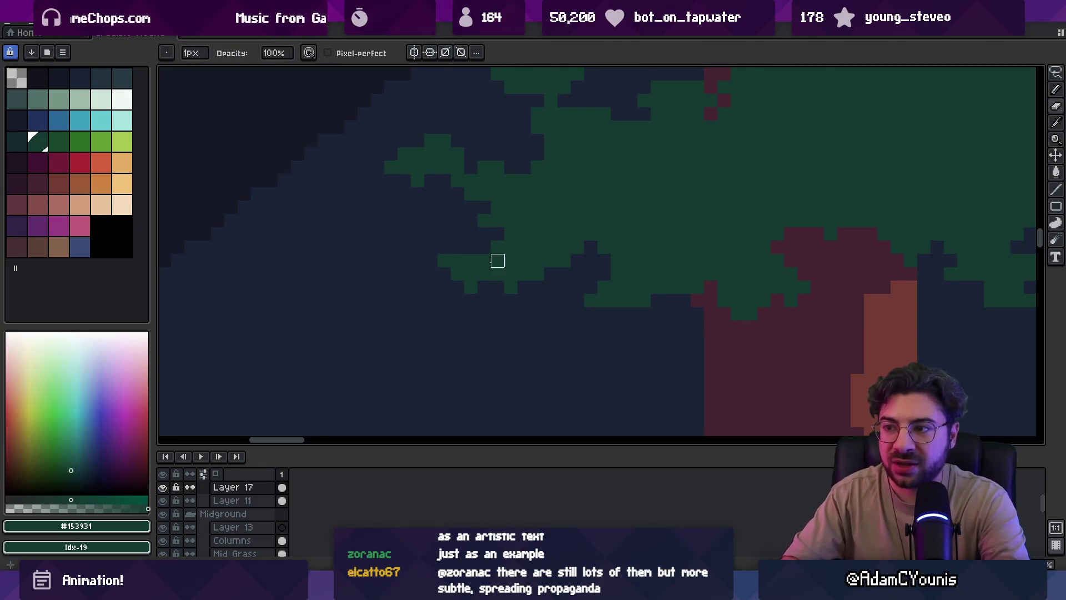
pyautogui.press('z')
pyautogui.scroll(-5, 476, 218)
pyautogui.scroll(-3, 531, 221)
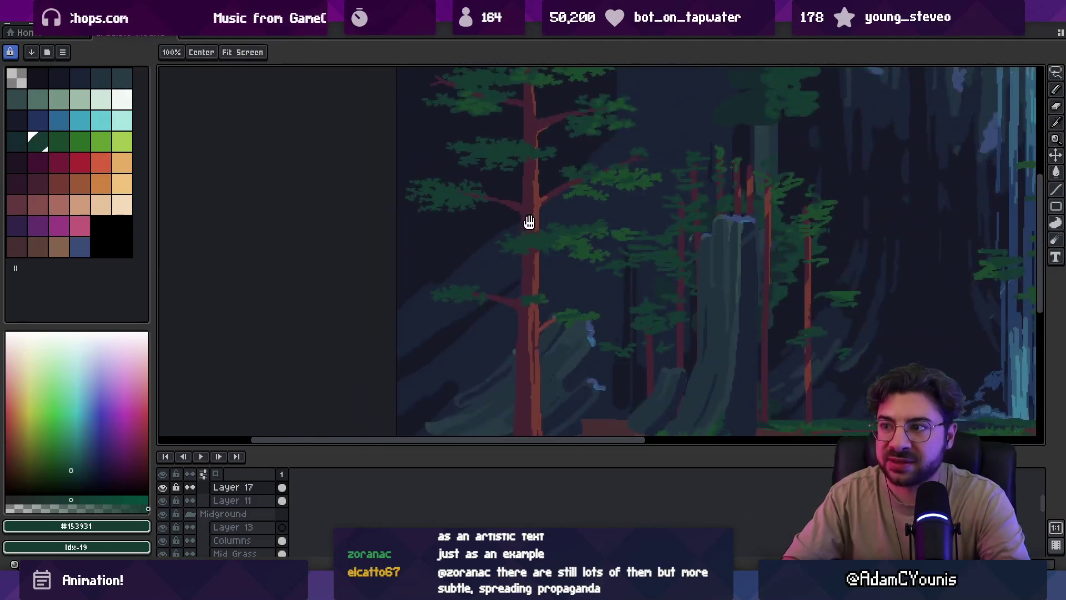
# Sample the maroon trunk colour #452531, then the leaf green #1d482c, for the pencil
pyautogui.scroll(5, 481, 308)
pyautogui.scroll(1, 482, 308)
pyautogui.keyDown('alt'); pyautogui.click(435, 352); pyautogui.keyUp('alt')
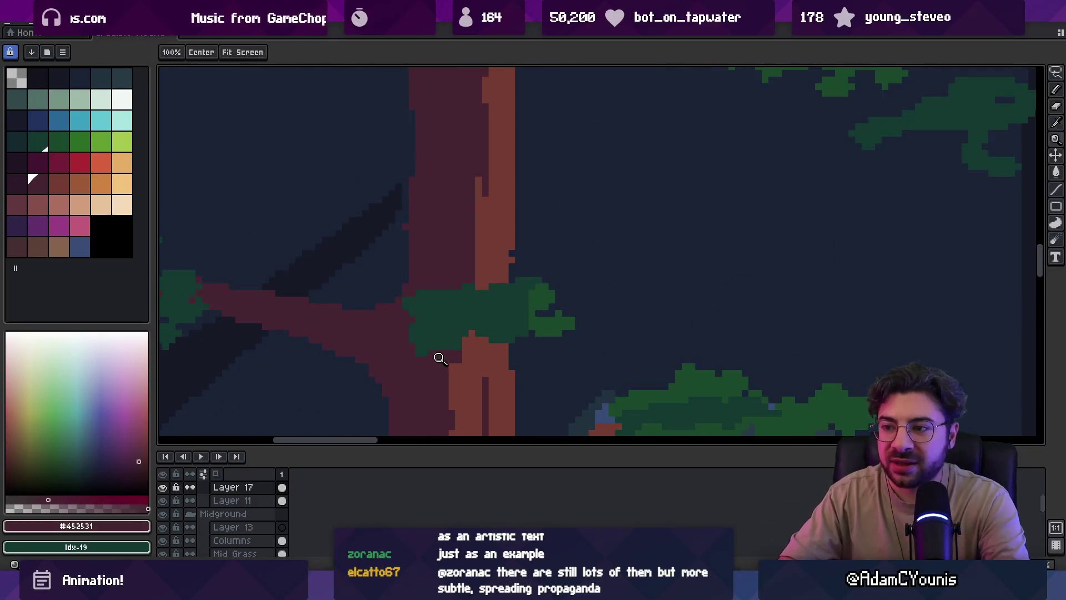
pyautogui.press('i')
pyautogui.press('b')
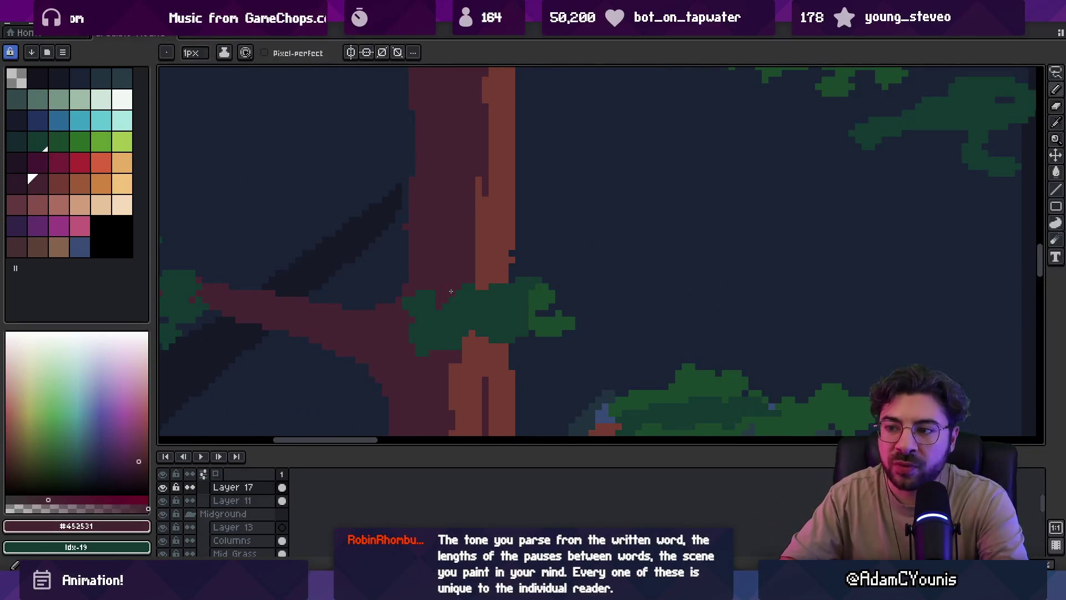
pyautogui.keyDown('alt'); pyautogui.click(499, 285); pyautogui.keyUp('alt')
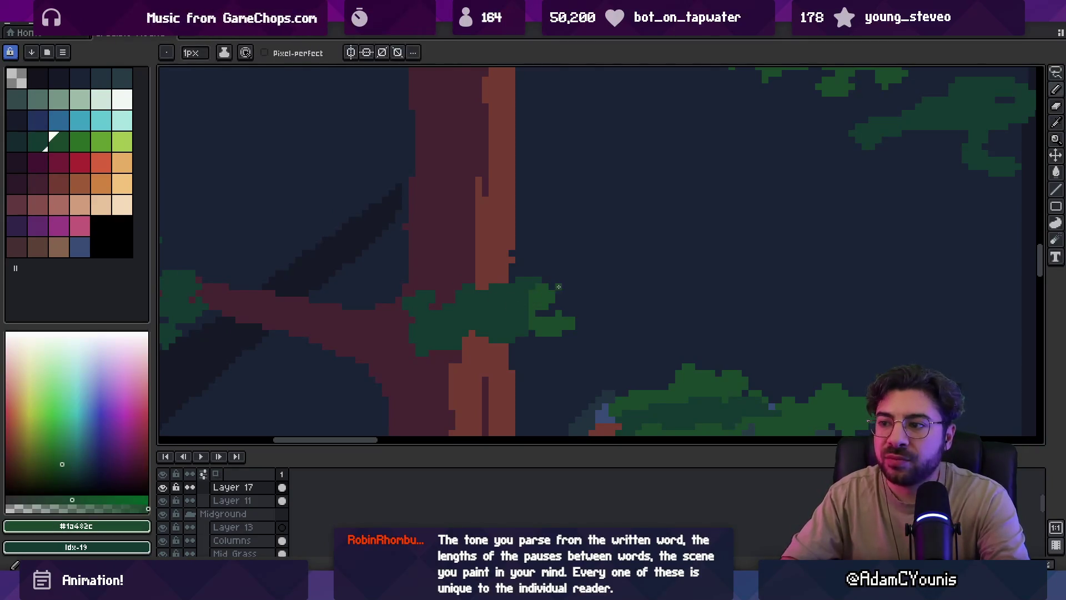
# Pick the darker green #153931 from the foliage for shading
pyautogui.press('e')
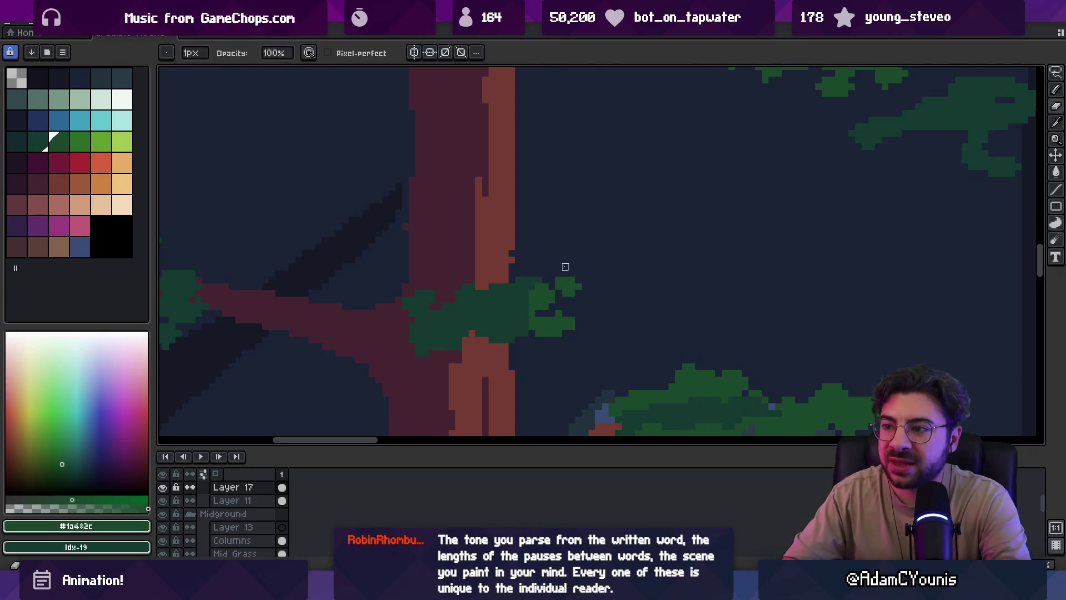
pyautogui.scroll(-1, 564, 267)
pyautogui.scroll(1, 561, 248)
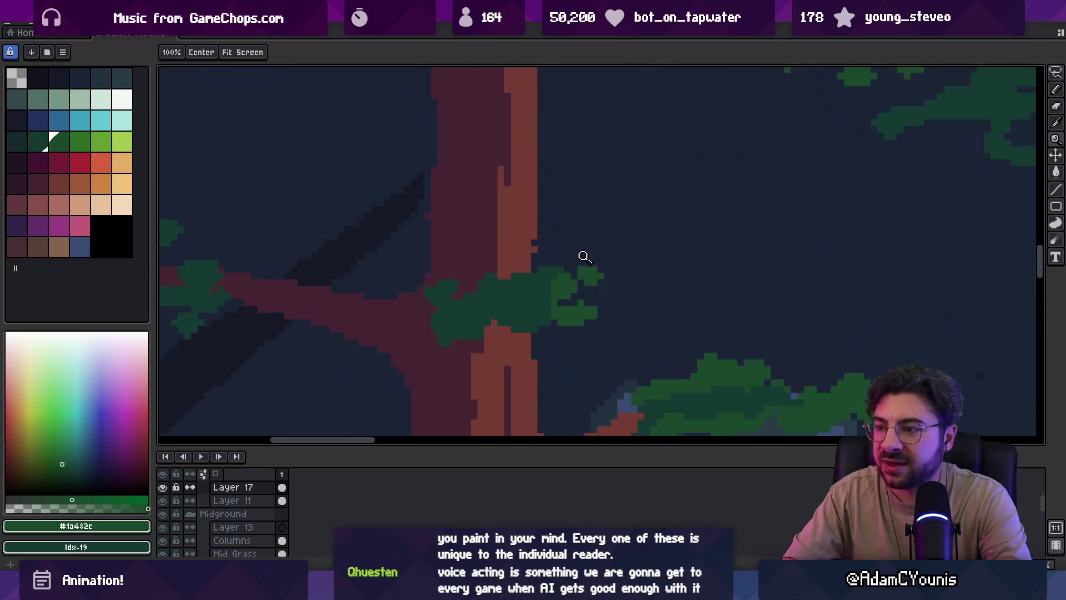
pyautogui.keyDown('alt'); pyautogui.click(550, 267); pyautogui.keyUp('alt')
pyautogui.press('b')
# Fill the light patch on the branch with maroon #452531
pyautogui.scroll(-2, 520, 275)
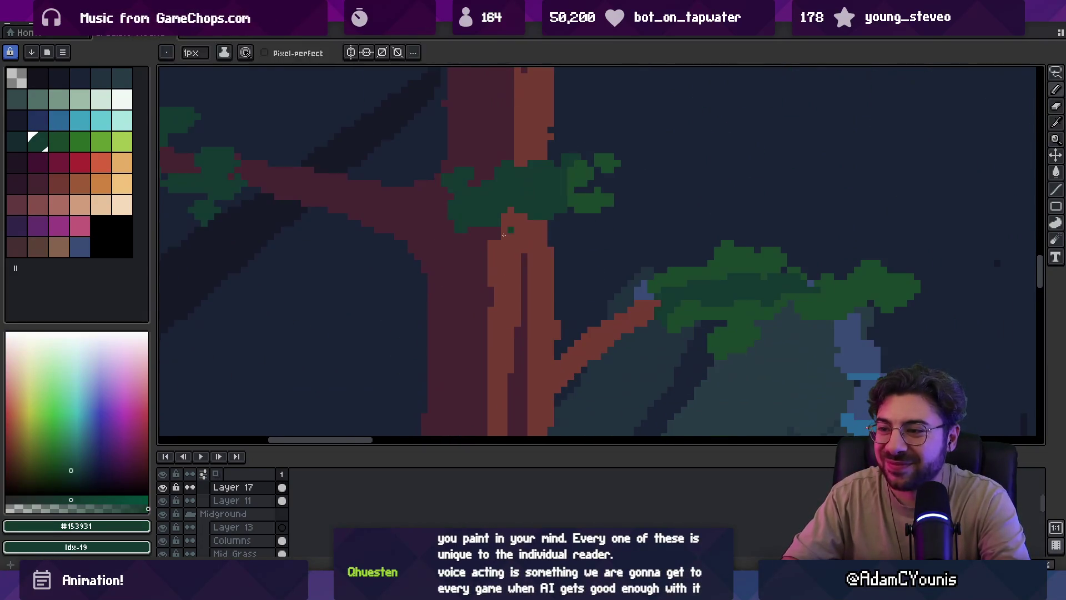
pyautogui.keyDown('alt'); pyautogui.click(507, 231); pyautogui.keyUp('alt')
pyautogui.press('g')
pyautogui.click(519, 219)
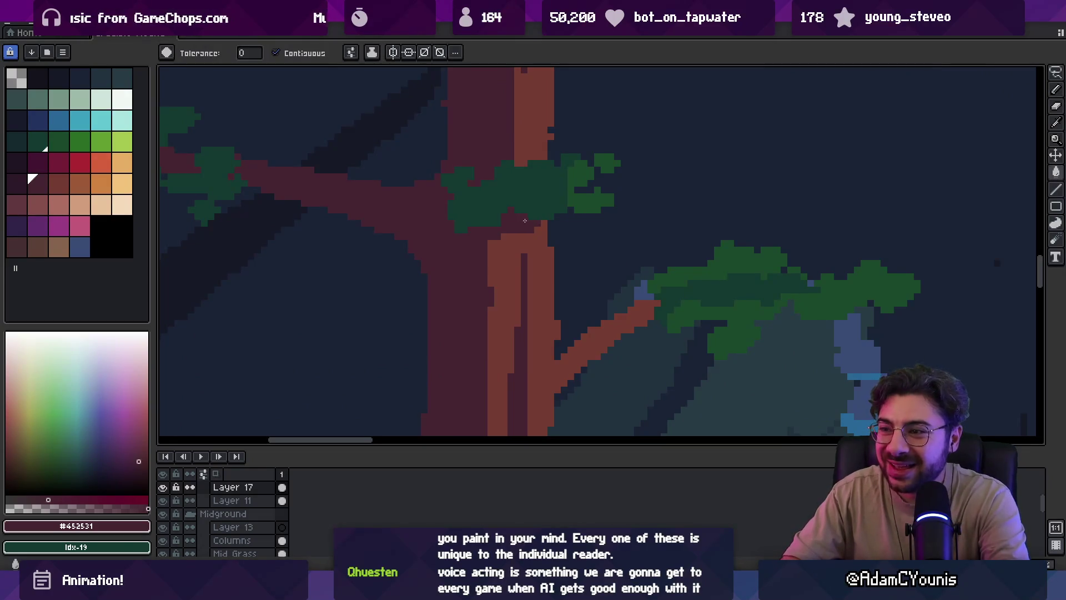
# Paint a maroon pixel into the green foliage at the branch
pyautogui.press('z')
pyautogui.scroll(-1, 509, 205)
pyautogui.scroll(2, 556, 208)
pyautogui.press('b')
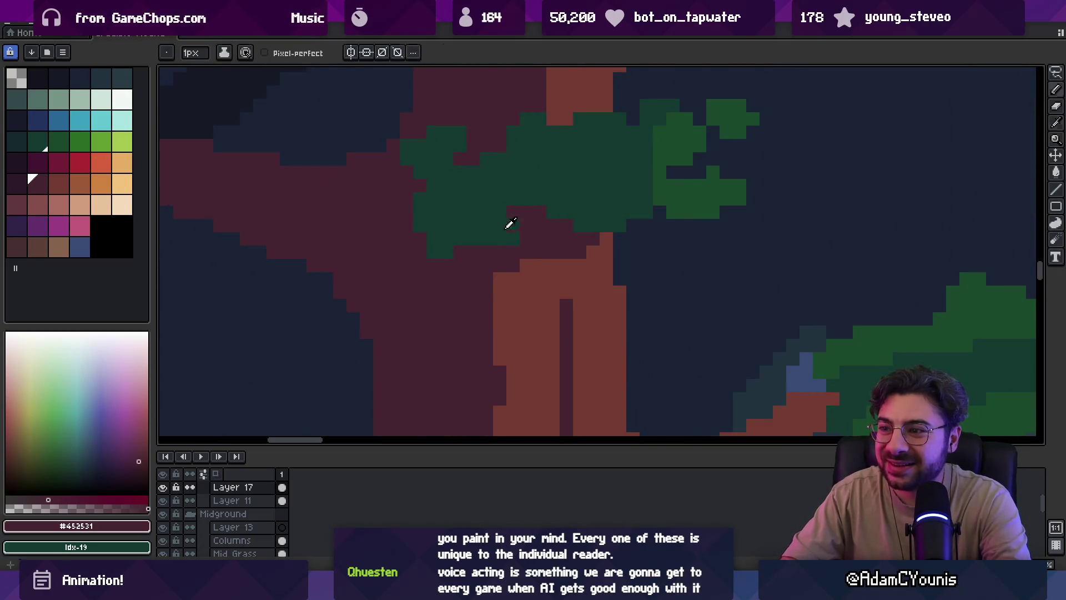
pyautogui.click(486, 238)
# Extend the brown #743c33 branch further to the right toward the leaves
pyautogui.keyDown('alt'); pyautogui.click(519, 229); pyautogui.keyUp('alt')
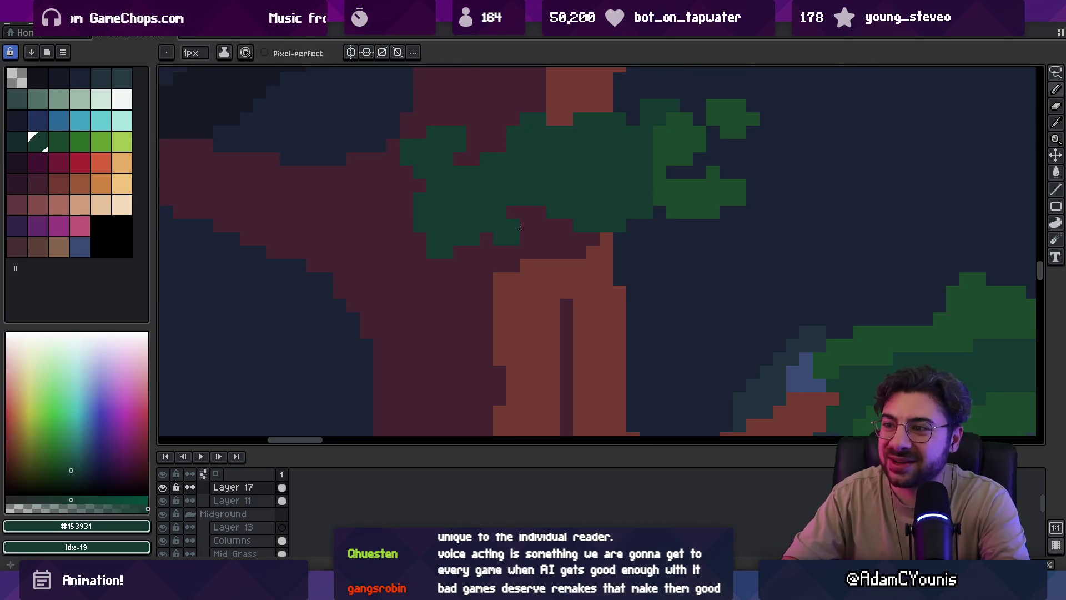
pyautogui.scroll(-3, 534, 226)
pyautogui.scroll(3, 541, 211)
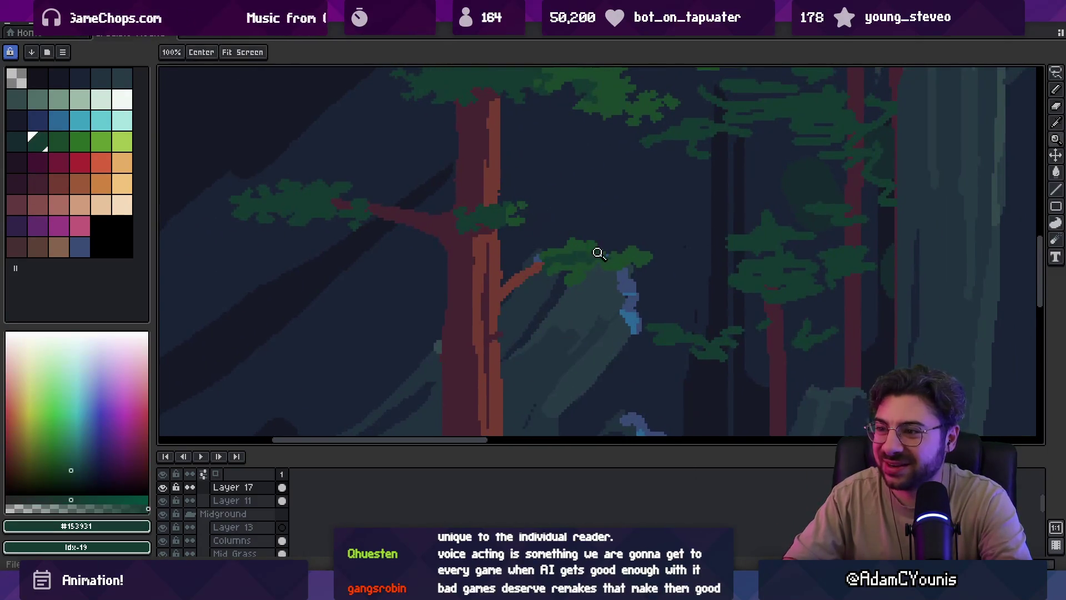
pyautogui.keyDown('alt'); pyautogui.click(518, 240); pyautogui.keyUp('alt')
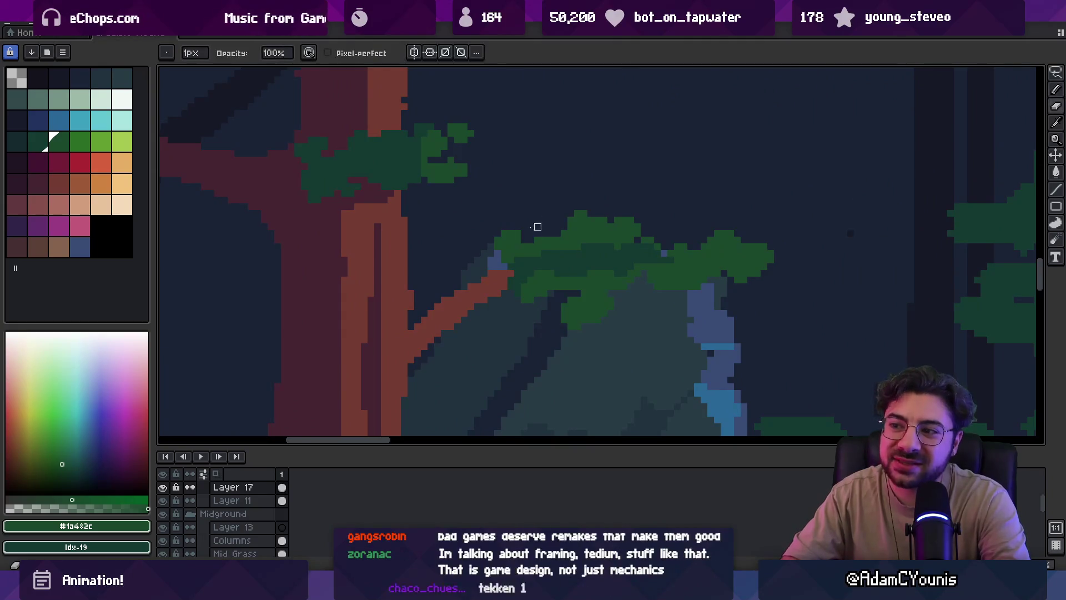
pyautogui.keyDown('alt'); pyautogui.click(522, 248); pyautogui.keyUp('alt')
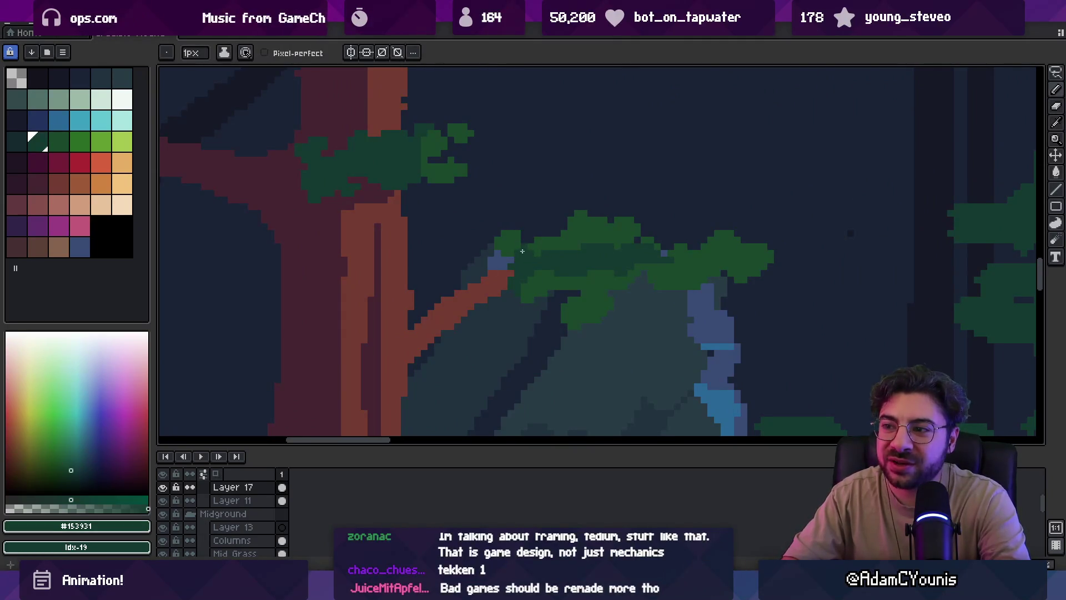
pyautogui.keyDown('alt'); pyautogui.click(504, 275); pyautogui.keyUp('alt')
pyautogui.moveTo(509, 268); pyautogui.dragTo(528, 264)
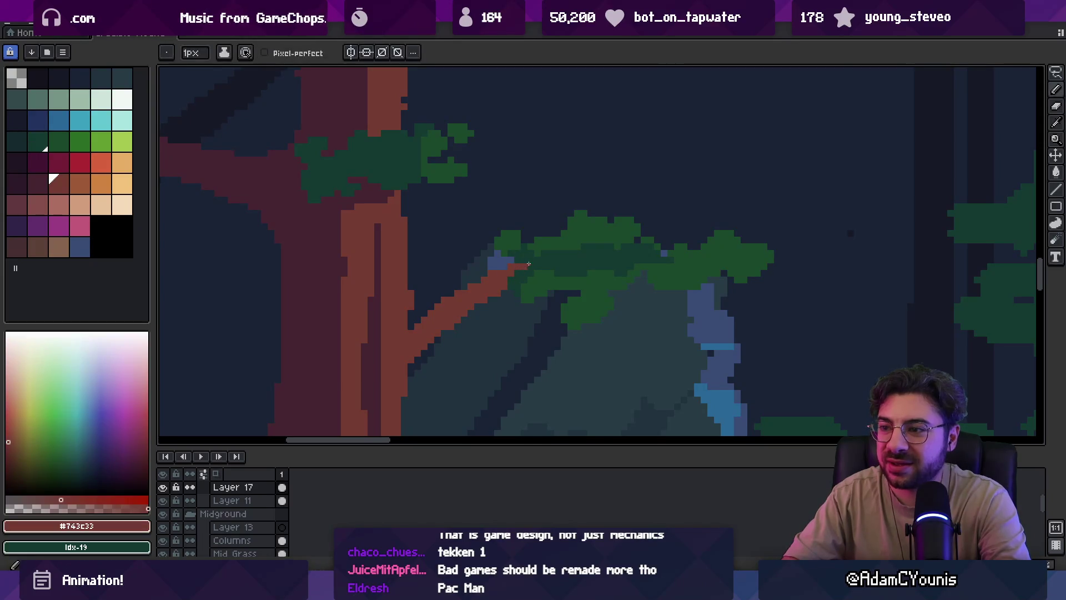
# Add green #1a482c leaf pixels above and left of the branch tip
pyautogui.scroll(-3, 552, 254)
pyautogui.scroll(2, 583, 235)
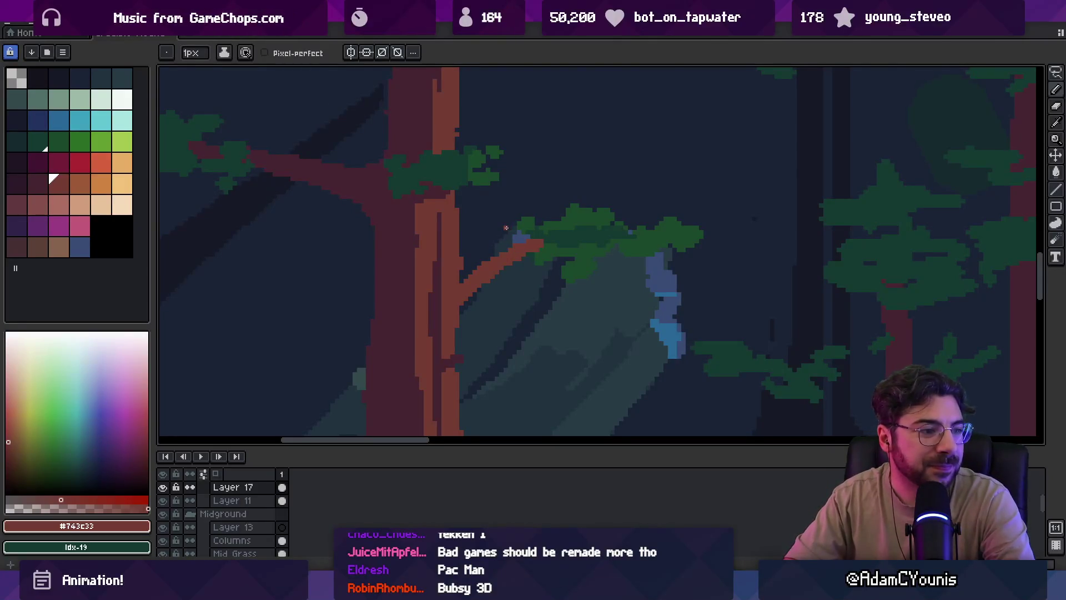
pyautogui.moveTo(587, 224); pyautogui.dragTo(561, 236)
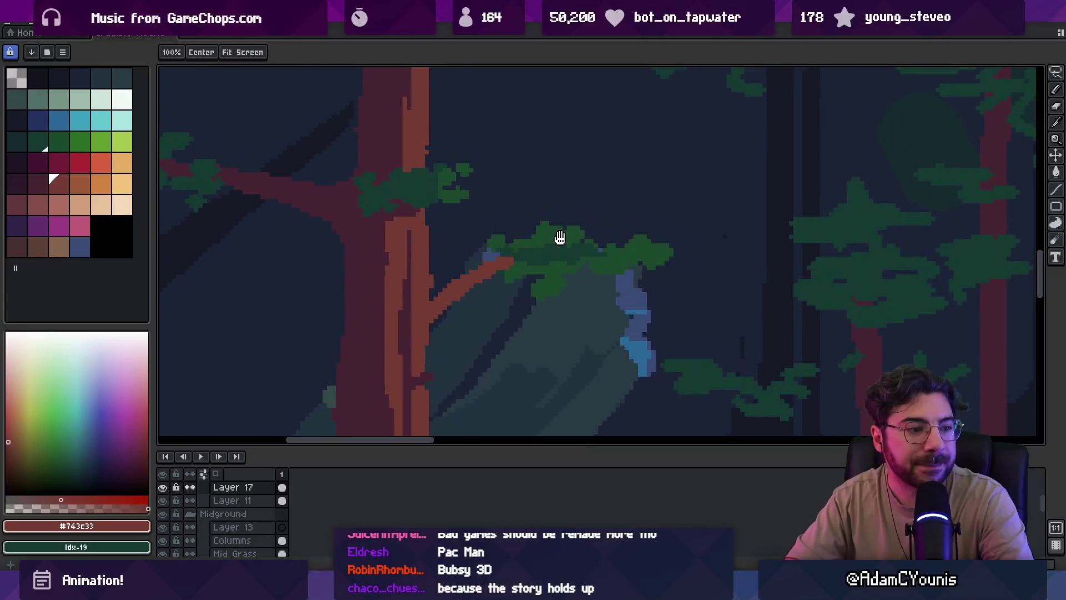
pyautogui.scroll(2, 575, 233)
pyautogui.click(49, 139)
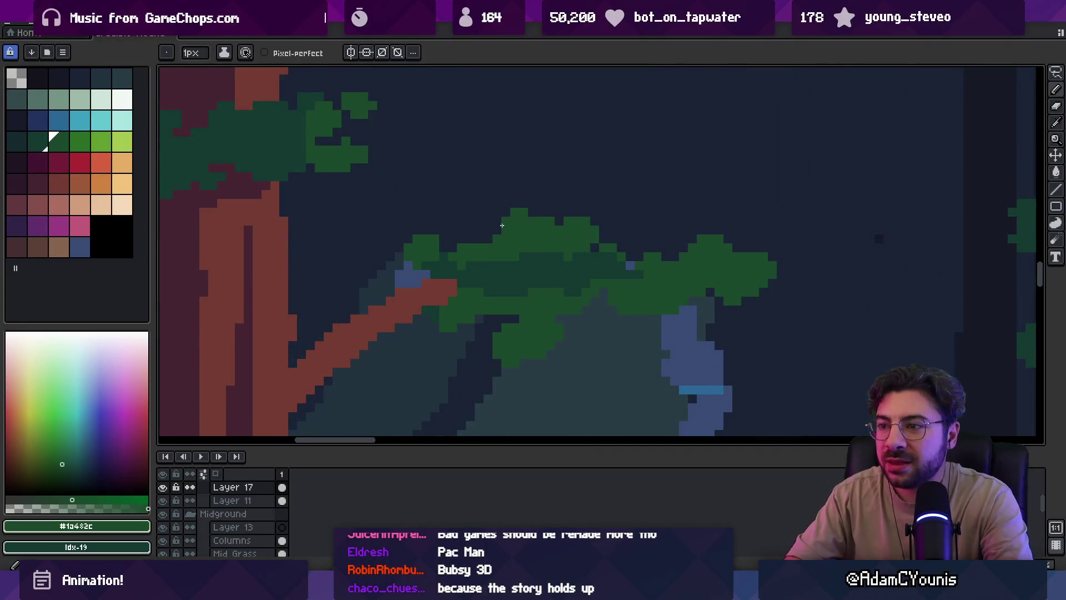
pyautogui.click(500, 191)
pyautogui.click(470, 217)
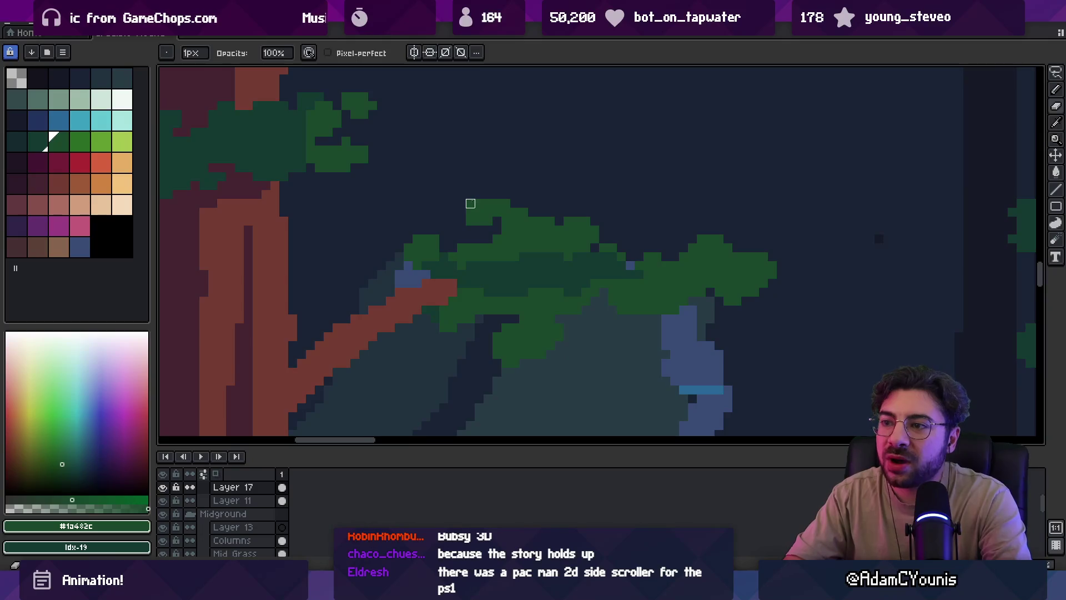
# Clear stray leaf pixels, undo, and repaint a green row into the leaf cluster
pyautogui.rightClick(479, 203)
pyautogui.press('-')
pyautogui.hotkey('ctrl', 'z')
pyautogui.hotkey('ctrl', 'z')
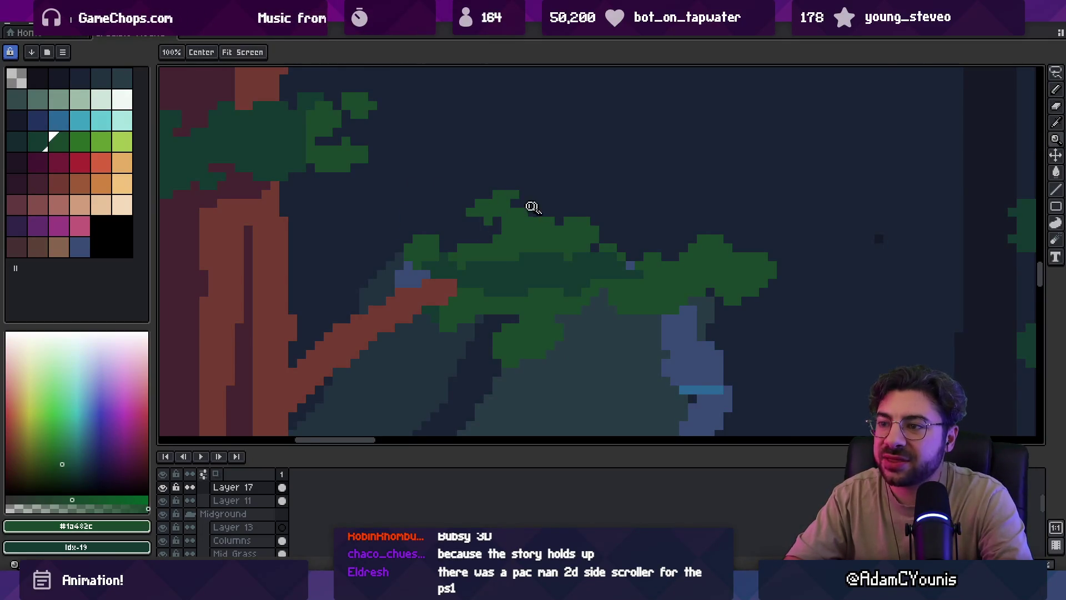
pyautogui.scroll(-2, 535, 207)
pyautogui.scroll(1, 552, 198)
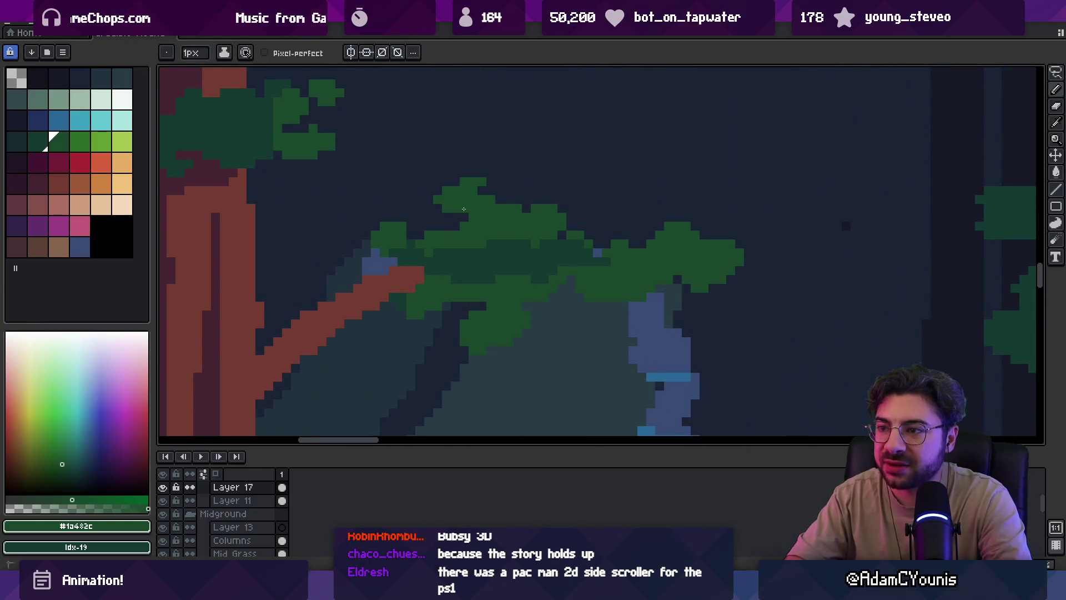
pyautogui.press('i')
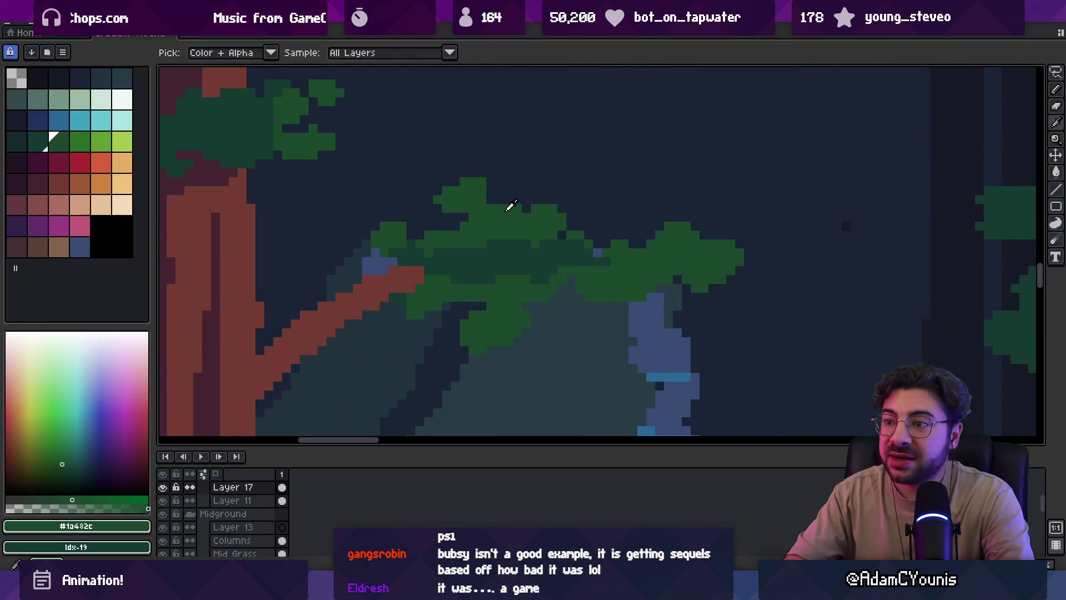
pyautogui.press('b')
pyautogui.moveTo(509, 190); pyautogui.dragTo(524, 193)
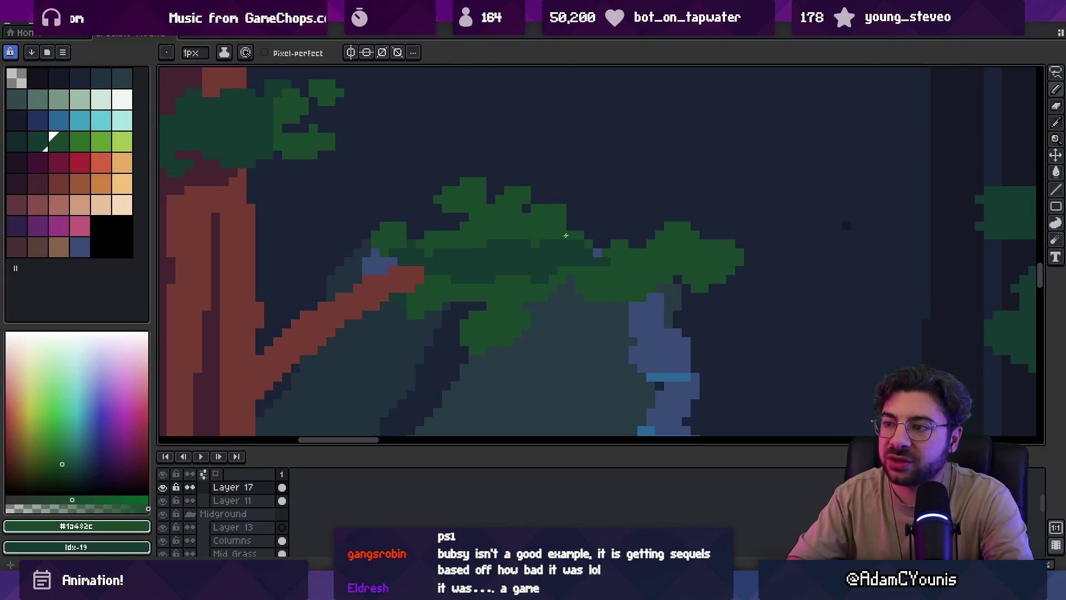
# Add a block of green leaves above the canopy and zoom out to check
pyautogui.moveTo(597, 249); pyautogui.dragTo(589, 228)
pyautogui.press('z')
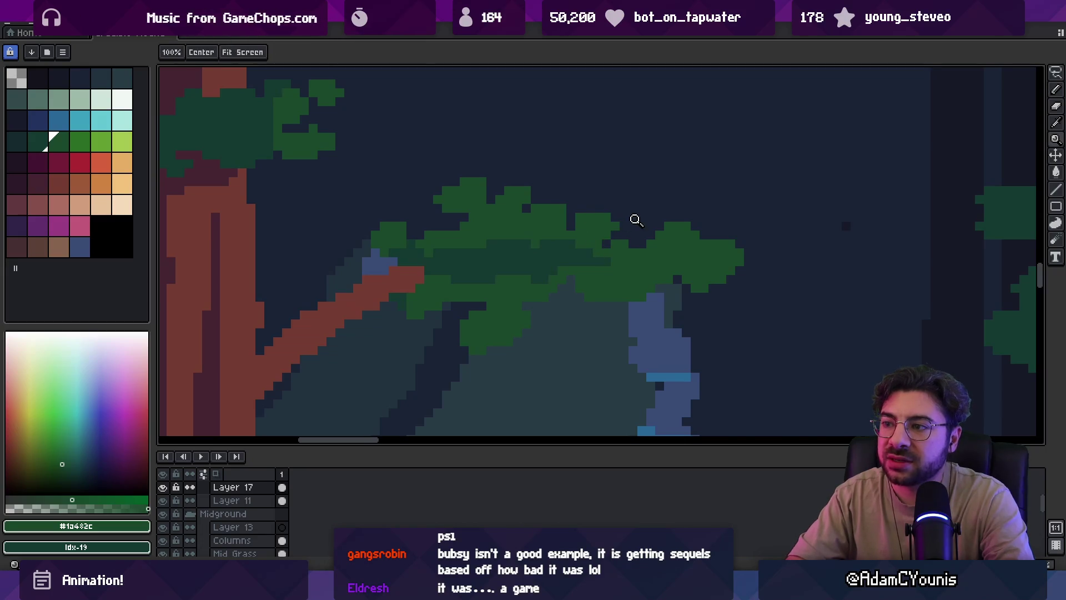
pyautogui.scroll(-6, 635, 221)
pyautogui.scroll(6, 610, 183)
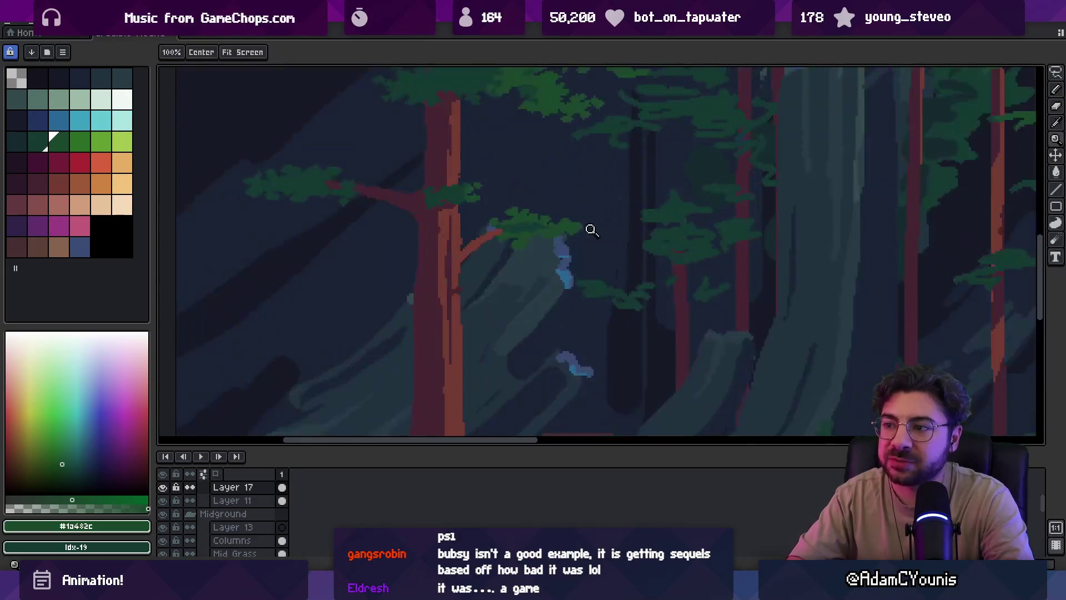
pyautogui.press('b')
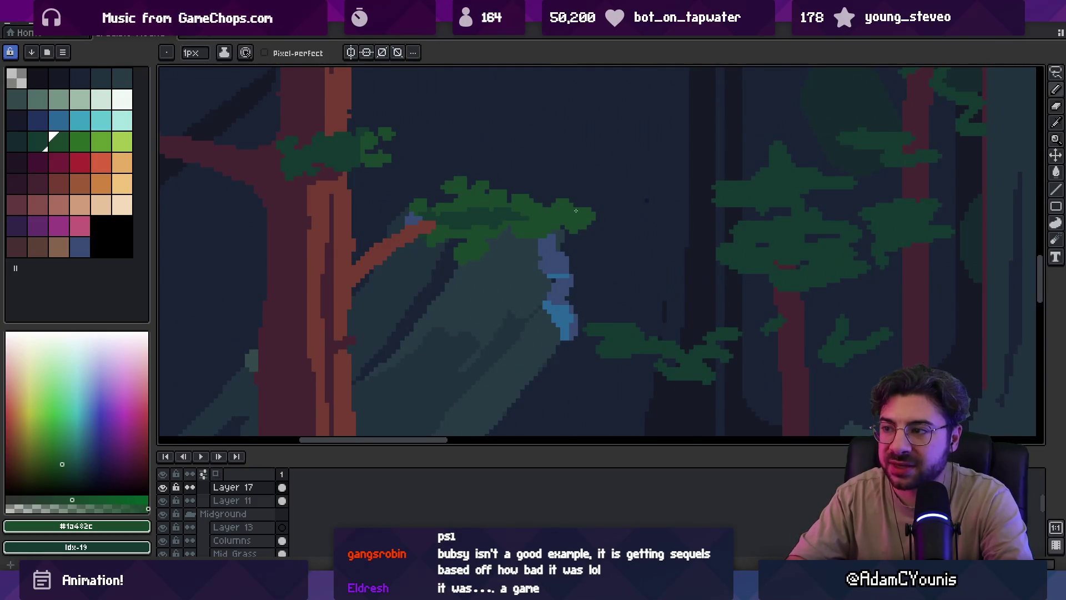
# Alternate eraser and pencil to trim the foliage edges
pyautogui.press('e')
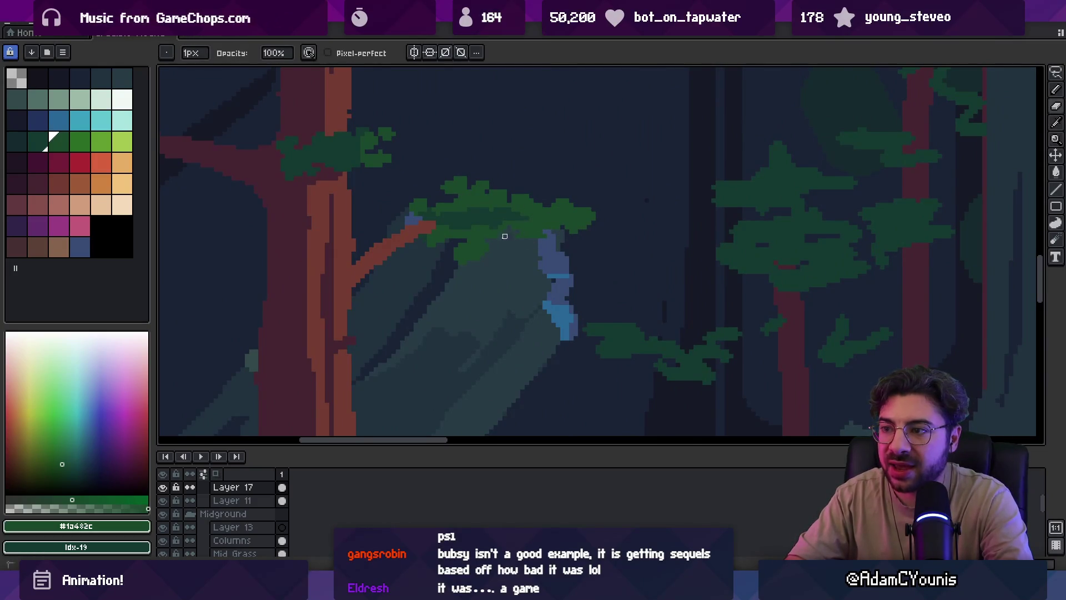
pyautogui.press('b')
pyautogui.scroll(2, 525, 241)
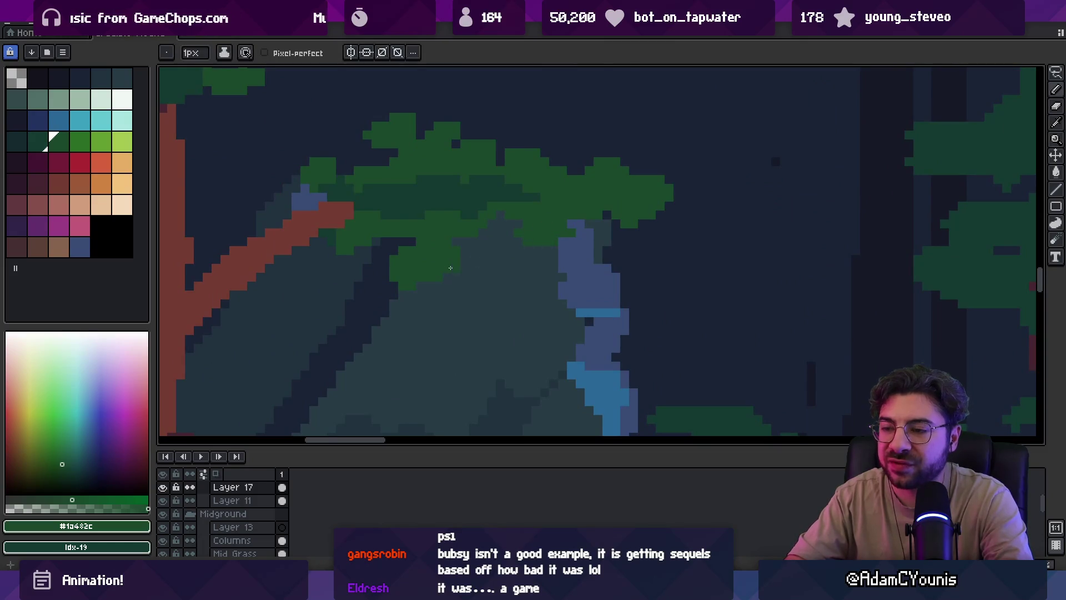
pyautogui.press('e')
pyautogui.press('b')
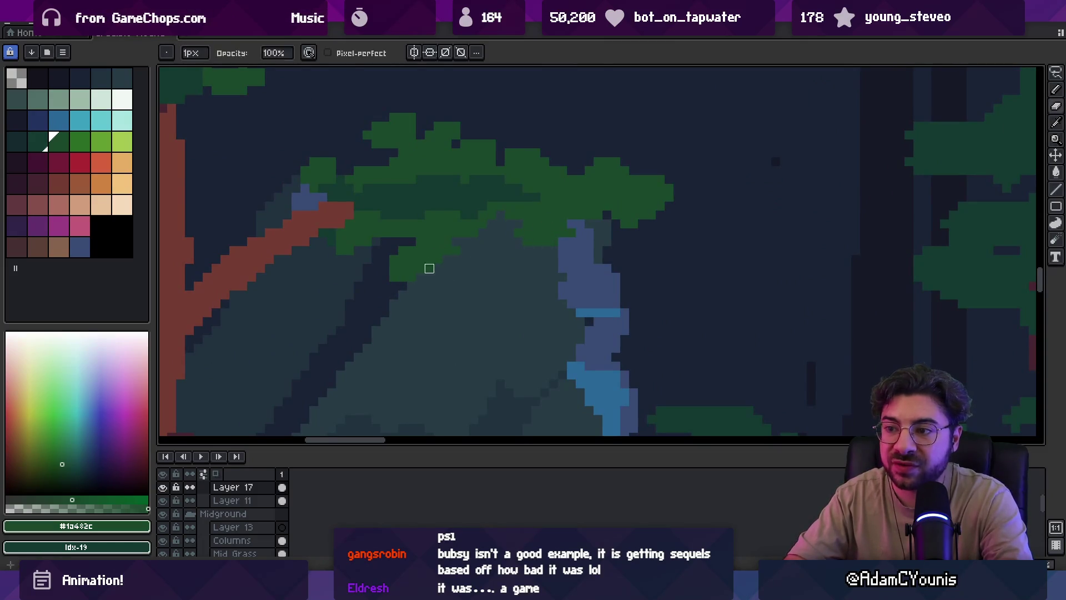
pyautogui.press('e')
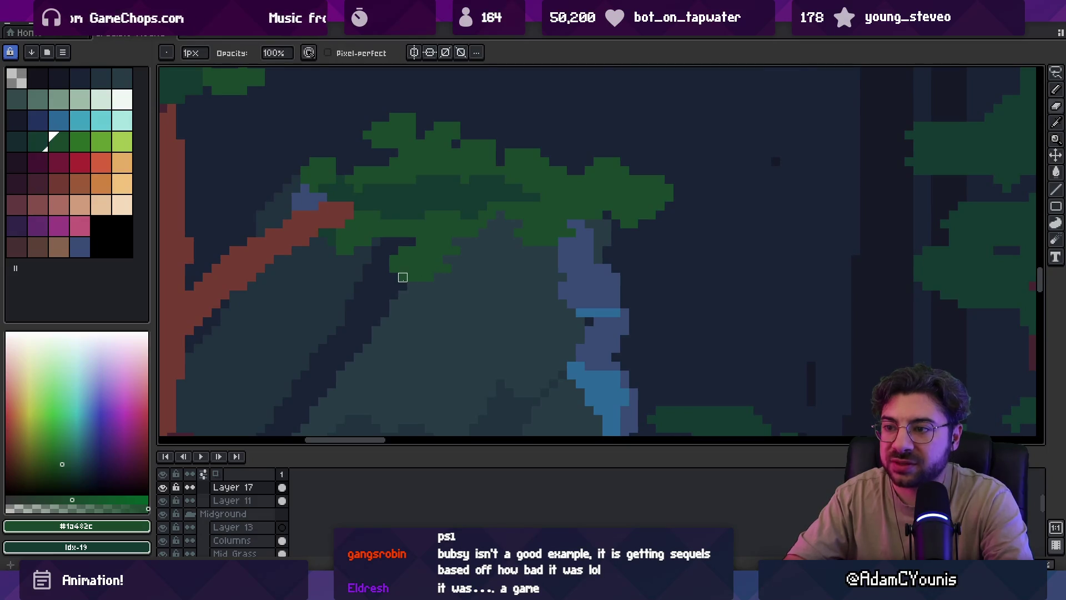
# Select a small area beneath the foliage and trim it with the eraser
pyautogui.press('m')
pyautogui.moveTo(381, 267)
pyautogui.mouseDown()
pyautogui.moveTo(451, 281)
pyautogui.moveTo(418, 274)
pyautogui.mouseUp()
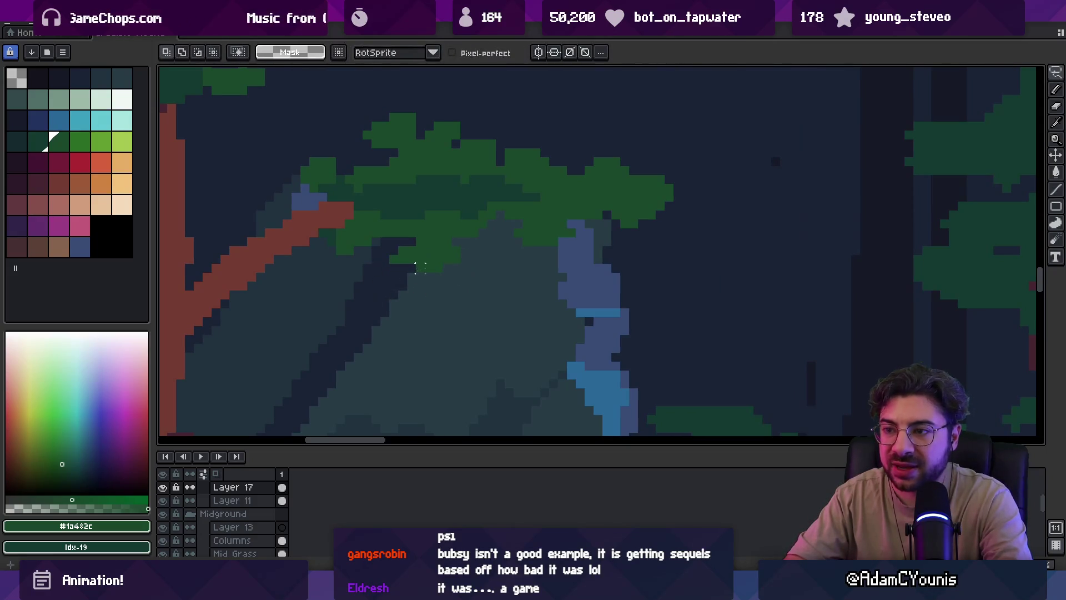
pyautogui.press('e')
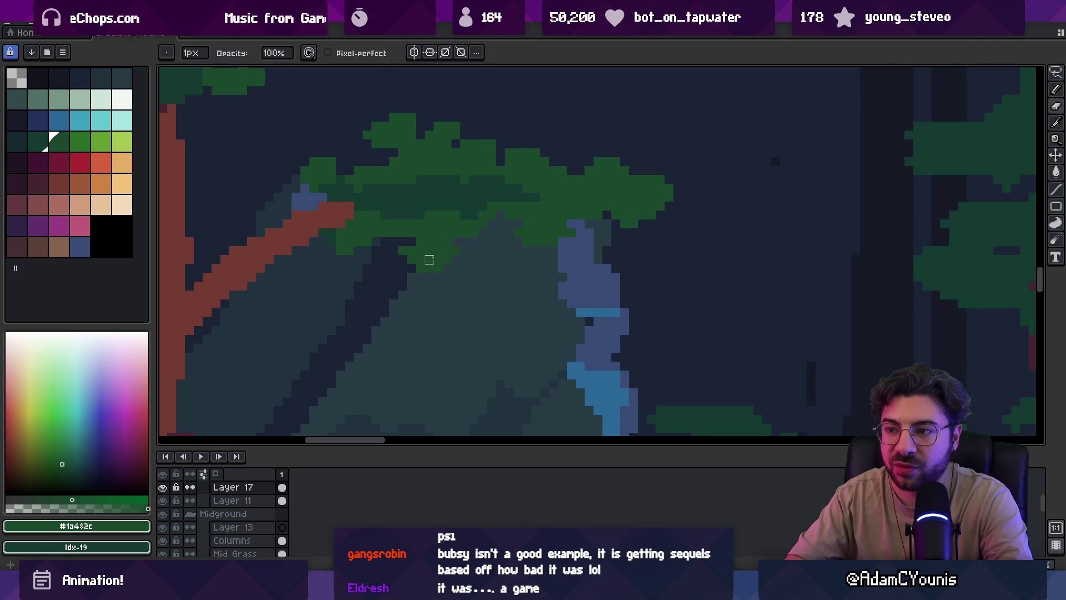
pyautogui.press('b')
pyautogui.press('e')
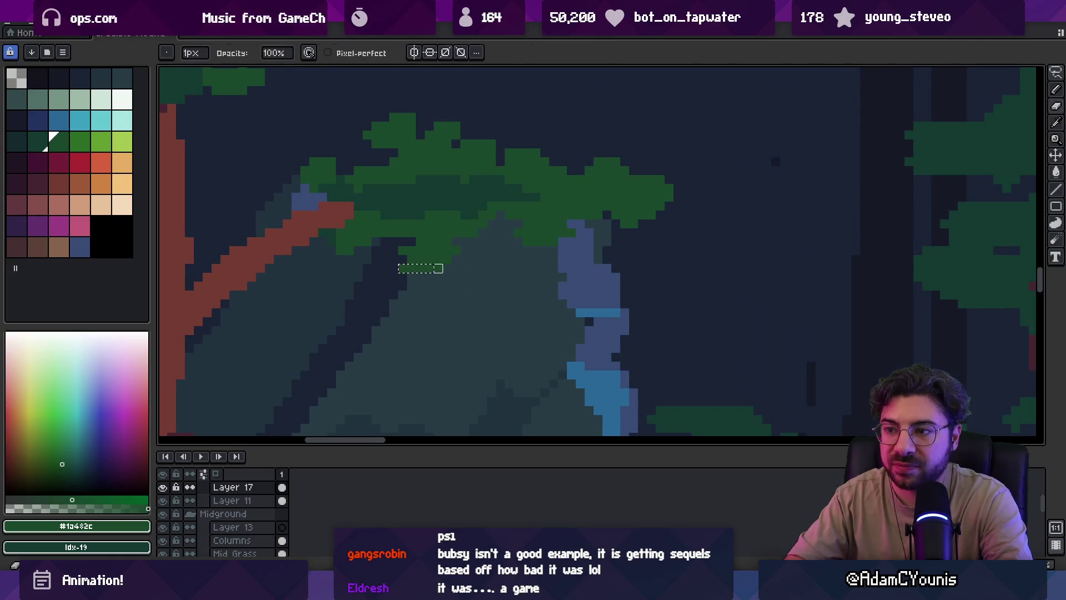
pyautogui.press('b')
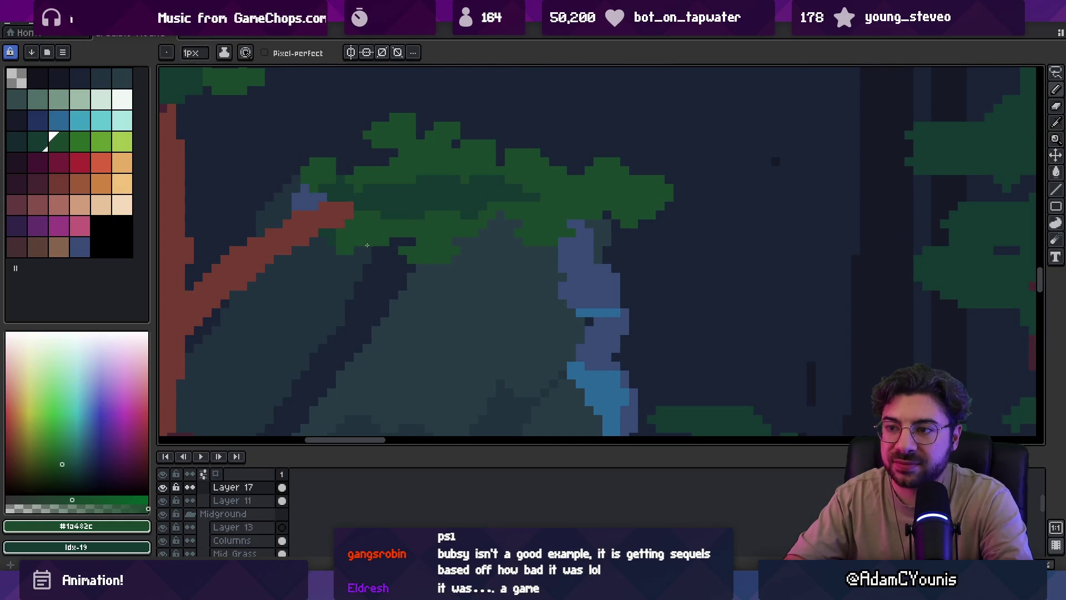
# Darken a few leaf-cluster pixels with the darker foliage green
pyautogui.keyDown('alt'); pyautogui.click(405, 209); pyautogui.keyUp('alt')
pyautogui.moveTo(396, 225); pyautogui.dragTo(404, 230)
pyautogui.scroll(-3, 428, 235)
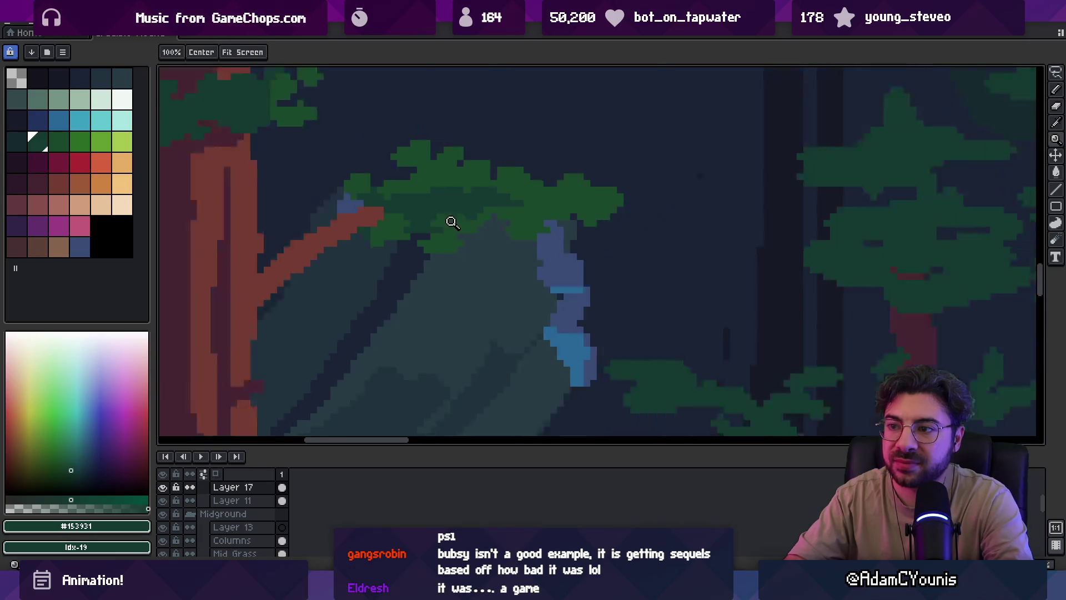
pyautogui.scroll(3, 495, 199)
pyautogui.press('alt')
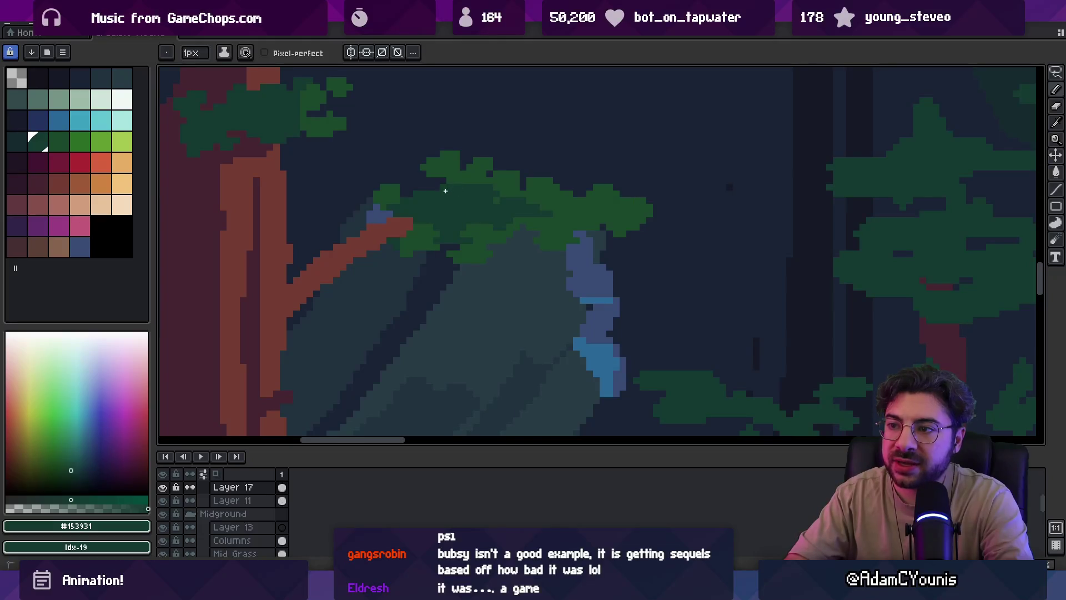
# Brighten a few leaf pixels with mid green, then zoom out over the whole forest
pyautogui.keyDown('alt'); pyautogui.click(478, 190); pyautogui.keyUp('alt')
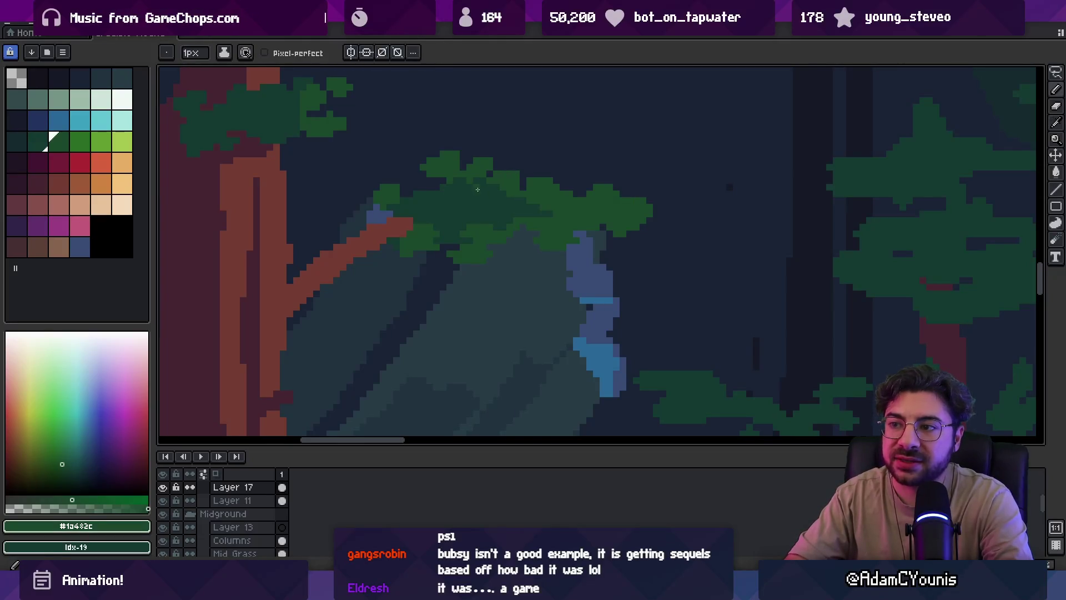
pyautogui.moveTo(475, 195); pyautogui.dragTo(483, 198)
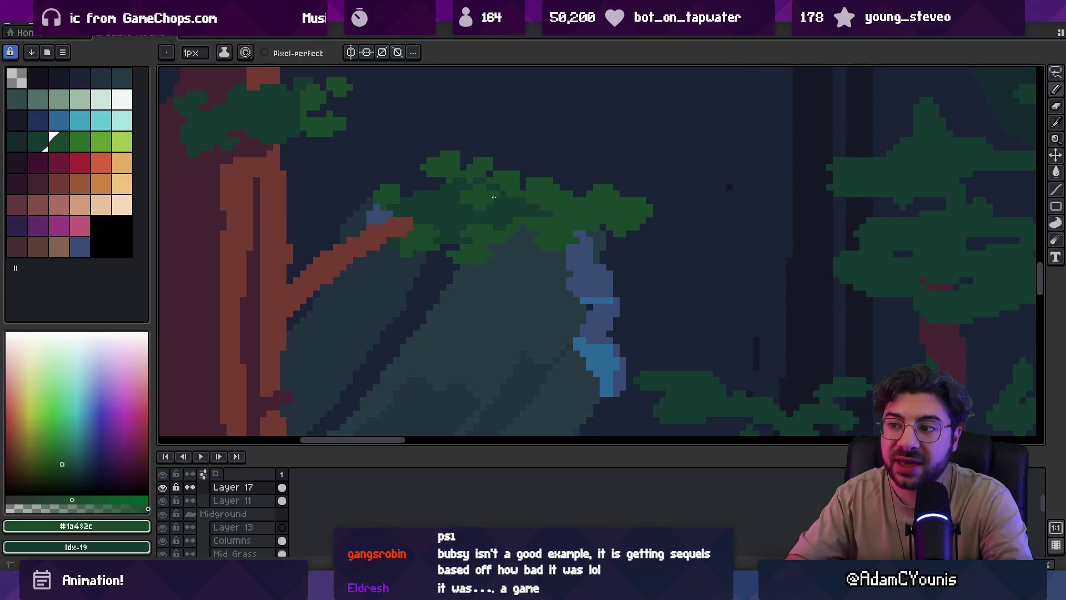
pyautogui.press('z')
pyautogui.rightClick(528, 200)
pyautogui.rightClick(550, 173)
pyautogui.rightClick(540, 193)
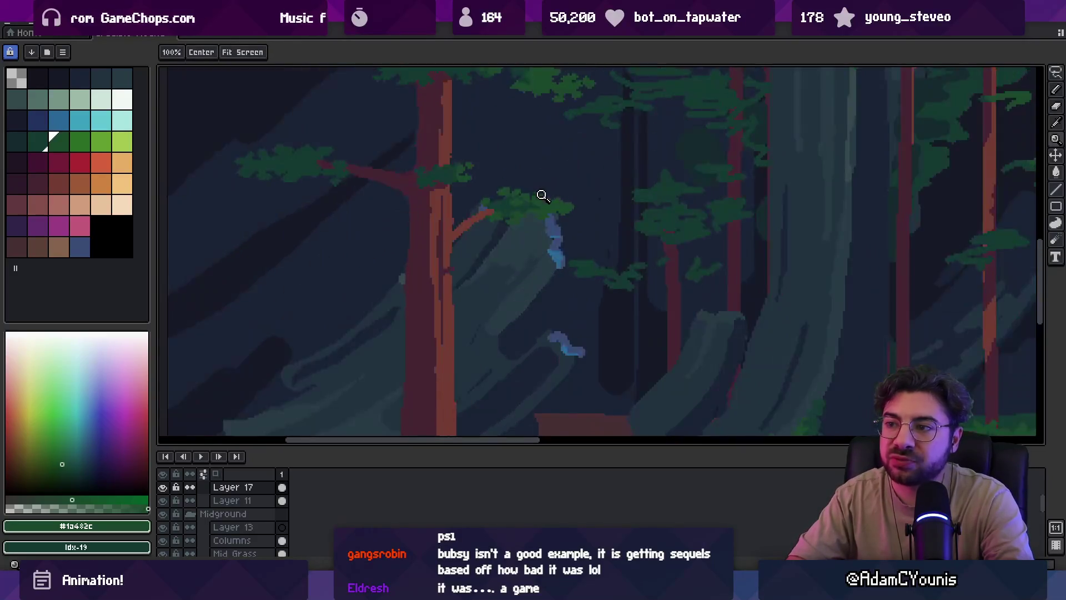
# Zoom into the leaf cluster and paint dark green shading into the clump
pyautogui.click(542, 195)
pyautogui.press('b')
pyautogui.keyDown('alt'); pyautogui.click(519, 201); pyautogui.keyUp('alt')
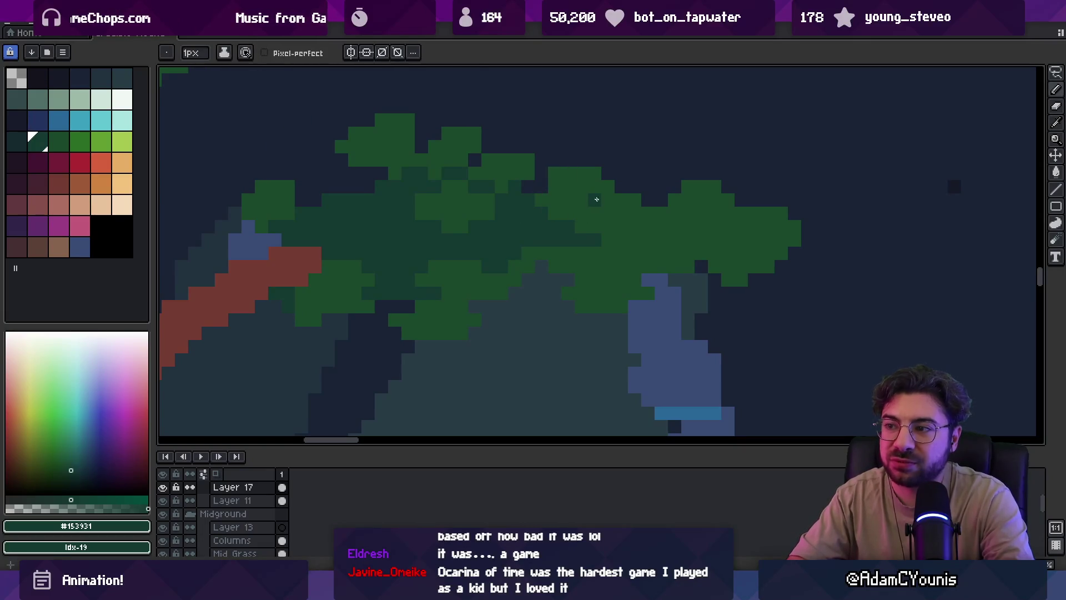
pyautogui.click(608, 200)
pyautogui.moveTo(581, 213); pyautogui.dragTo(590, 215)
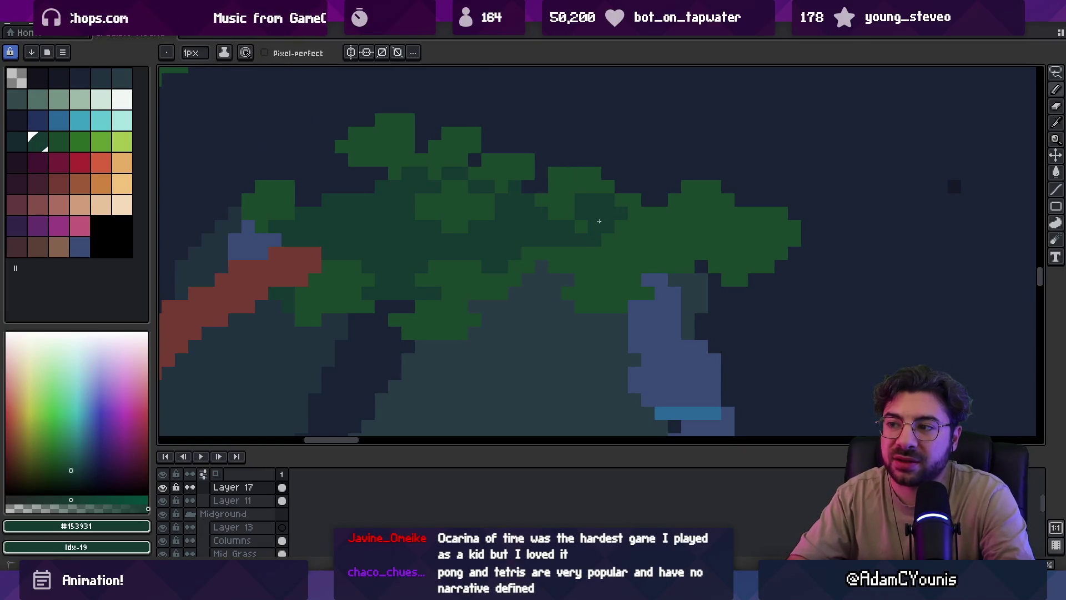
# Paint mid-green pixels into the leaf clump, extending it upward
pyautogui.keyDown('alt'); pyautogui.click(615, 244); pyautogui.keyUp('alt')
pyautogui.scroll(-5, 561, 205)
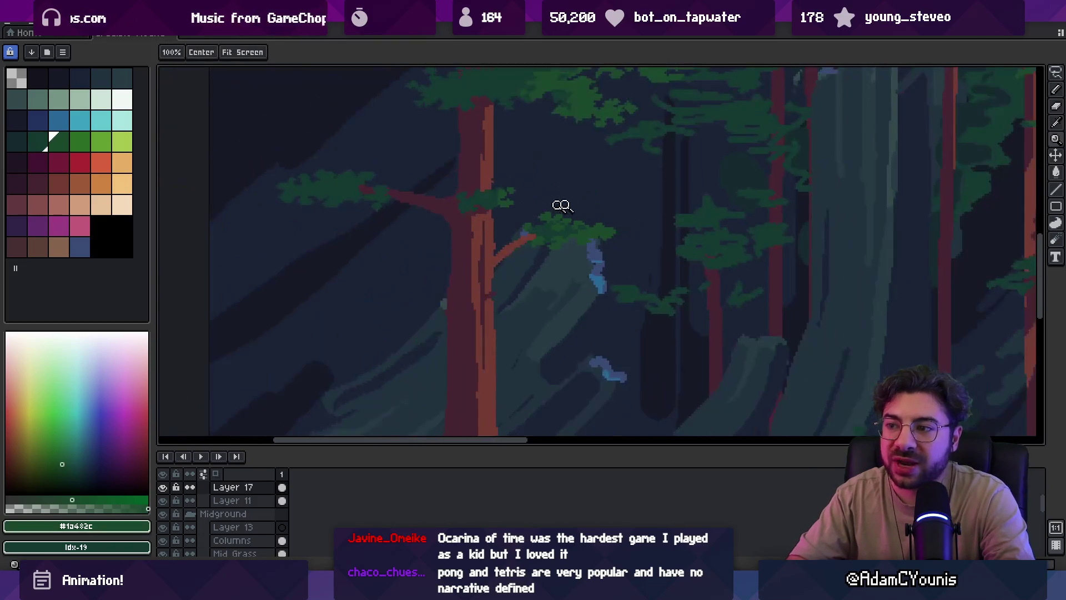
pyautogui.scroll(4, 602, 198)
pyautogui.press('b')
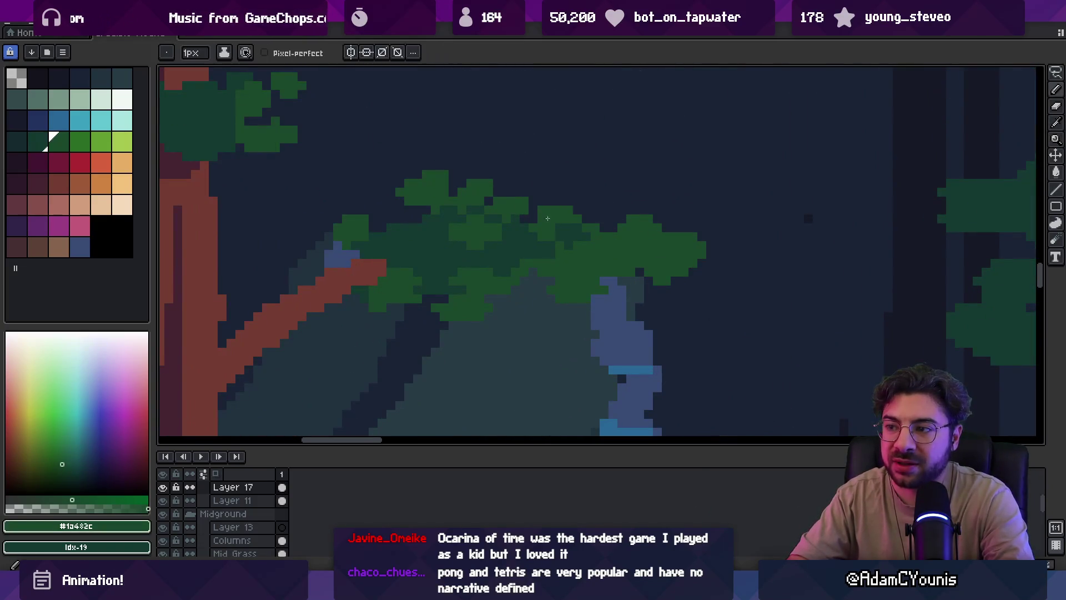
pyautogui.keyDown('alt'); pyautogui.click(554, 209); pyautogui.keyUp('alt')
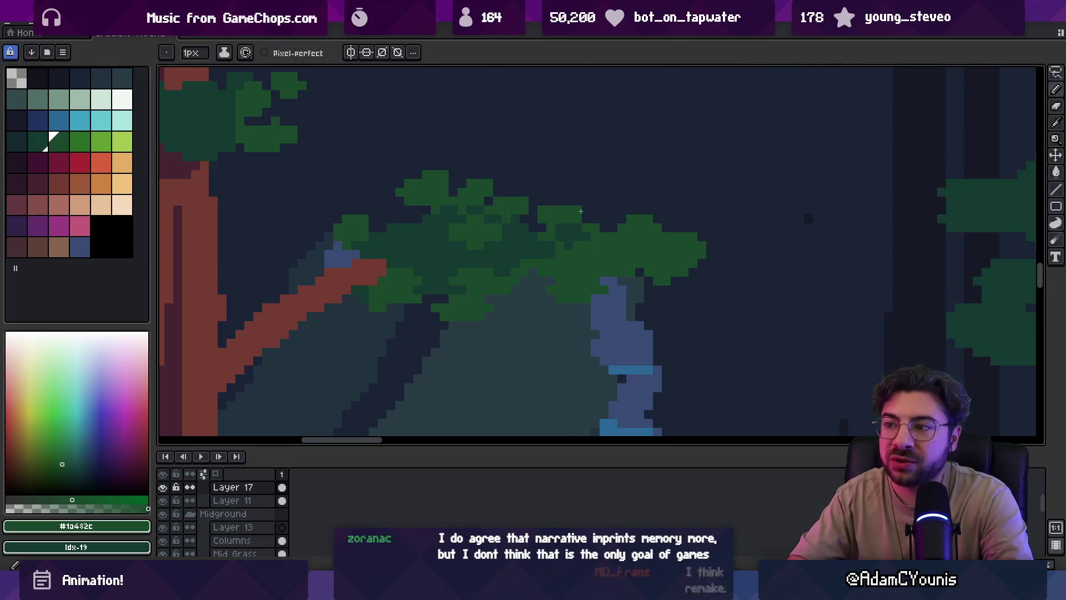
pyautogui.click(577, 213)
pyautogui.moveTo(559, 200); pyautogui.dragTo(572, 204)
# Zoom out over the forest, then back in close on the leaf cluster
pyautogui.press('z')
pyautogui.scroll(-3, 550, 180)
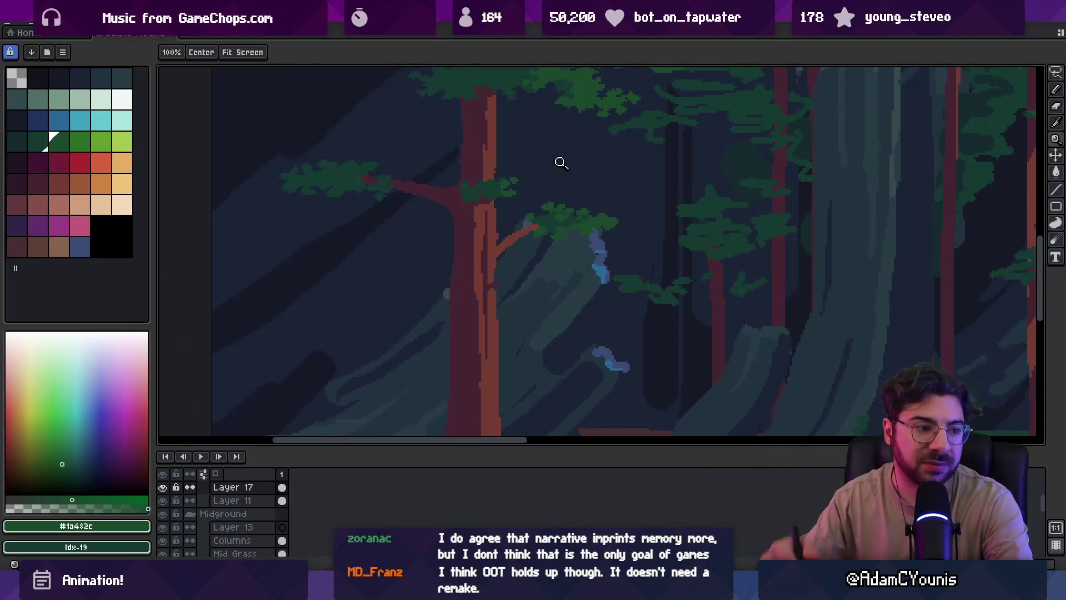
pyautogui.click(593, 201)
pyautogui.click(598, 223)
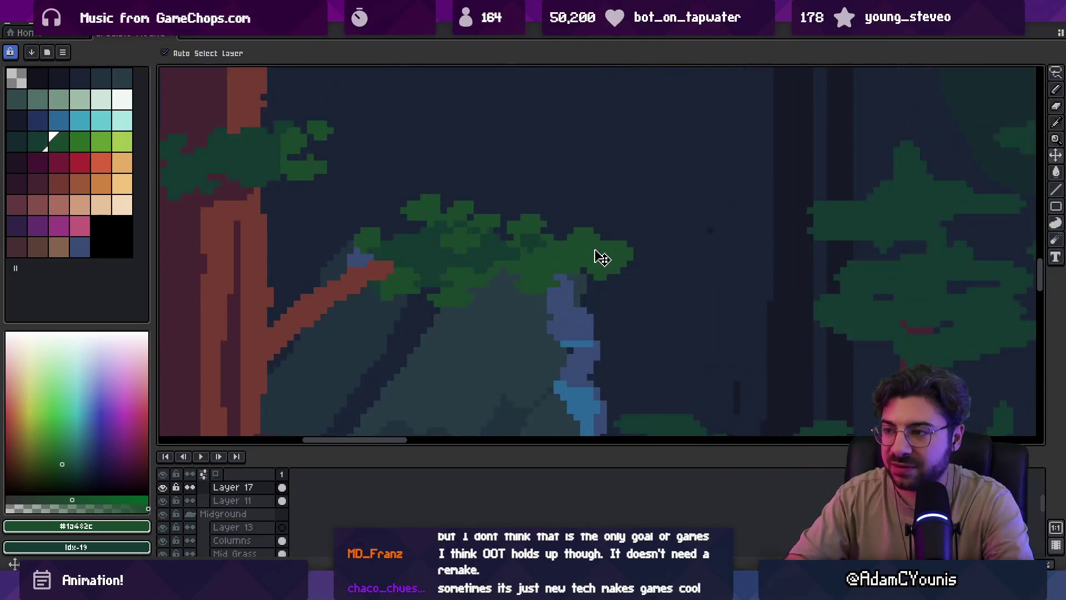
pyautogui.press('i')
pyautogui.press('b')
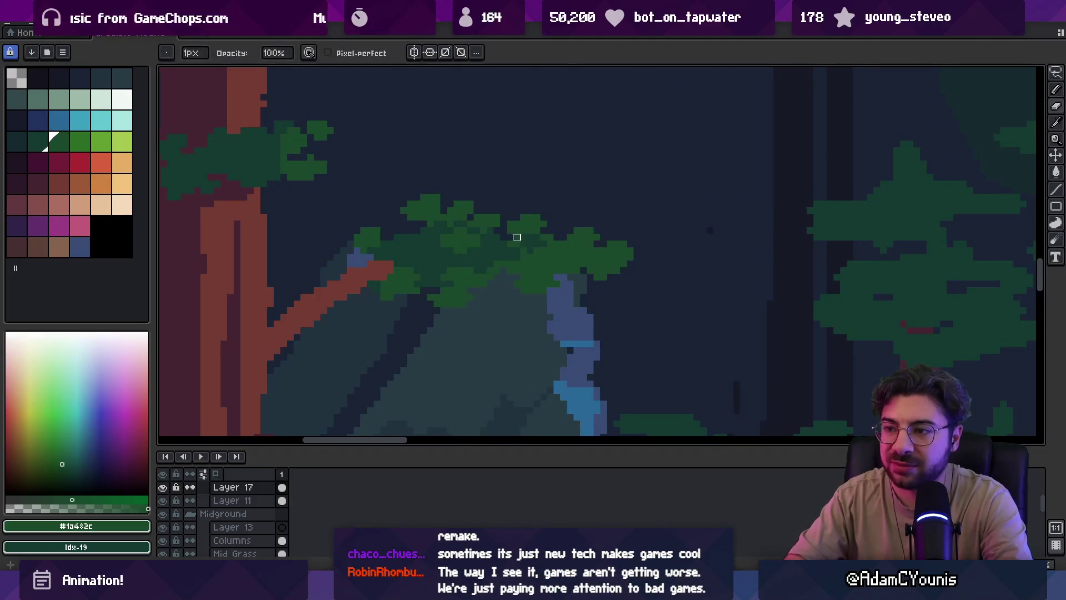
# Paint a mid-green #1a482c strip of pixels along the canopy top
pyautogui.hscroll(-3, 499, 238)
pyautogui.press('e')
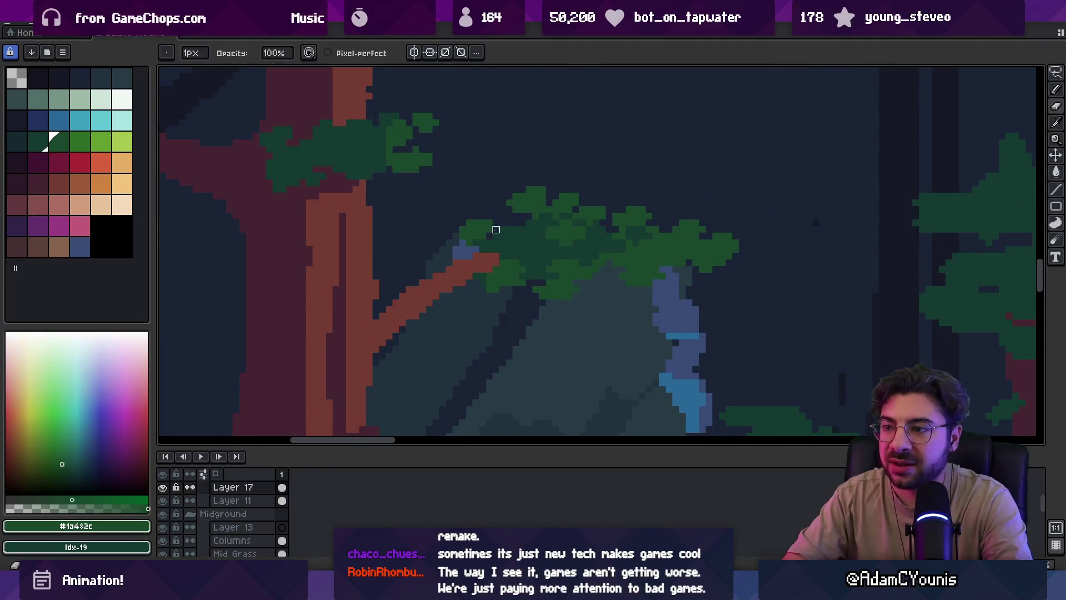
pyautogui.press('b')
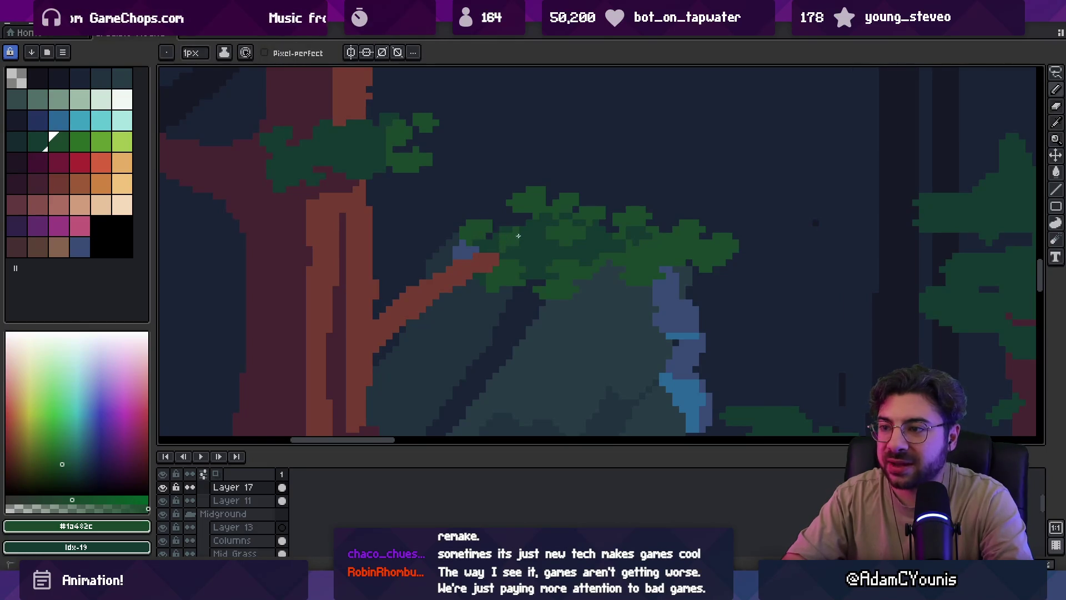
pyautogui.keyDown('alt'); pyautogui.click(519, 239); pyautogui.keyUp('alt')
pyautogui.press('z')
pyautogui.scroll(-3, 492, 231)
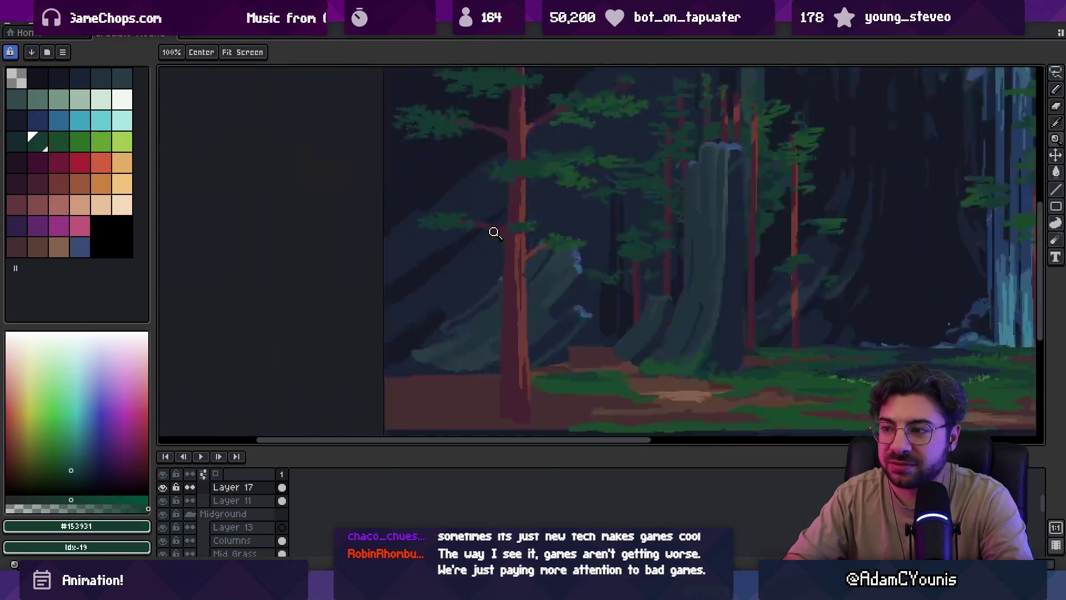
pyautogui.scroll(5, 573, 216)
pyautogui.press('b')
pyautogui.keyDown('alt'); pyautogui.click(523, 252); pyautogui.keyUp('alt')
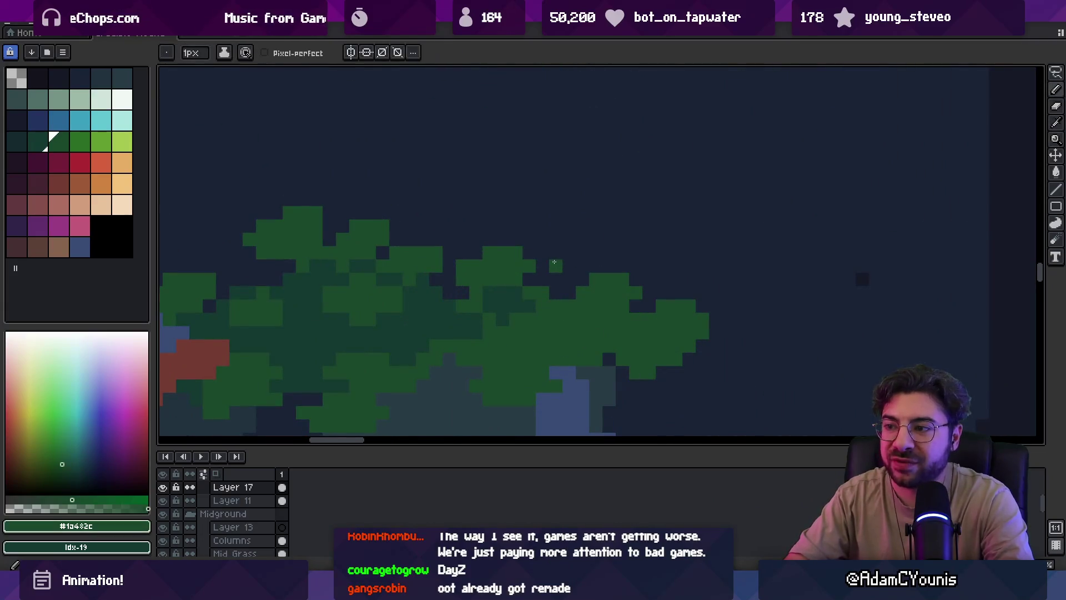
pyautogui.moveTo(554, 258)
pyautogui.mouseDown()
pyautogui.moveTo(572, 239)
pyautogui.moveTo(628, 249)
pyautogui.mouseUp()
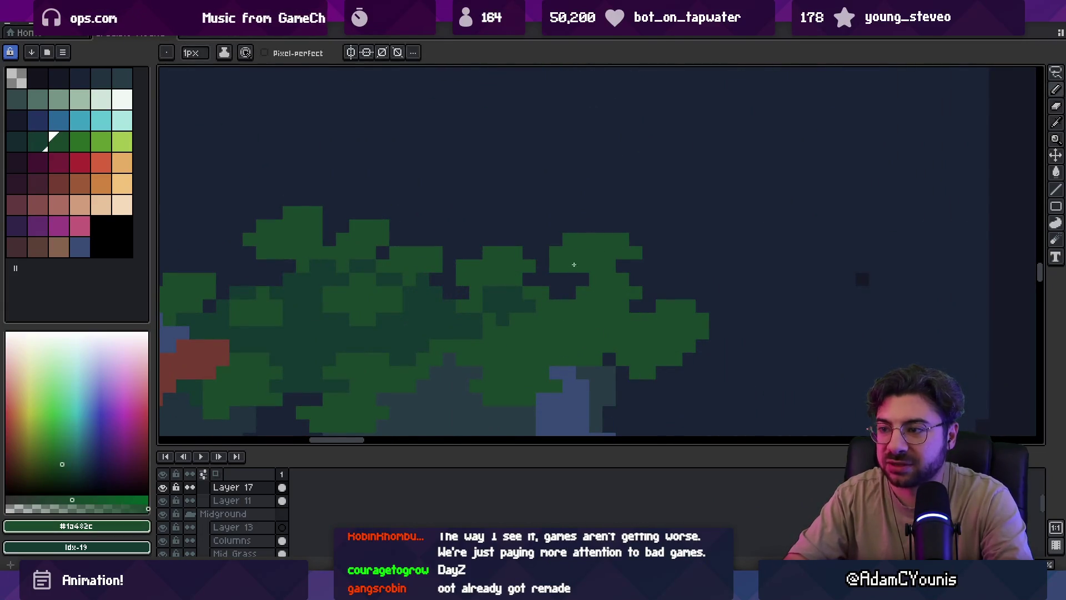
# Erase stray canopy pixels, zooming to check, and pick the darker green #153931
pyautogui.press('z')
pyautogui.scroll(-3, 572, 255)
pyautogui.scroll(3, 592, 267)
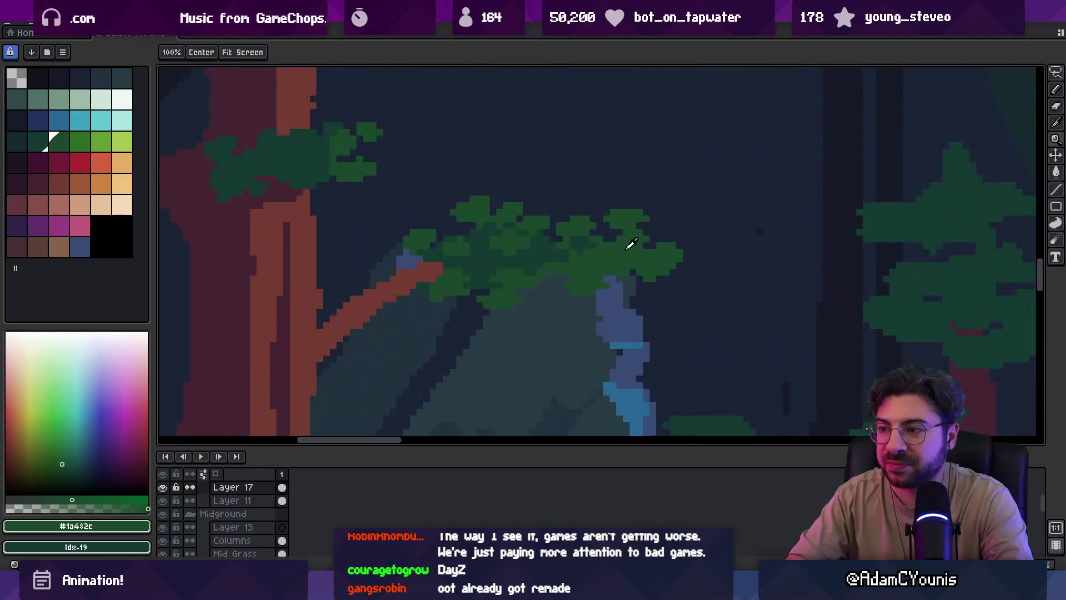
pyautogui.press('b')
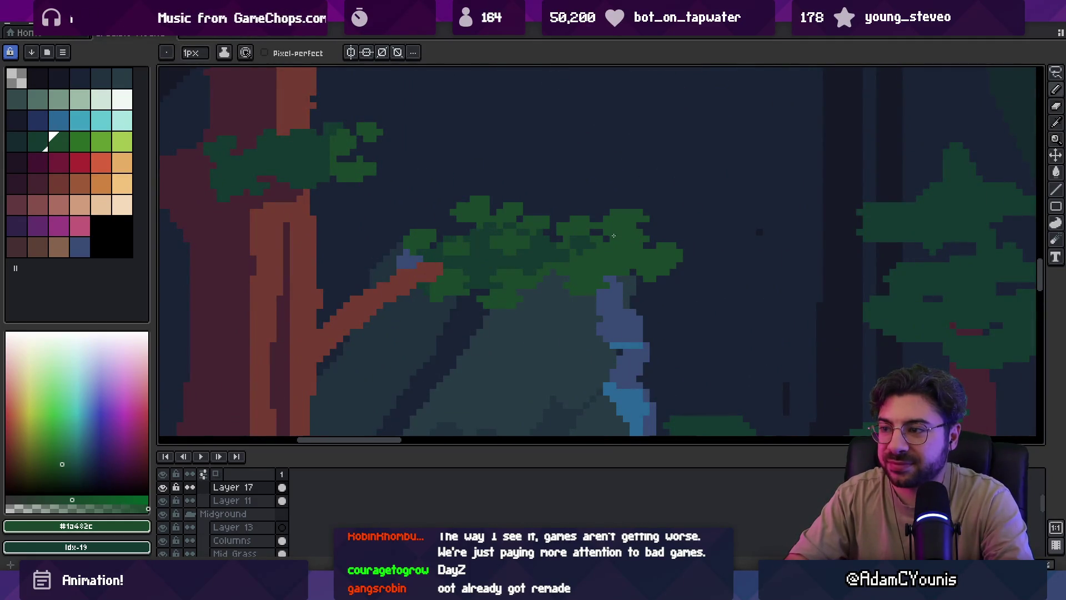
pyautogui.press('e')
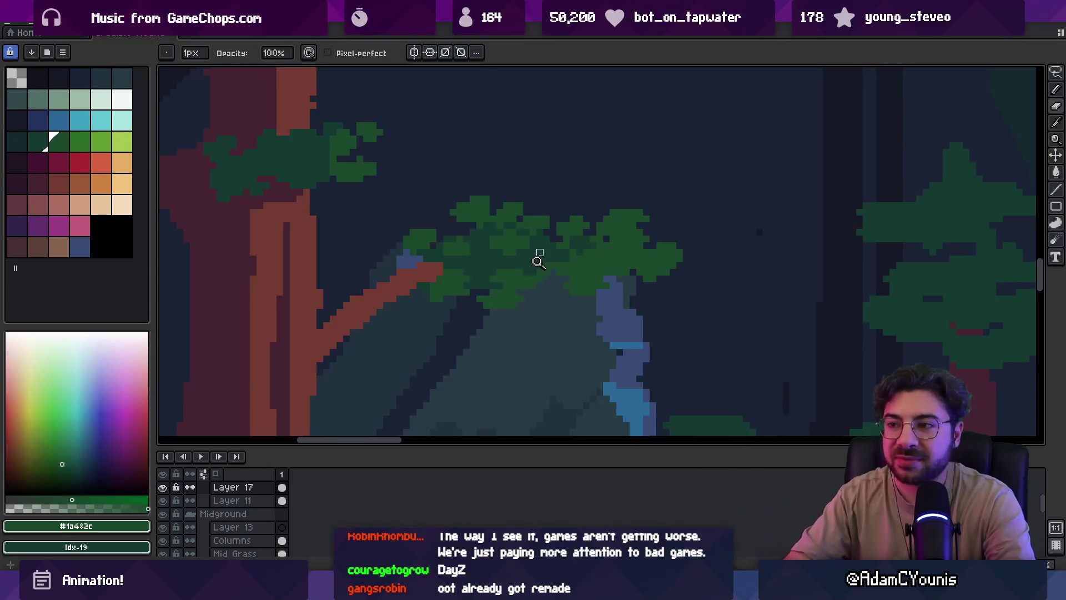
pyautogui.press('z')
pyautogui.scroll(-3, 580, 230)
pyautogui.scroll(4, 621, 244)
pyautogui.press('b')
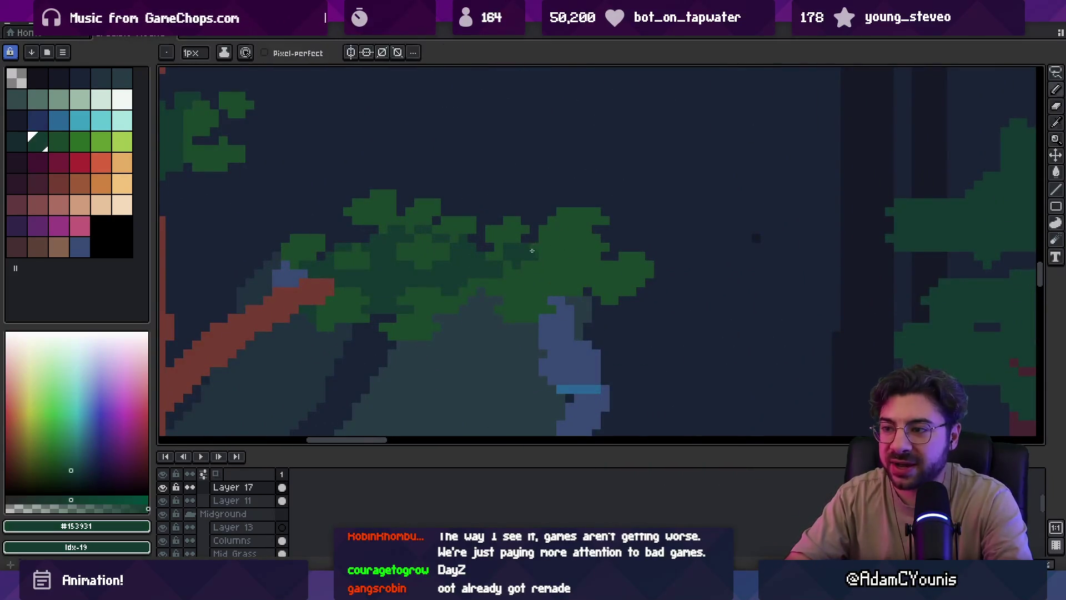
pyautogui.keyDown('alt'); pyautogui.click(543, 241); pyautogui.keyUp('alt')
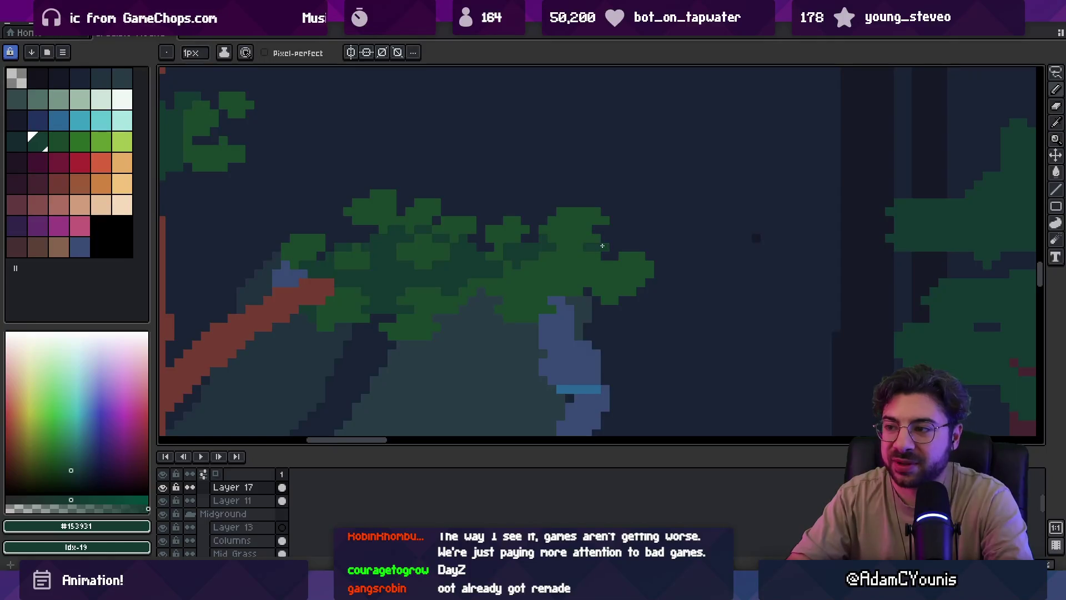
# Select and clear a small block of pixels near the treetop
pyautogui.press('e')
pyautogui.keyDown('alt'); pyautogui.click(588, 238); pyautogui.keyUp('alt')
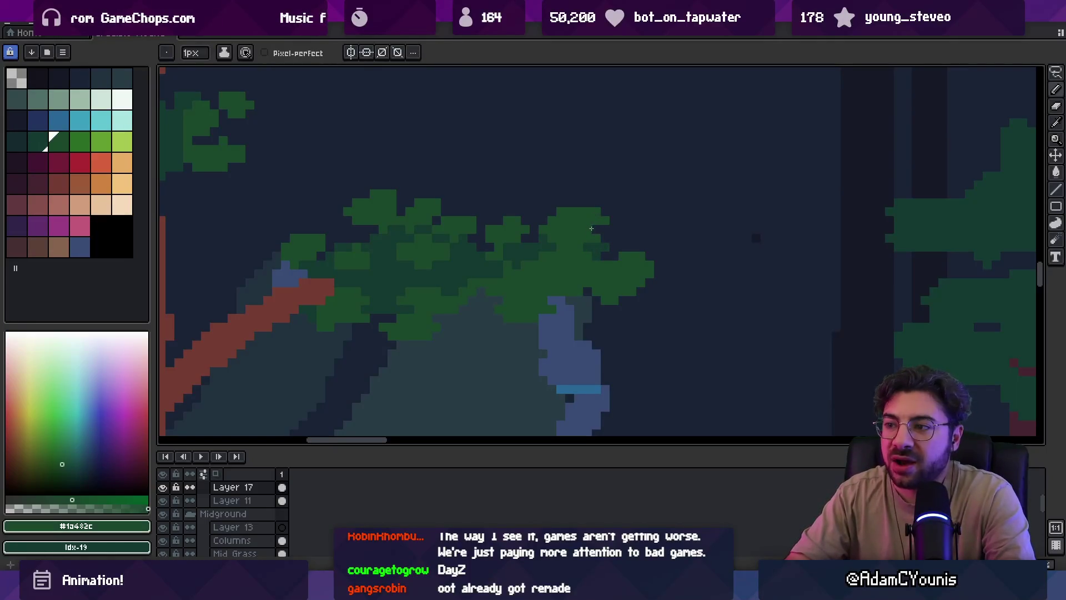
pyautogui.press('m')
pyautogui.moveTo(579, 197); pyautogui.dragTo(612, 230)
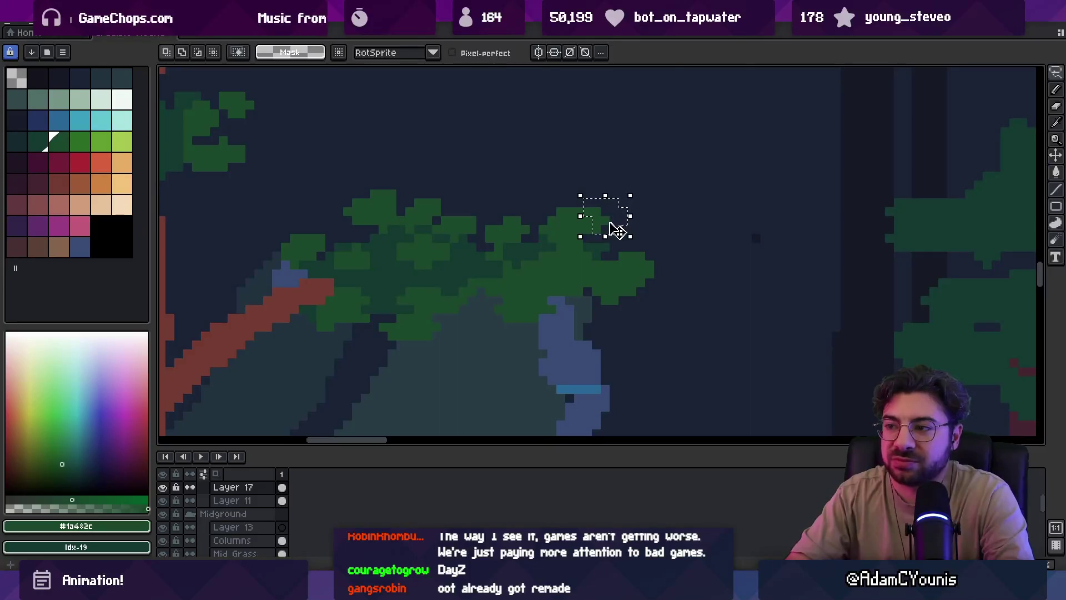
pyautogui.click(560, 212)
pyautogui.press('e')
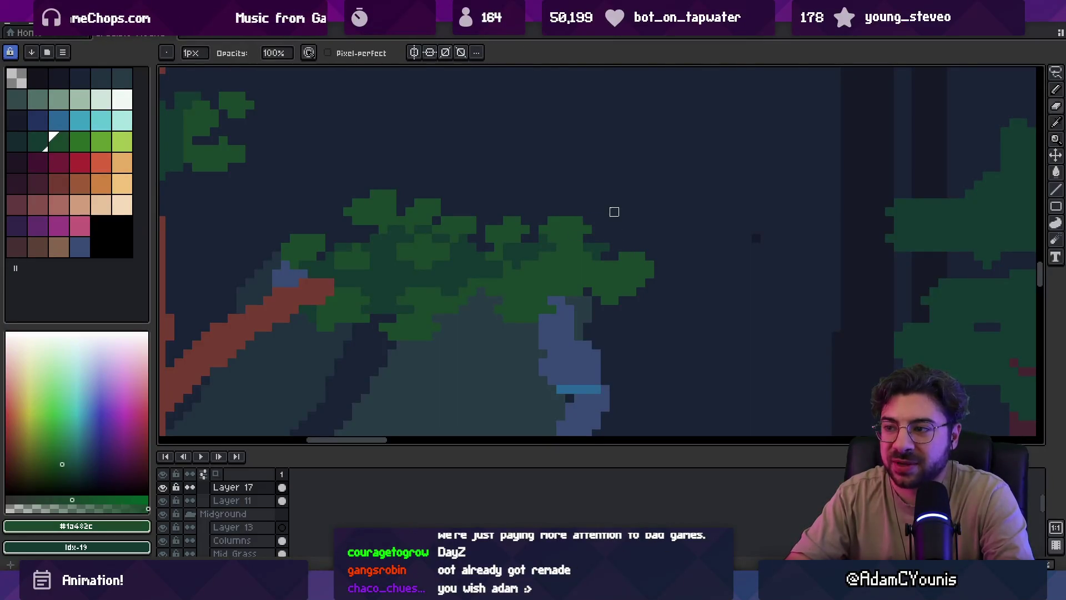
# Trim the remaining canopy edges with the eraser and zoom out to check
pyautogui.scroll(-2, 614, 211)
pyautogui.scroll(2, 609, 217)
pyautogui.press('b')
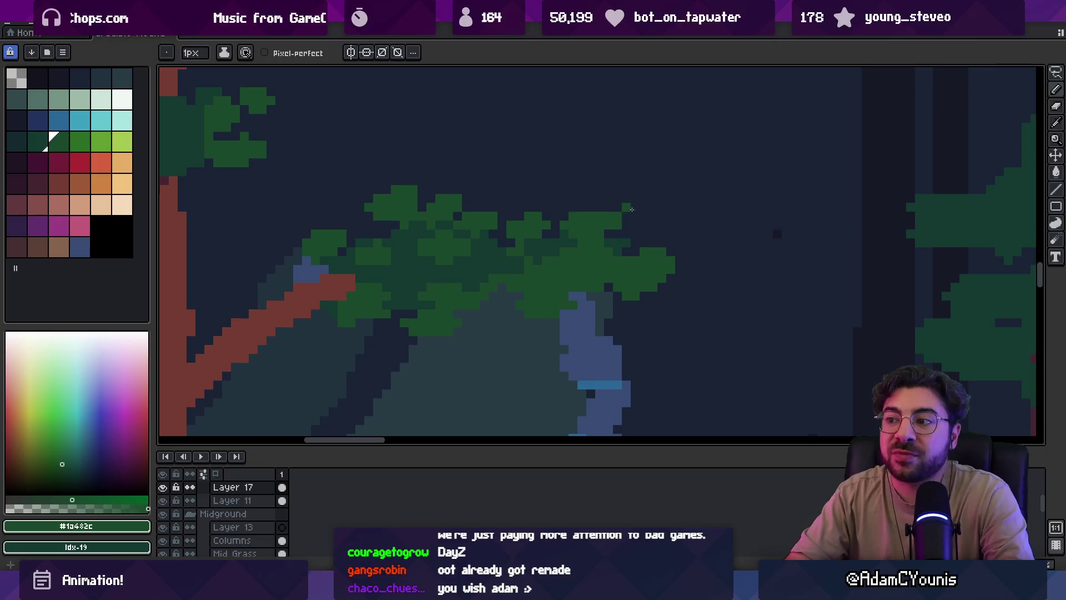
pyautogui.press('e')
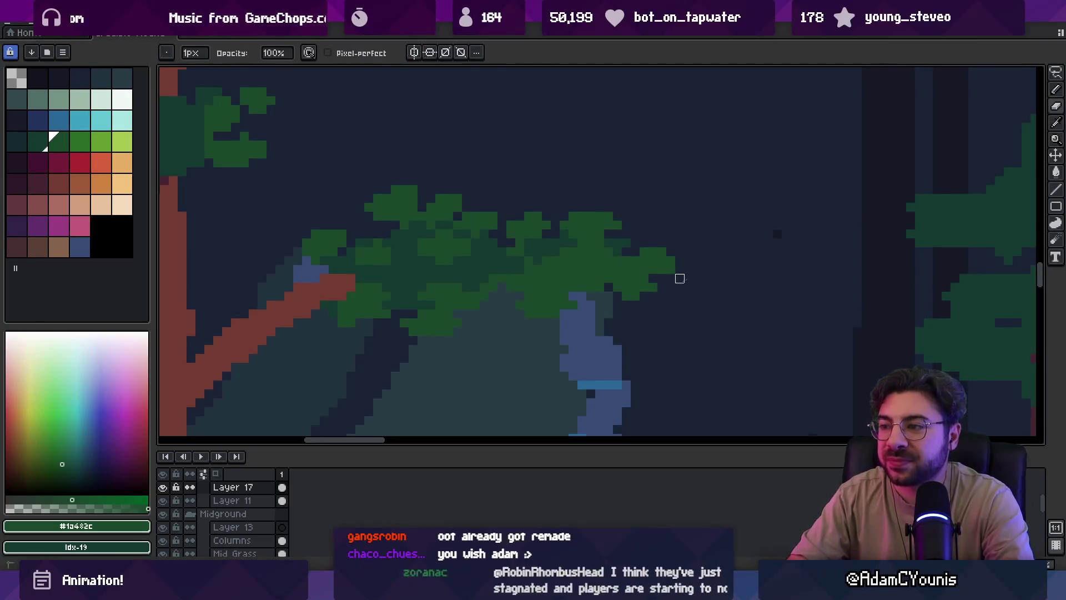
pyautogui.press('z')
pyautogui.scroll(-3, 639, 260)
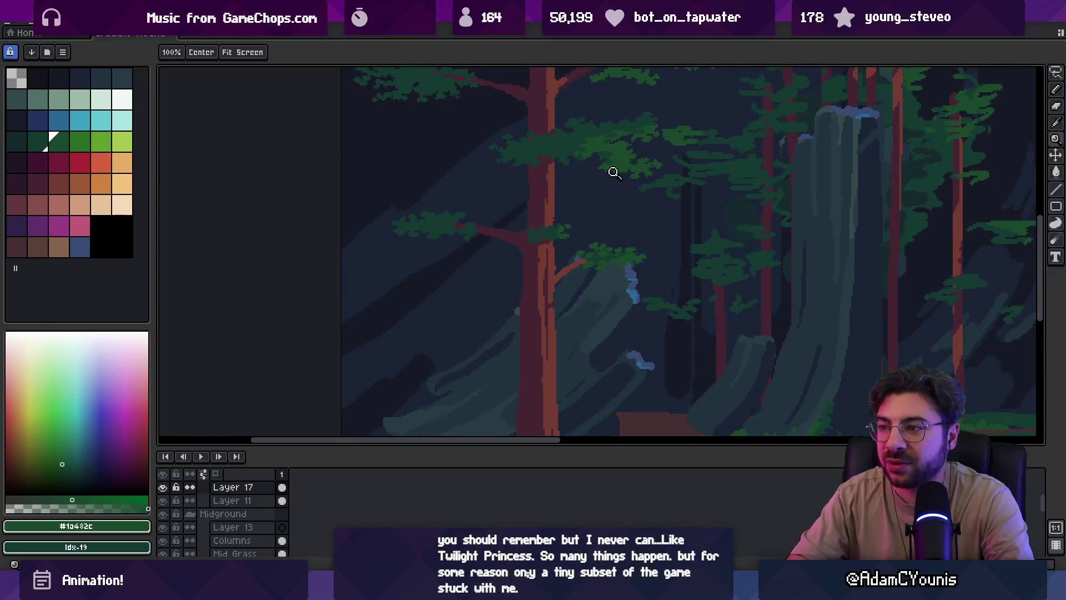
# Sample foliage greens and paint #153931 dark shading into the cluster beside the trunk
pyautogui.scroll(4, 606, 250)
pyautogui.press('e')
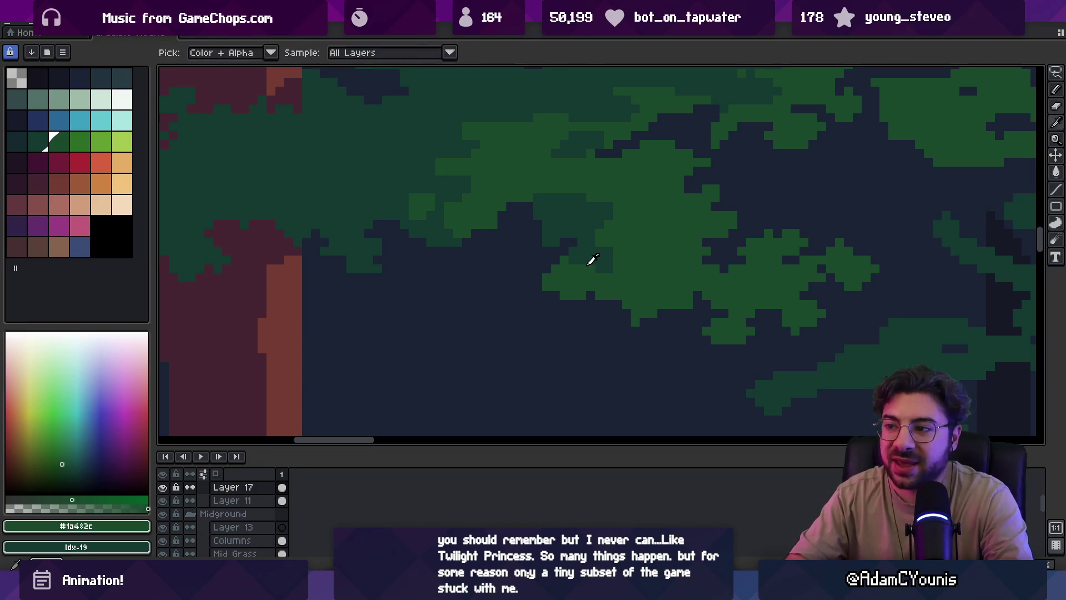
pyautogui.keyDown('alt'); pyautogui.click(590, 257); pyautogui.keyUp('alt')
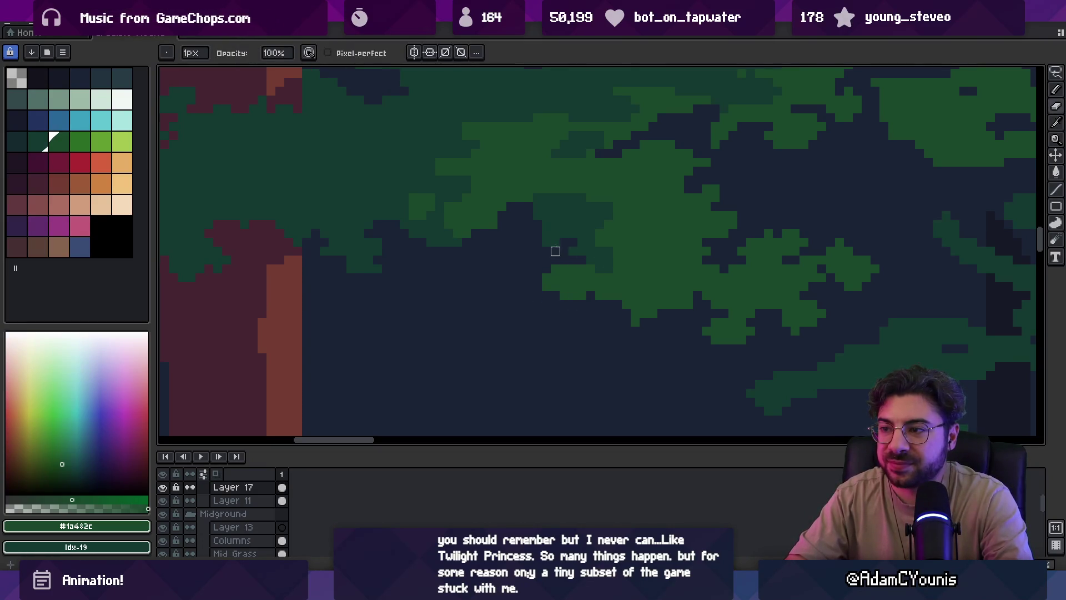
pyautogui.keyDown('alt'); pyautogui.click(551, 219); pyautogui.keyUp('alt')
pyautogui.press('b')
pyautogui.keyDown('alt'); pyautogui.click(538, 230); pyautogui.keyUp('alt')
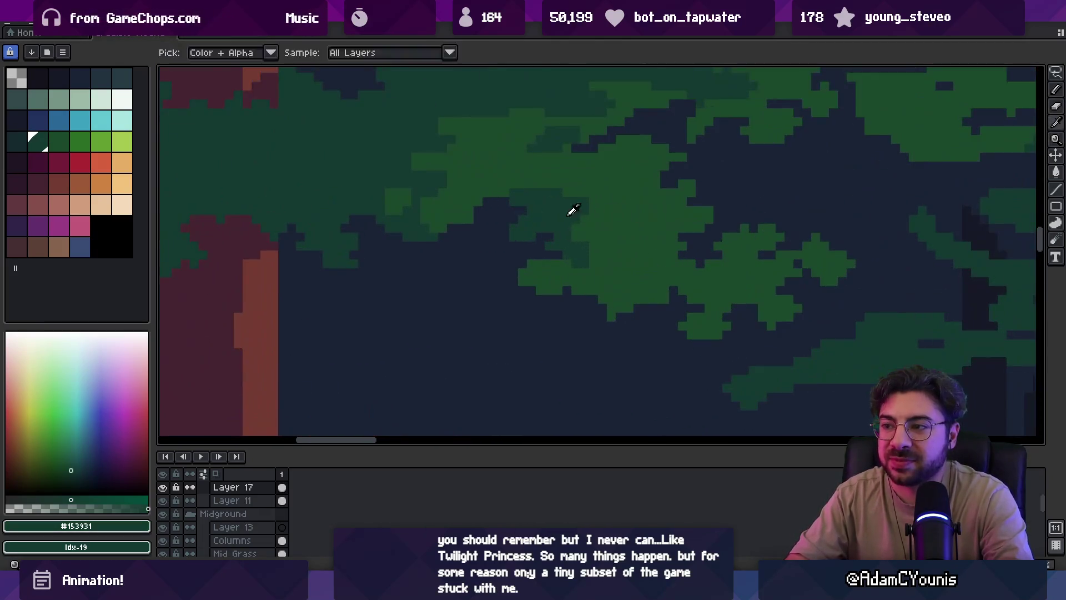
pyautogui.keyDown('alt'); pyautogui.click(572, 211); pyautogui.keyUp('alt')
pyautogui.moveTo(616, 241); pyautogui.dragTo(621, 246)
# Re-pick the mid-green, sample the darker canopy green and check the zoomed view
pyautogui.keyDown('alt'); pyautogui.click(623, 248); pyautogui.keyUp('alt')
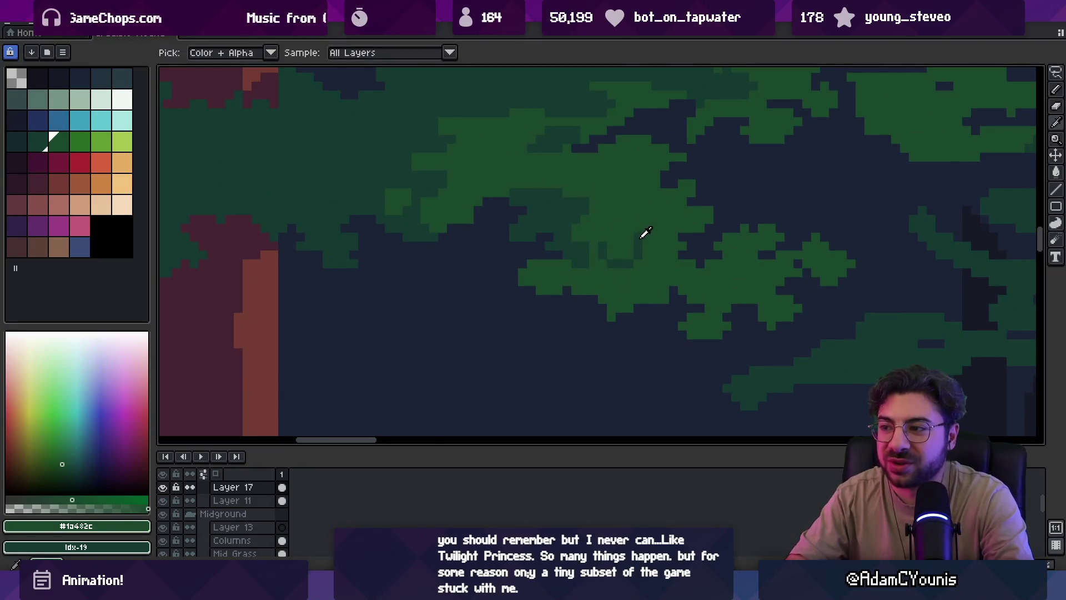
pyautogui.keyDown('alt'); pyautogui.click(643, 246); pyautogui.keyUp('alt')
pyautogui.press('z')
pyautogui.scroll(-3, 655, 222)
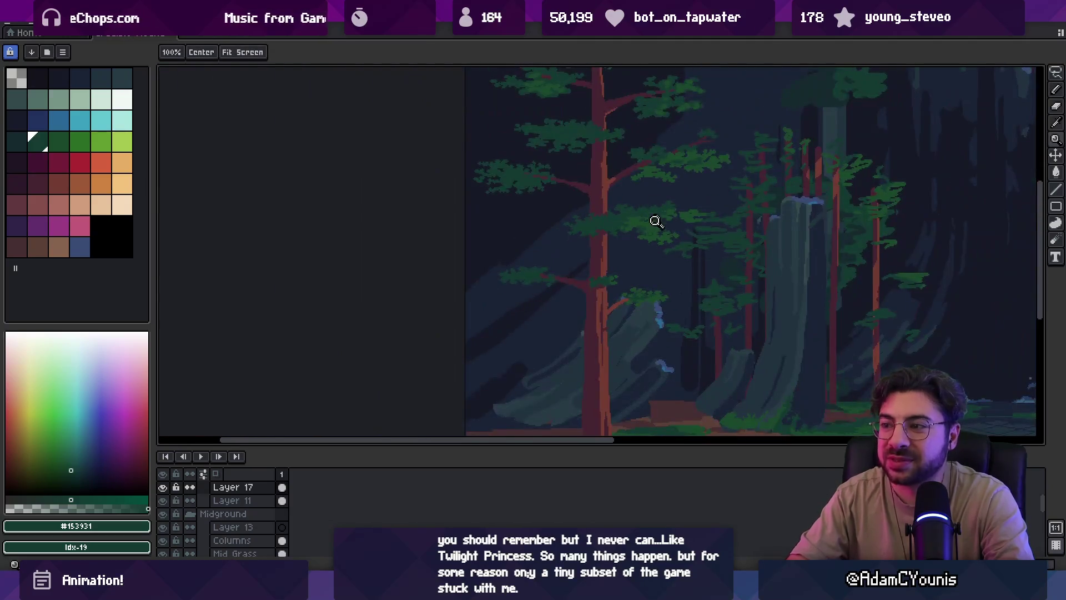
pyautogui.scroll(3, 657, 227)
# Return to the mid-green shade and sample two more foliage greens, checking the scene
pyautogui.press('b')
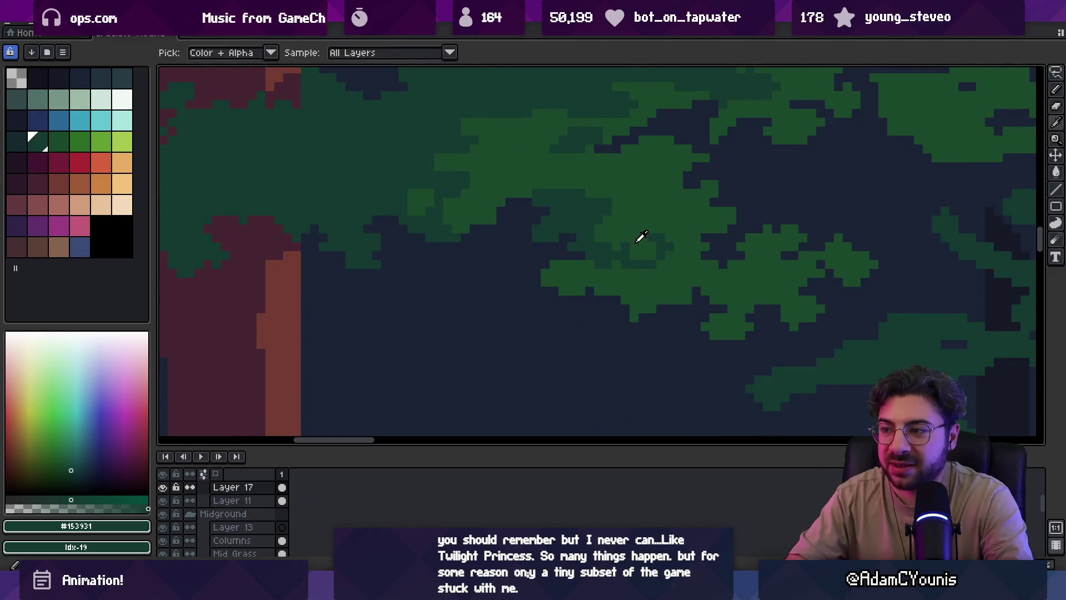
pyautogui.keyDown('alt'); pyautogui.click(633, 238); pyautogui.keyUp('alt')
pyautogui.keyDown('alt'); pyautogui.click(611, 247); pyautogui.keyUp('alt')
pyautogui.keyDown('alt'); pyautogui.click(614, 233); pyautogui.keyUp('alt')
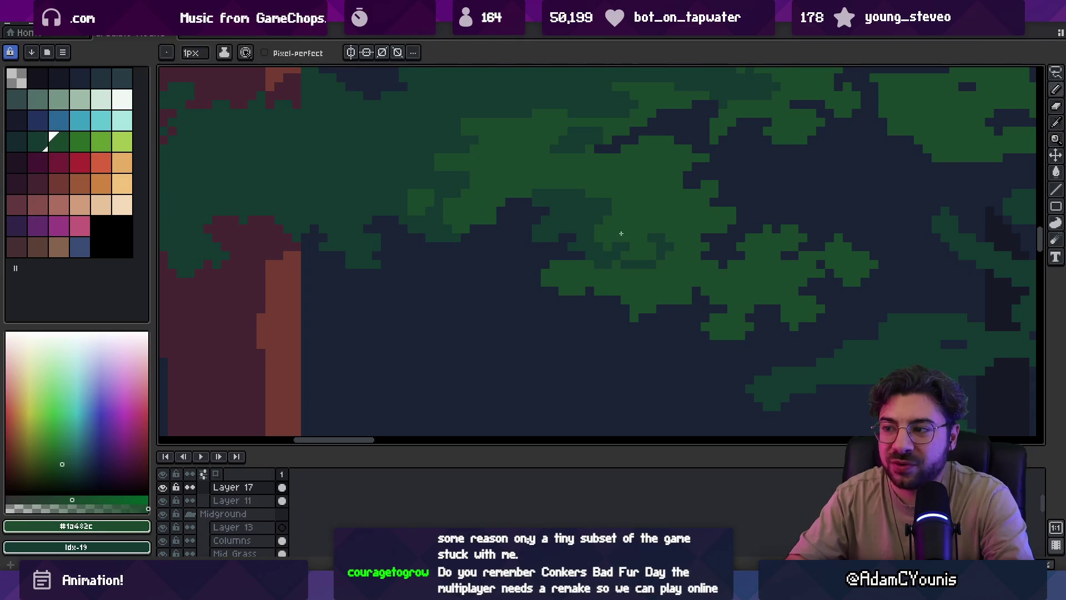
pyautogui.press('z')
pyautogui.scroll(-3, 615, 235)
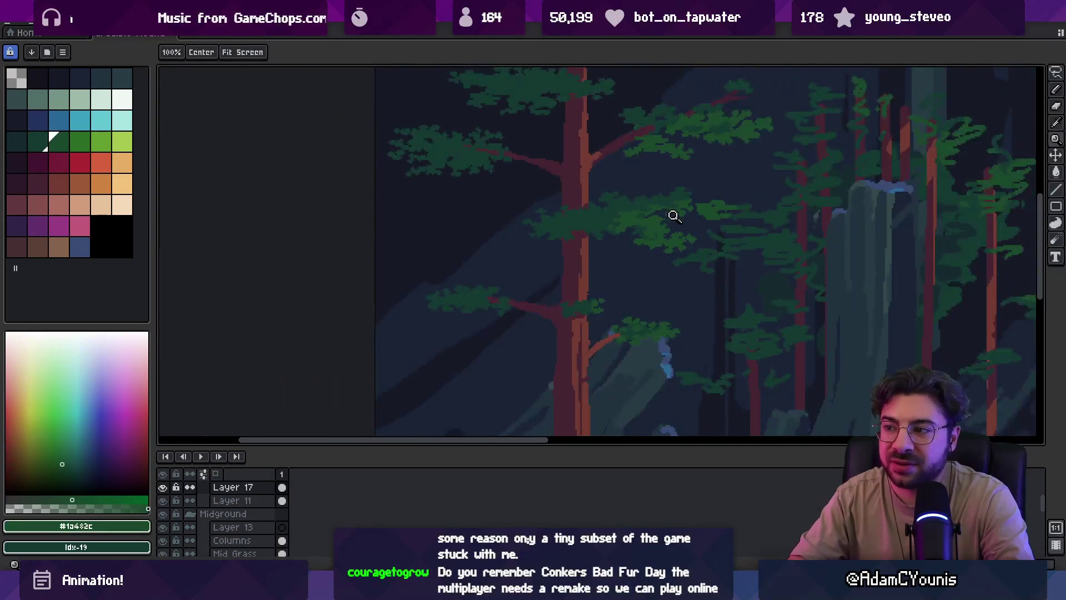
pyautogui.scroll(3, 694, 224)
pyautogui.scroll(1, 694, 224)
# Sample the darker canopy green, review the whole scene, and enlarge the brush
pyautogui.press('b')
pyautogui.keyDown('alt'); pyautogui.click(597, 245); pyautogui.keyUp('alt')
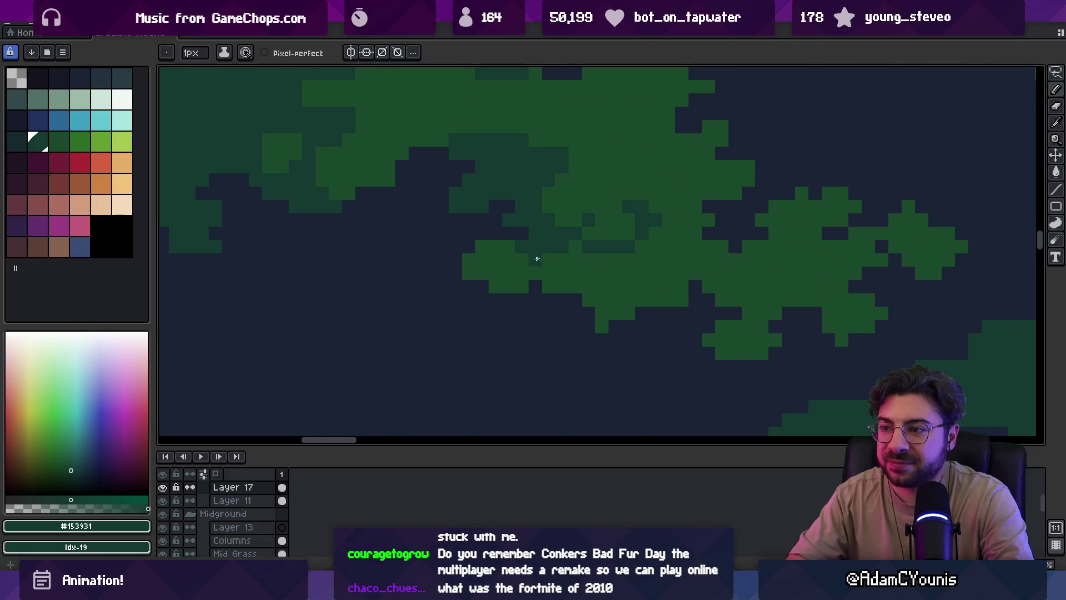
pyautogui.press('z')
pyautogui.scroll(-2, 604, 255)
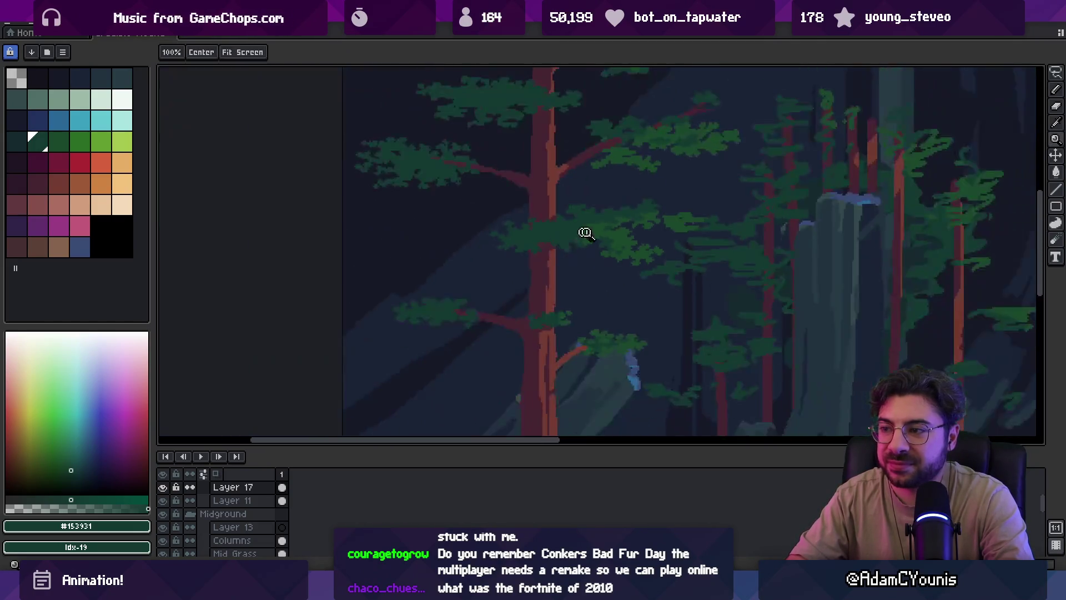
pyautogui.scroll(1, 583, 231)
pyautogui.scroll(1, 593, 206)
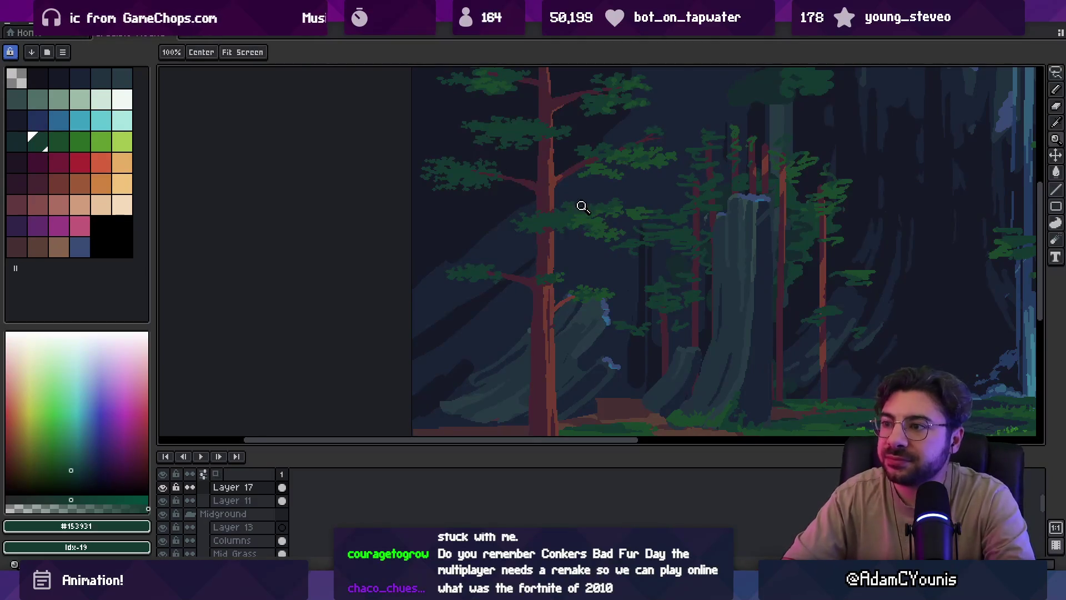
pyautogui.scroll(3, 583, 208)
pyautogui.press('b')
pyautogui.scroll(2, 553, 189)
pyautogui.press('+')
pyautogui.press('+')
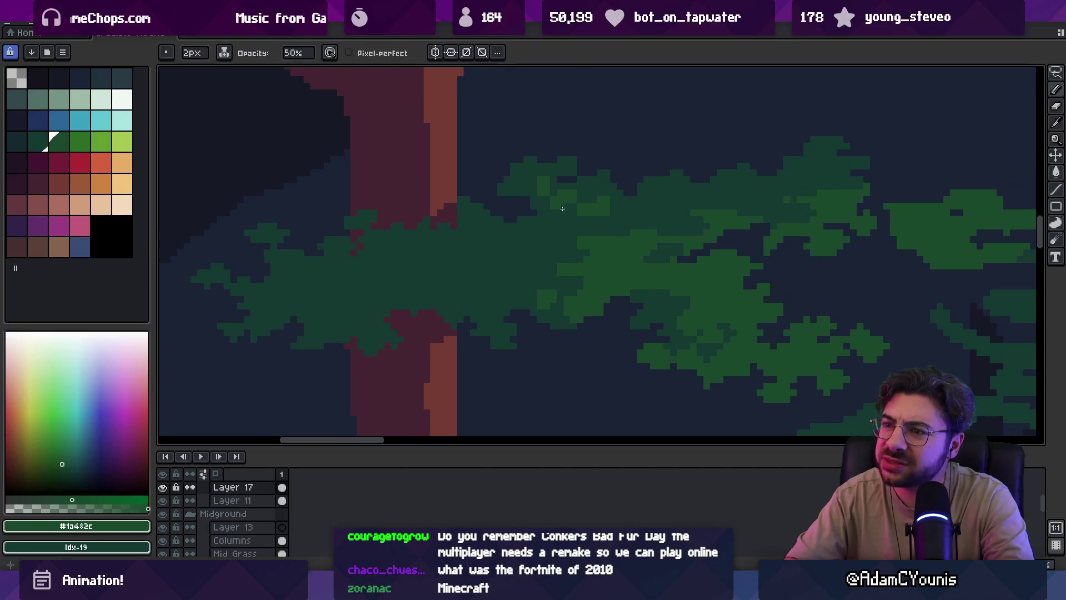
# Shrink the brush to 1 pixel and sample the brighter foliage green #1a482c
pyautogui.moveTo(534, 181); pyautogui.dragTo(559, 209)
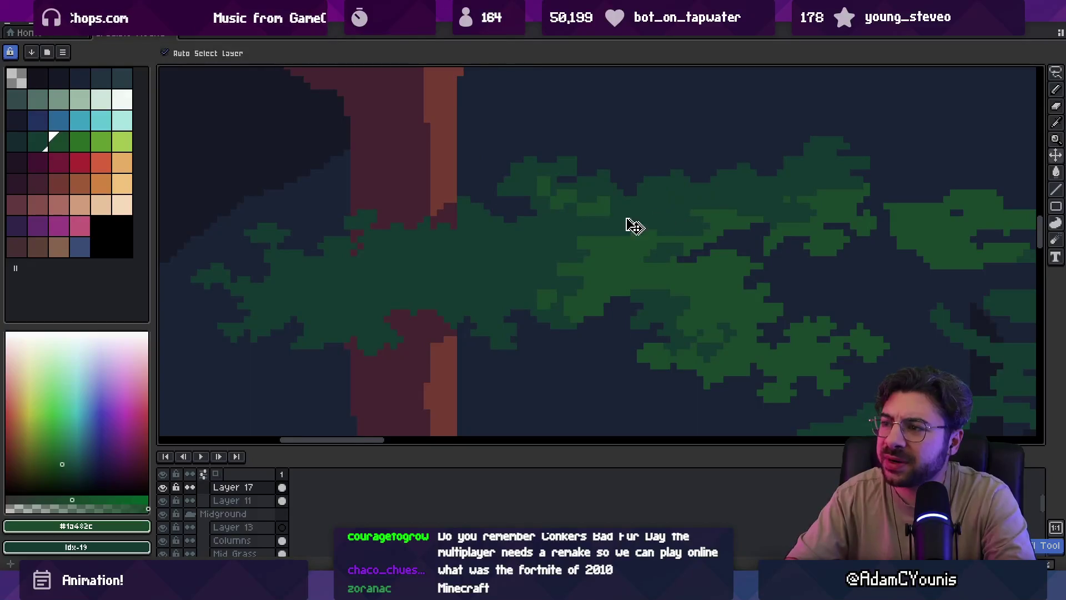
pyautogui.press('b')
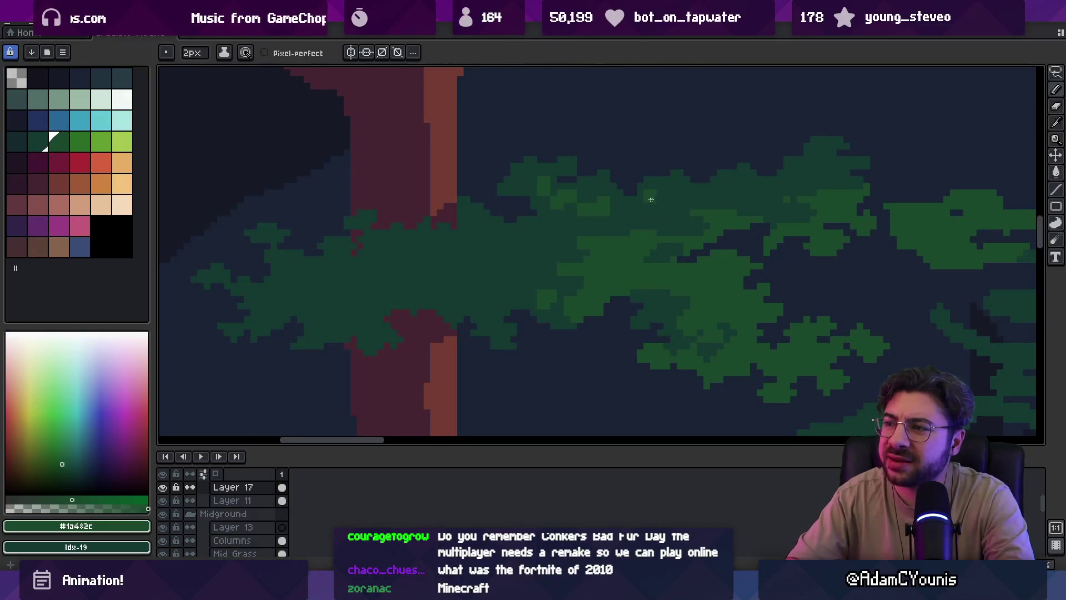
pyautogui.scroll(-3, 557, 228)
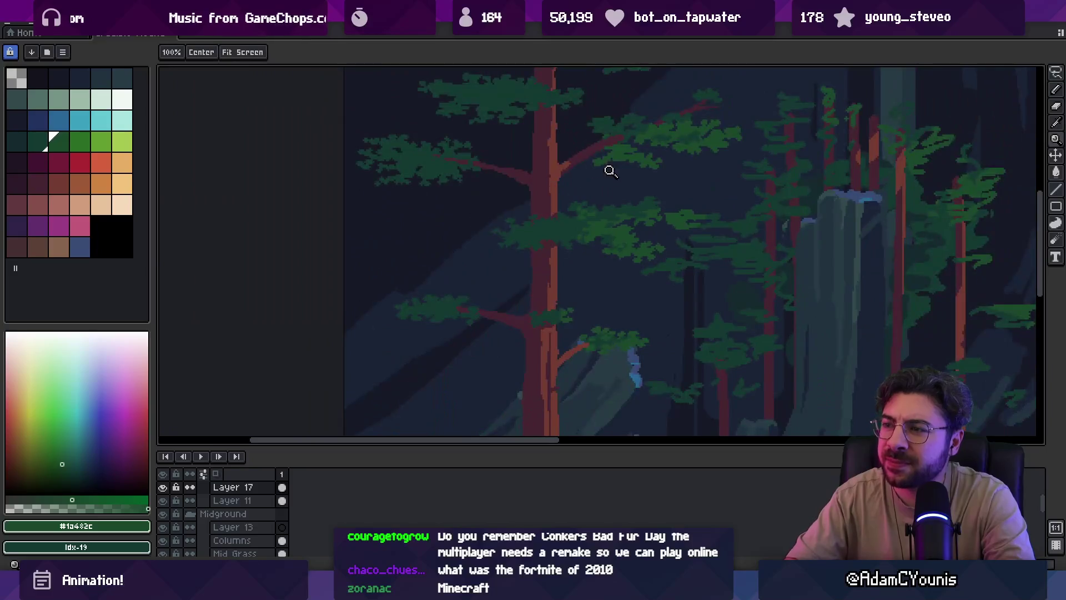
pyautogui.scroll(2, 657, 181)
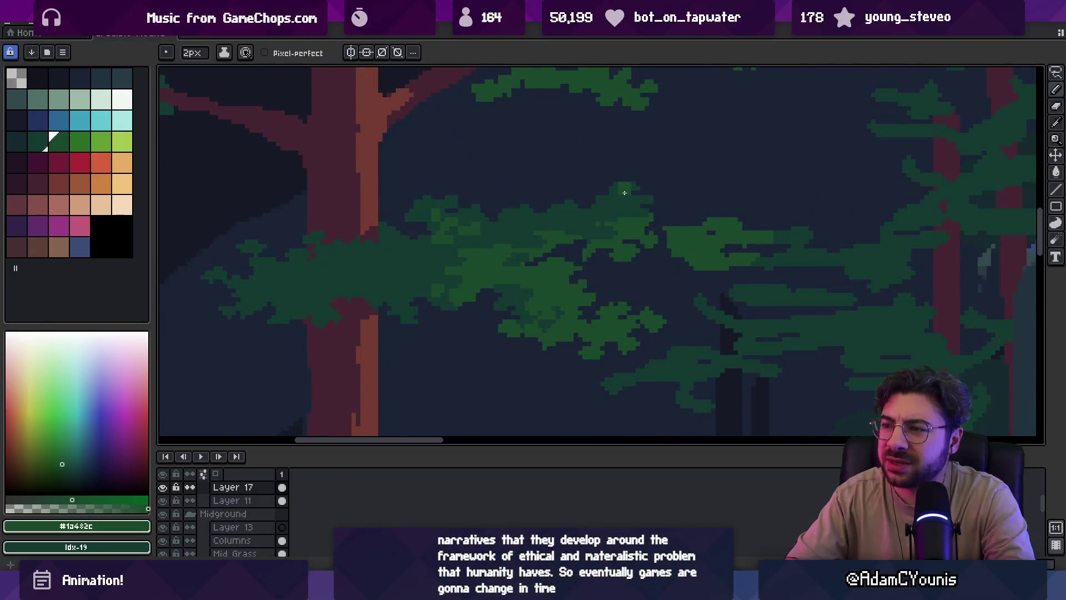
pyautogui.scroll(2, 662, 204)
pyautogui.press('-')
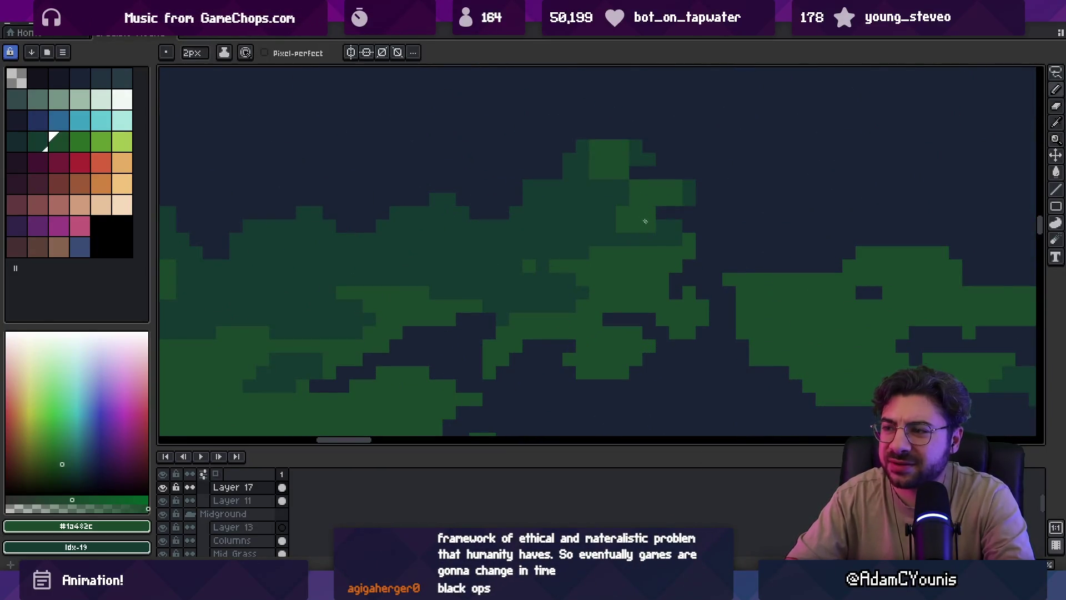
pyautogui.keyDown('alt'); pyautogui.click(616, 214); pyautogui.keyUp('alt')
pyautogui.keyDown('alt'); pyautogui.click(644, 186); pyautogui.keyUp('alt')
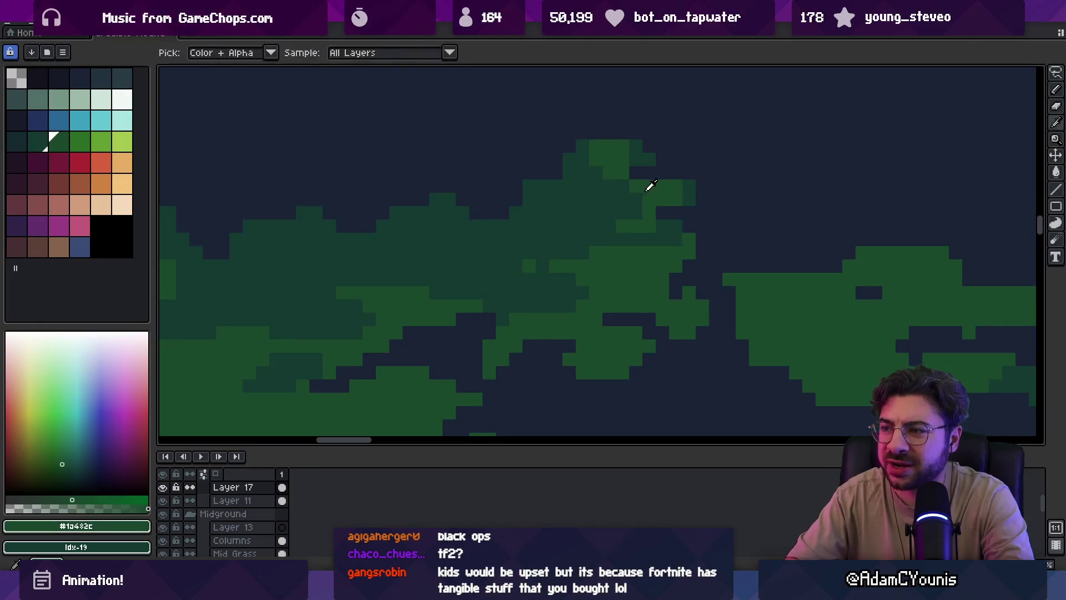
# Paint brighter-green pixels and a short stroke along the foliage top
pyautogui.press('z')
pyautogui.scroll(-3, 594, 206)
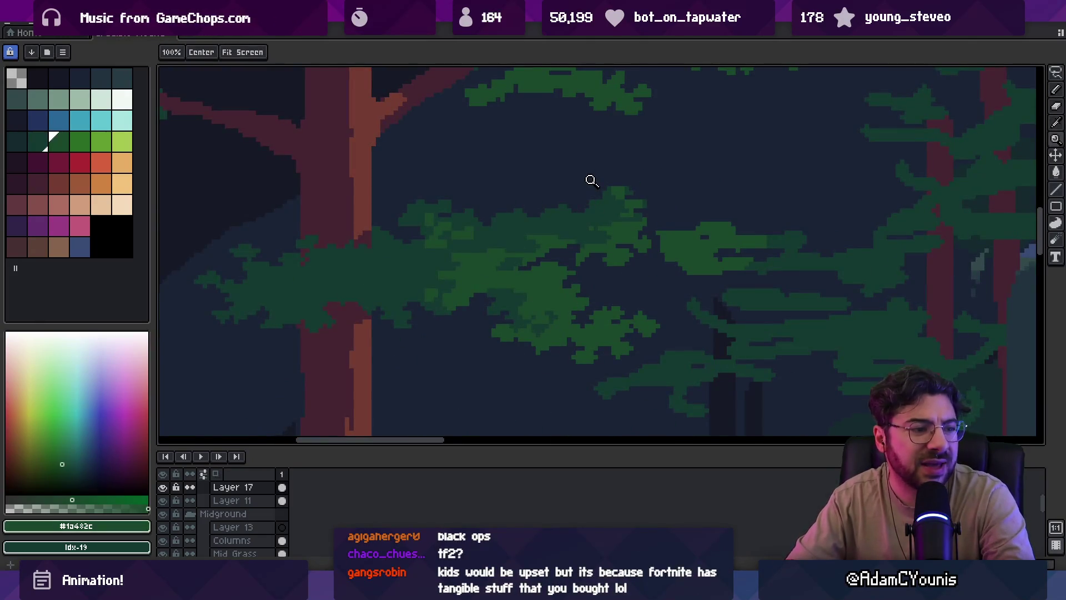
pyautogui.scroll(-3, 614, 201)
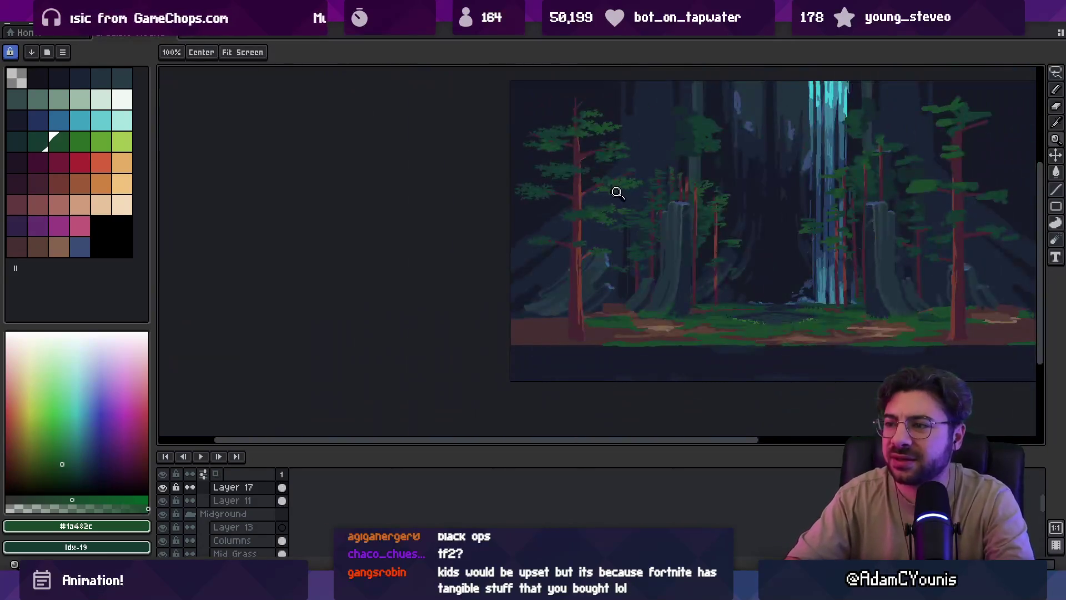
pyautogui.scroll(5, 616, 206)
pyautogui.press('b')
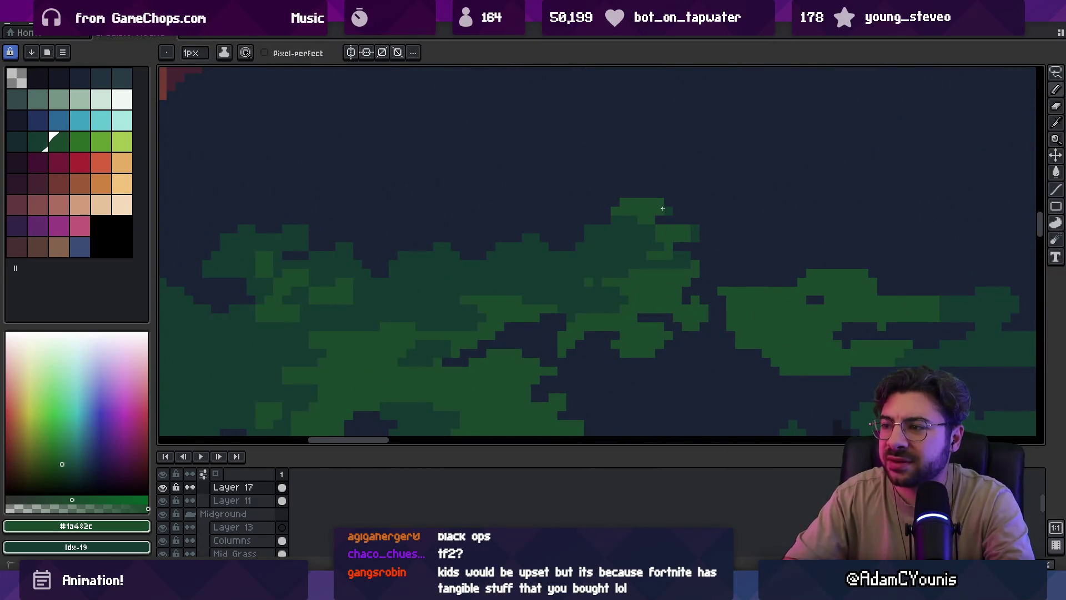
pyautogui.click(668, 211)
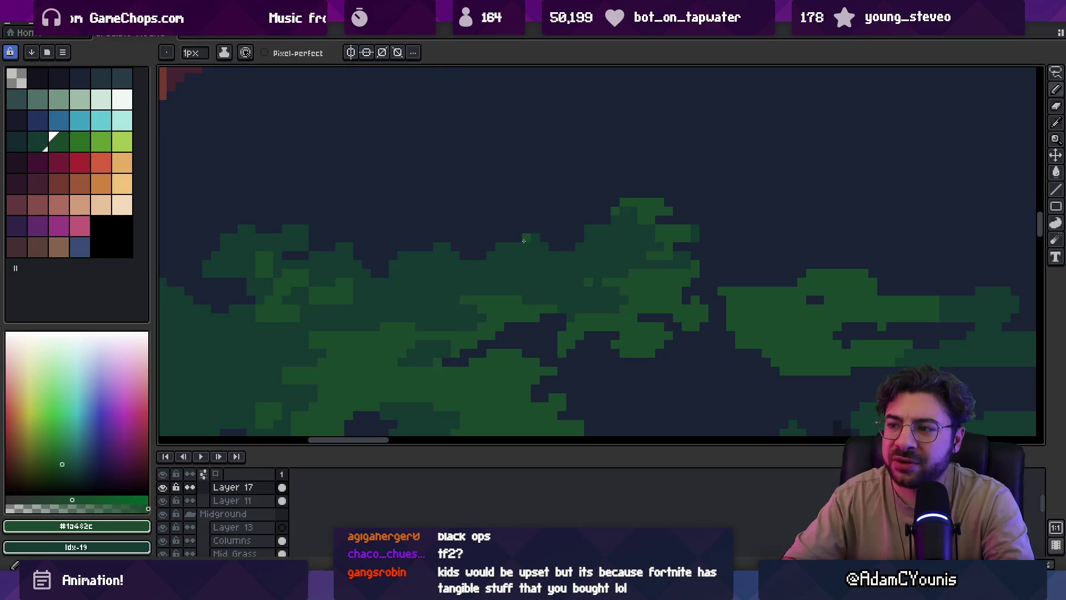
pyautogui.moveTo(524, 240); pyautogui.dragTo(538, 249)
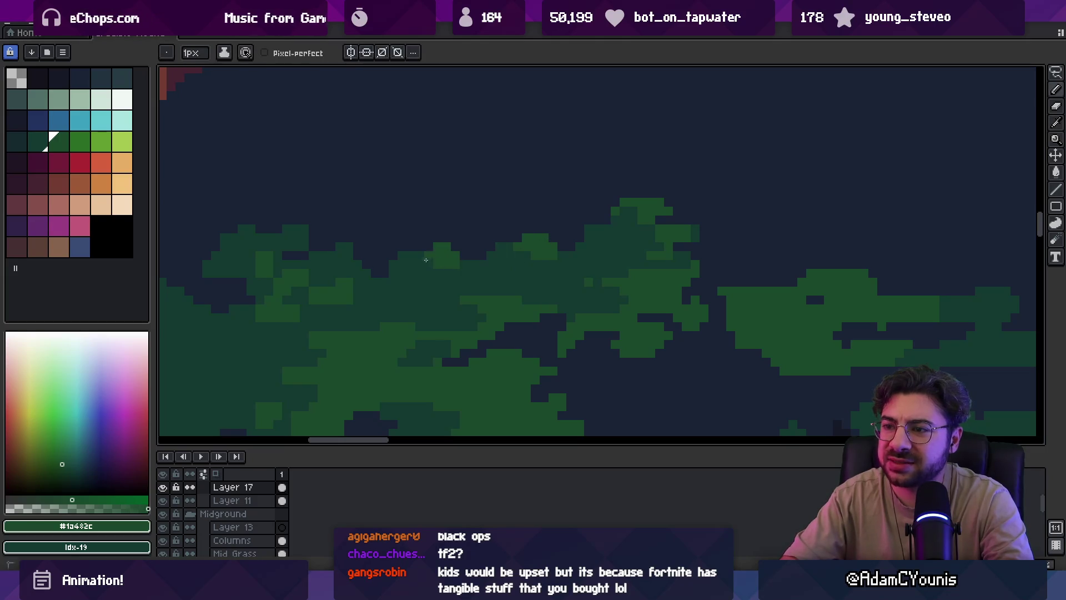
pyautogui.click(429, 266)
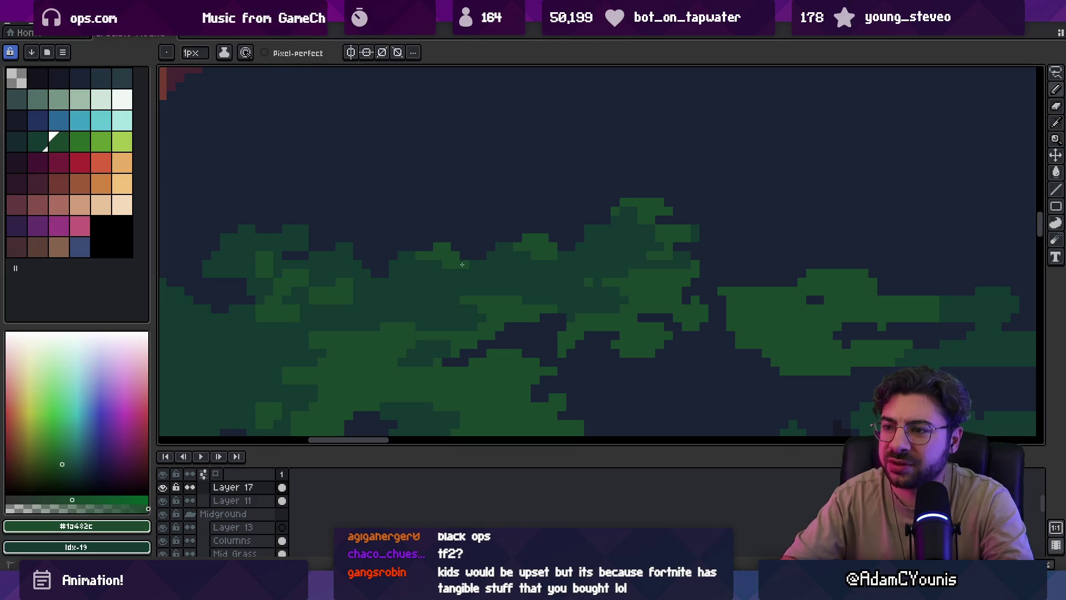
# Add a small block of brighter green to the foliage and review the full scene
pyautogui.press('z')
pyautogui.scroll(-3, 440, 243)
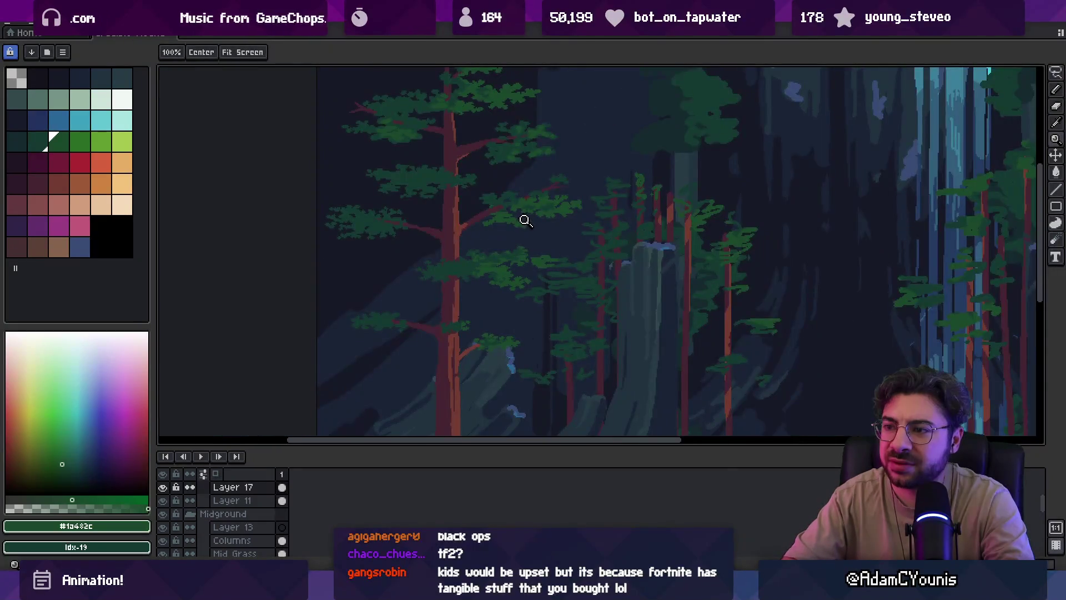
pyautogui.scroll(3, 516, 245)
pyautogui.press('b')
pyautogui.moveTo(532, 245); pyautogui.dragTo(545, 242)
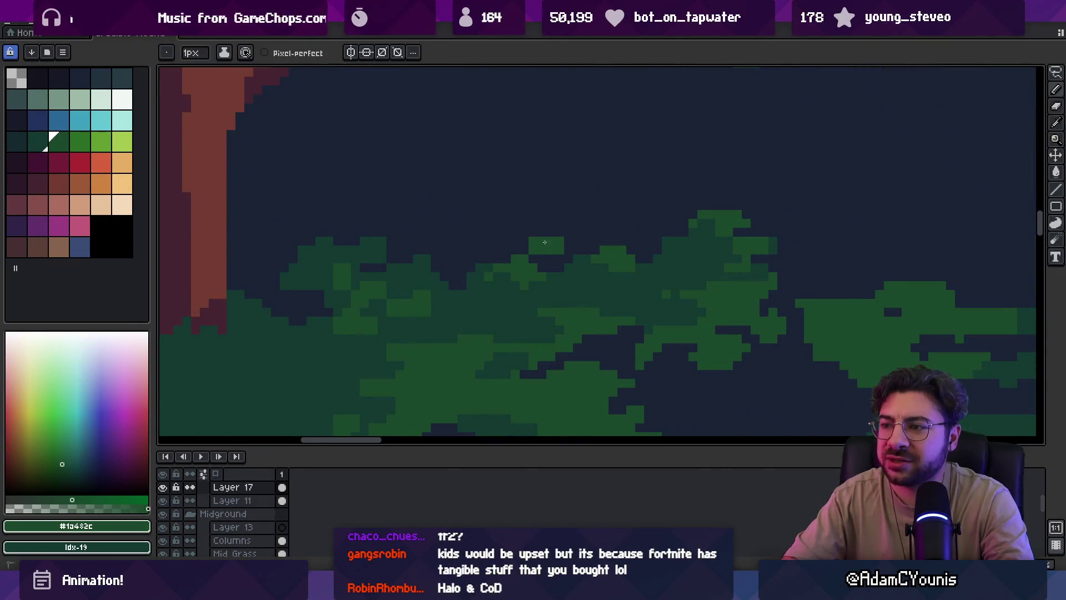
pyautogui.press('z')
pyautogui.scroll(-3, 566, 239)
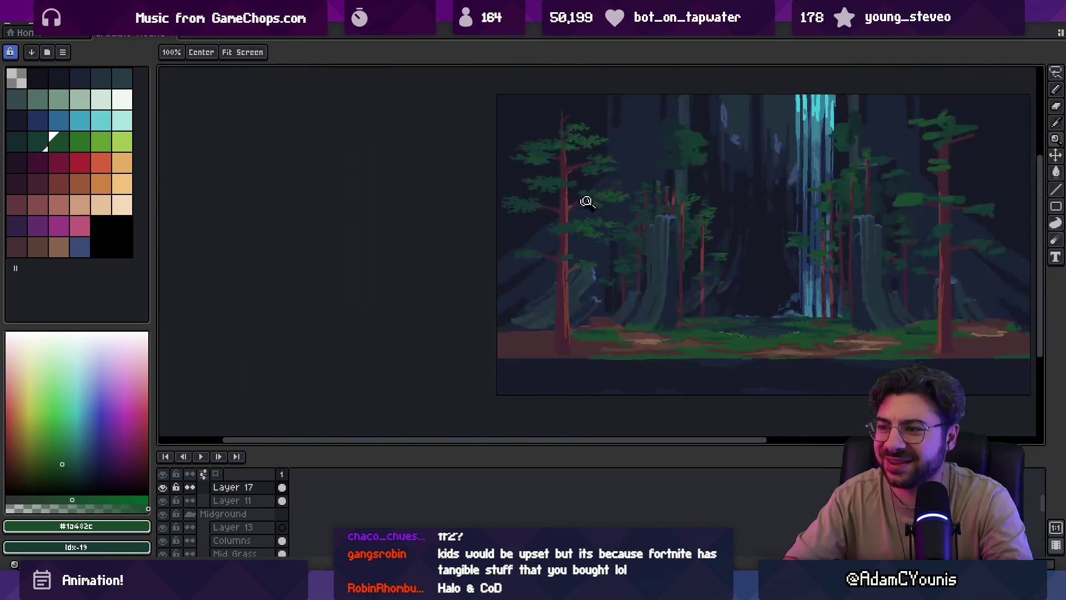
# Zoom into the left tree's branch and darken pixels under the cluster with #153931
pyautogui.scroll(2, 584, 202)
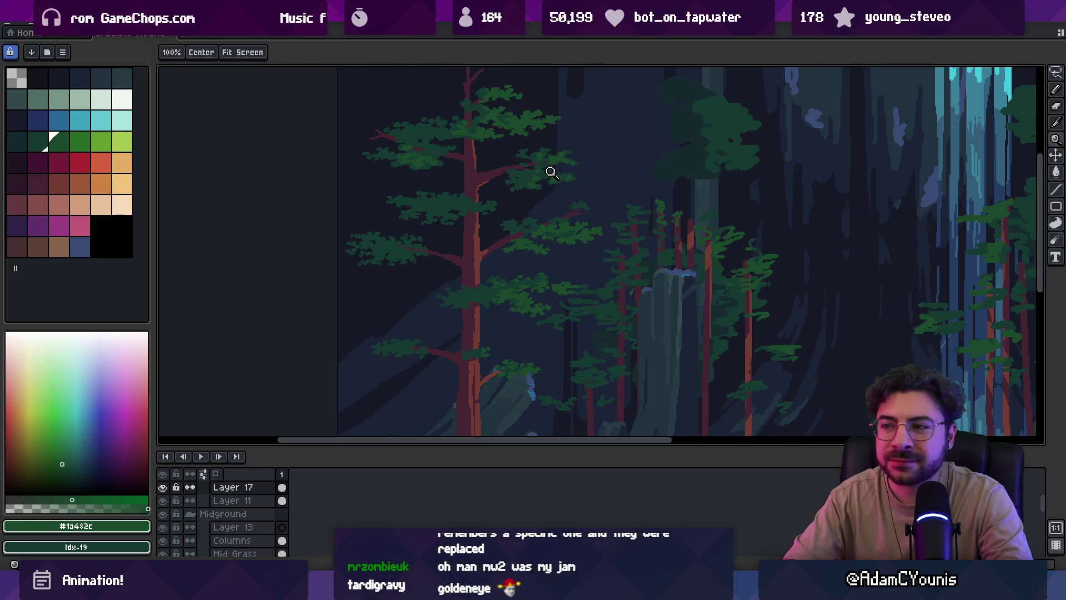
pyautogui.click(555, 175)
pyautogui.click(569, 176)
pyautogui.press('b')
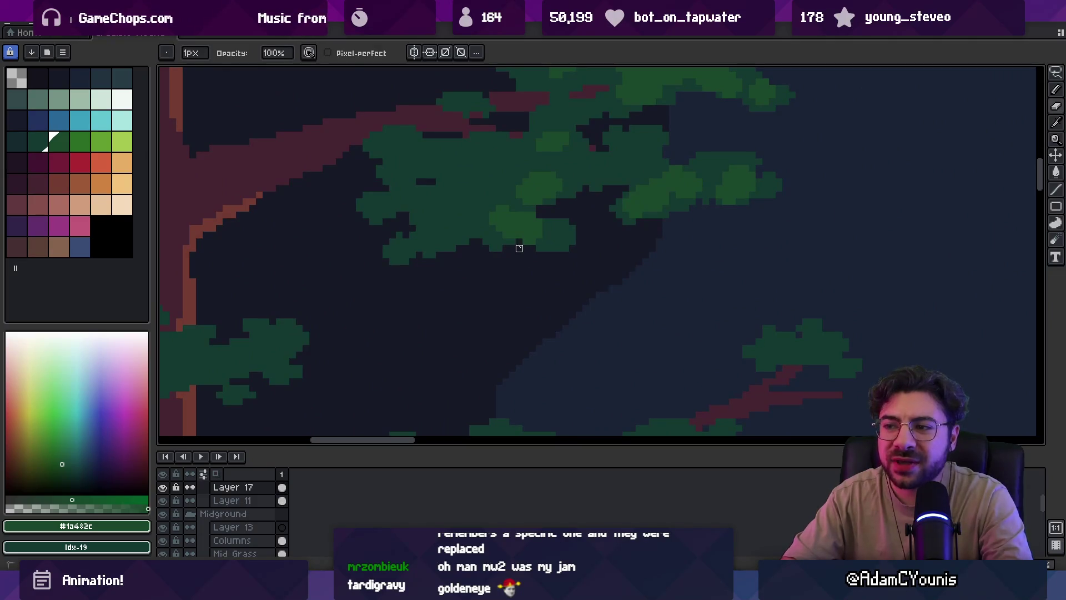
pyautogui.keyDown('alt'); pyautogui.click(539, 232); pyautogui.keyUp('alt')
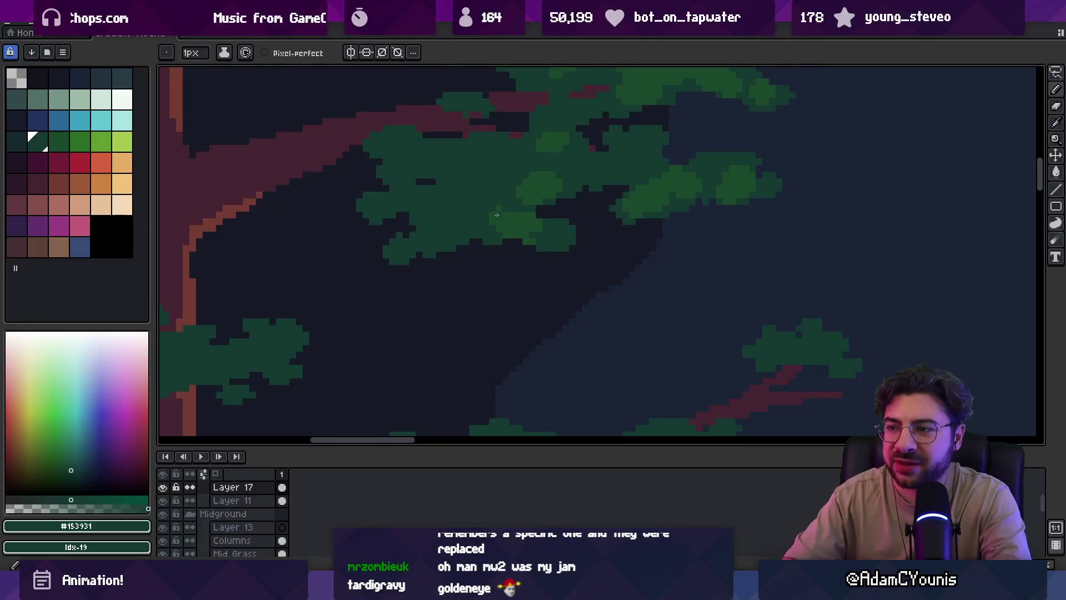
pyautogui.press('b')
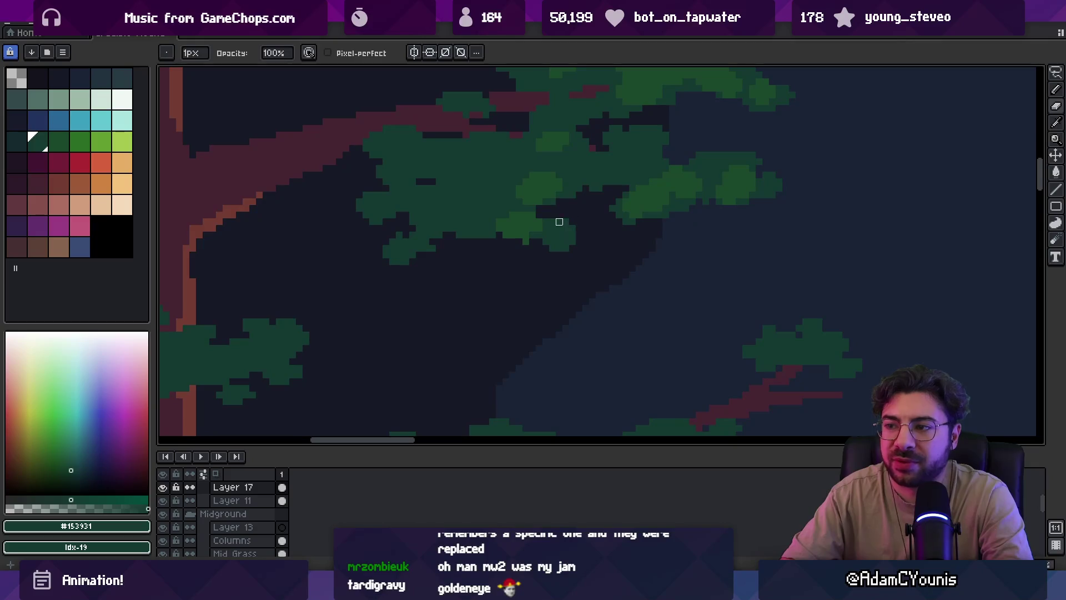
pyautogui.click(552, 215)
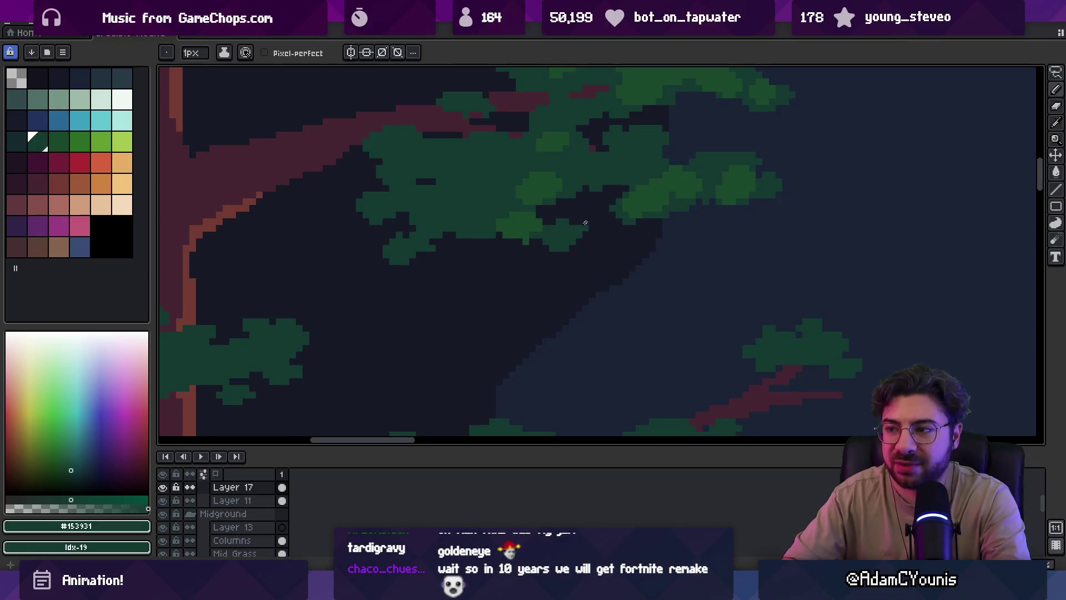
# Paint dark green at the light patch's left edge after checking the whole tree
pyautogui.press('z')
pyautogui.scroll(-3, 587, 181)
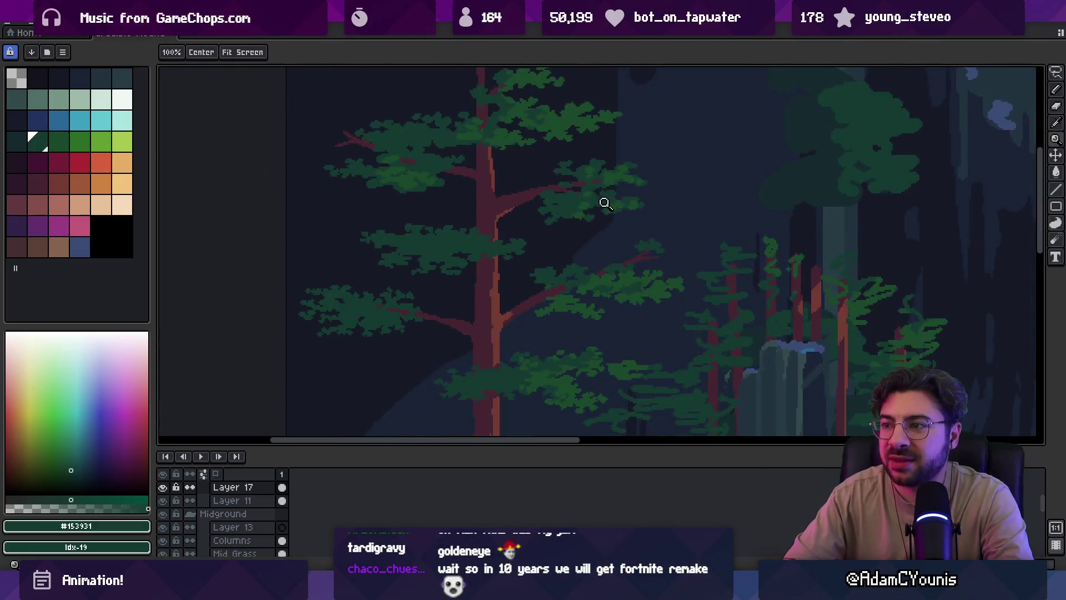
pyautogui.scroll(3, 605, 203)
pyautogui.scroll(2, 581, 234)
pyautogui.press('b')
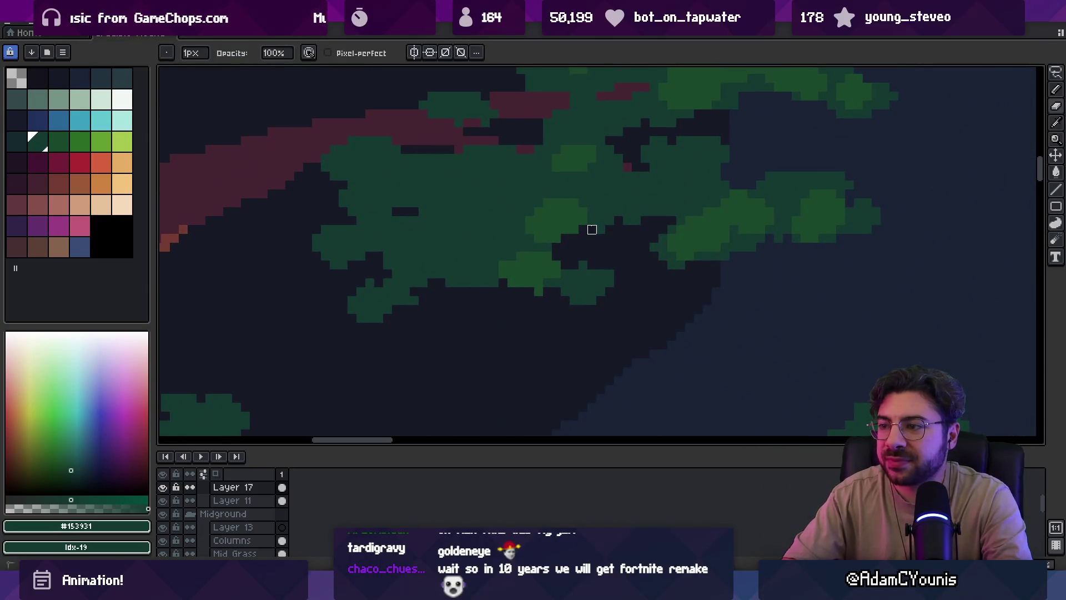
pyautogui.click(526, 224)
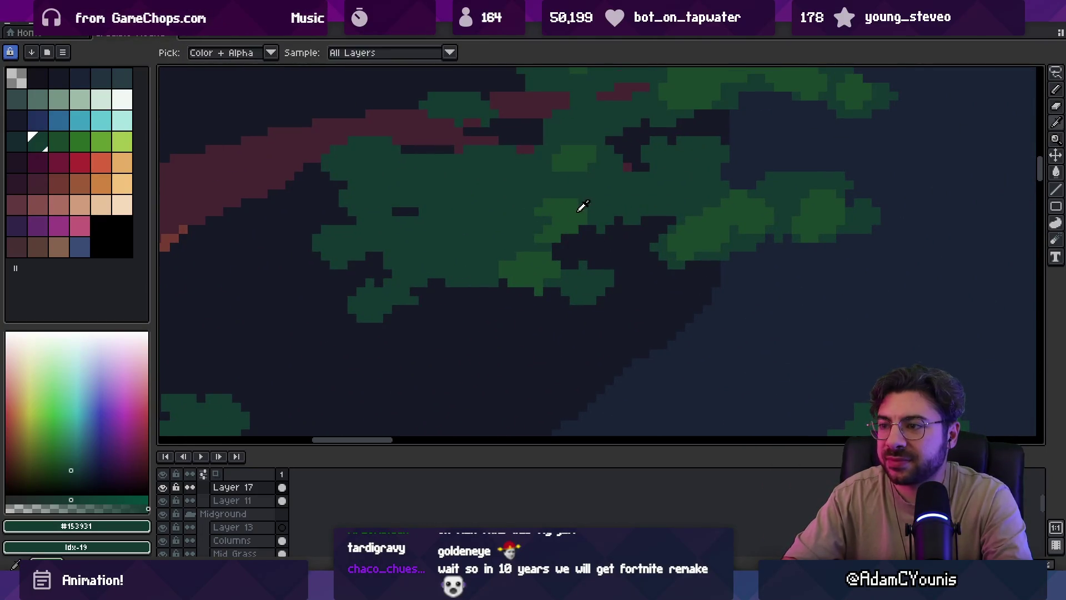
# Switch to the brighter foliage green and paint a block beside the light-green patch
pyautogui.click(49, 139)
pyautogui.press('z')
pyautogui.scroll(-3, 595, 202)
pyautogui.scroll(2, 638, 192)
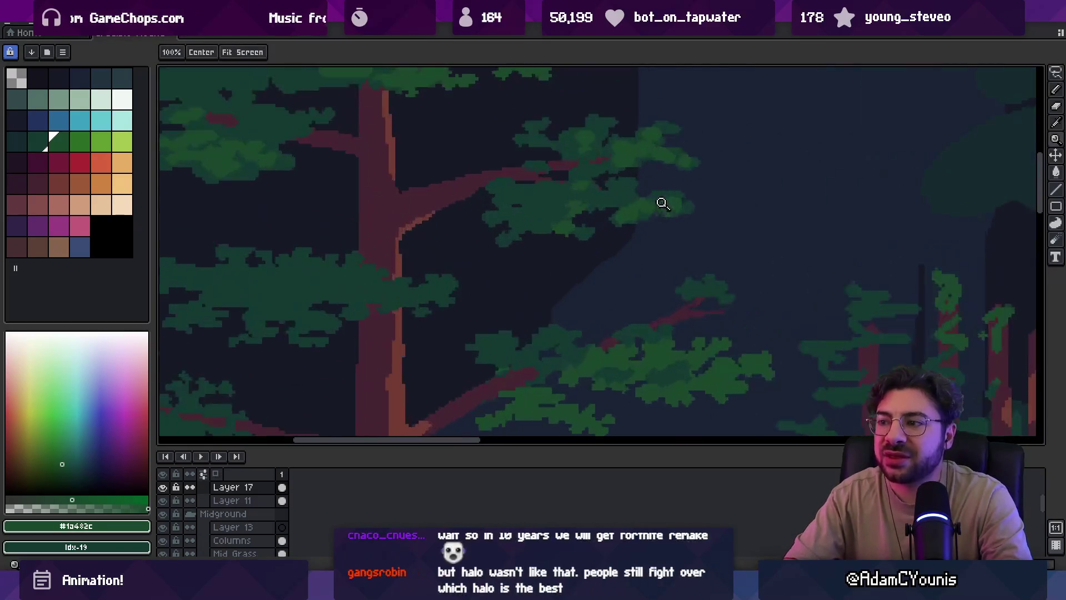
pyautogui.scroll(3, 576, 221)
pyautogui.press('b')
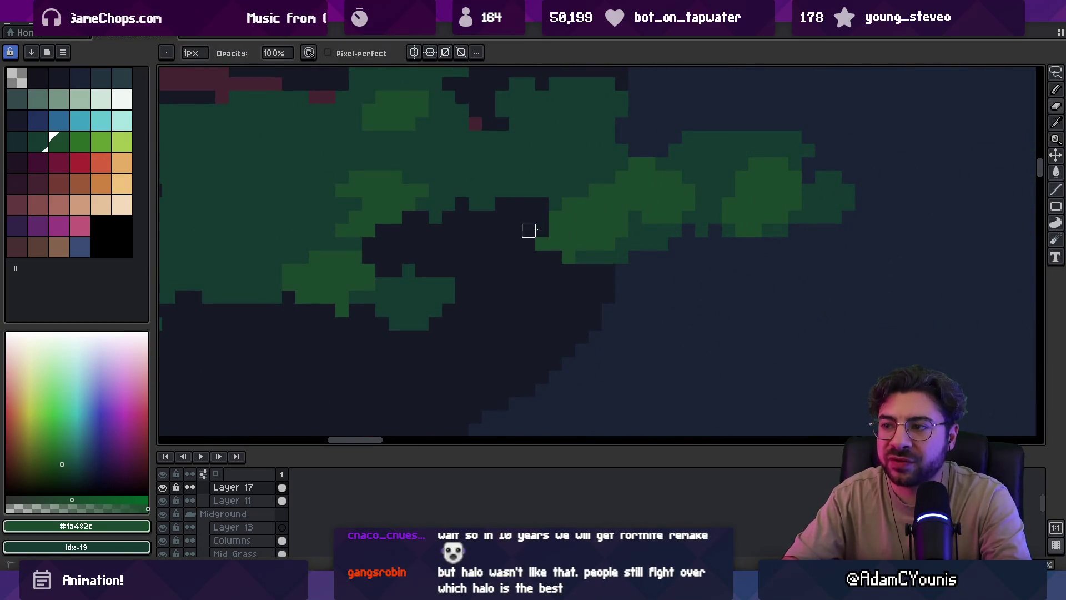
pyautogui.click(529, 231)
# Alternate between dark and light foliage greens, adding a light-green pixel to the cluster
pyautogui.keyDown('alt'); pyautogui.click(581, 188); pyautogui.keyUp('alt')
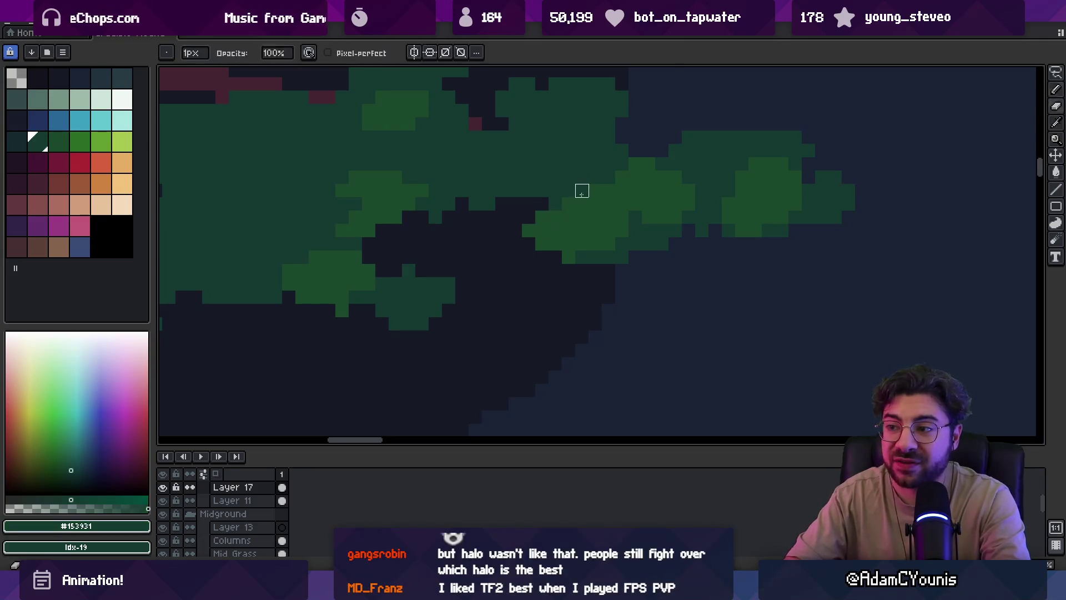
pyautogui.keyDown('alt'); pyautogui.click(607, 222); pyautogui.keyUp('alt')
pyautogui.keyDown('alt'); pyautogui.click(597, 217); pyautogui.keyUp('alt')
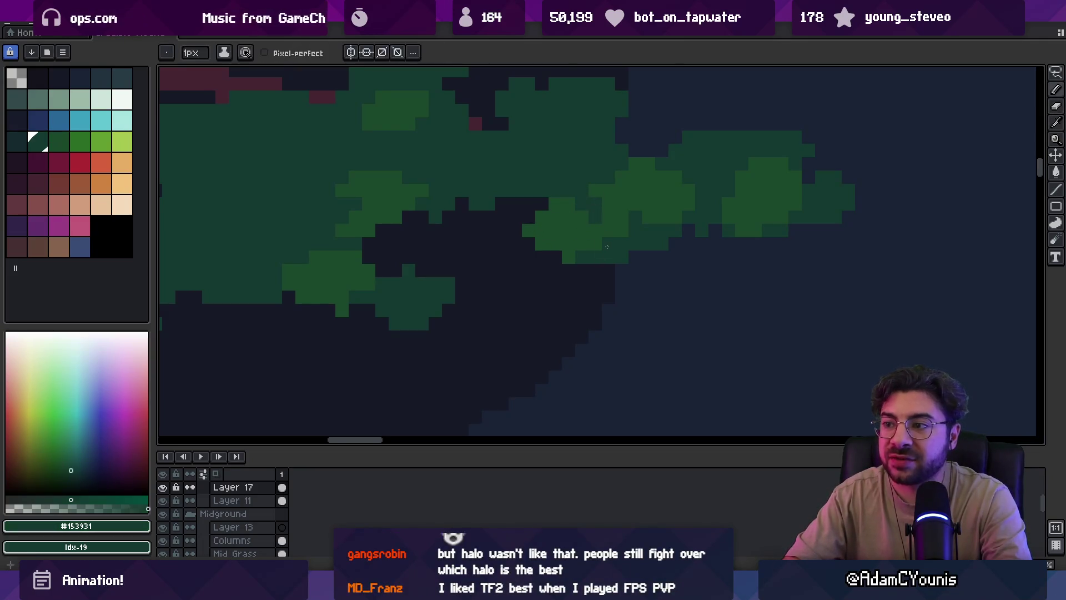
pyautogui.keyDown('alt'); pyautogui.click(619, 220); pyautogui.keyUp('alt')
pyautogui.click(635, 221)
pyautogui.keyDown('alt'); pyautogui.click(653, 228); pyautogui.keyUp('alt')
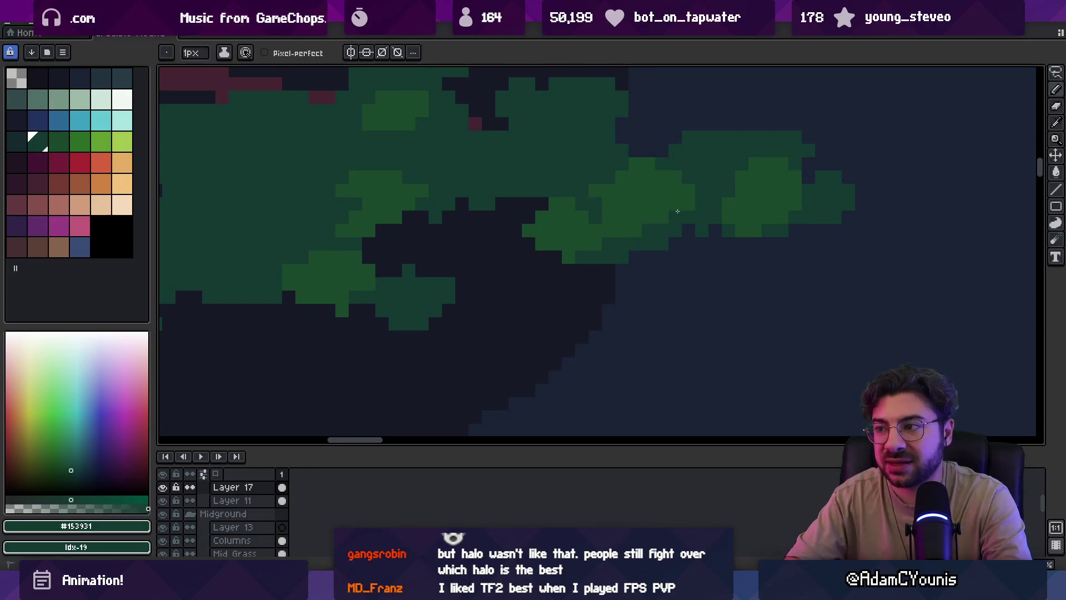
pyautogui.keyDown('alt'); pyautogui.click(619, 207); pyautogui.keyUp('alt')
pyautogui.keyDown('alt'); pyautogui.click(609, 218); pyautogui.keyUp('alt')
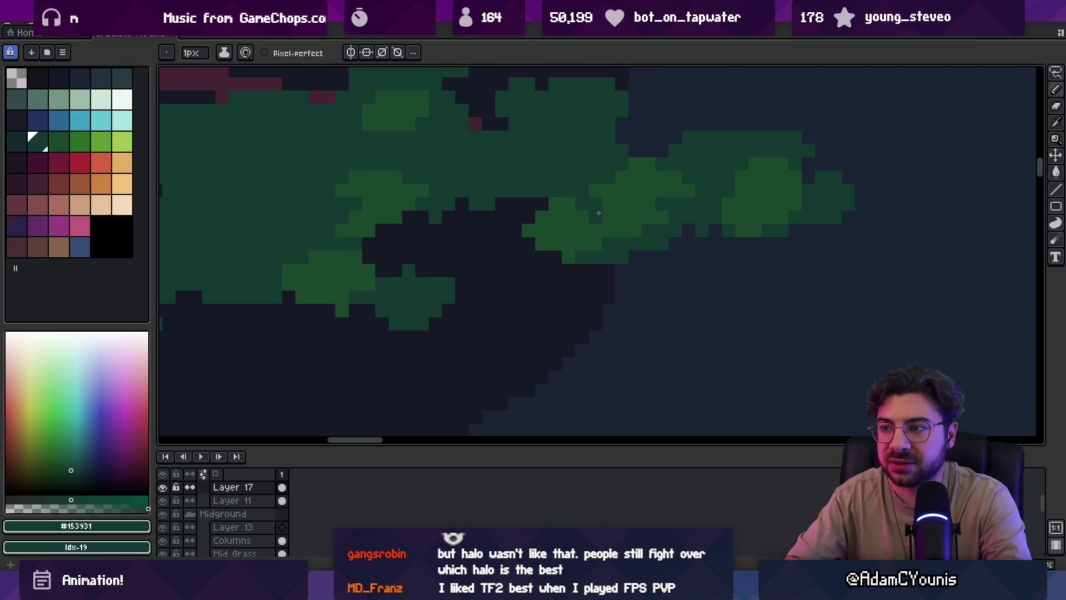
pyautogui.keyDown('alt'); pyautogui.click(658, 198); pyautogui.keyUp('alt')
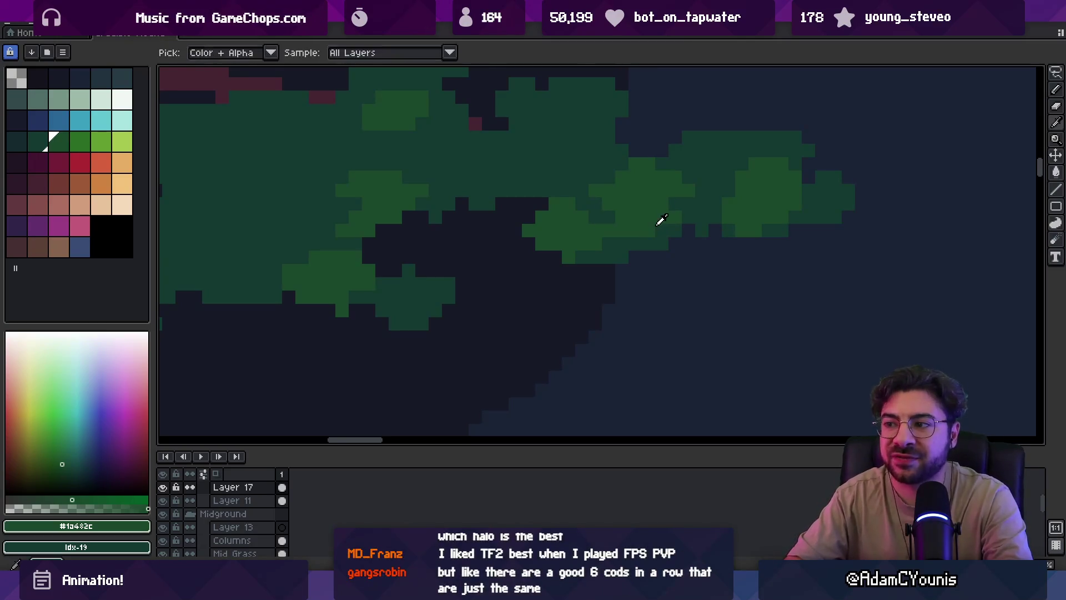
# Paint a dark stroke along the foliage cluster's lower edge
pyautogui.moveTo(668, 216); pyautogui.dragTo(629, 223)
pyautogui.moveTo(556, 262); pyautogui.dragTo(623, 249)
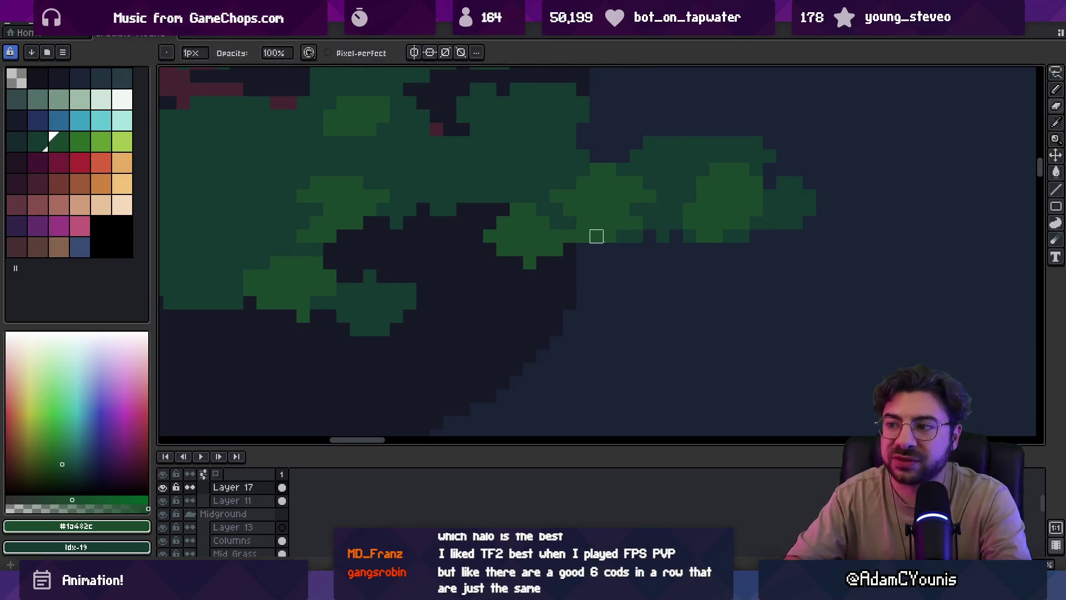
pyautogui.press('b')
pyautogui.press('i')
pyautogui.scroll(-3, 657, 217)
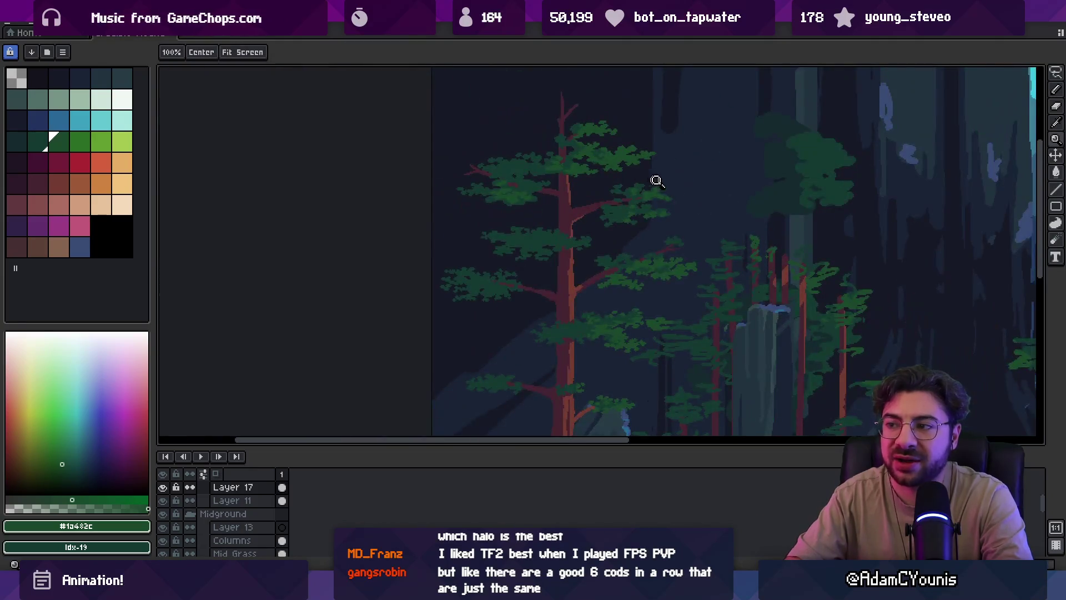
pyautogui.scroll(4, 657, 179)
# Dab light-green pixels onto the foliage clump, undoing one stray pixel
pyautogui.click(611, 215)
pyautogui.press('b')
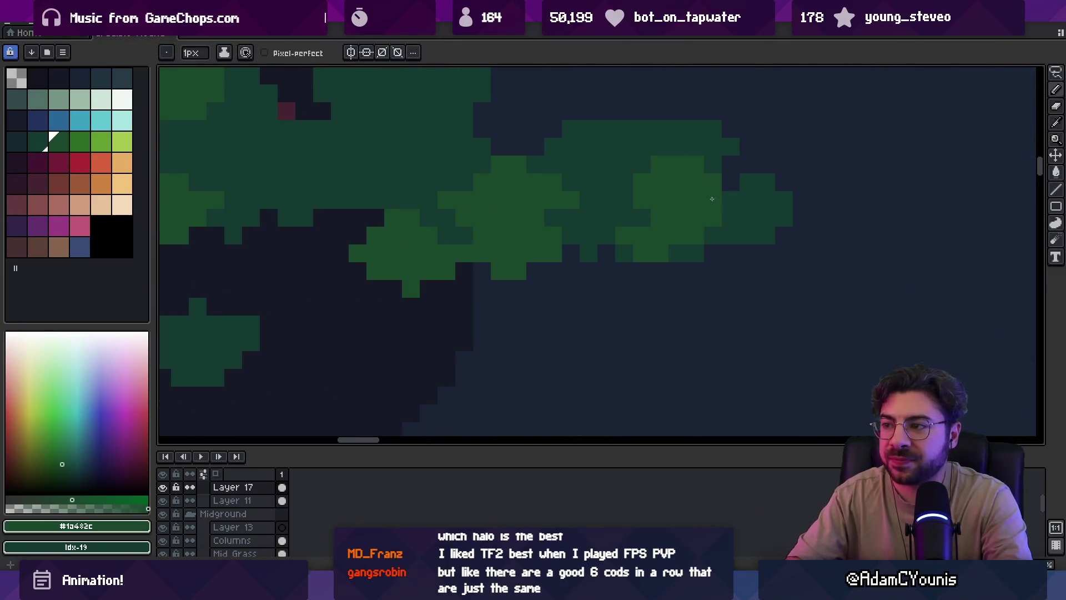
pyautogui.click(730, 200)
pyautogui.click(624, 182)
pyautogui.click(647, 170)
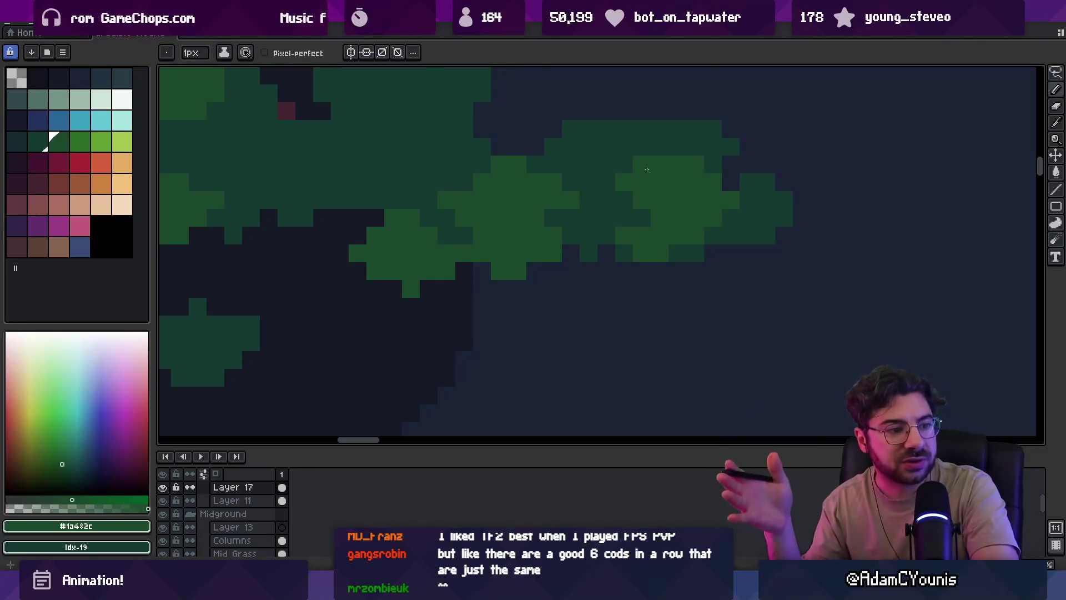
pyautogui.hotkey('ctrl', 'z')
# Sample #153931 and paint dark-green pixels to the right of the clump
pyautogui.press('i')
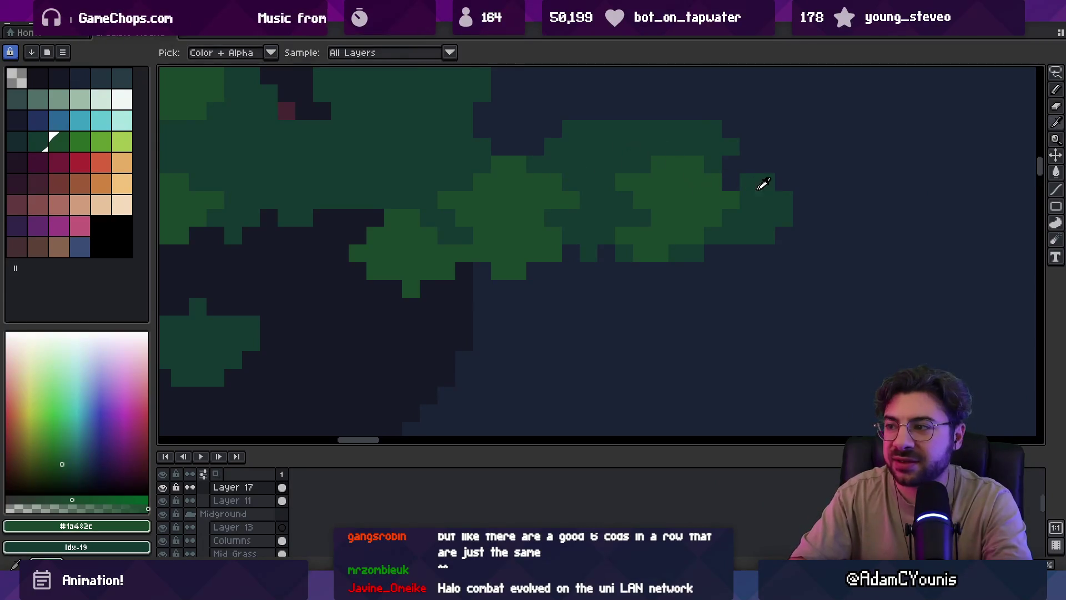
pyautogui.click(762, 187)
pyautogui.press('b')
pyautogui.moveTo(801, 197); pyautogui.dragTo(802, 236)
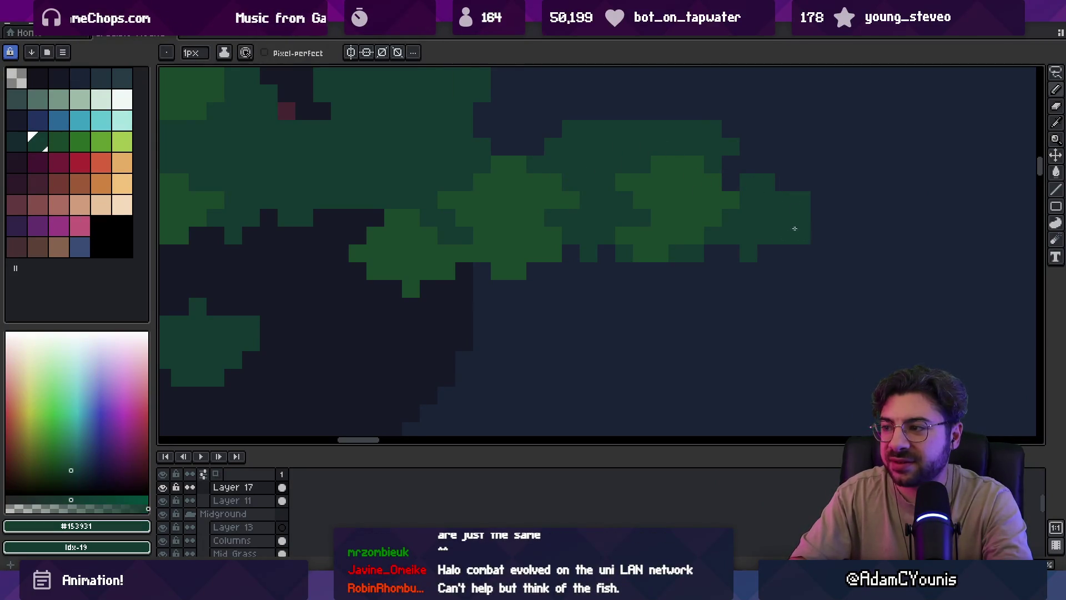
# Erase stray pixels along the foliage edge
pyautogui.press('e')
pyautogui.scroll(-3, 744, 189)
pyautogui.scroll(3, 756, 207)
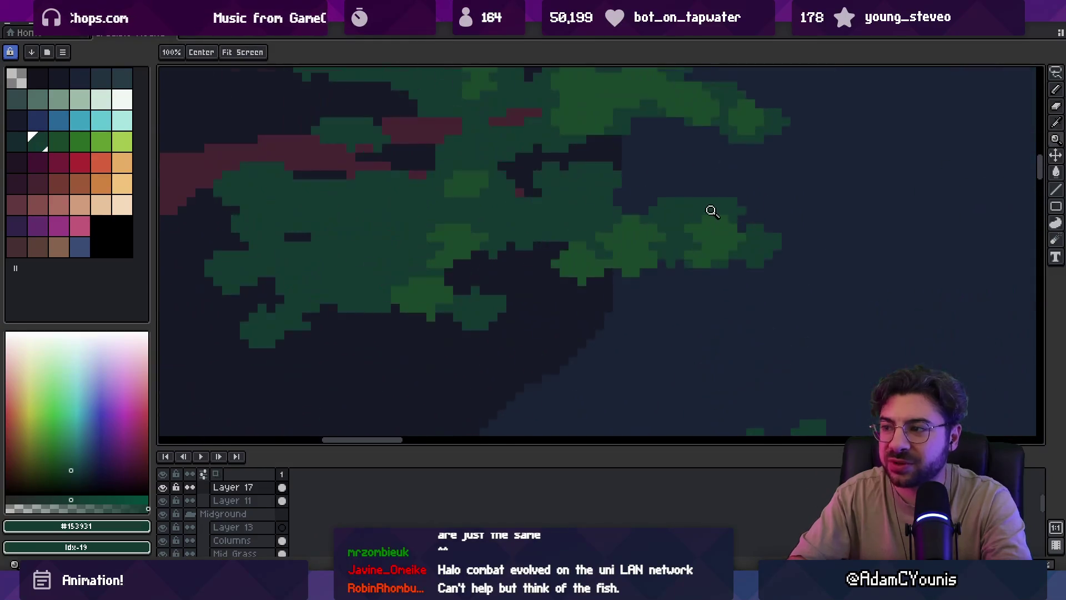
pyautogui.moveTo(660, 208)
pyautogui.mouseDown()
pyautogui.moveTo(659, 173)
pyautogui.moveTo(641, 191)
pyautogui.moveTo(605, 197)
pyautogui.mouseUp()
# Paint a lighter green highlight across the right foliage cluster
pyautogui.press('b')
pyautogui.moveTo(509, 178); pyautogui.dragTo(566, 223)
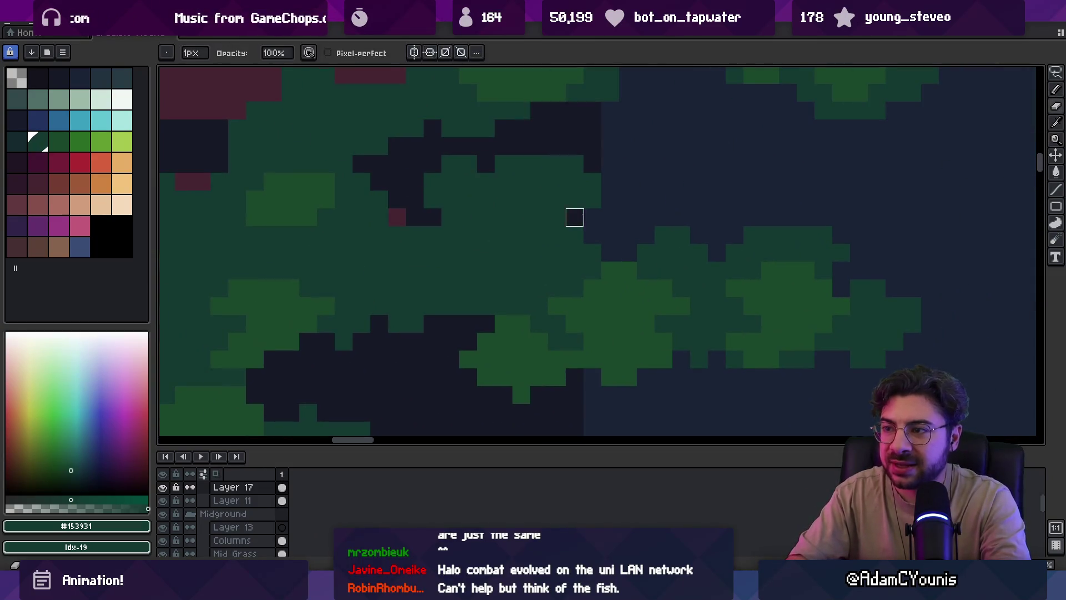
pyautogui.keyDown('alt'); pyautogui.click(619, 274); pyautogui.keyUp('alt')
pyautogui.moveTo(555, 165)
pyautogui.mouseDown()
pyautogui.moveTo(543, 167)
pyautogui.moveTo(606, 185)
pyautogui.mouseUp()
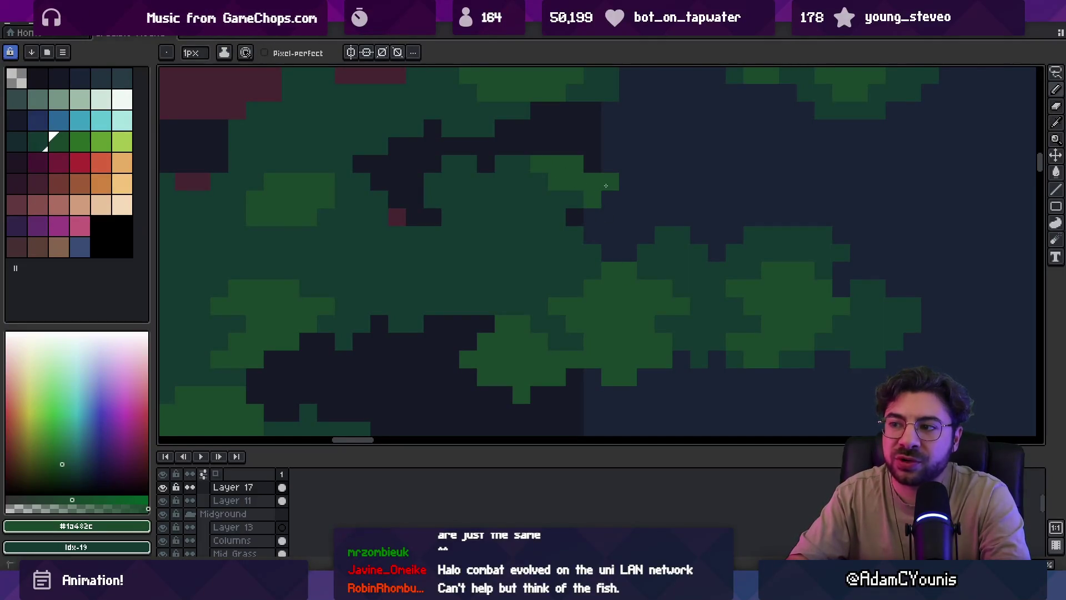
pyautogui.press('z')
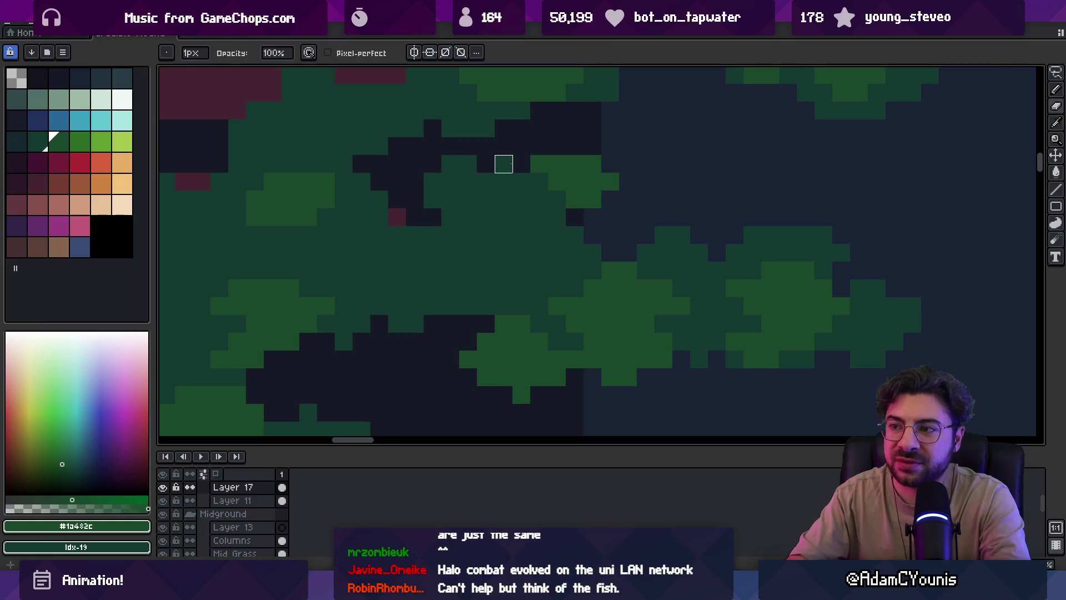
pyautogui.scroll(-2, 519, 170)
pyautogui.scroll(4, 589, 142)
# Sample and compare the dark foliage greens on the canvas
pyautogui.press('alt')
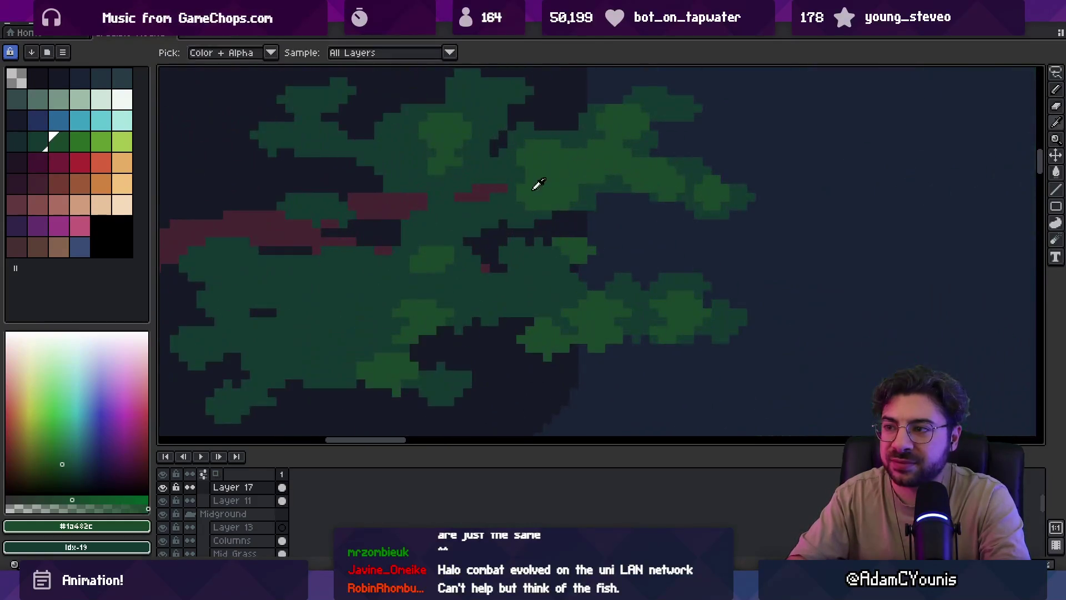
pyautogui.keyDown('alt'); pyautogui.click(511, 179); pyautogui.keyUp('alt')
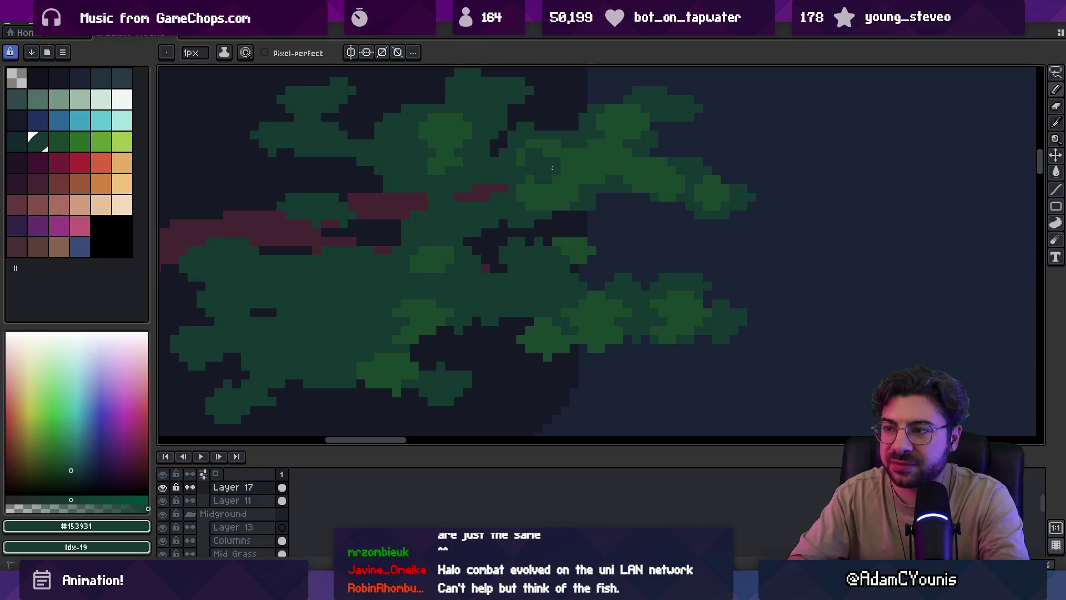
pyautogui.keyDown('alt'); pyautogui.click(543, 147); pyautogui.keyUp('alt')
pyautogui.keyDown('alt'); pyautogui.click(530, 154); pyautogui.keyUp('alt')
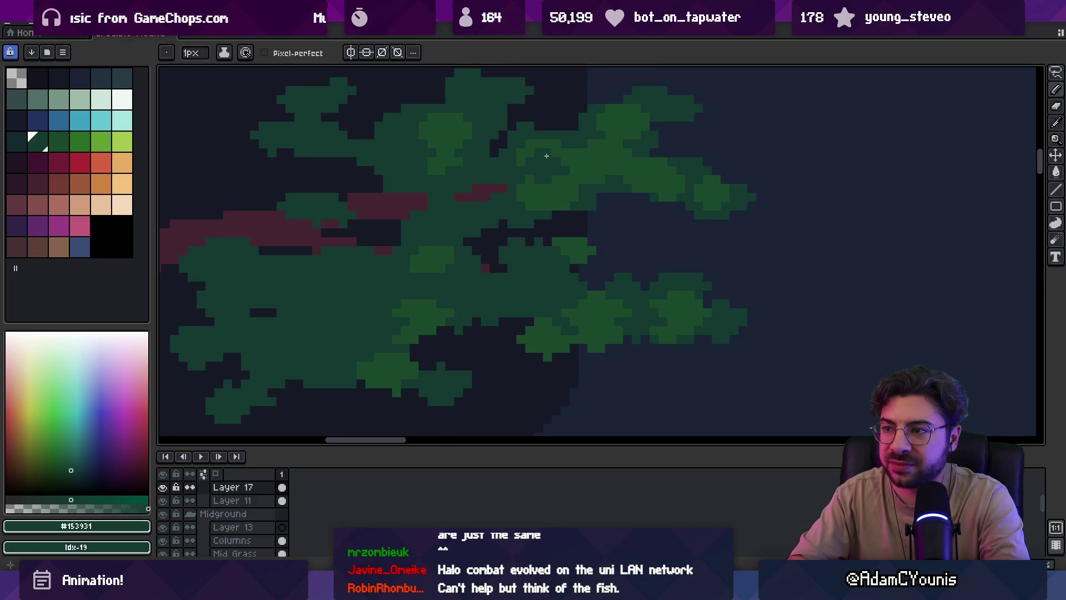
pyautogui.press('z')
pyautogui.scroll(-3, 556, 139)
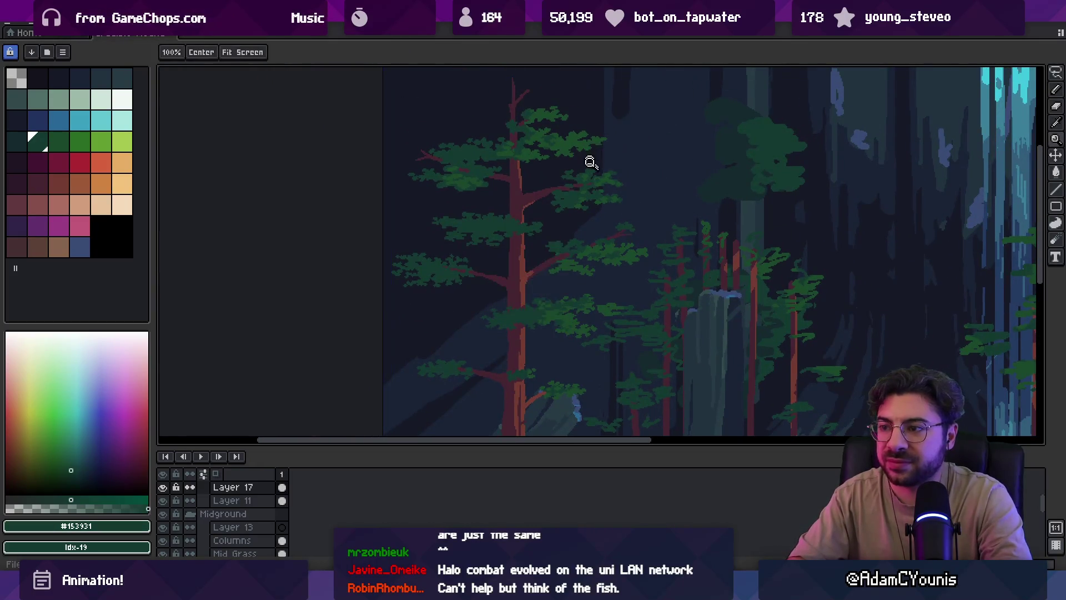
# Sample the dark red branch colour and zoom in on the left pine's foliage
pyautogui.scroll(4, 573, 257)
pyautogui.press('alt')
pyautogui.keyDown('alt'); pyautogui.click(578, 281); pyautogui.keyUp('alt')
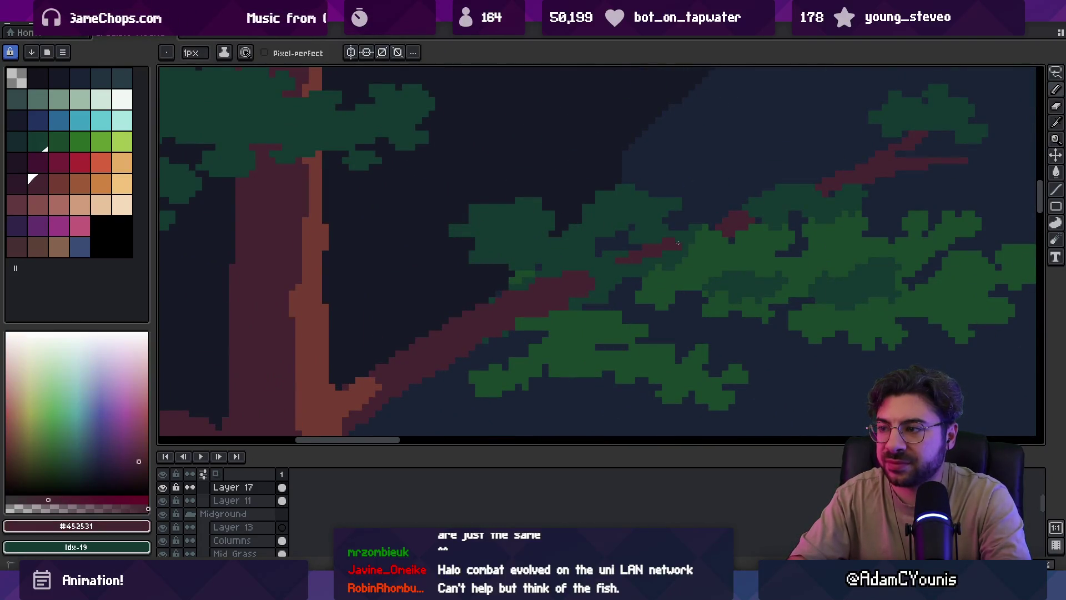
pyautogui.press('z')
pyautogui.scroll(-4, 661, 233)
pyautogui.scroll(-3, 636, 211)
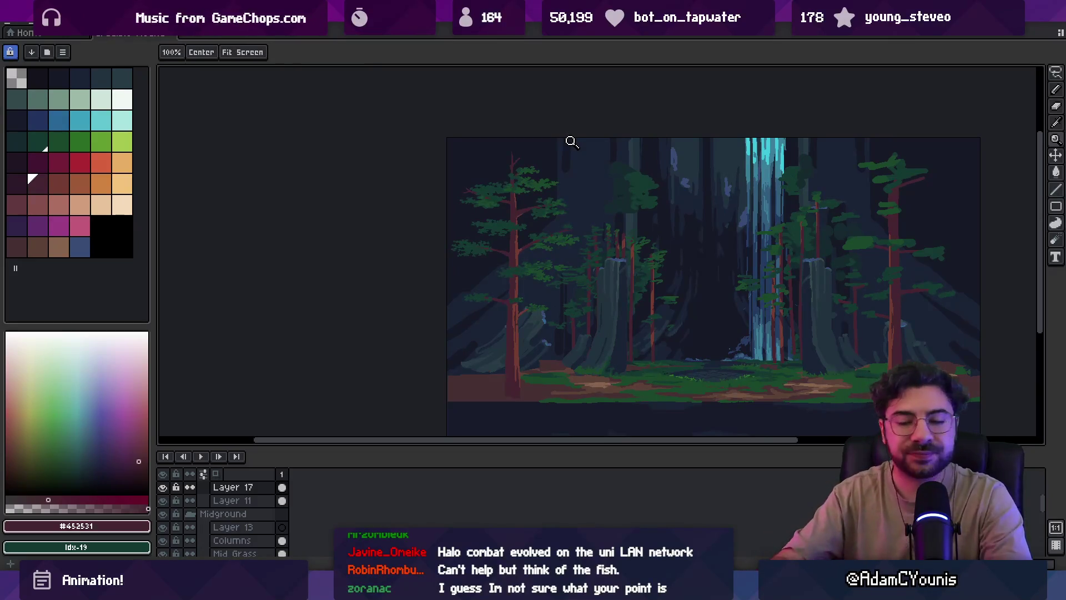
pyautogui.click(514, 191)
pyautogui.click(508, 191)
# Bring the middle branches into view and set the dark foliage green Idx-19
pyautogui.keyDown('alt'); pyautogui.click(478, 183); pyautogui.keyUp('alt')
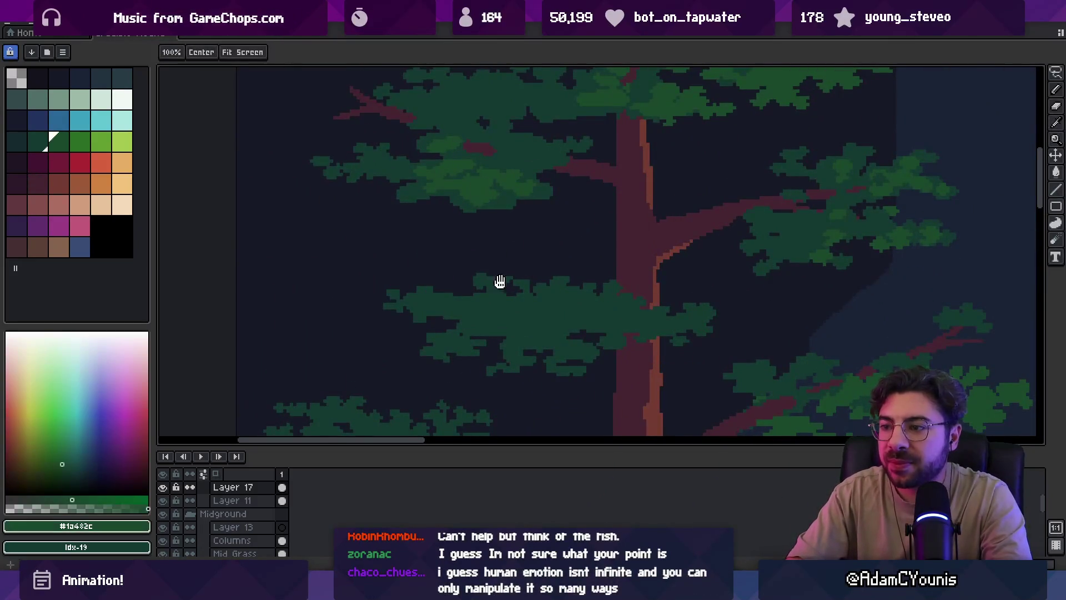
pyautogui.moveTo(500, 282); pyautogui.dragTo(486, 238)
pyautogui.keyDown('alt'); pyautogui.click(464, 272); pyautogui.keyUp('alt')
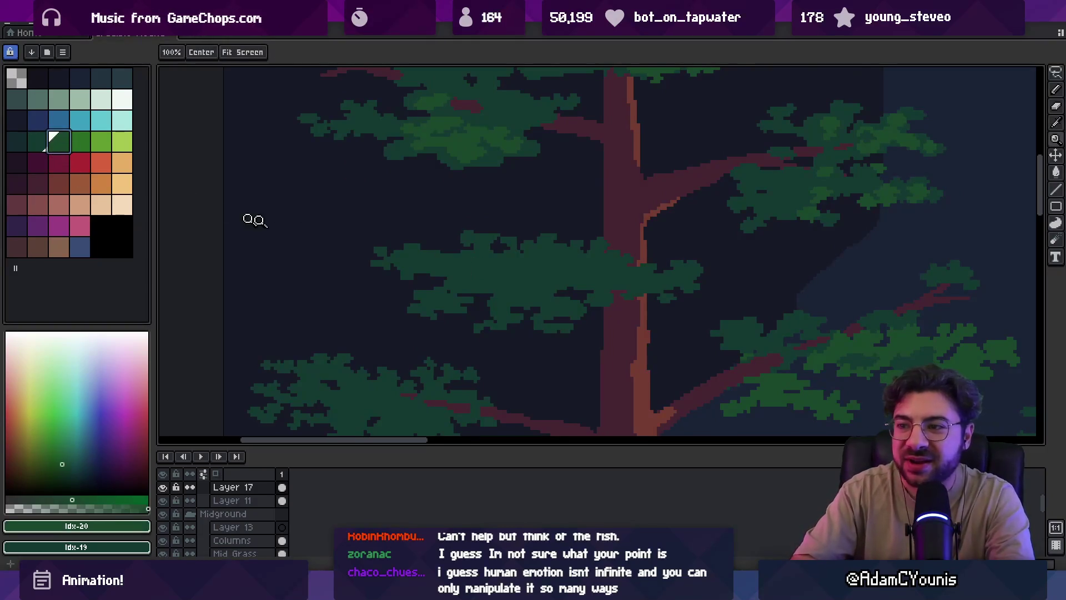
pyautogui.keyDown('alt'); pyautogui.click(461, 147); pyautogui.keyUp('alt')
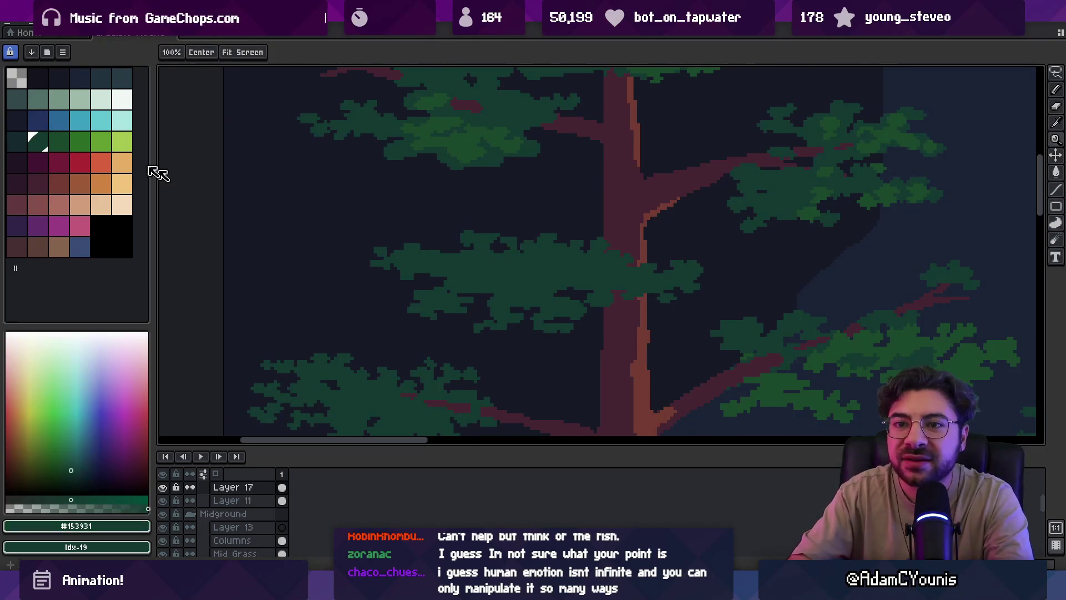
pyautogui.click(38, 141)
pyautogui.press('b')
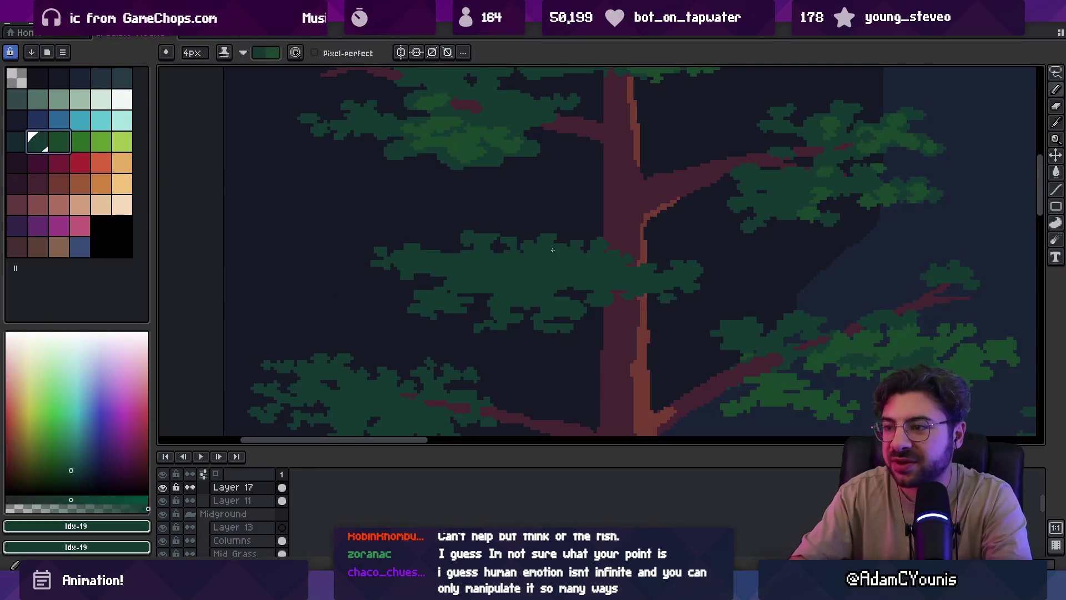
# Paint dark green detail across the middle cluster and the cluster right of the trunk
pyautogui.moveTo(540, 248); pyautogui.dragTo(577, 246)
pyautogui.moveTo(499, 239)
pyautogui.mouseDown()
pyautogui.moveTo(480, 228)
pyautogui.moveTo(377, 258)
pyautogui.moveTo(428, 275)
pyautogui.moveTo(438, 314)
pyautogui.moveTo(464, 310)
pyautogui.mouseUp()
pyautogui.click(630, 264)
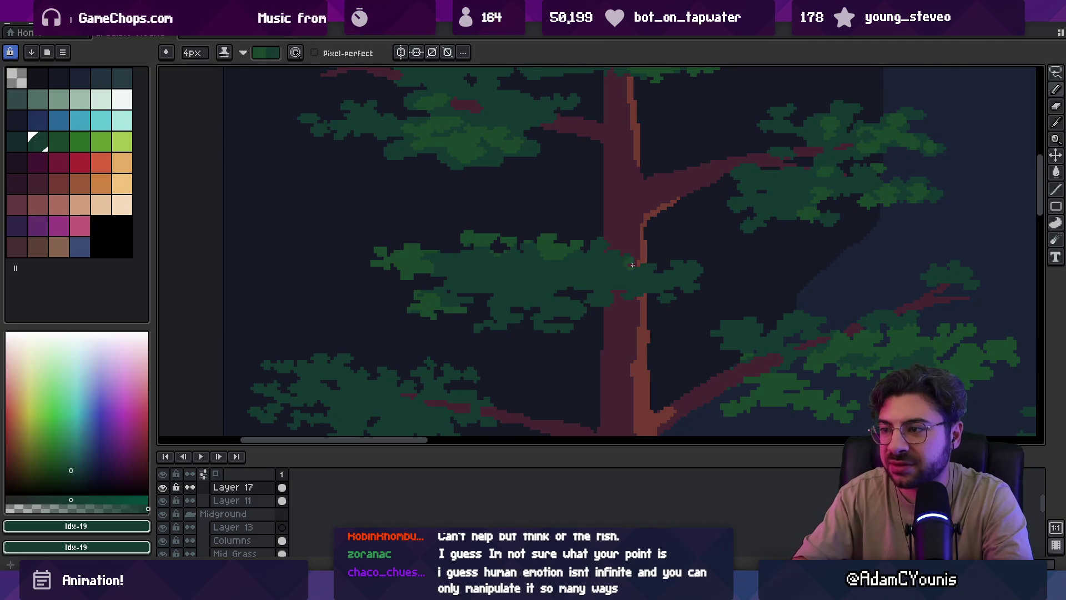
pyautogui.moveTo(632, 265)
pyautogui.mouseDown()
pyautogui.moveTo(691, 271)
pyautogui.moveTo(669, 295)
pyautogui.mouseUp()
pyautogui.moveTo(589, 254); pyautogui.dragTo(604, 249)
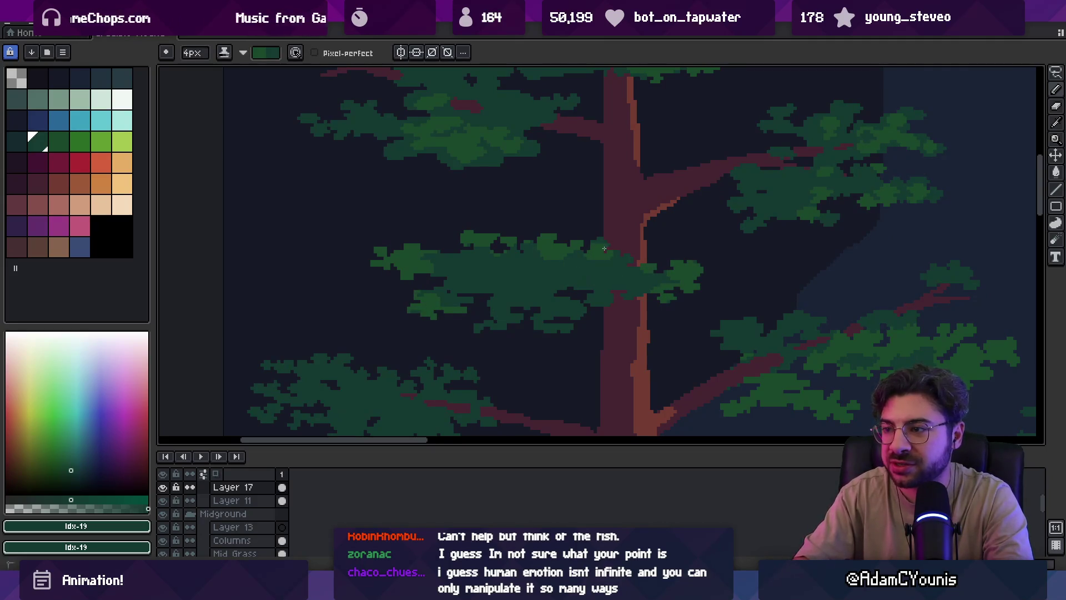
pyautogui.moveTo(547, 268)
pyautogui.mouseDown()
pyautogui.moveTo(525, 263)
pyautogui.moveTo(586, 272)
pyautogui.mouseUp()
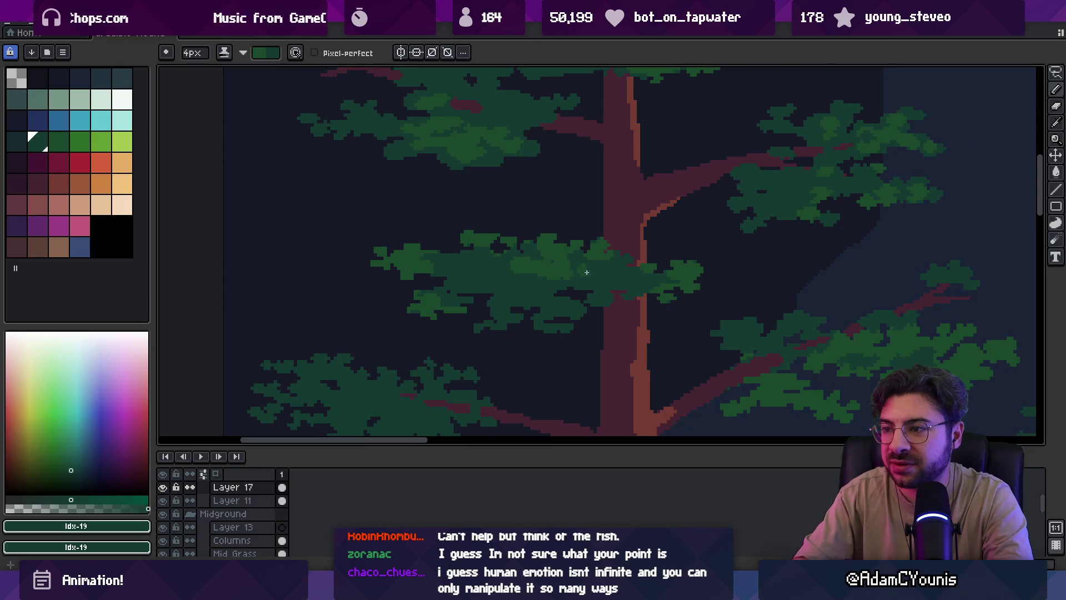
pyautogui.moveTo(503, 261); pyautogui.dragTo(508, 272)
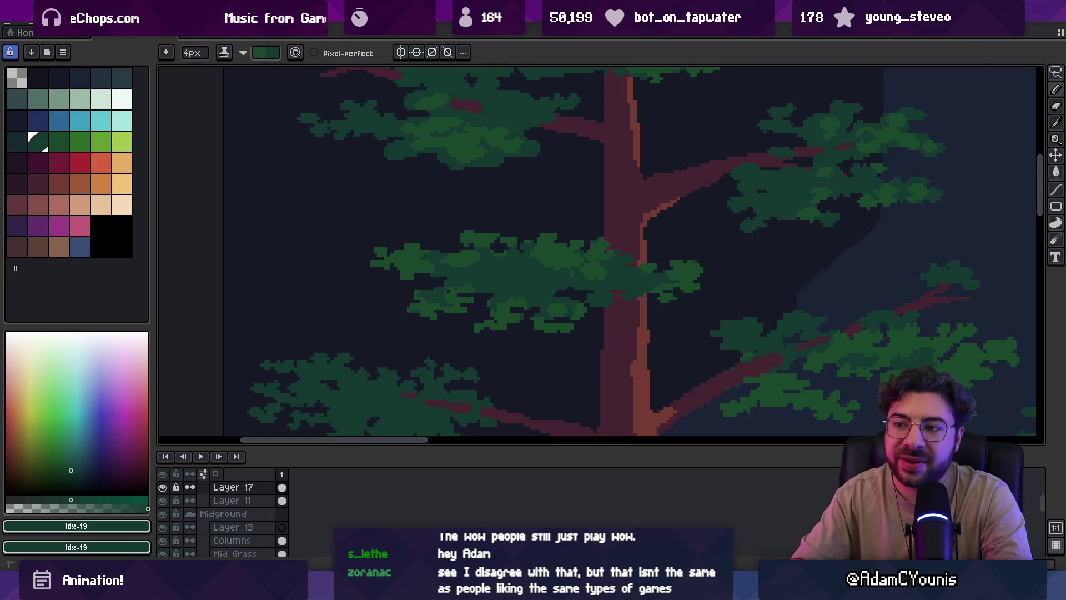
pyautogui.scroll(-4, 533, 268)
pyautogui.scroll(3, 564, 267)
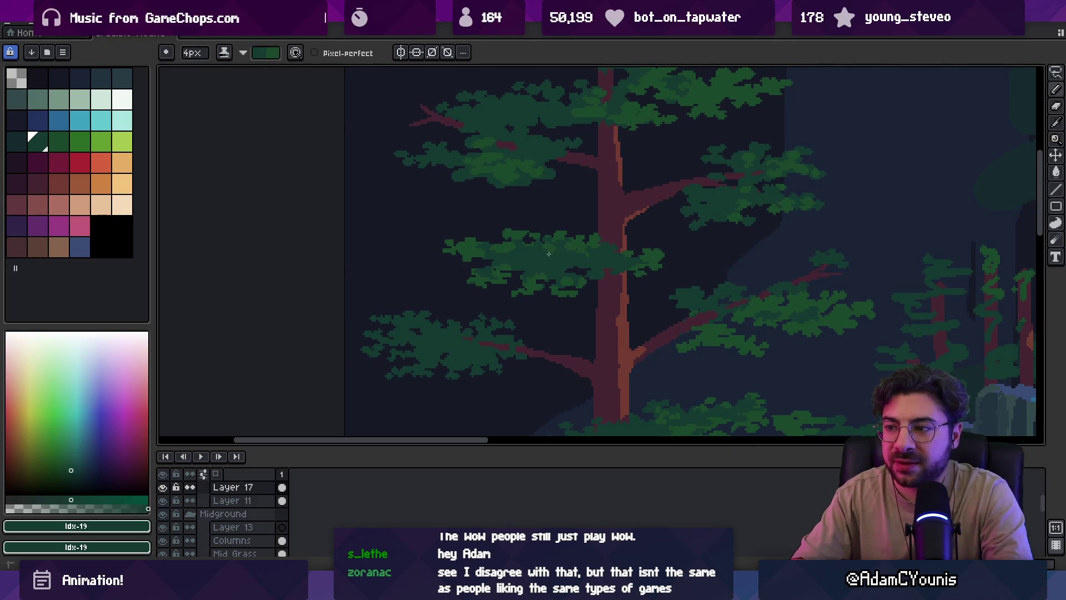
pyautogui.scroll(-3, 569, 250)
# Eyedrop the middle cluster's dark and light greens, finishing on the lighter foliage green, then zoom out
pyautogui.scroll(4, 552, 212)
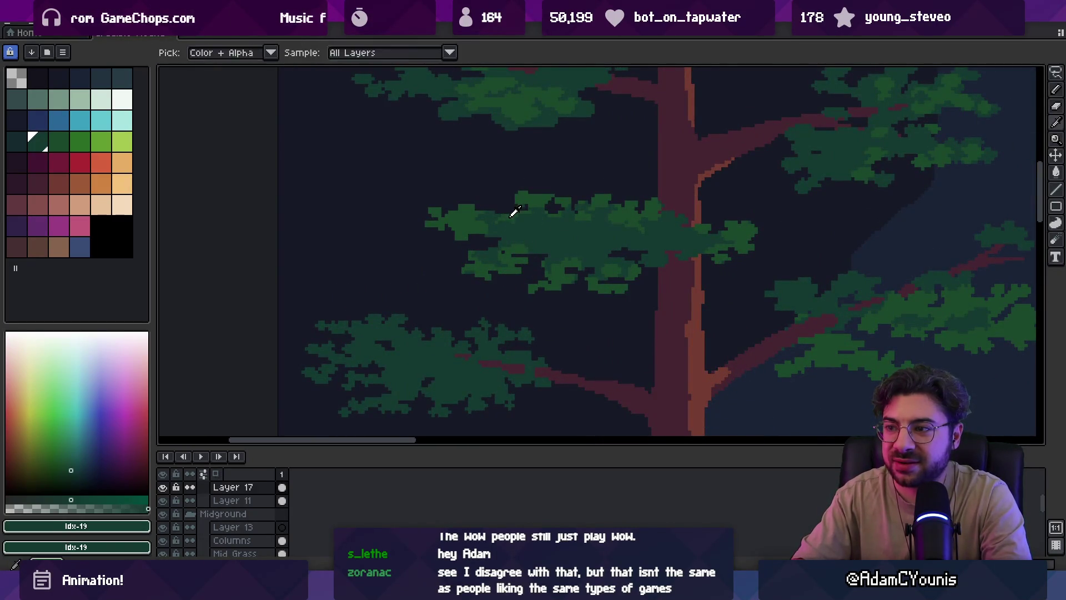
pyautogui.keyDown('alt'); pyautogui.click(506, 214); pyautogui.keyUp('alt')
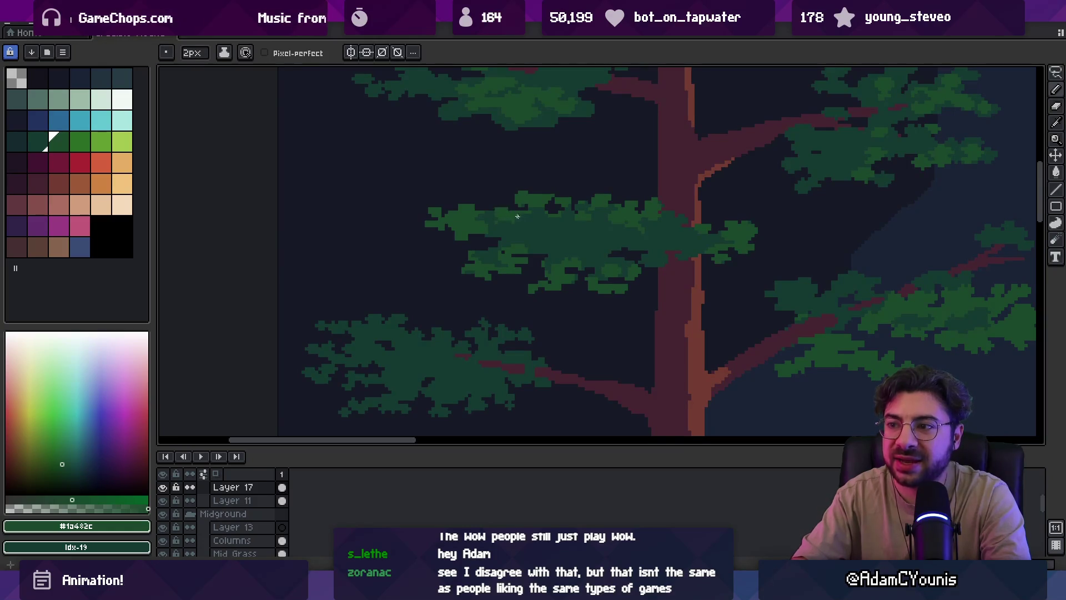
pyautogui.scroll(-1, 516, 217)
pyautogui.scroll(2, 526, 222)
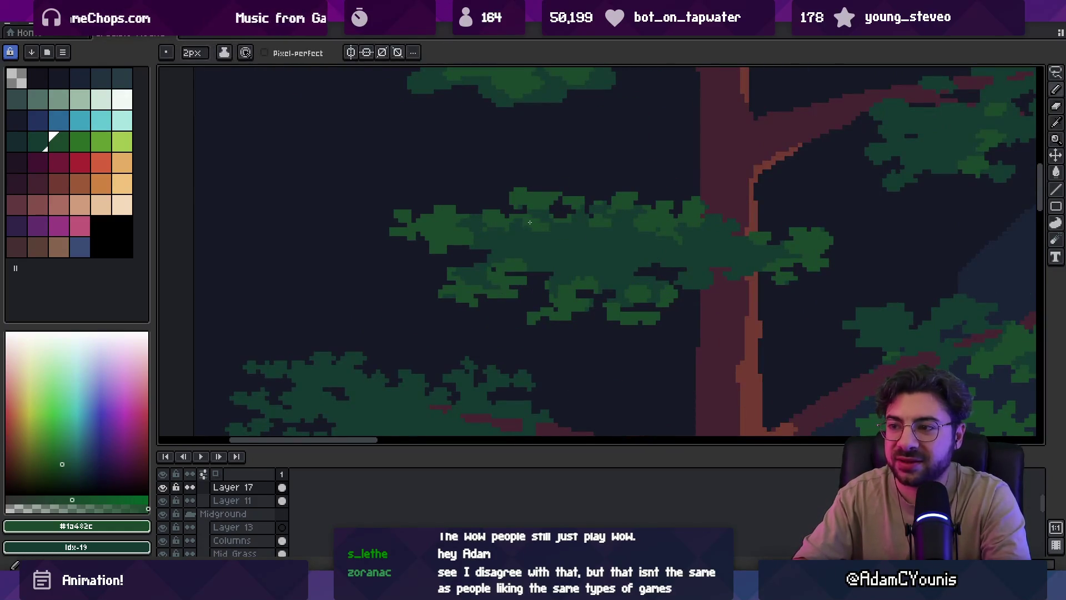
pyautogui.keyDown('alt'); pyautogui.click(558, 221); pyautogui.keyUp('alt')
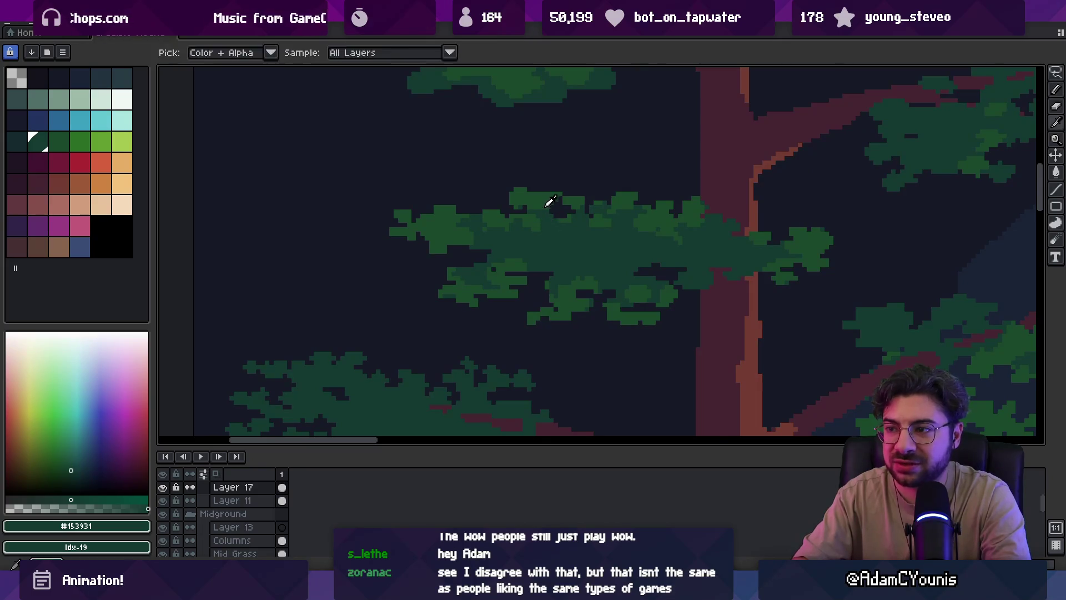
pyautogui.keyDown('alt'); pyautogui.click(550, 207); pyautogui.keyUp('alt')
pyautogui.keyDown('alt'); pyautogui.click(553, 191); pyautogui.keyUp('alt')
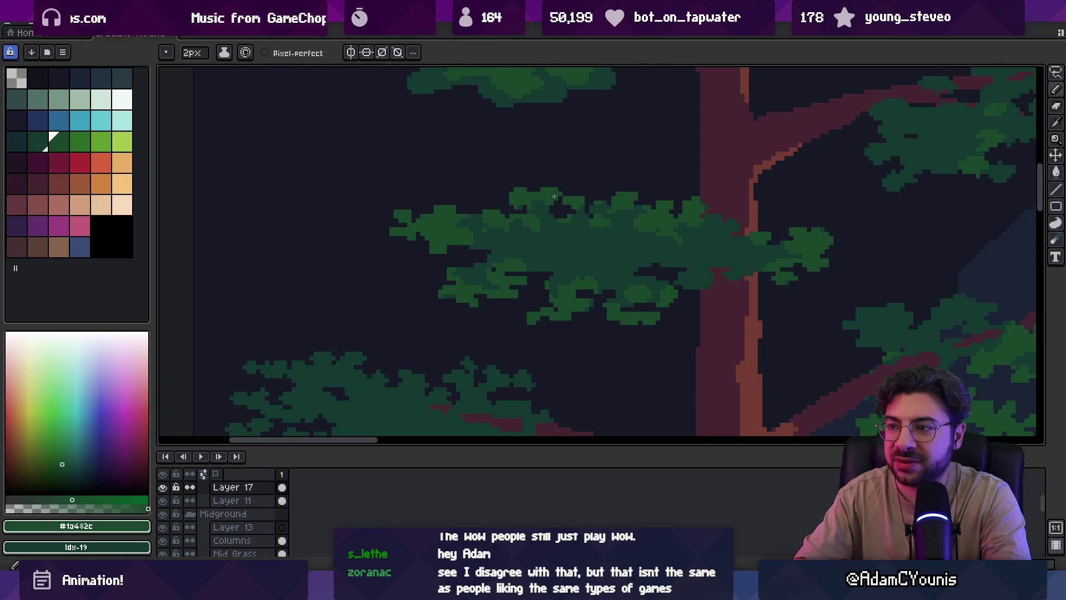
pyautogui.press('z')
pyautogui.scroll(-2, 563, 198)
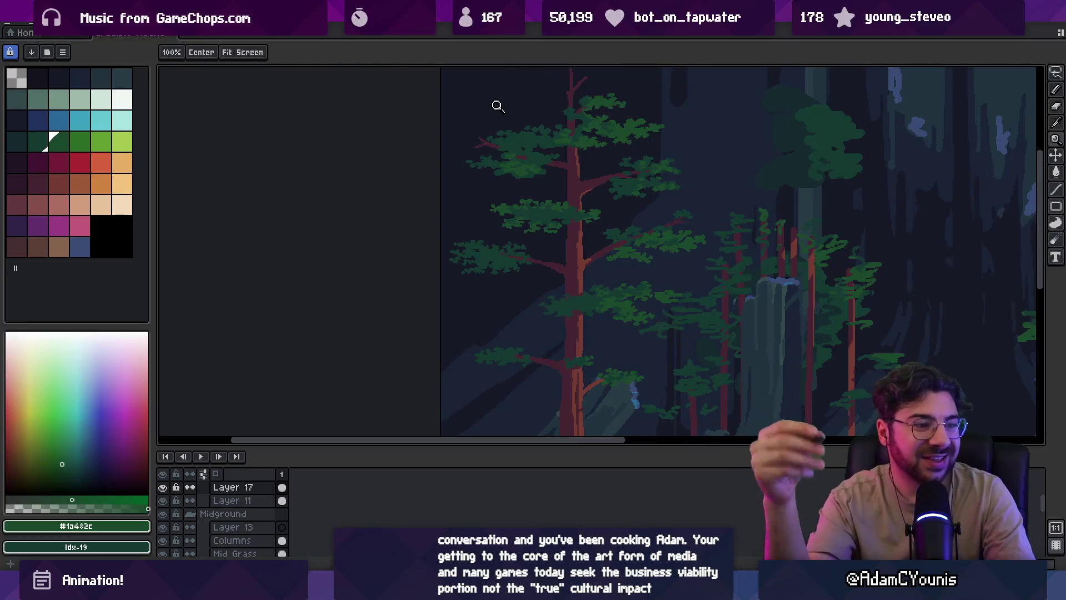
# Zoom into the middle foliage cluster, select it, shift it down and commit it in place
pyautogui.click(516, 173)
pyautogui.click(551, 200)
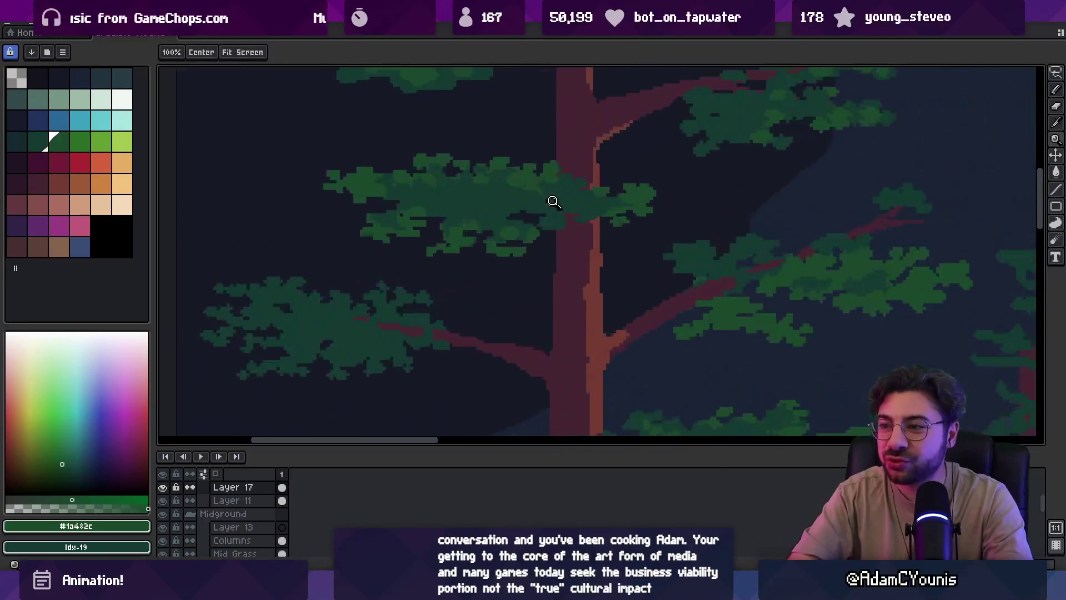
pyautogui.press('b')
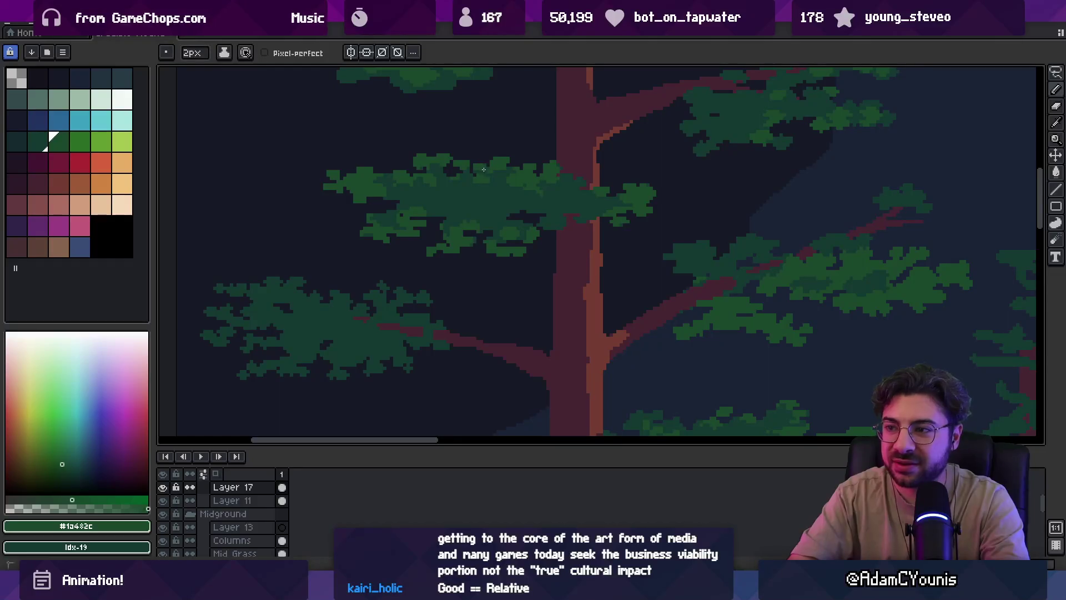
pyautogui.press('m')
pyautogui.scroll(-3, 519, 142)
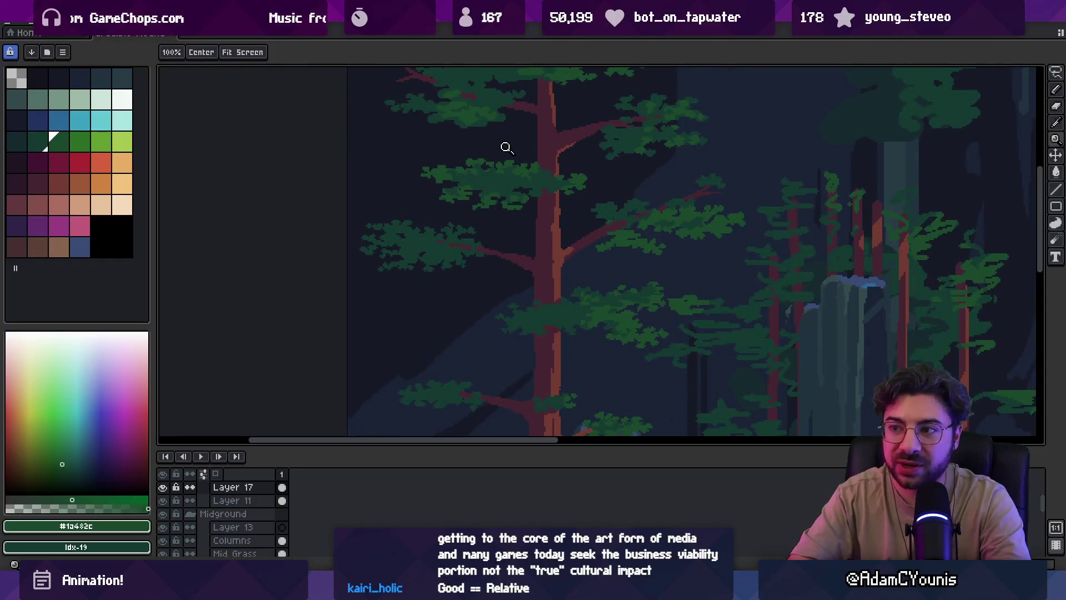
pyautogui.scroll(5, 522, 148)
pyautogui.moveTo(448, 147)
pyautogui.mouseDown()
pyautogui.moveTo(441, 187)
pyautogui.moveTo(507, 170)
pyautogui.moveTo(516, 149)
pyautogui.moveTo(497, 185)
pyautogui.mouseUp()
pyautogui.press('b')
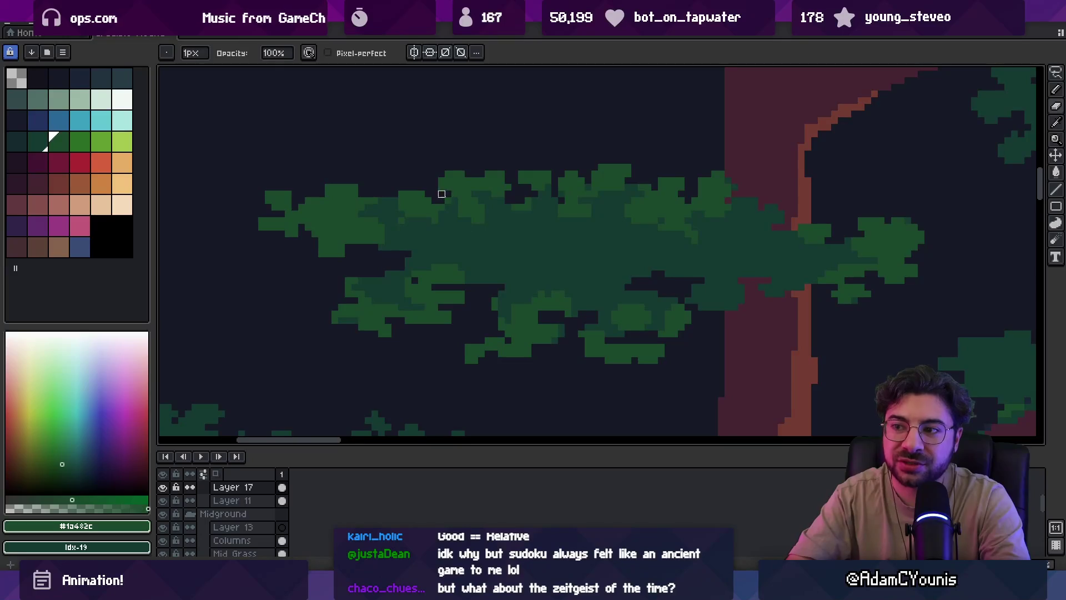
# Sample the darker foliage green, then go back to the lighter foliage green
pyautogui.press('z')
pyautogui.scroll(-3, 495, 161)
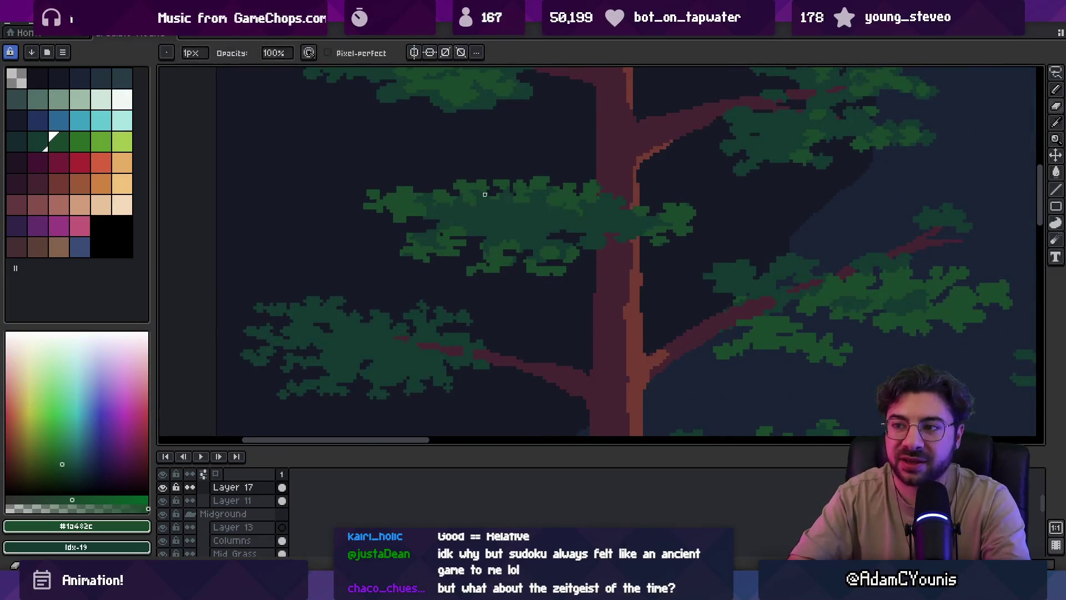
pyautogui.scroll(2, 475, 194)
pyautogui.press('b')
pyautogui.keyDown('alt'); pyautogui.click(528, 193); pyautogui.keyUp('alt')
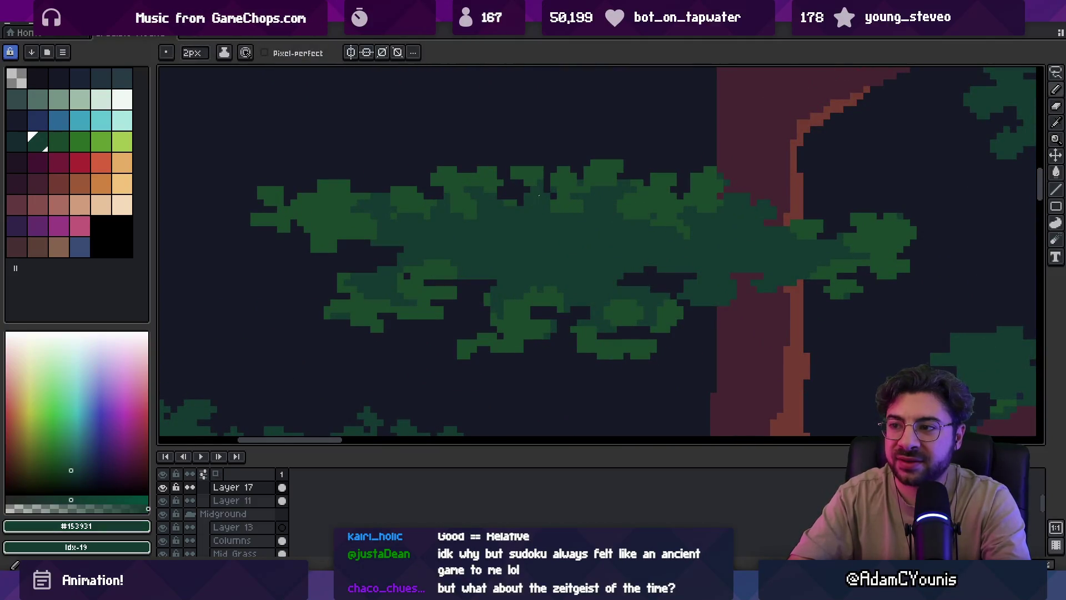
pyautogui.keyDown('alt'); pyautogui.click(547, 174); pyautogui.keyUp('alt')
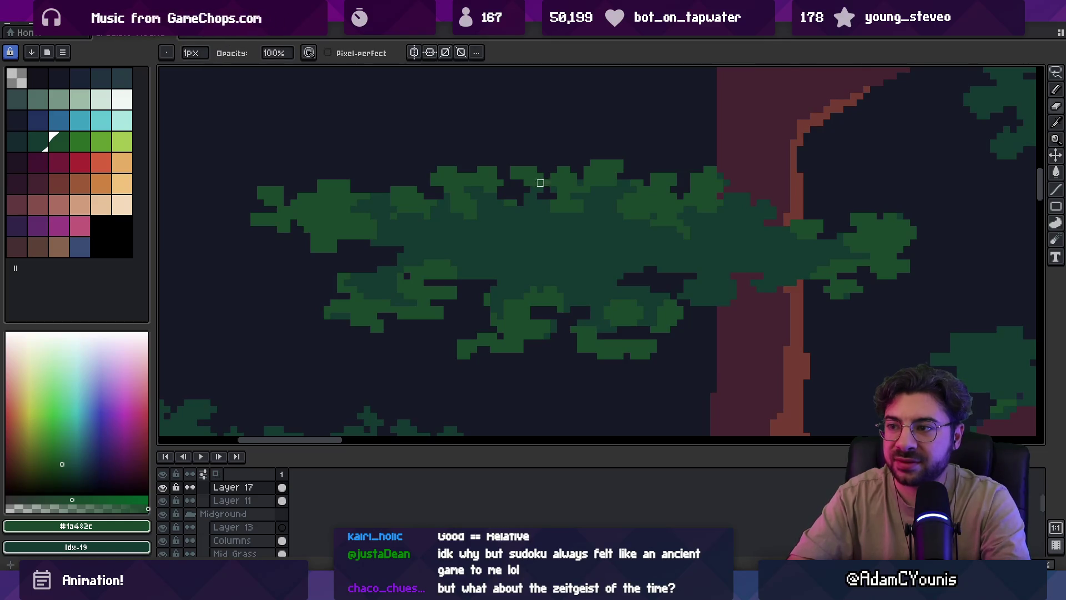
pyautogui.press('e')
pyautogui.press('v')
pyautogui.scroll(-5, 525, 215)
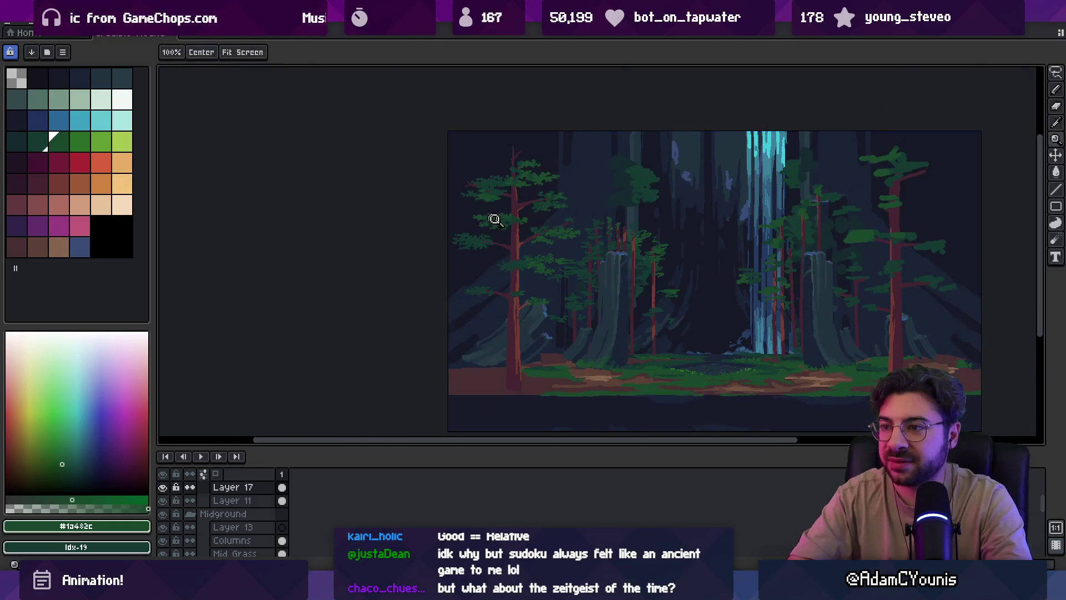
pyautogui.scroll(5, 495, 219)
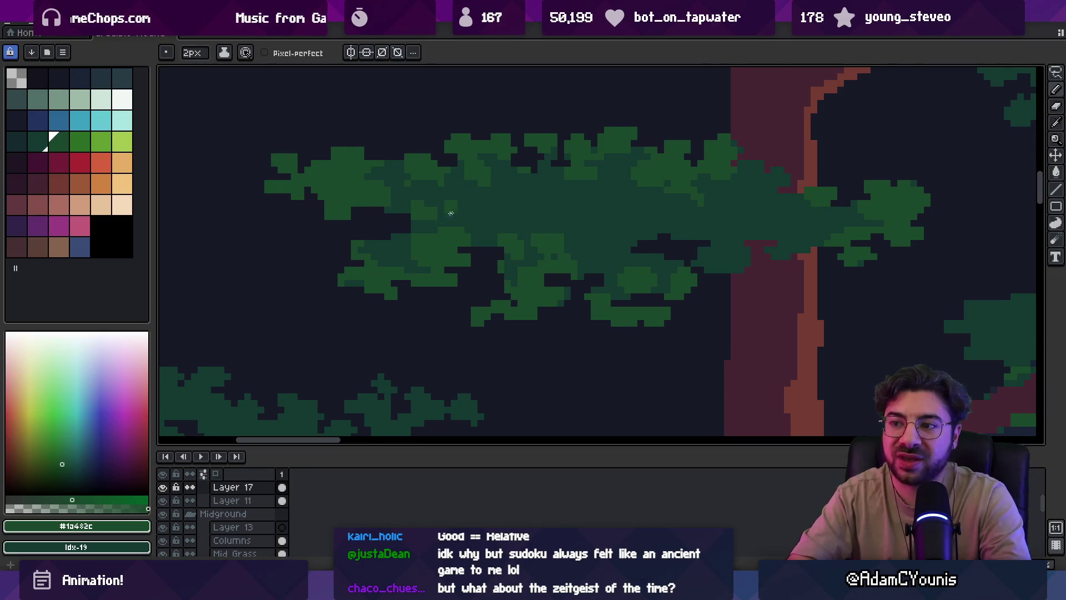
# Sample dark green from the tall left pine's foliage and set a larger shading-ink pencil
pyautogui.press('z')
pyautogui.scroll(-4, 476, 202)
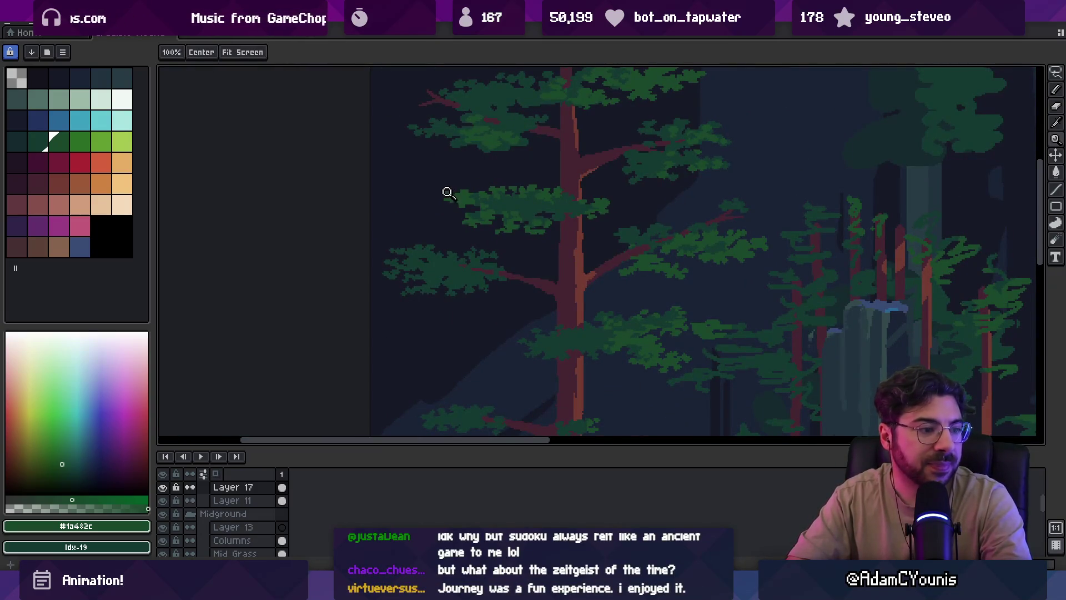
pyautogui.moveTo(473, 209)
pyautogui.mouseDown()
pyautogui.moveTo(450, 234)
pyautogui.moveTo(466, 238)
pyautogui.moveTo(457, 219)
pyautogui.mouseUp()
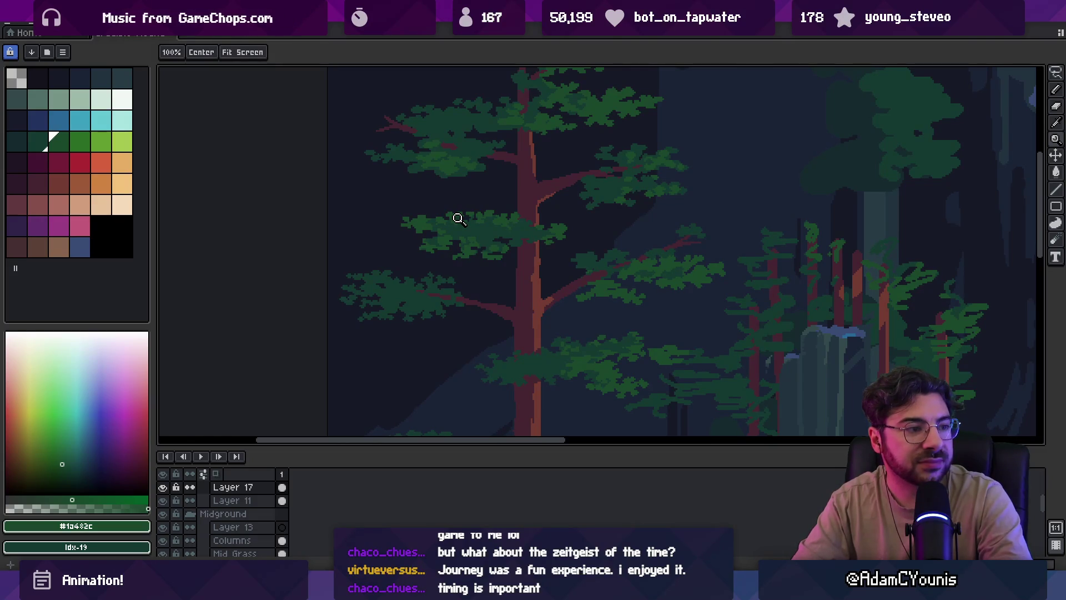
pyautogui.click(473, 211)
pyautogui.press('i')
pyautogui.click(482, 230)
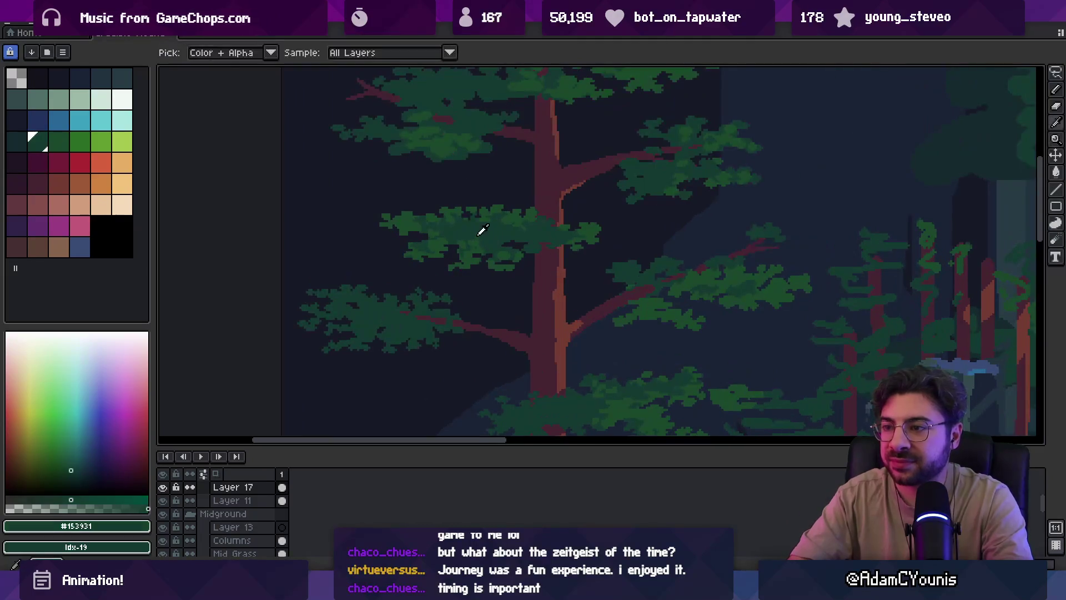
pyautogui.press('b')
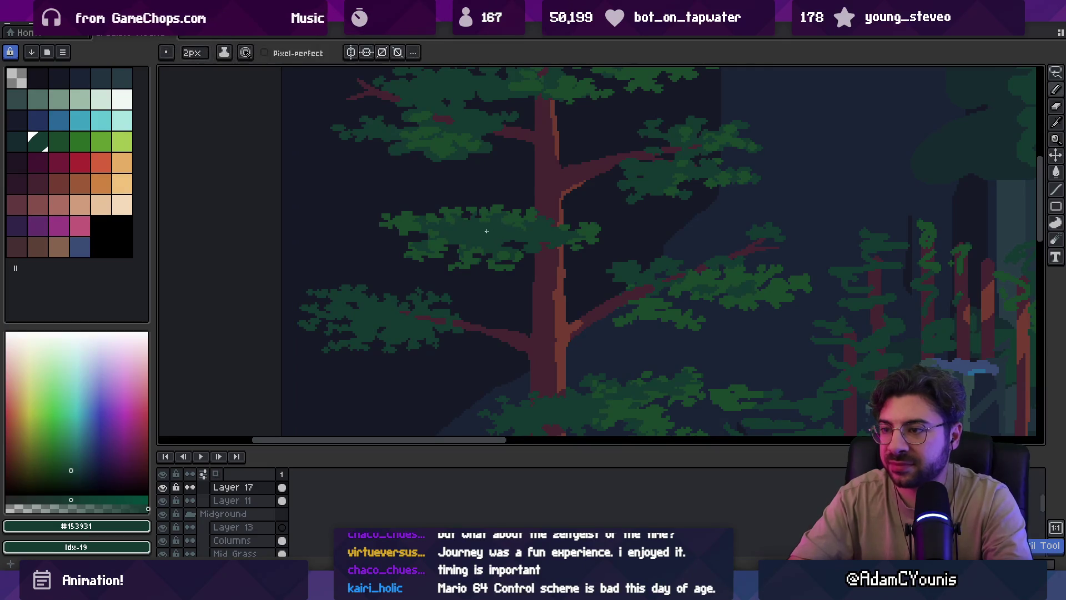
pyautogui.press('b')
pyautogui.press('+')
pyautogui.press('+')
pyautogui.press('+')
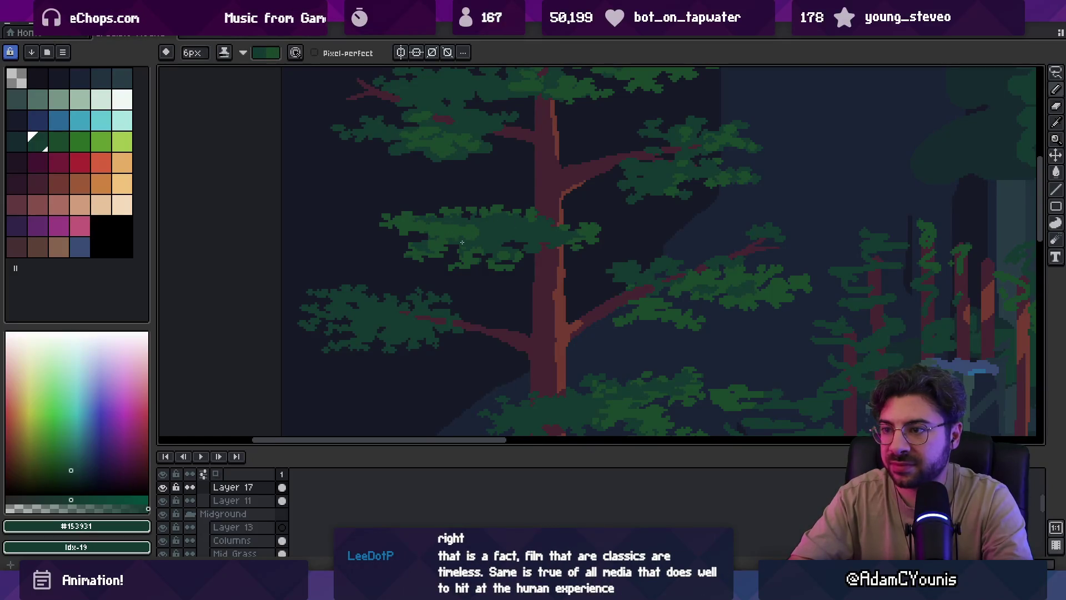
# Paint lighter and darker green shading over the tall pine's left foliage cluster
pyautogui.press('z')
pyautogui.scroll(-5, 510, 218)
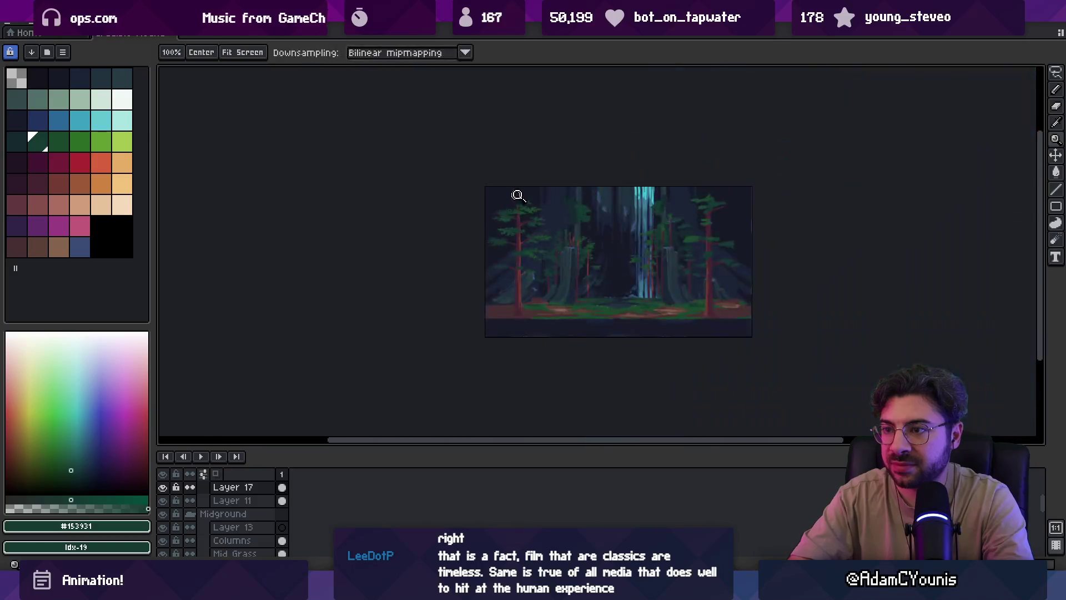
pyautogui.scroll(5, 550, 231)
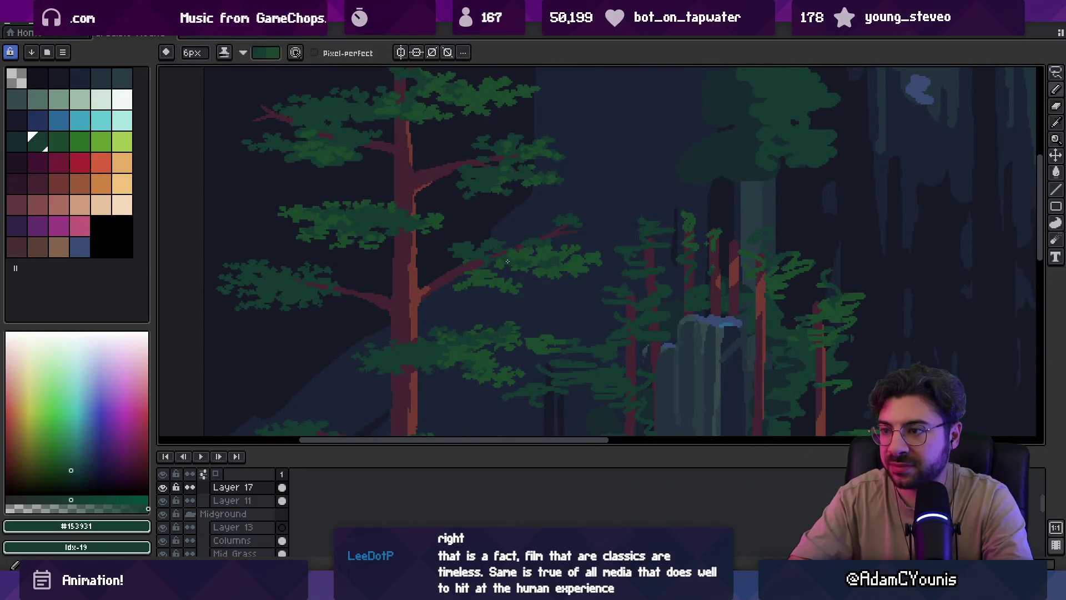
pyautogui.moveTo(368, 237)
pyautogui.mouseDown()
pyautogui.moveTo(451, 228)
pyautogui.moveTo(500, 208)
pyautogui.moveTo(448, 326)
pyautogui.moveTo(444, 283)
pyautogui.moveTo(428, 263)
pyautogui.mouseUp()
pyautogui.scroll(2, 428, 263)
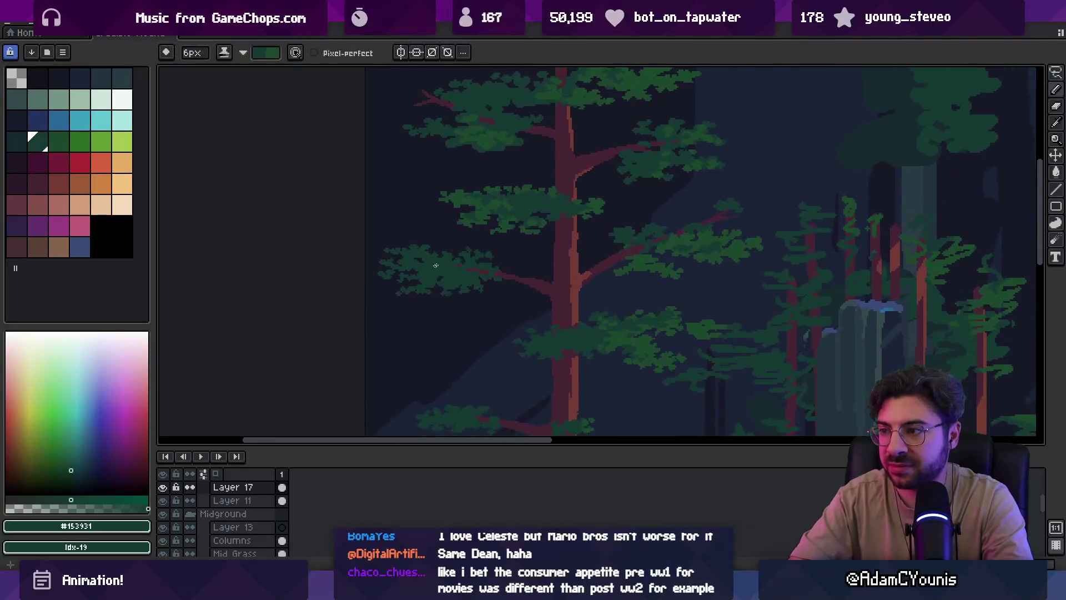
pyautogui.press('b')
pyautogui.scroll(1, 400, 262)
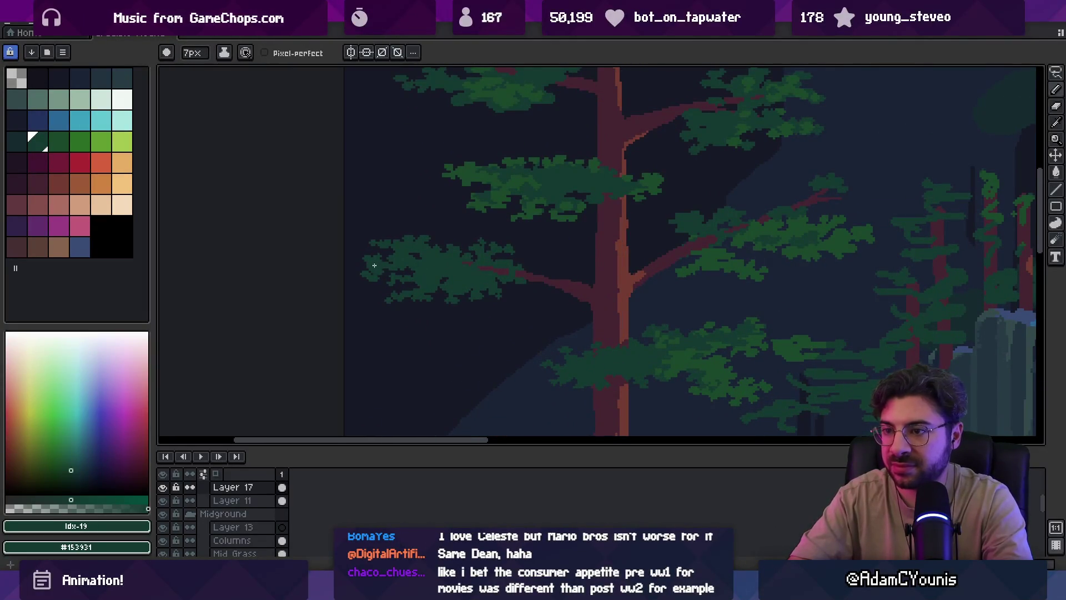
pyautogui.moveTo(422, 271)
pyautogui.mouseDown()
pyautogui.moveTo(430, 273)
pyautogui.moveTo(420, 261)
pyautogui.moveTo(433, 276)
pyautogui.moveTo(401, 268)
pyautogui.mouseUp()
pyautogui.press('x')
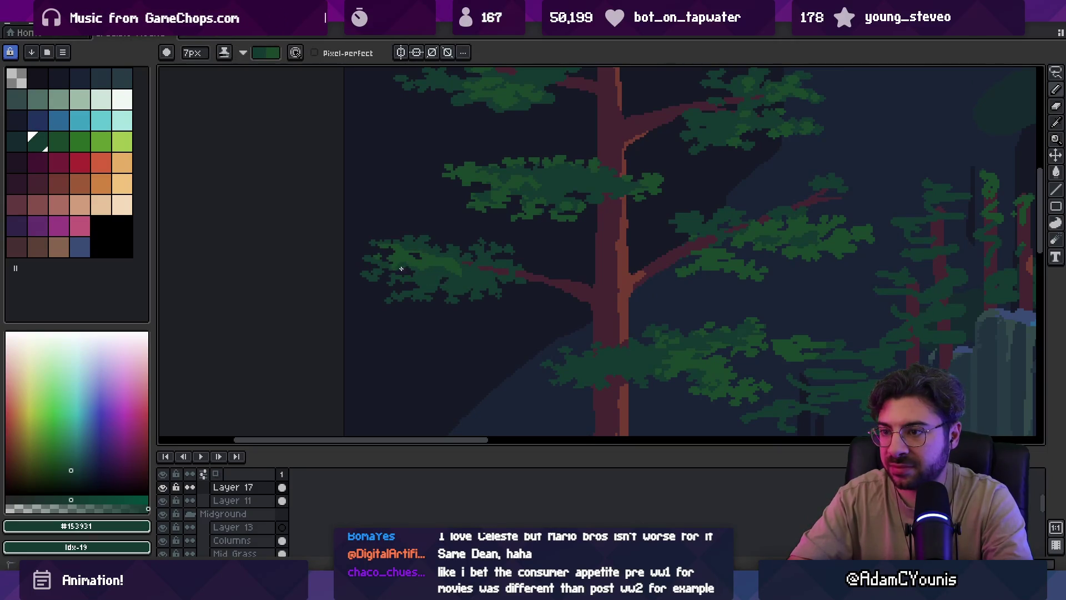
pyautogui.press('x')
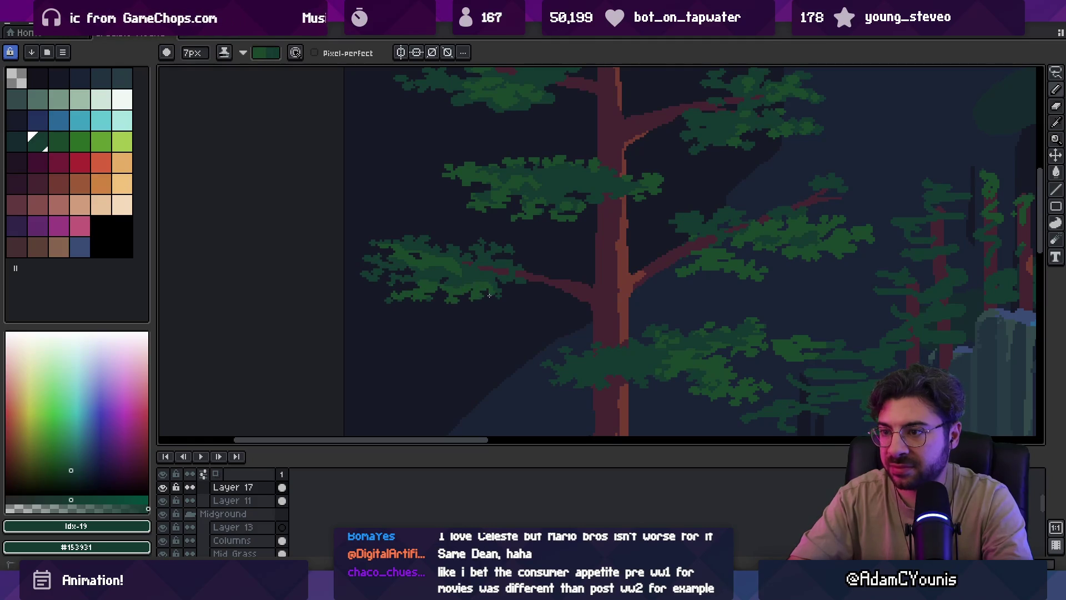
pyautogui.press('x')
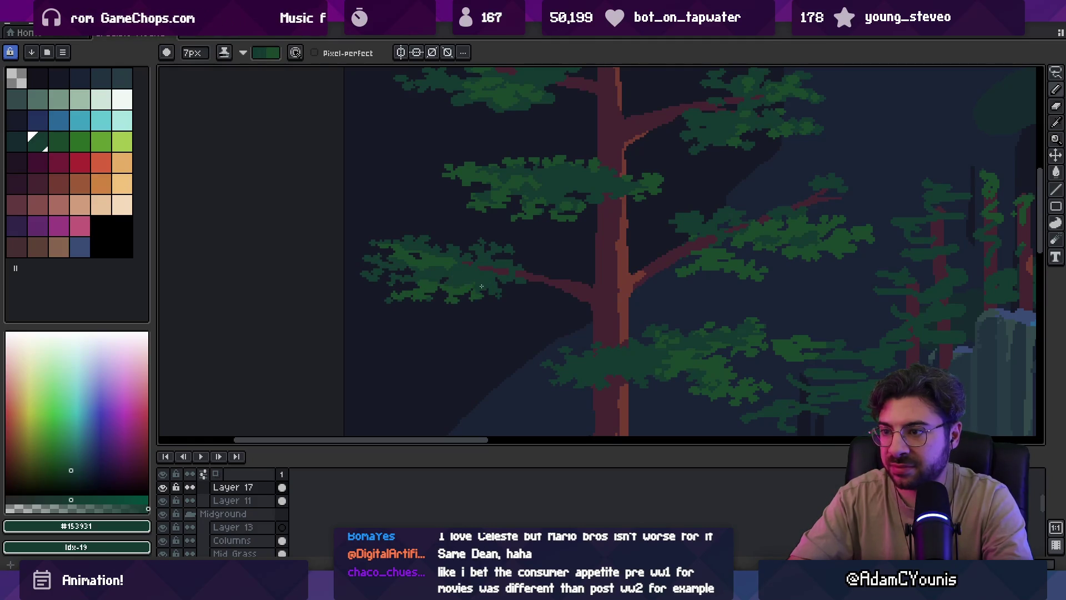
pyautogui.press('x')
pyautogui.press('x')
pyautogui.scroll(-4, 495, 272)
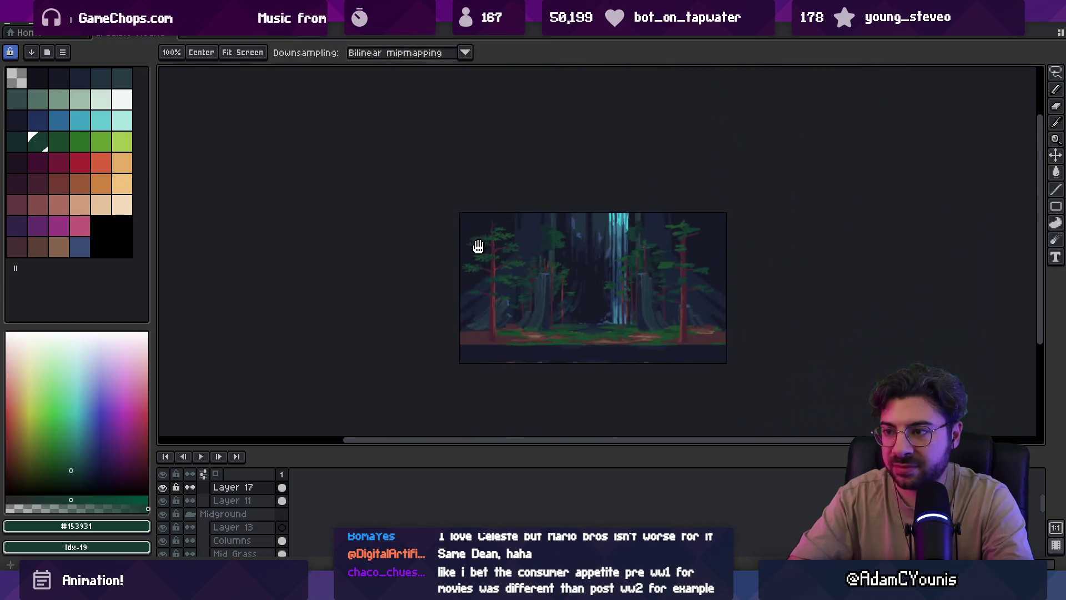
# Bring the tall pine's right-hand branch into view and make a small selection beside it
pyautogui.scroll(1, 499, 266)
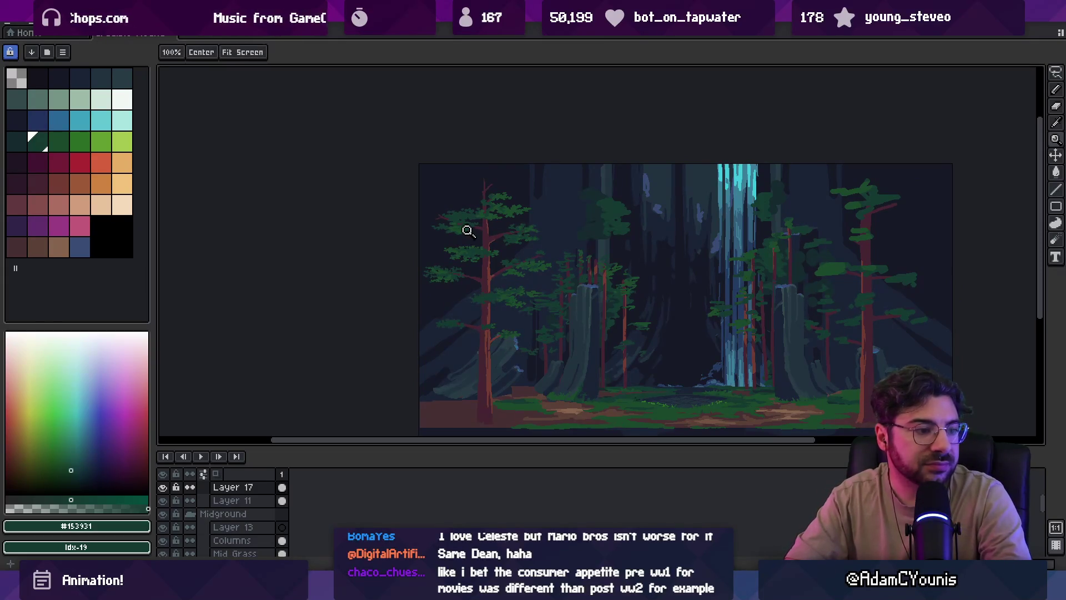
pyautogui.moveTo(514, 267); pyautogui.dragTo(488, 278)
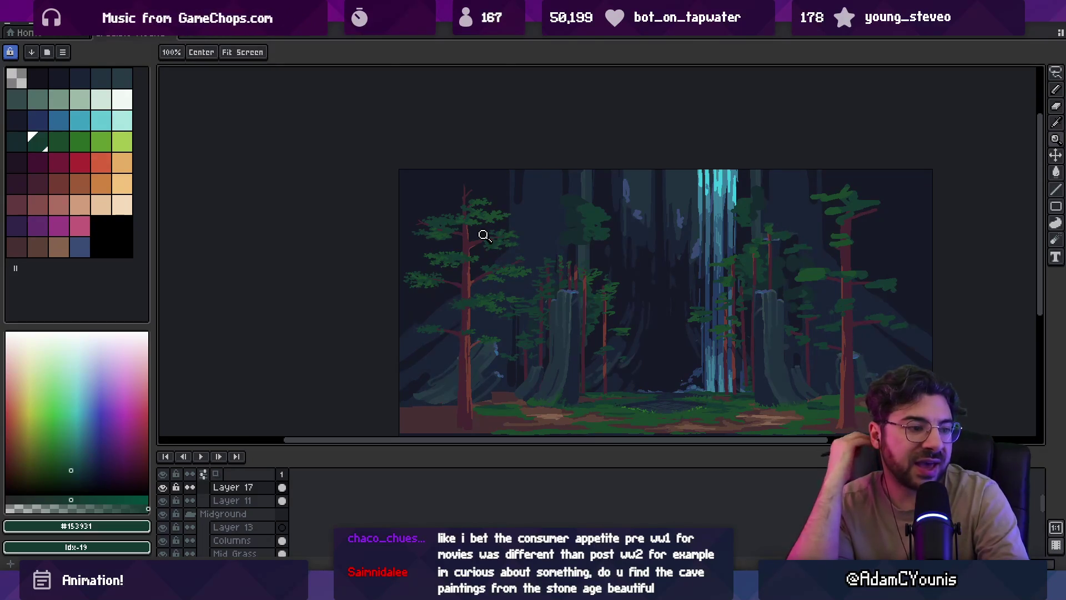
pyautogui.scroll(5, 516, 244)
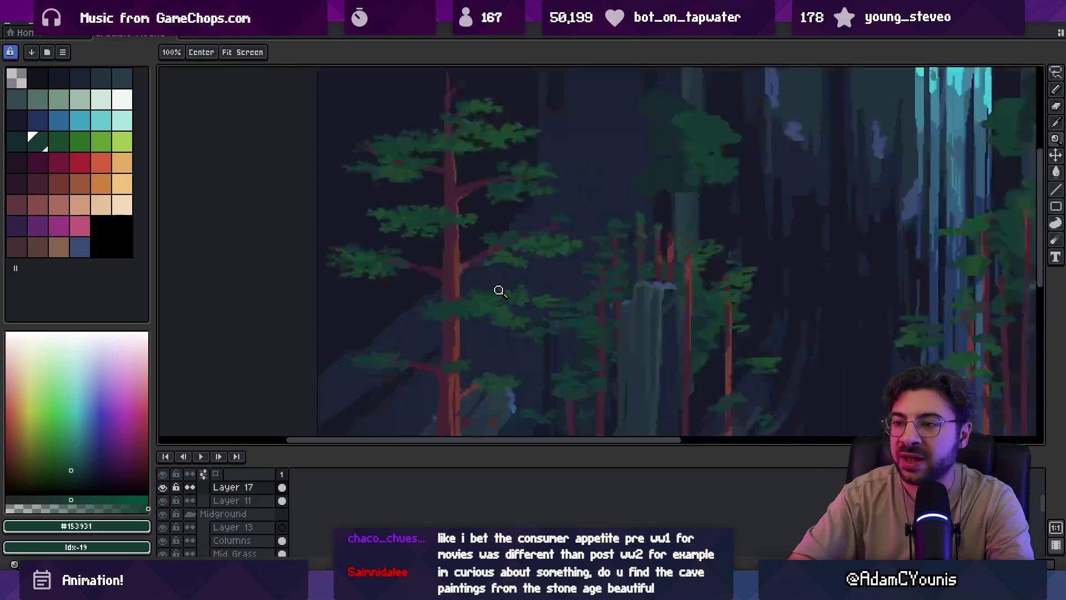
pyautogui.scroll(-1, 511, 204)
pyautogui.press('m')
pyautogui.moveTo(474, 231); pyautogui.dragTo(500, 233)
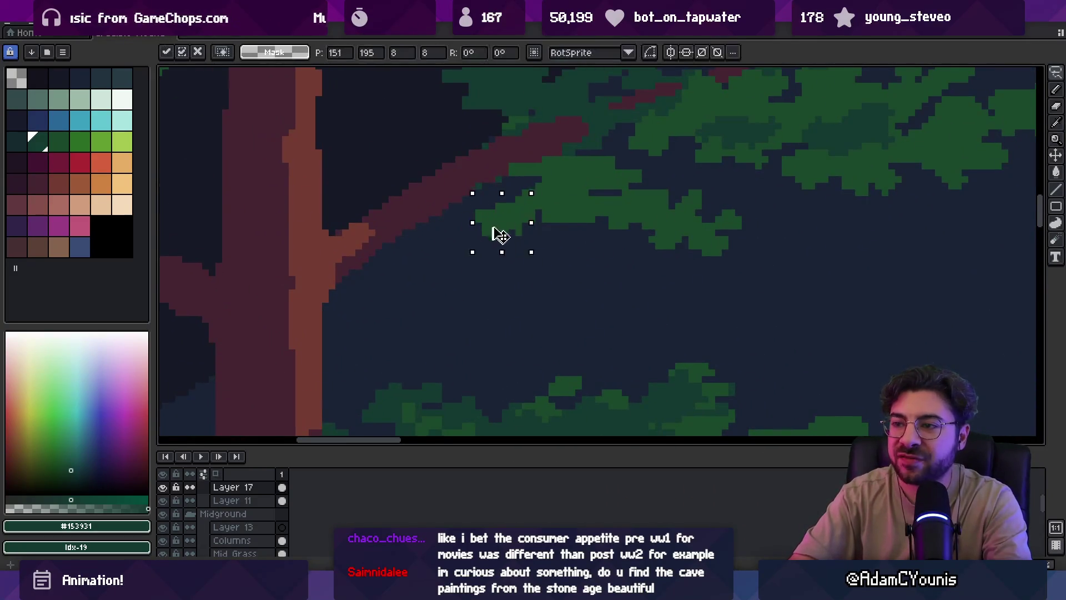
pyautogui.press('b')
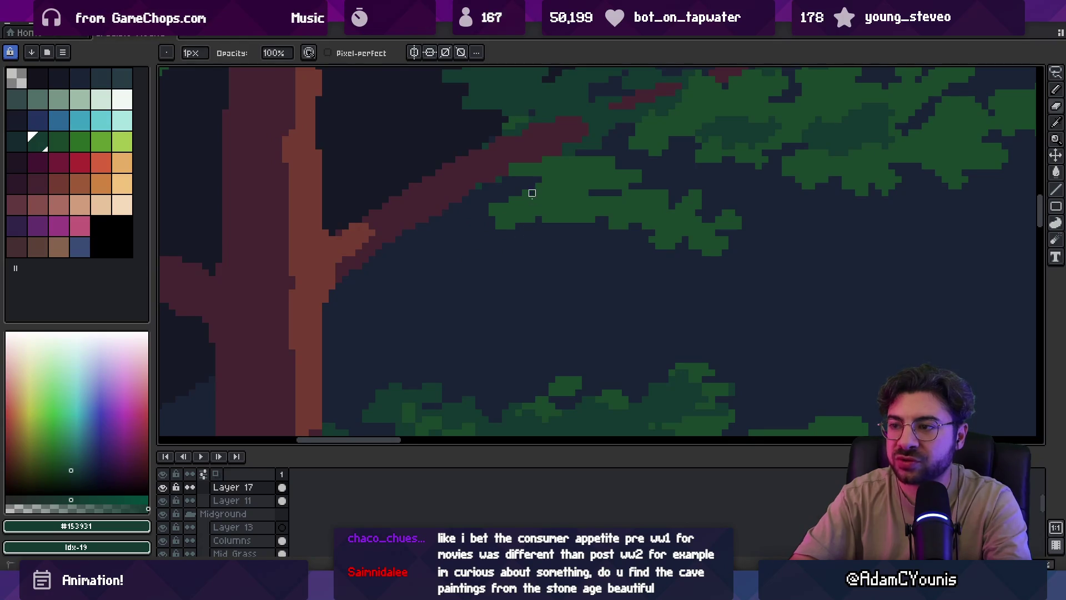
# Darken the right branch's leaf clusters with the shading brush, then return to the 1px pencil
pyautogui.press('e')
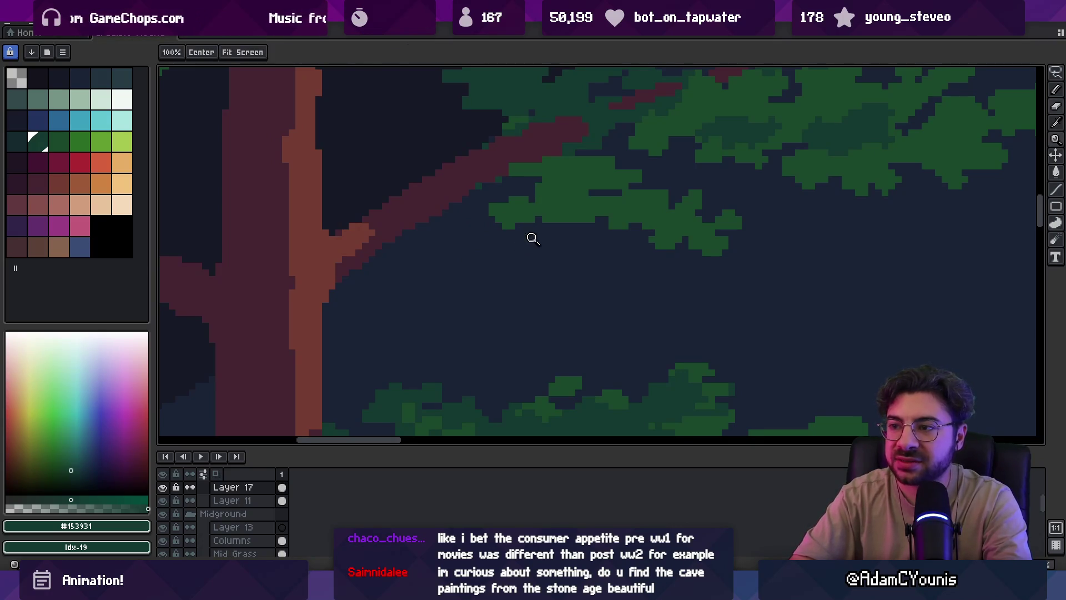
pyautogui.scroll(-3, 531, 236)
pyautogui.scroll(2, 566, 214)
pyautogui.moveTo(532, 225); pyautogui.dragTo(548, 238)
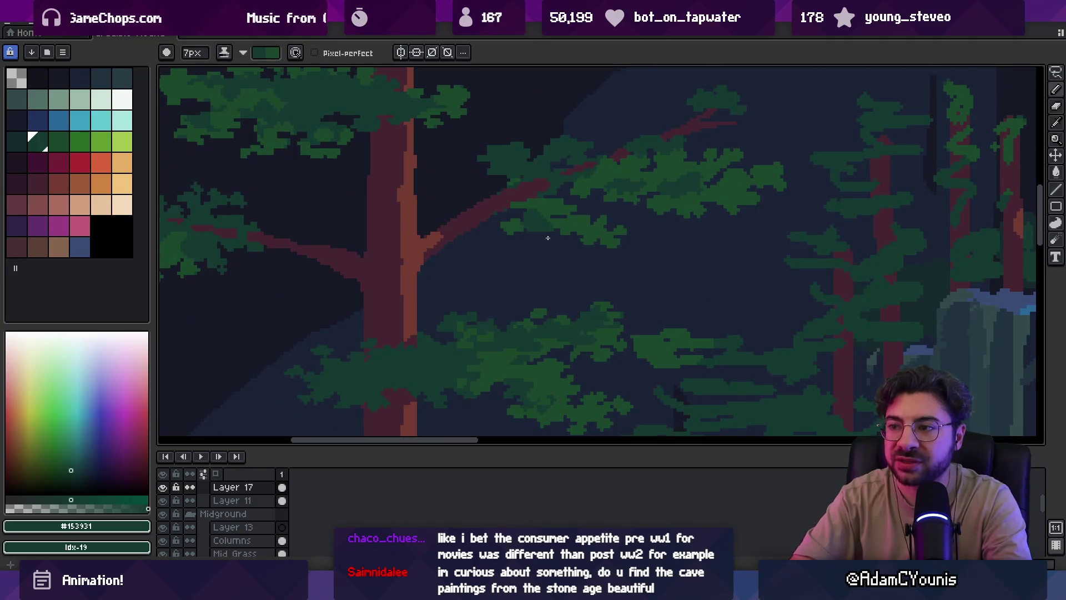
pyautogui.press('-')
pyautogui.press('-')
pyautogui.press('-')
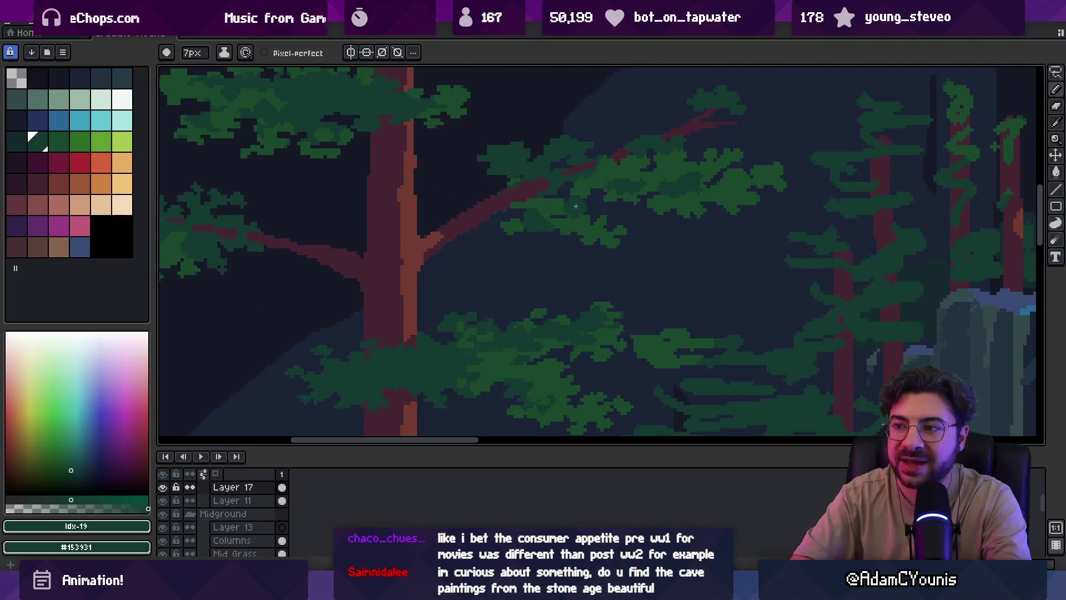
pyautogui.press('b')
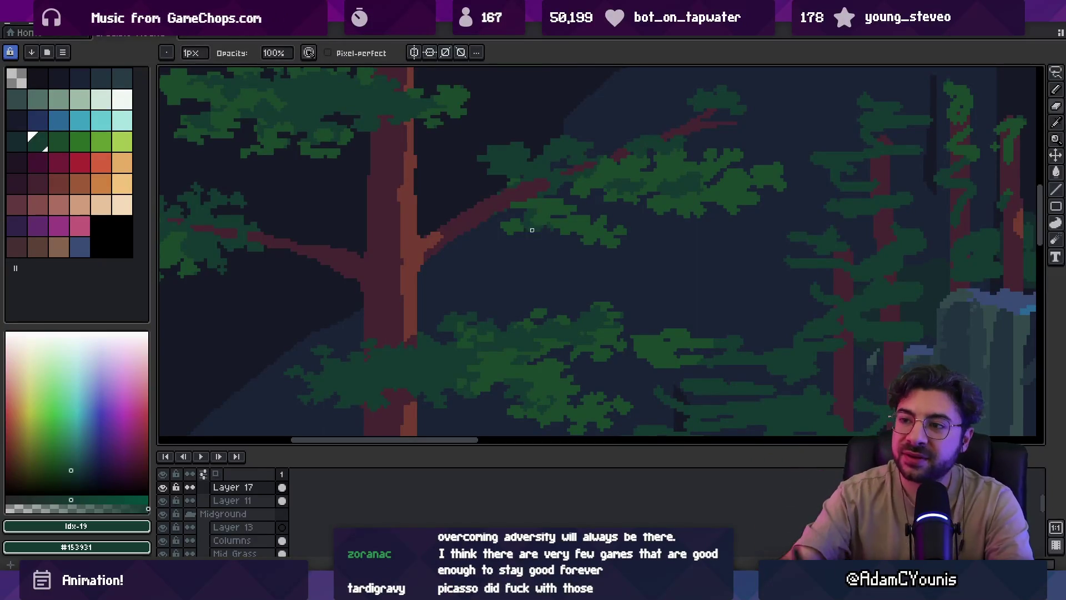
pyautogui.press('z')
pyautogui.scroll(-2, 489, 233)
pyautogui.scroll(1, 483, 235)
pyautogui.scroll(2, 493, 232)
pyautogui.keyDown('alt'); pyautogui.click(452, 224); pyautogui.keyUp('alt')
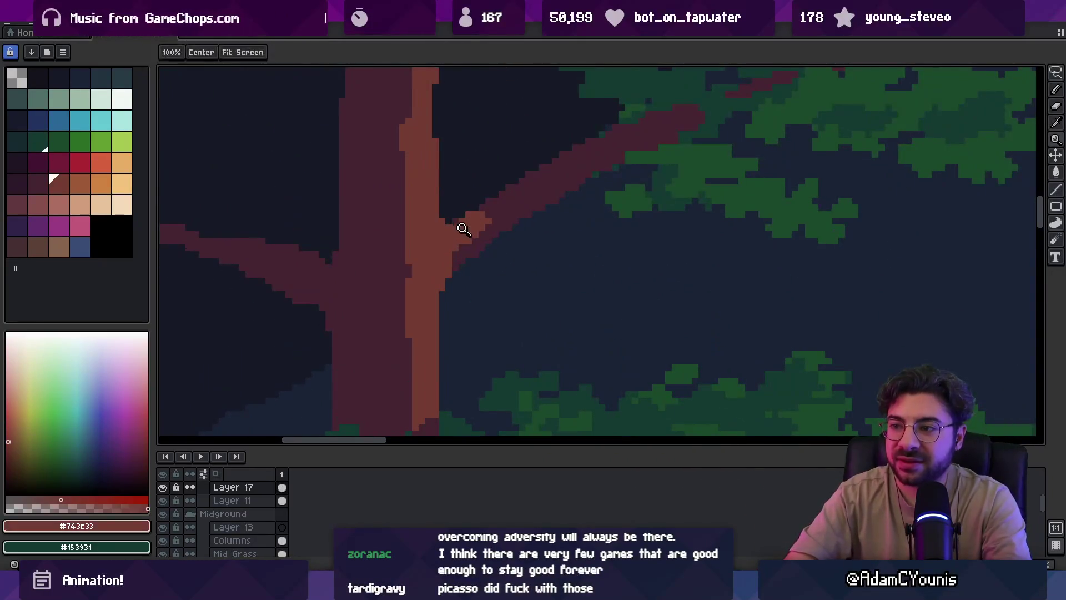
pyautogui.press('b')
pyautogui.press('e')
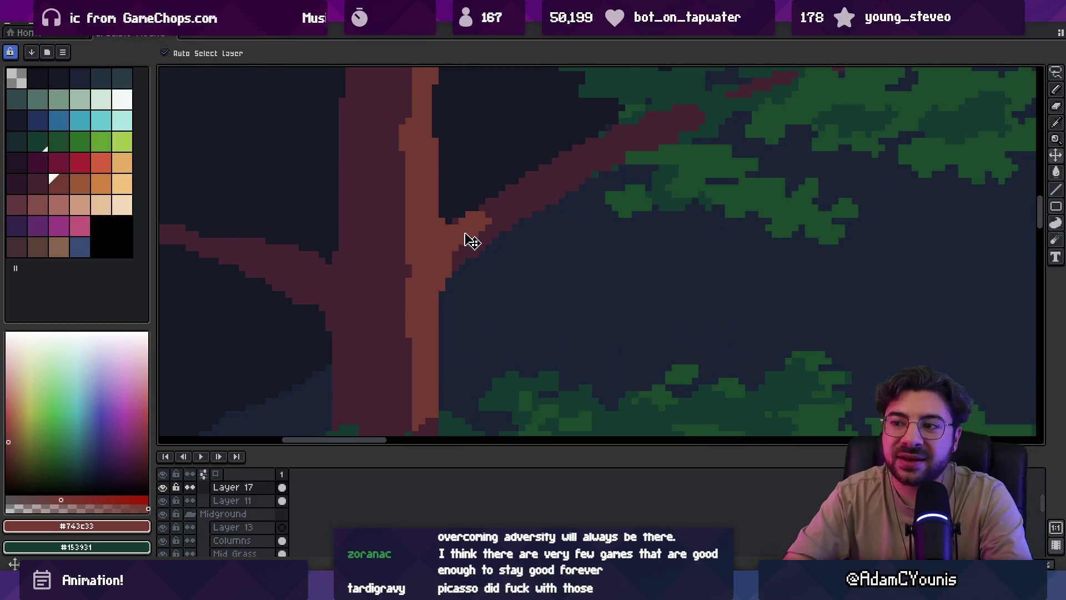
pyautogui.press('b')
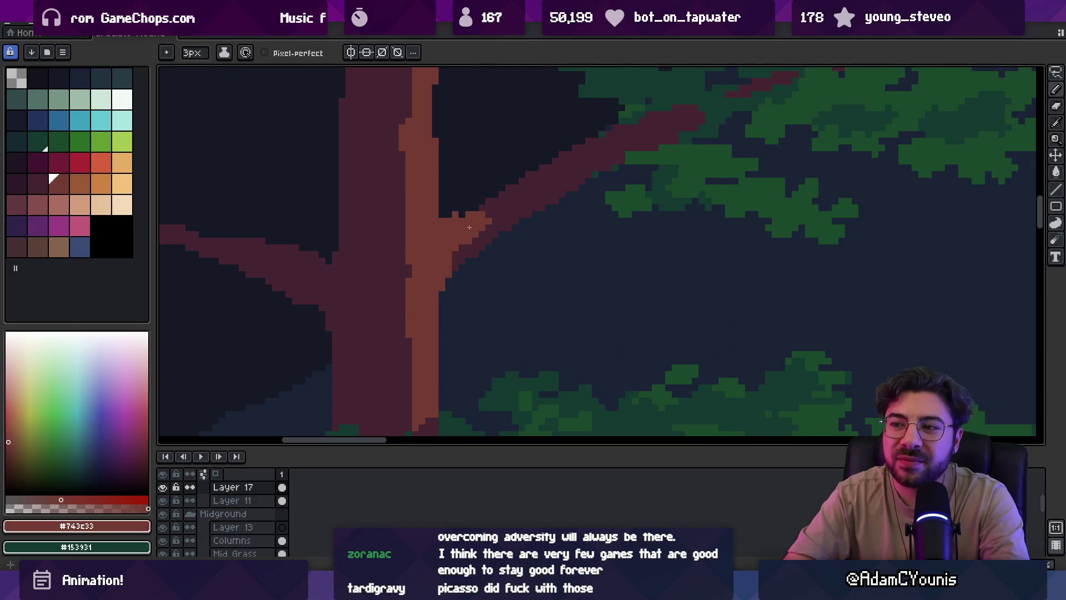
pyautogui.press('e')
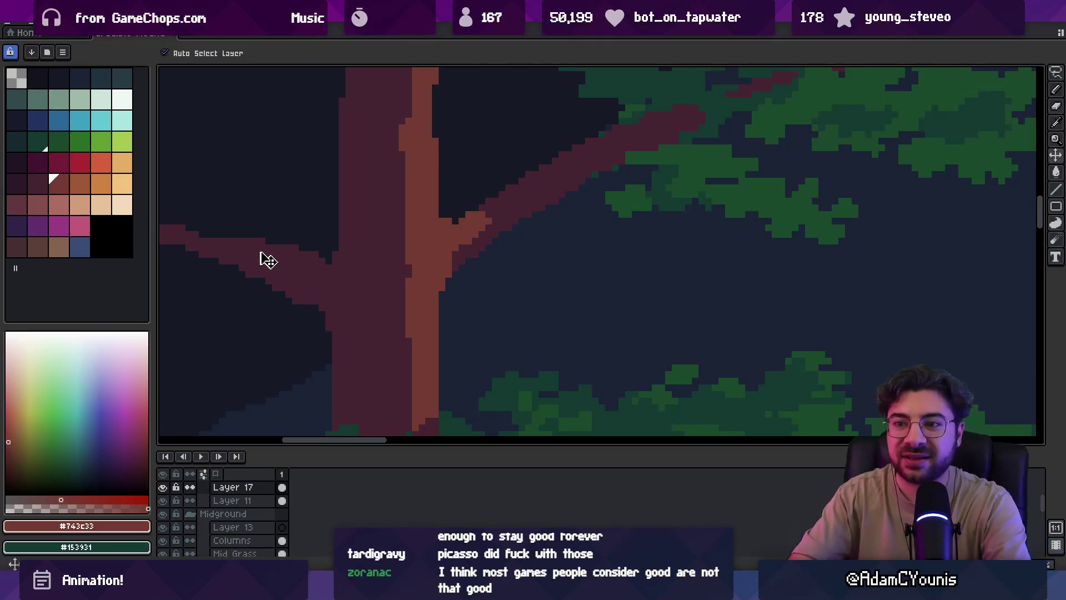
pyautogui.hscroll(-3, 262, 250)
pyautogui.keyDown('alt'); pyautogui.click(309, 262); pyautogui.keyUp('alt')
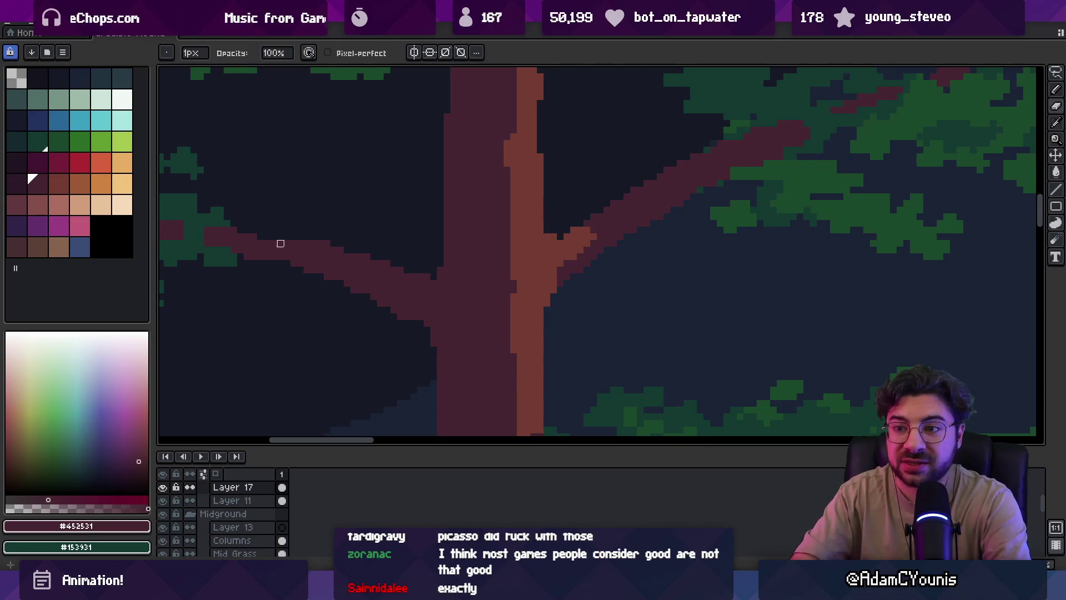
pyautogui.press('alt')
pyautogui.scroll(-3, 276, 244)
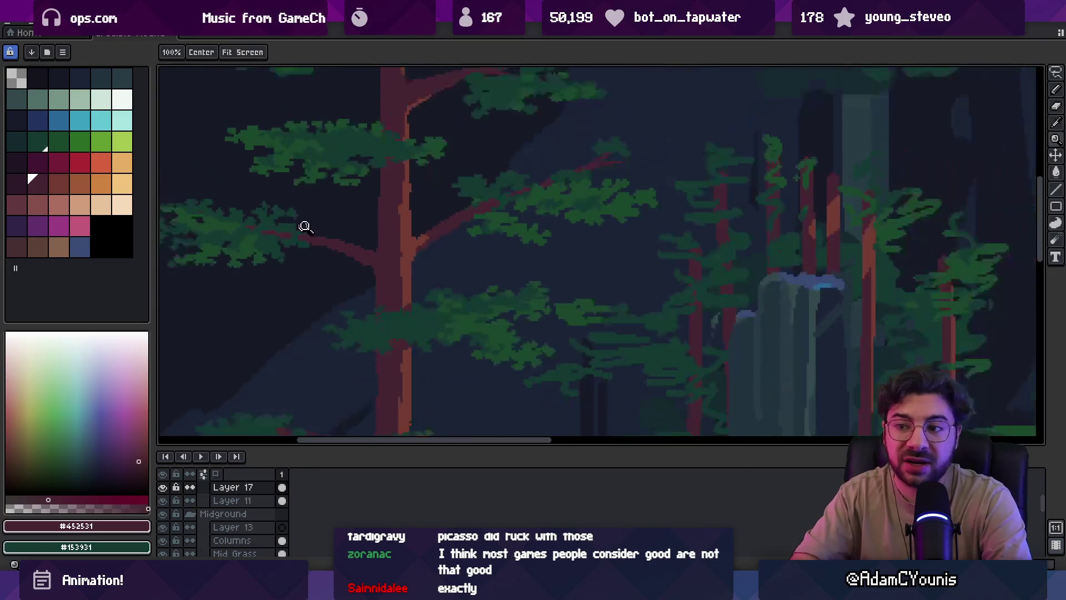
pyautogui.scroll(3, 409, 221)
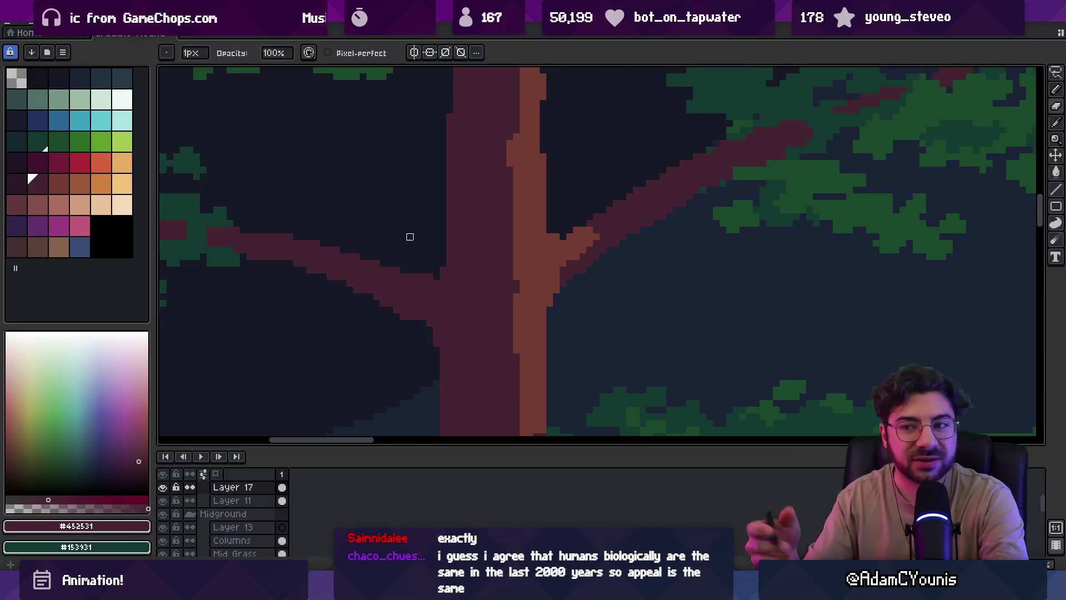
pyautogui.scroll(-2, 410, 270)
pyautogui.scroll(2, 452, 252)
pyautogui.keyDown('alt'); pyautogui.click(483, 268); pyautogui.keyUp('alt')
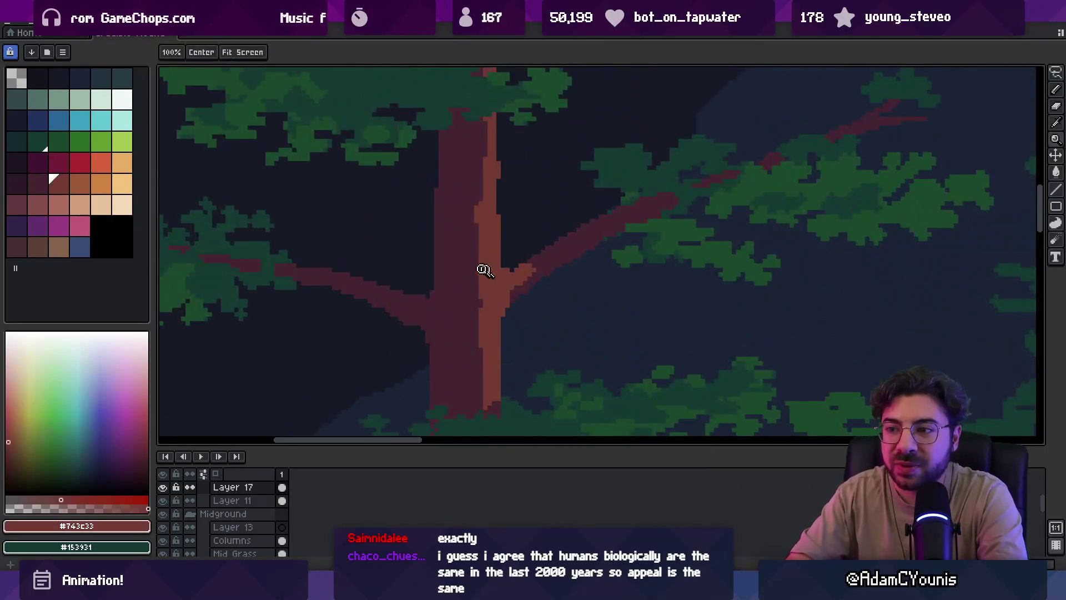
# Paint lighter red highlight strokes along the pine's left branch
pyautogui.keyDown('alt'); pyautogui.click(350, 272); pyautogui.keyUp('alt')
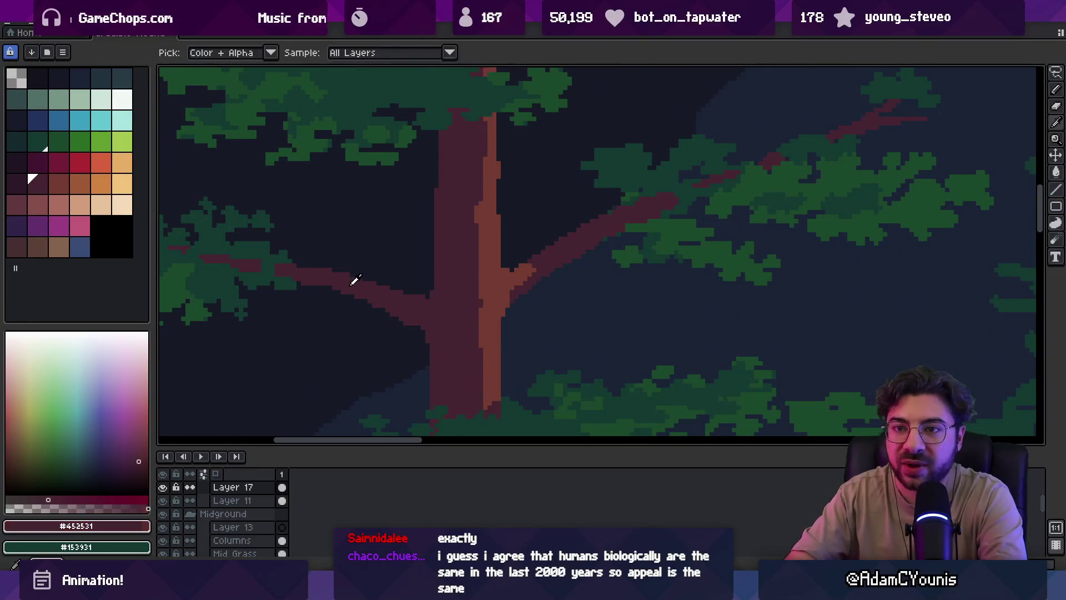
pyautogui.press('-')
pyautogui.press('x')
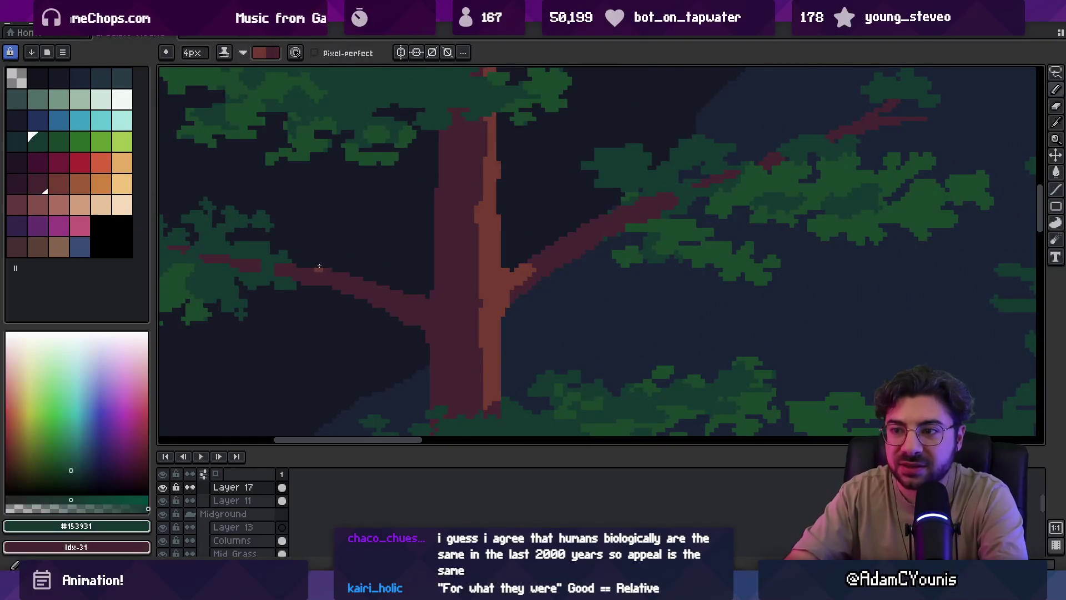
pyautogui.moveTo(314, 269); pyautogui.dragTo(425, 299)
pyautogui.press('x')
pyautogui.moveTo(340, 276); pyautogui.dragTo(321, 283)
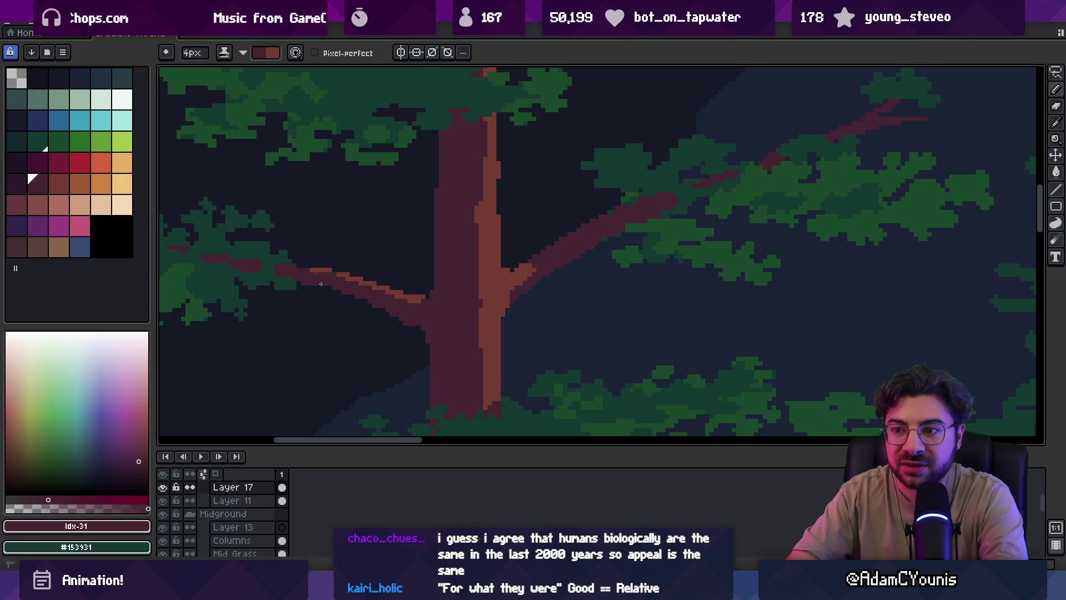
pyautogui.scroll(-3, 377, 266)
pyautogui.scroll(3, 455, 255)
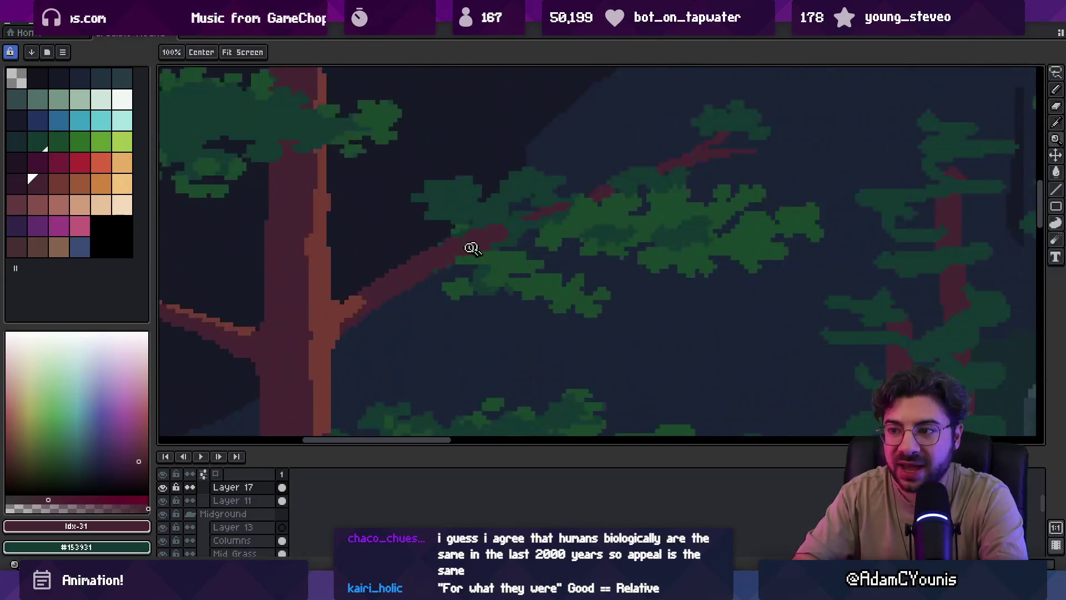
pyautogui.press('x')
# Add a light red highlight along the upper right branch
pyautogui.press('z')
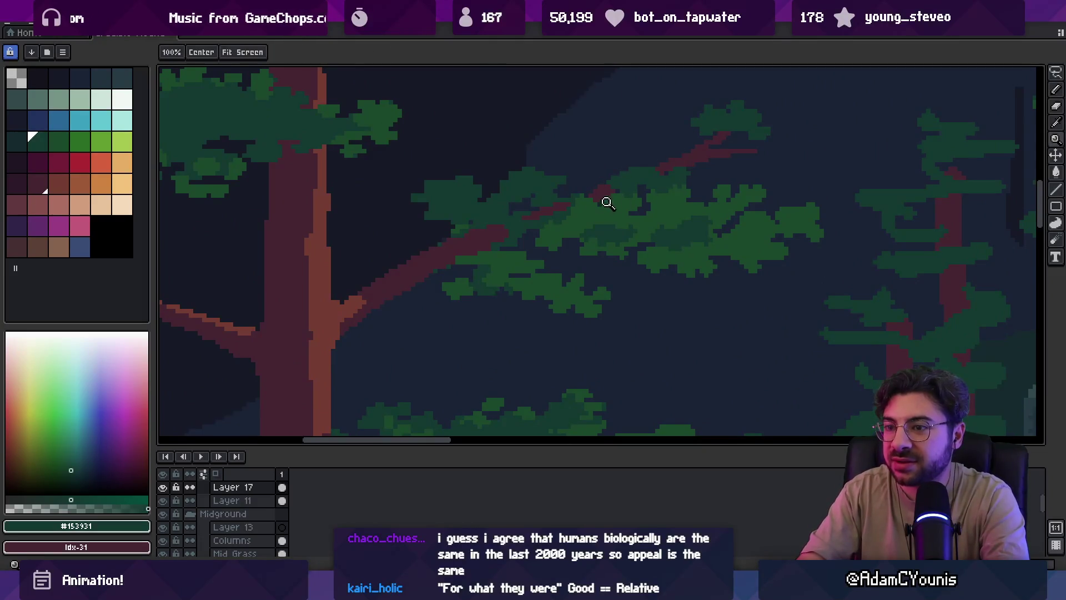
pyautogui.scroll(-3, 500, 189)
pyautogui.scroll(3, 507, 225)
pyautogui.scroll(1, 507, 226)
pyautogui.press('b')
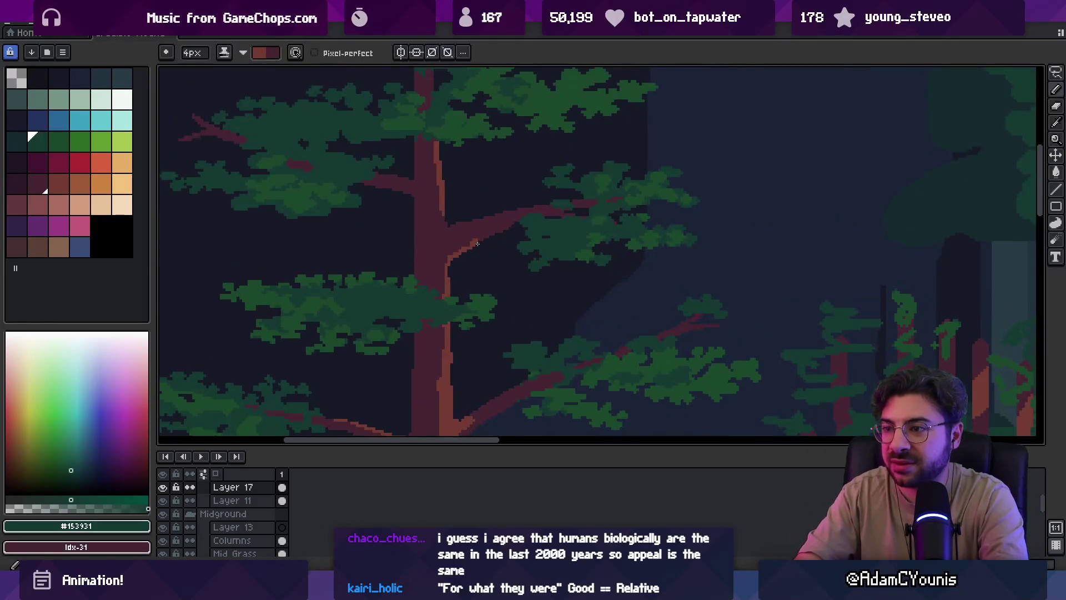
pyautogui.moveTo(466, 251); pyautogui.dragTo(542, 224)
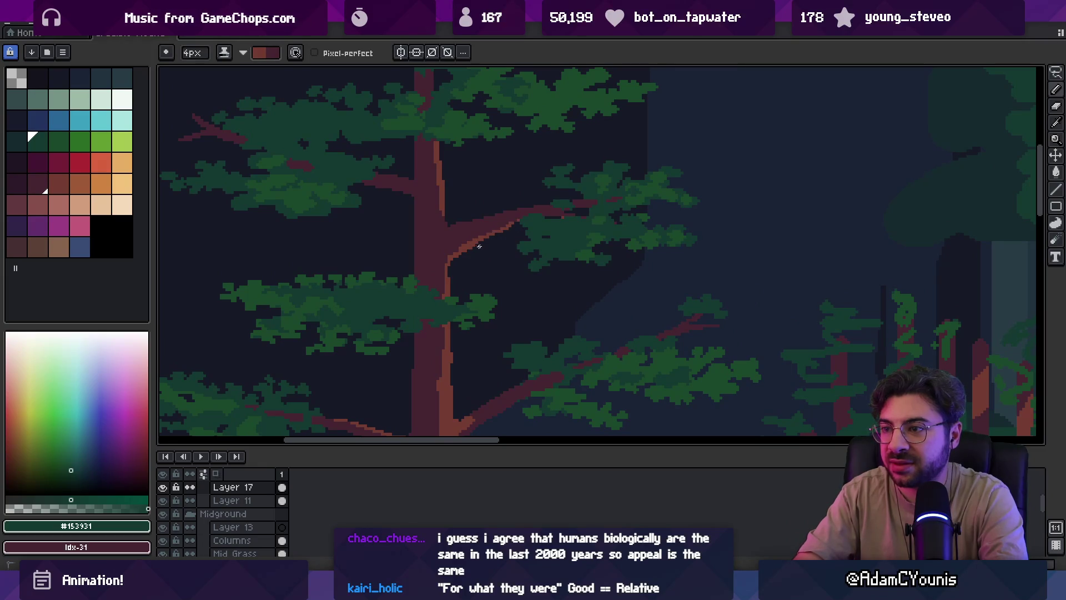
pyautogui.press('x')
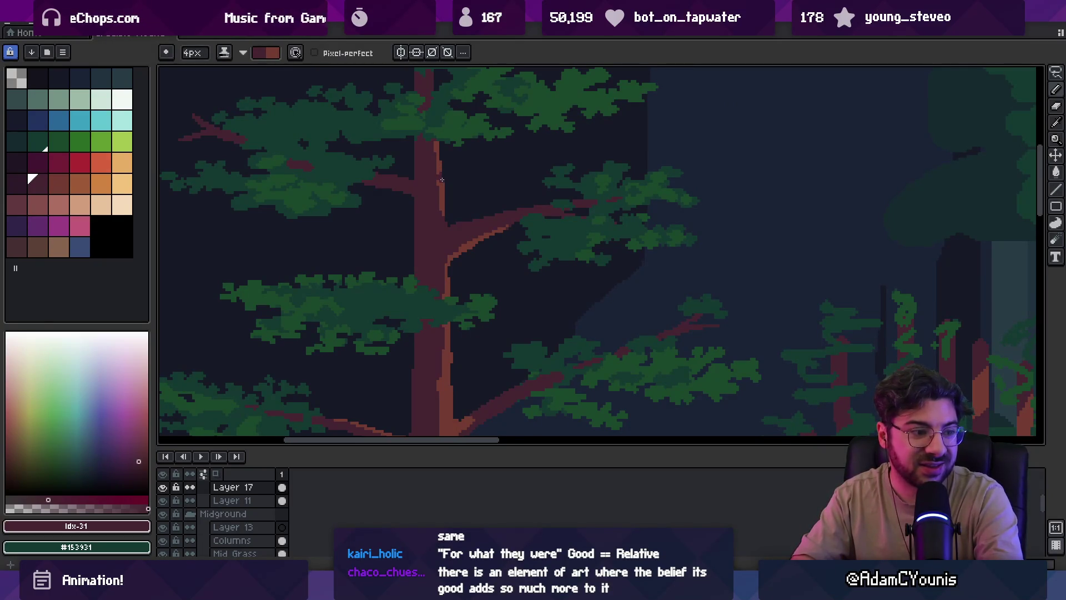
# Paint a lighter red stripe down the trunk's centre and touch up its lower column in dark red
pyautogui.scroll(-3, 483, 178)
pyautogui.scroll(4, 466, 219)
pyautogui.keyDown('alt'); pyautogui.click(477, 244); pyautogui.keyUp('alt')
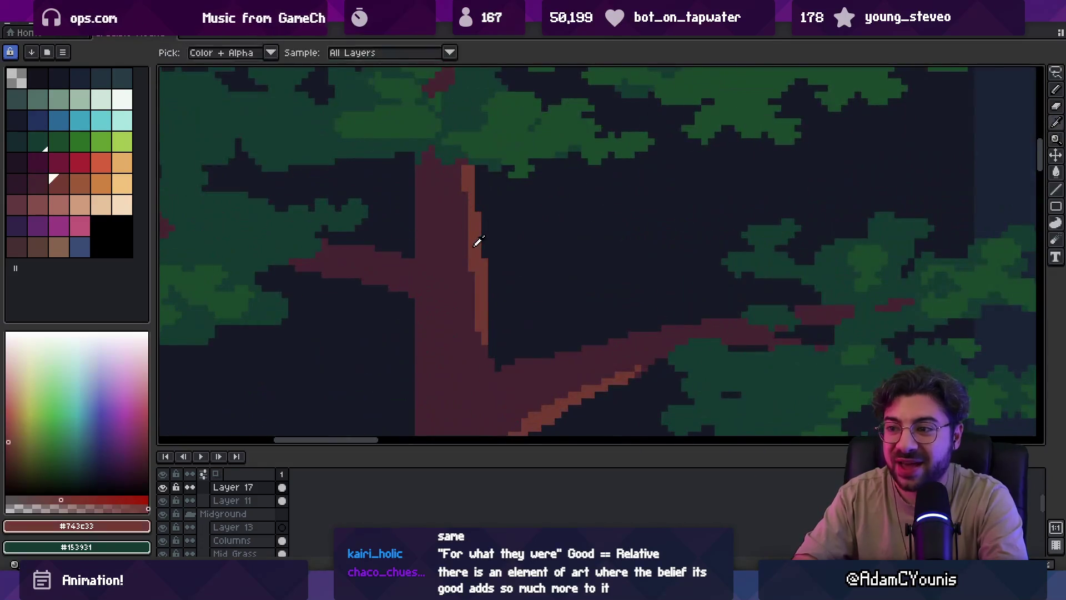
pyautogui.scroll(-2, 477, 244)
pyautogui.moveTo(468, 203); pyautogui.dragTo(461, 295)
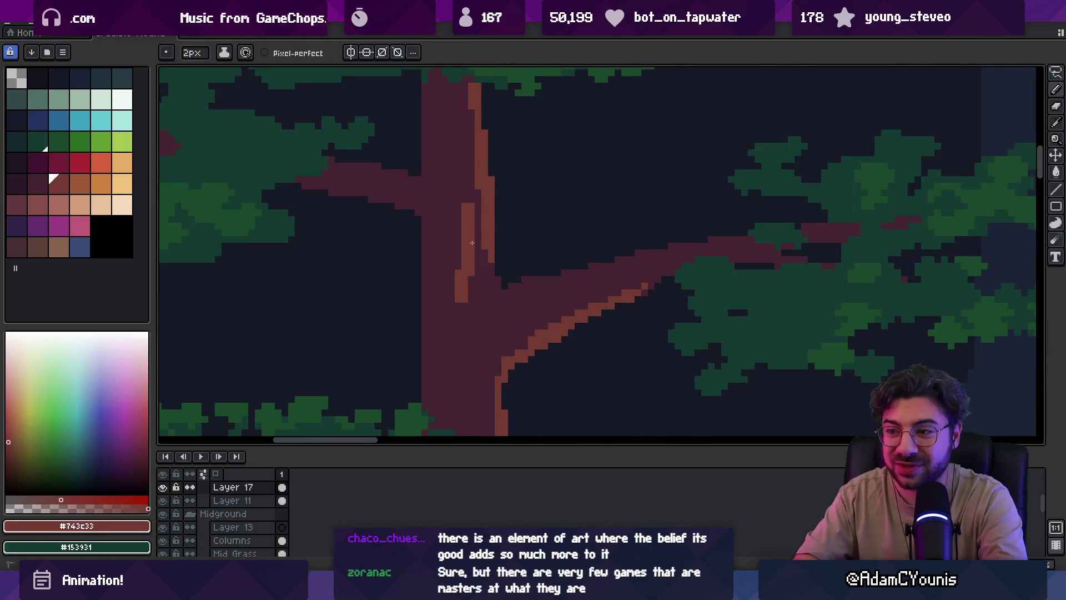
pyautogui.moveTo(472, 243); pyautogui.dragTo(478, 225)
pyautogui.keyDown('alt'); pyautogui.click(457, 261); pyautogui.keyUp('alt')
pyautogui.moveTo(458, 269); pyautogui.dragTo(471, 320)
pyautogui.keyDown('alt'); pyautogui.click(468, 278); pyautogui.keyUp('alt')
pyautogui.press('-')
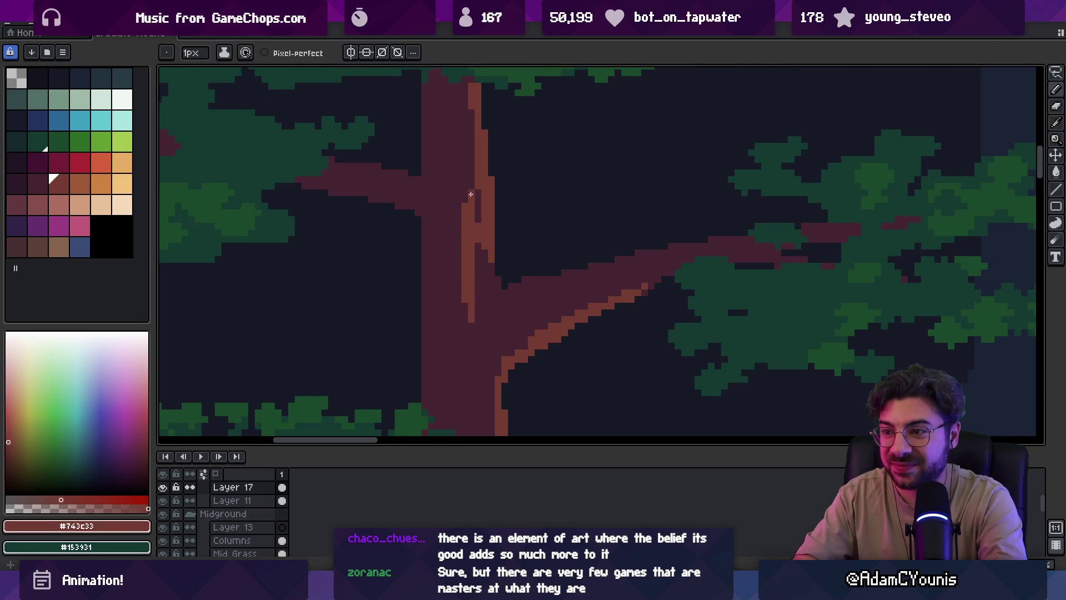
pyautogui.keyDown('alt'); pyautogui.click(471, 194); pyautogui.keyUp('alt')
pyautogui.moveTo(478, 170); pyautogui.dragTo(476, 186)
pyautogui.scroll(2, 475, 186)
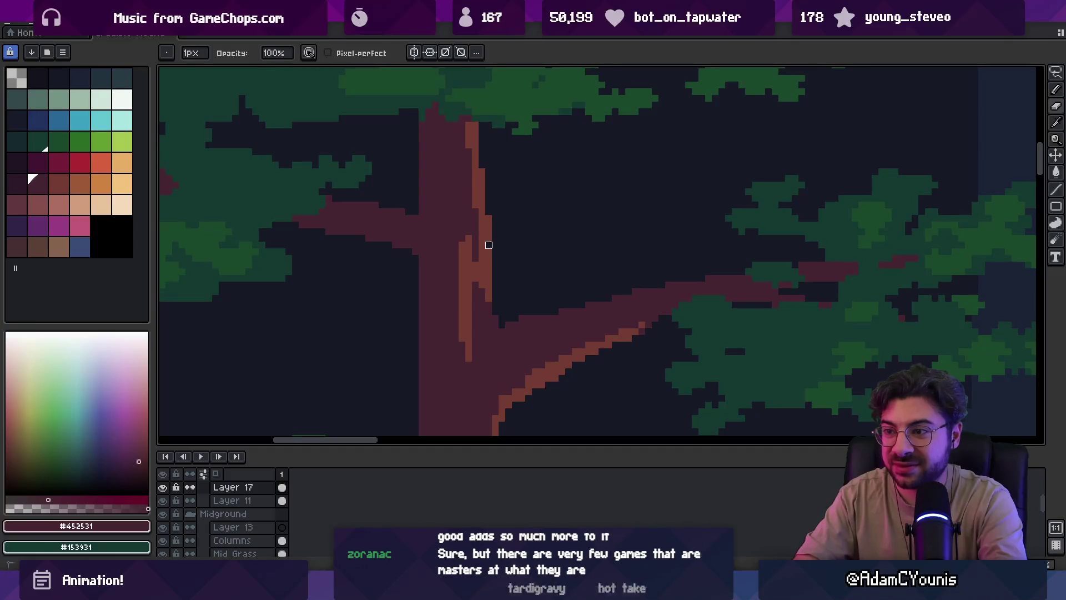
# Cover stray light edge pixels on the trunk with dark red, then zoom into the upper foliage
pyautogui.press('z')
pyautogui.scroll(-5, 472, 244)
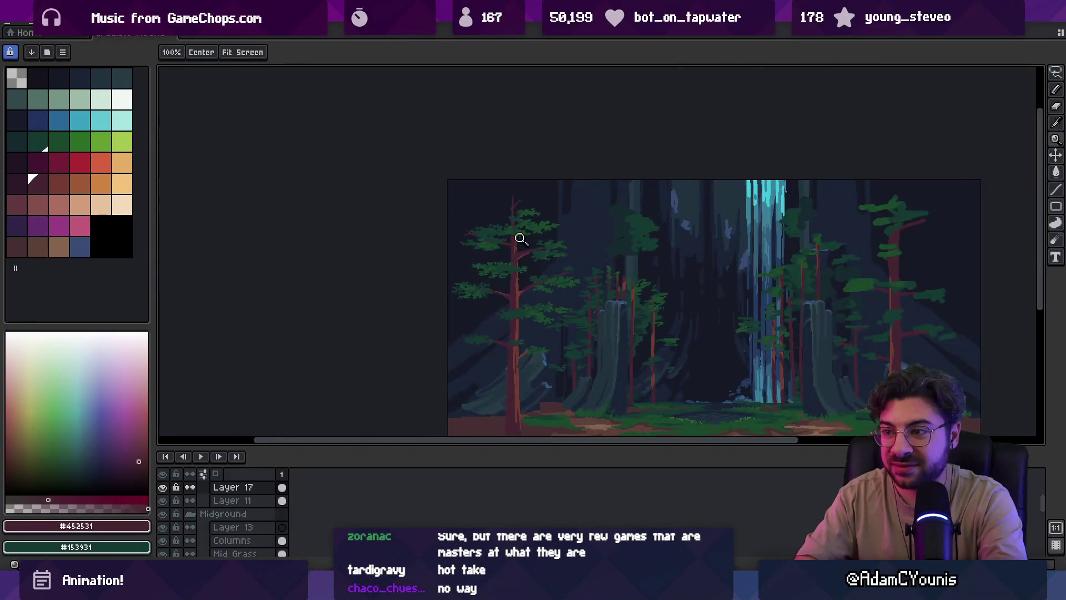
pyautogui.scroll(5, 520, 238)
pyautogui.press('b')
pyautogui.moveTo(523, 264)
pyautogui.mouseDown()
pyautogui.moveTo(524, 334)
pyautogui.moveTo(499, 264)
pyautogui.mouseUp()
pyautogui.press('z')
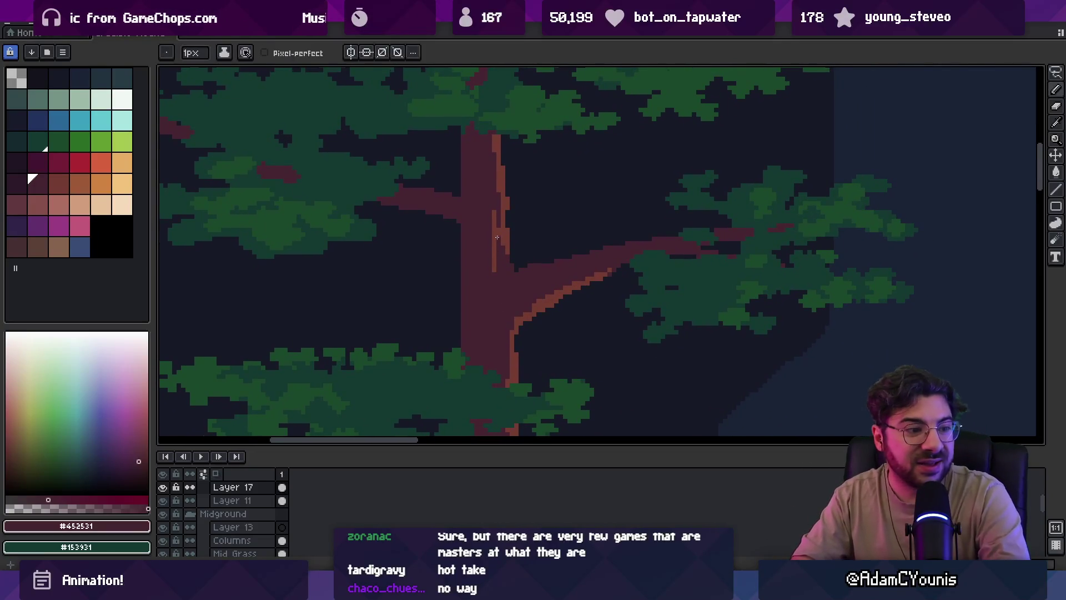
pyautogui.scroll(3, 502, 250)
pyautogui.press('b')
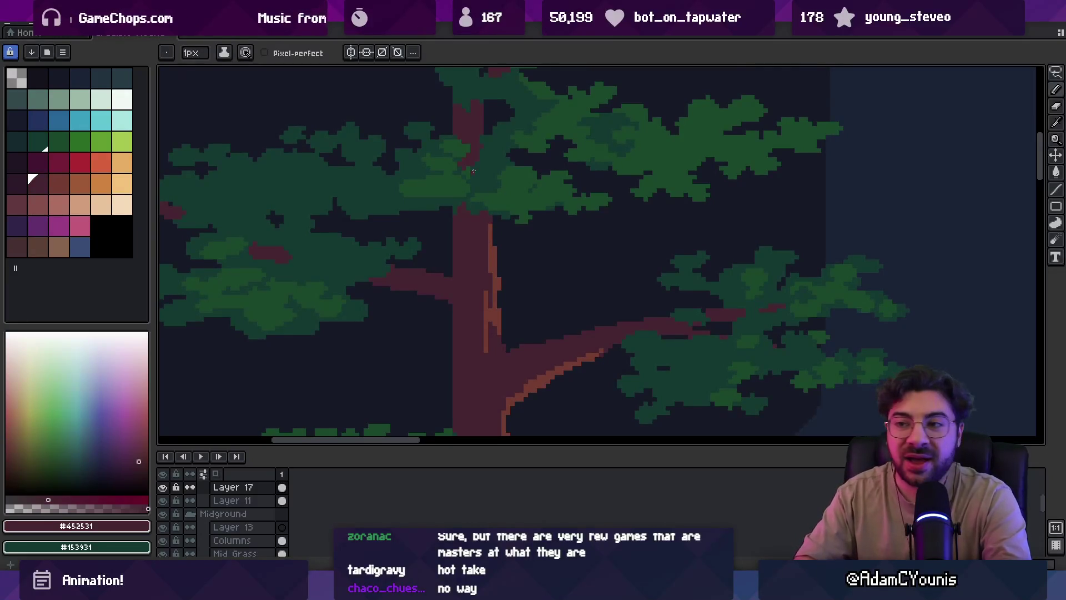
pyautogui.moveTo(431, 176); pyautogui.dragTo(468, 241)
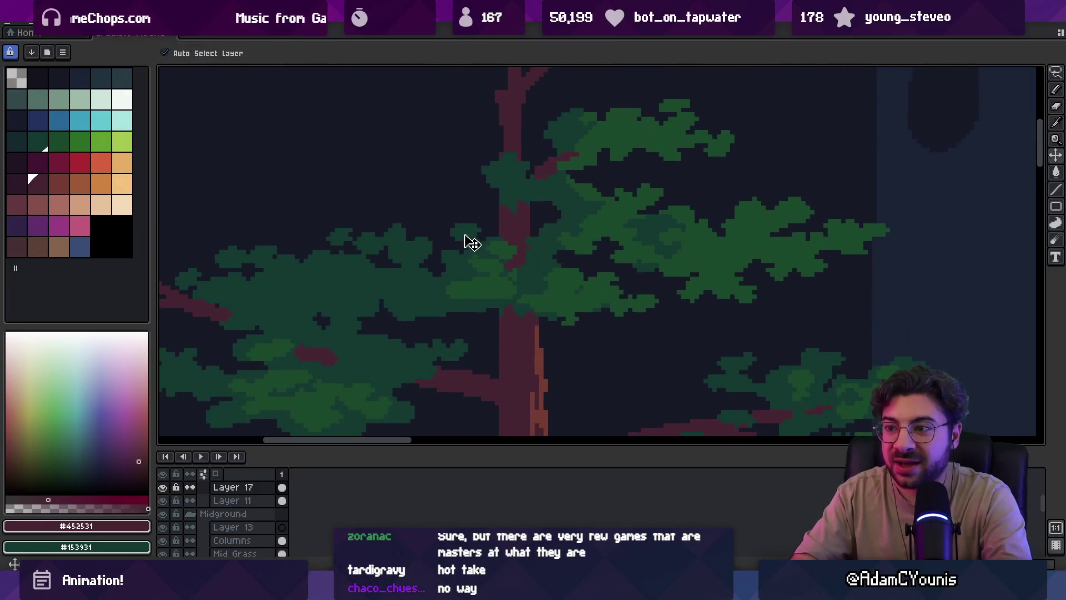
pyautogui.press('e')
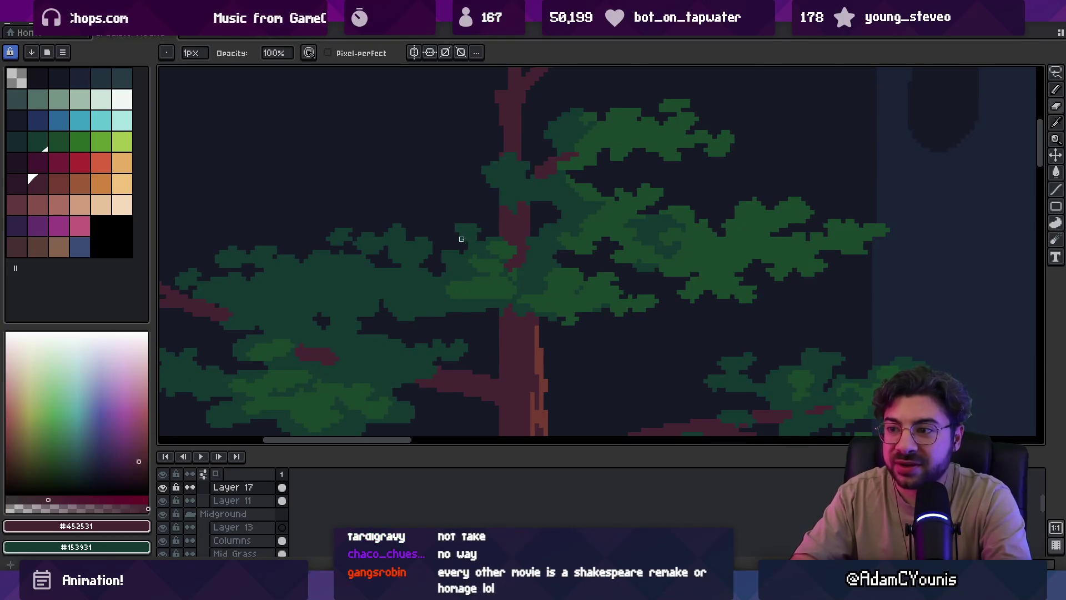
pyautogui.press('z')
pyautogui.click(434, 238)
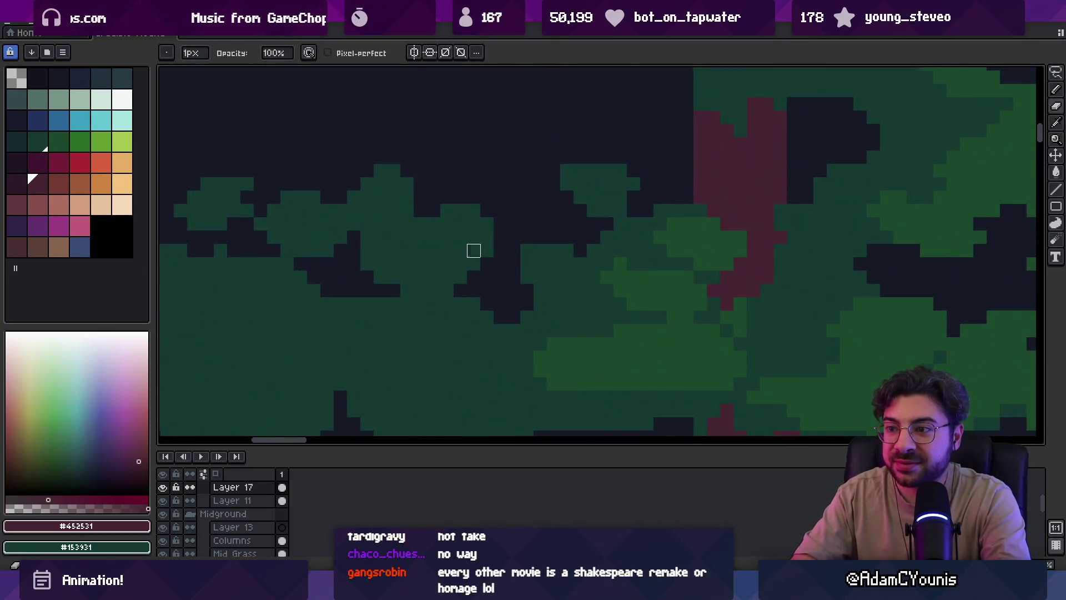
# Erase a stray green foliage pixel and sample the dark foliage green #153931
pyautogui.press('b')
pyautogui.press('e')
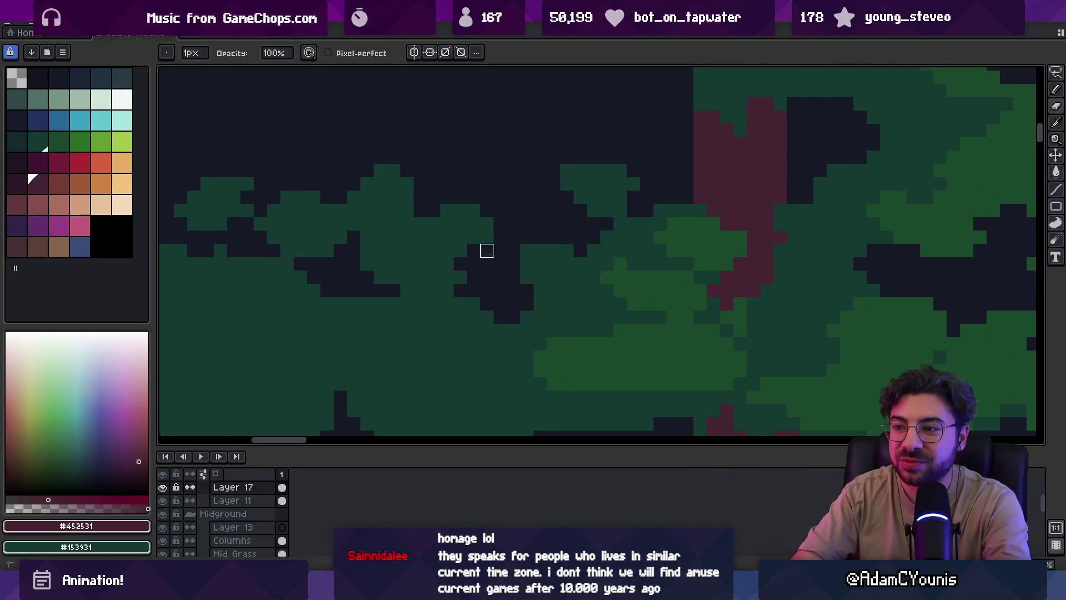
pyautogui.click(447, 277)
pyautogui.press('i')
pyautogui.click(473, 240)
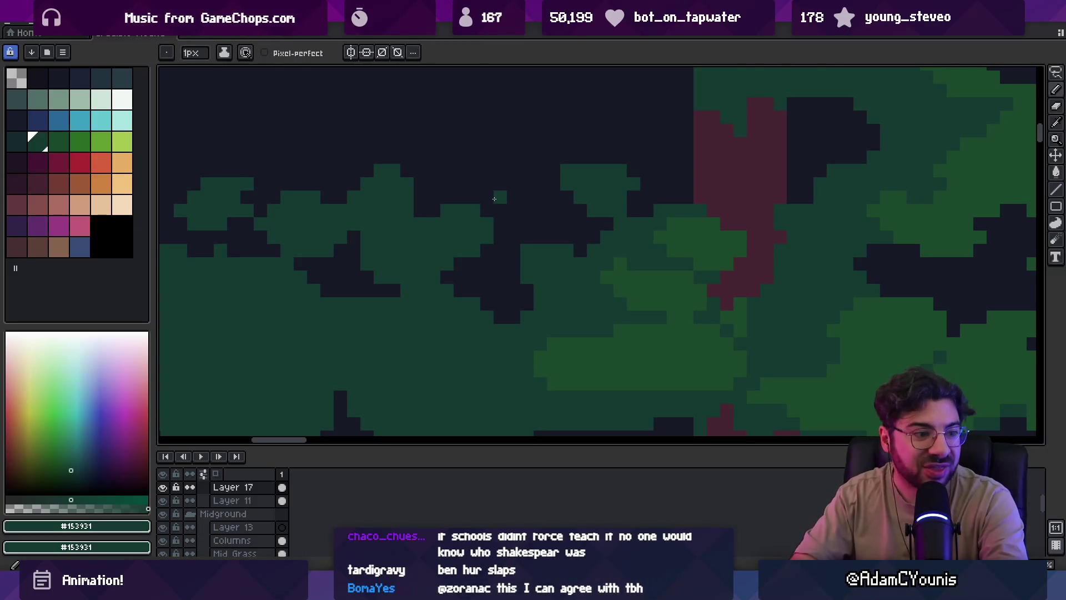
# Zoom and scroll around the tall pine's left-branch foliage to inspect it
pyautogui.press('z')
pyautogui.scroll(-4, 457, 228)
pyautogui.scroll(4, 453, 245)
pyautogui.press('b')
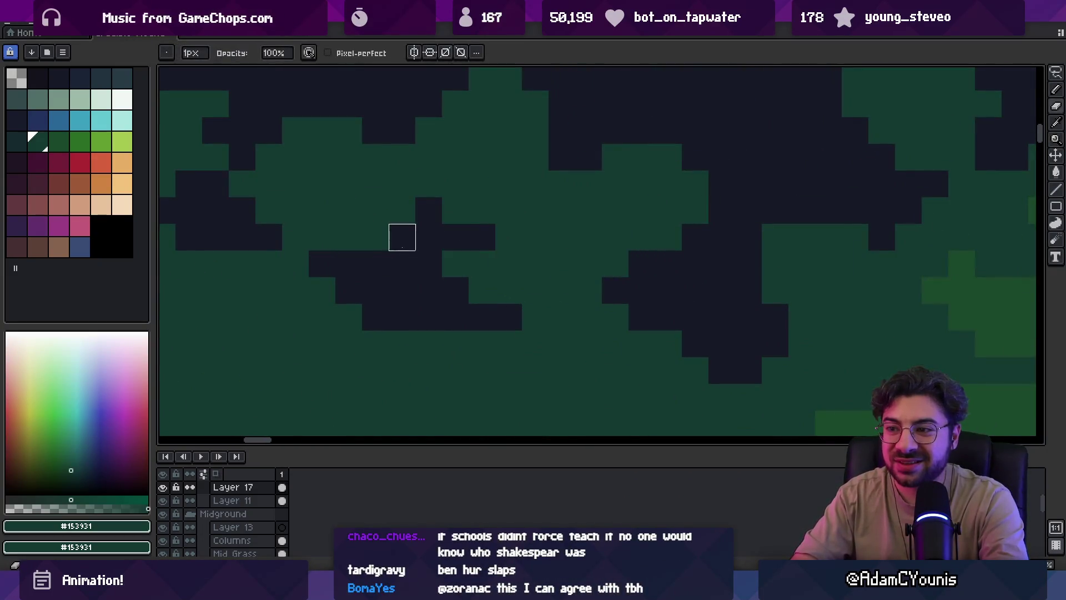
pyautogui.press('z')
pyautogui.scroll(-4, 440, 238)
pyautogui.scroll(4, 518, 225)
pyautogui.press('b')
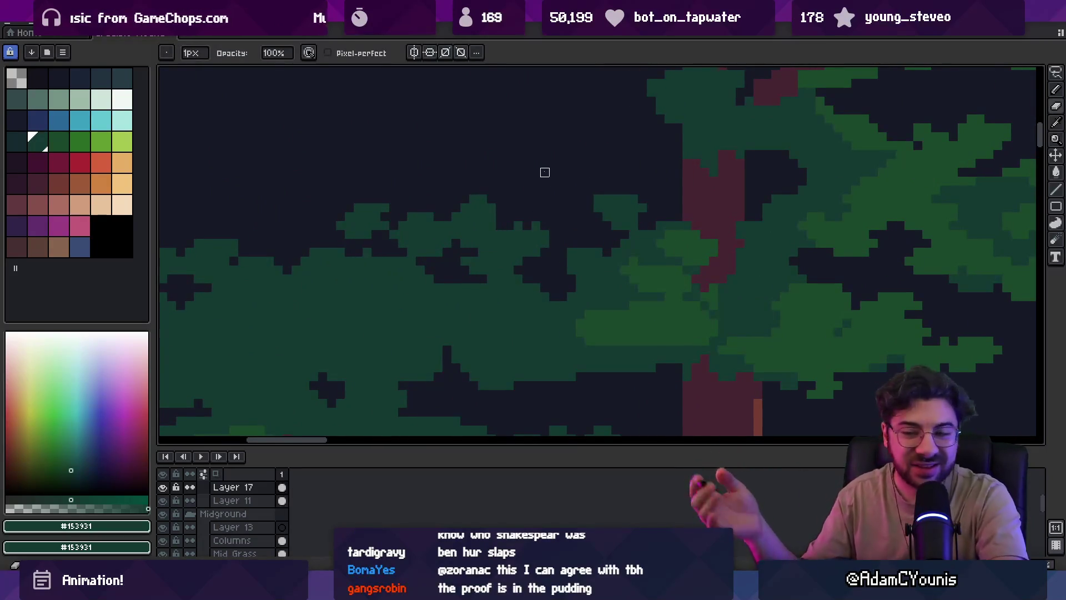
pyautogui.press('h')
pyautogui.scroll(-4, 523, 201)
pyautogui.scroll(4, 483, 241)
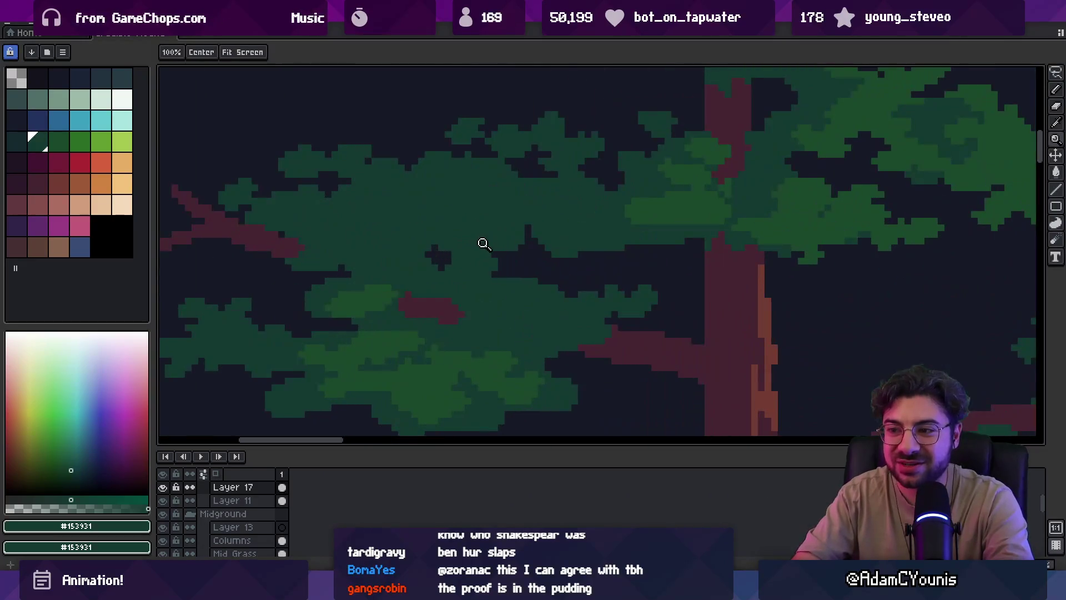
pyautogui.press('b')
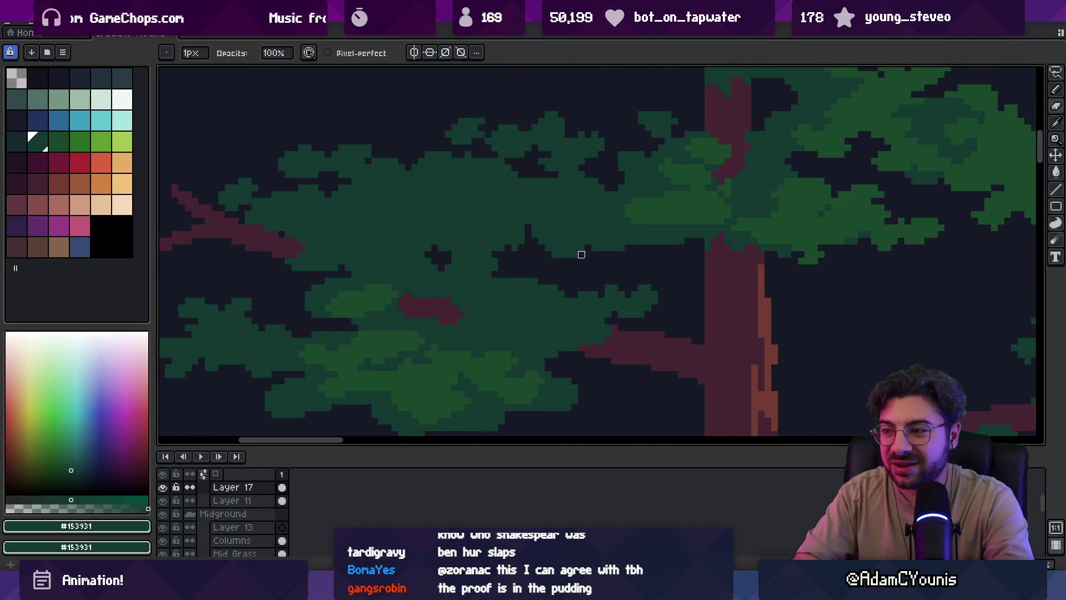
# Pan over the foliage area, cycling through the fill, eraser and pencil tools
pyautogui.press('g')
pyautogui.press('e')
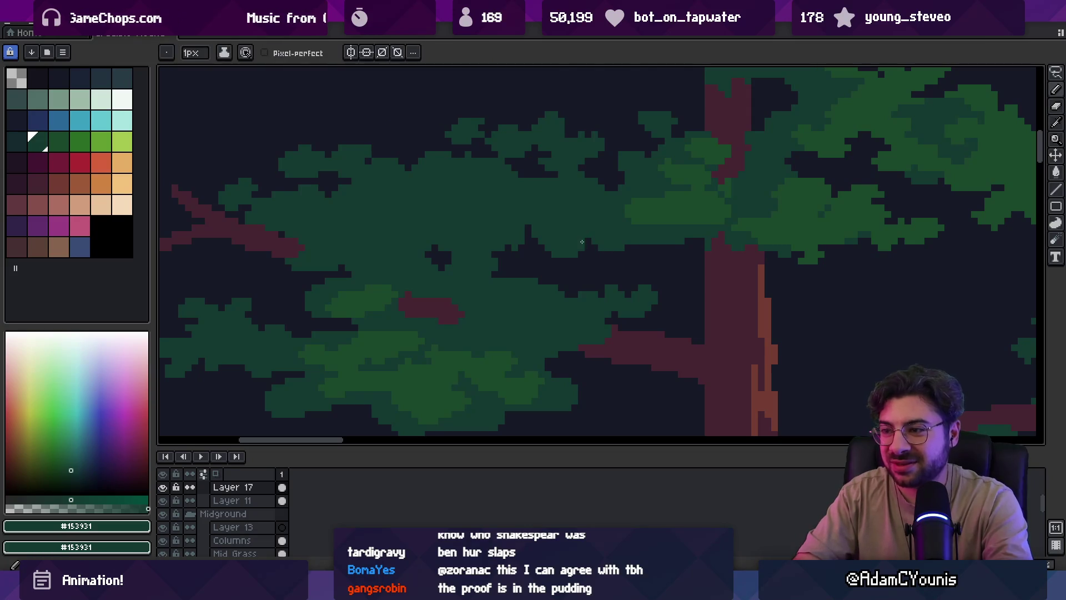
pyautogui.press('b')
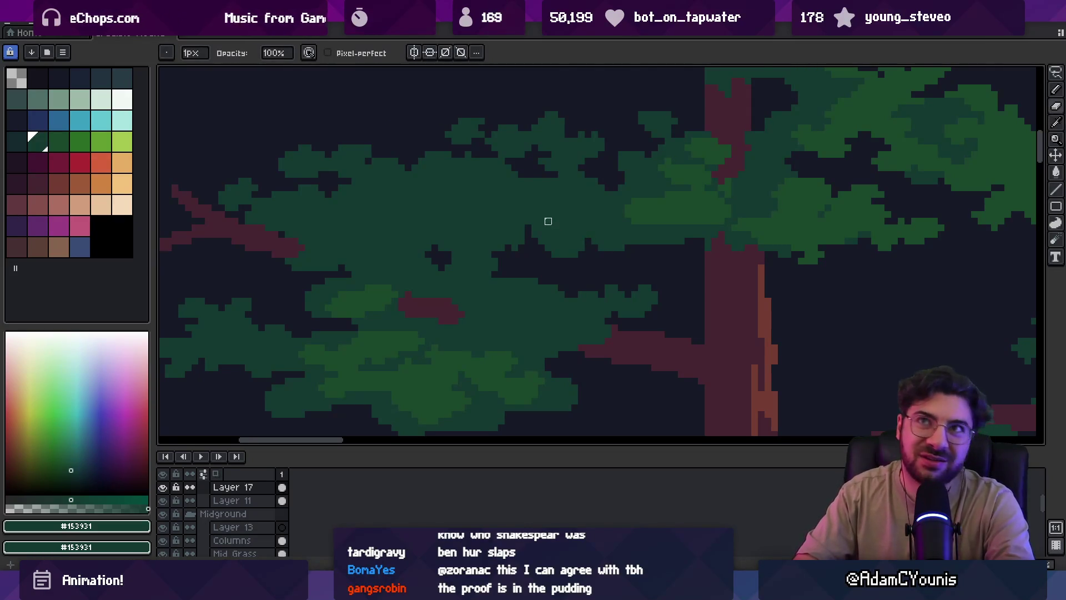
pyautogui.moveTo(527, 211); pyautogui.dragTo(553, 243)
pyautogui.press('g')
pyautogui.press('e')
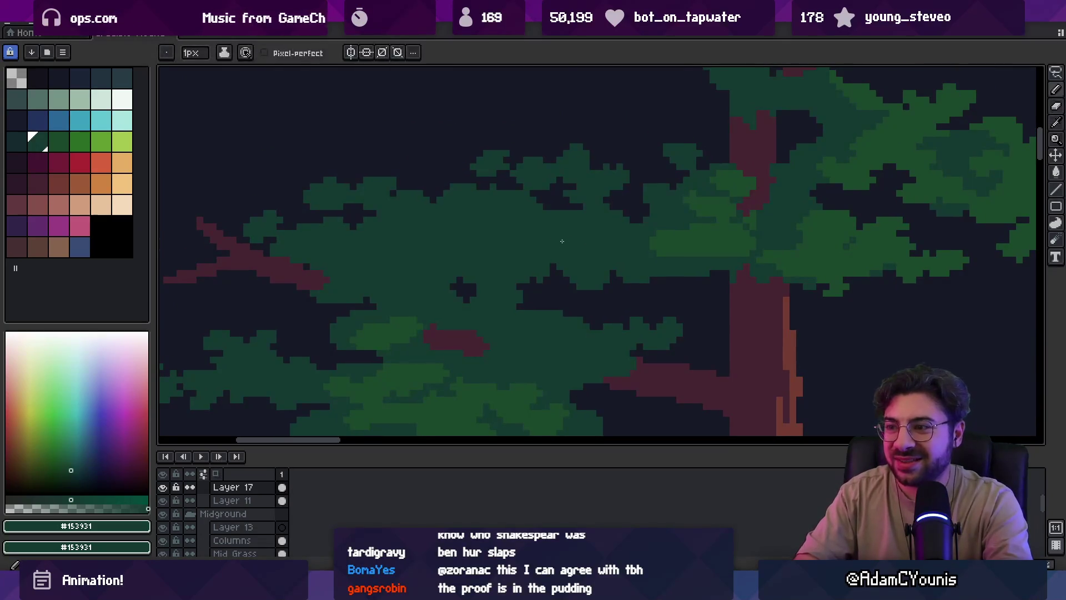
pyautogui.press('b')
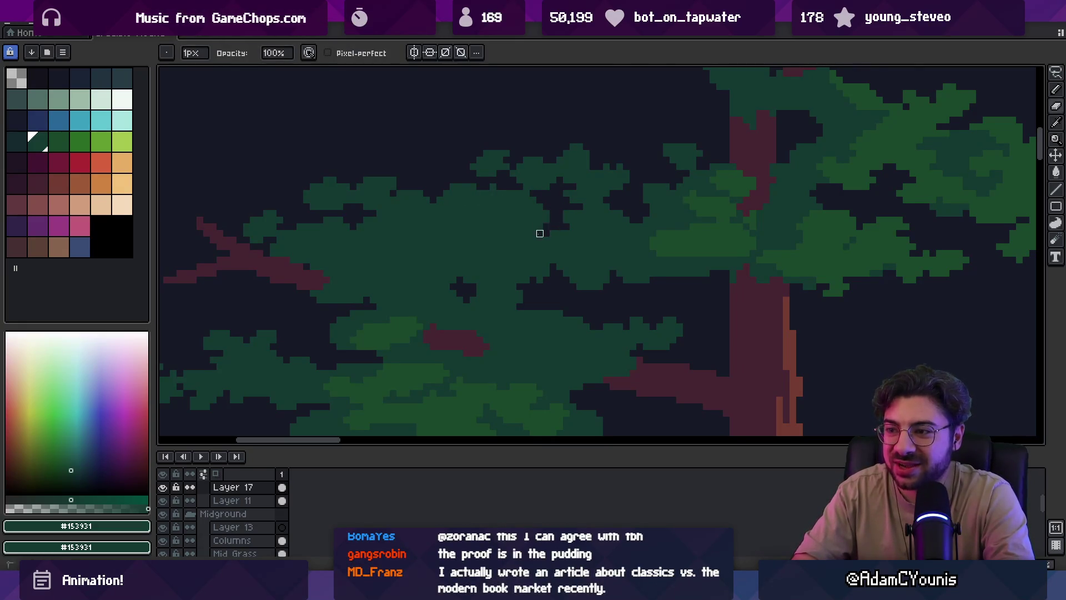
# Zoom out to check the whole tree, then zoom in on the upper-left foliage
pyautogui.press('z')
pyautogui.scroll(-5, 531, 239)
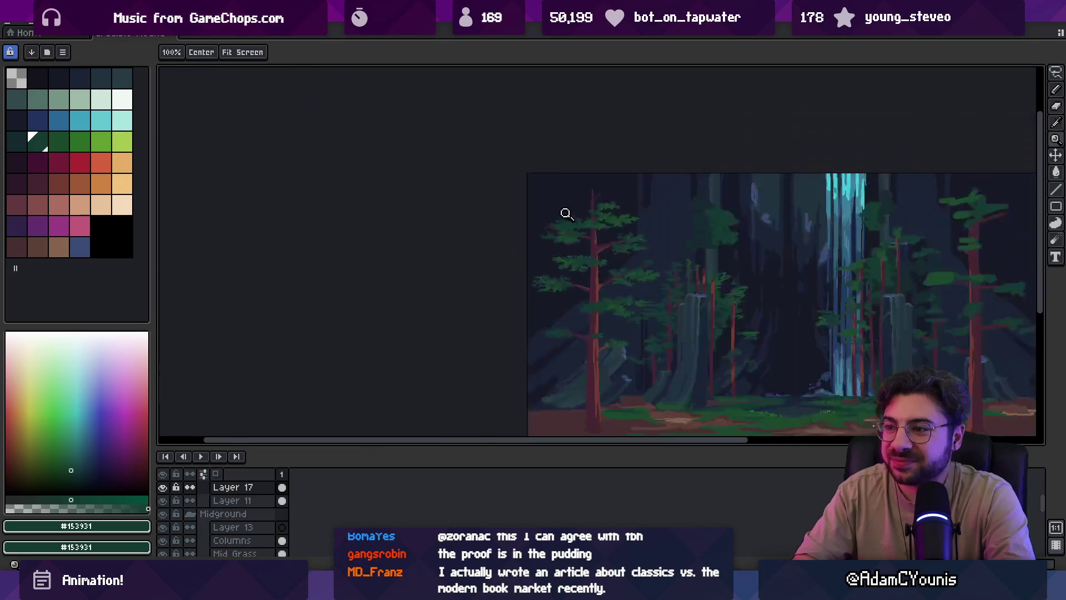
pyautogui.scroll(5, 567, 213)
pyautogui.press('b')
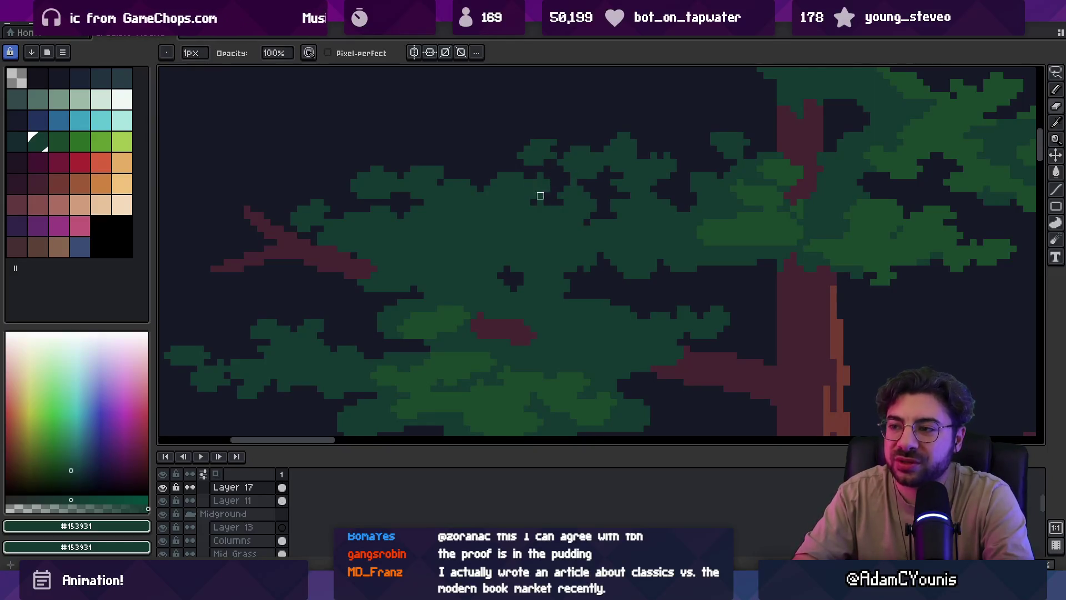
pyautogui.press('z')
pyautogui.scroll(-3, 519, 159)
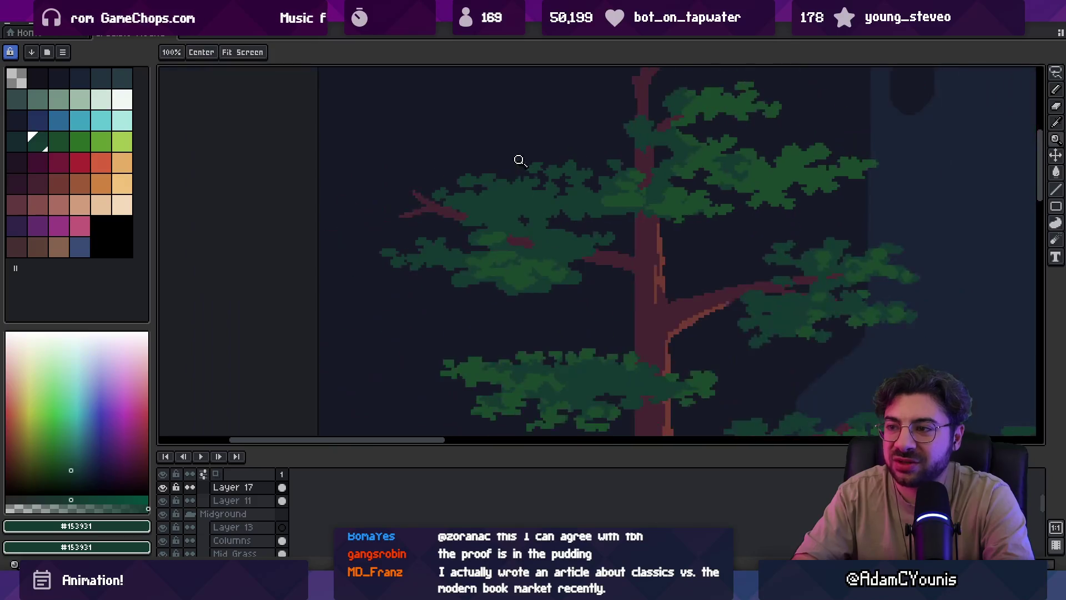
pyautogui.scroll(3, 555, 164)
pyautogui.press('b')
pyautogui.press('z')
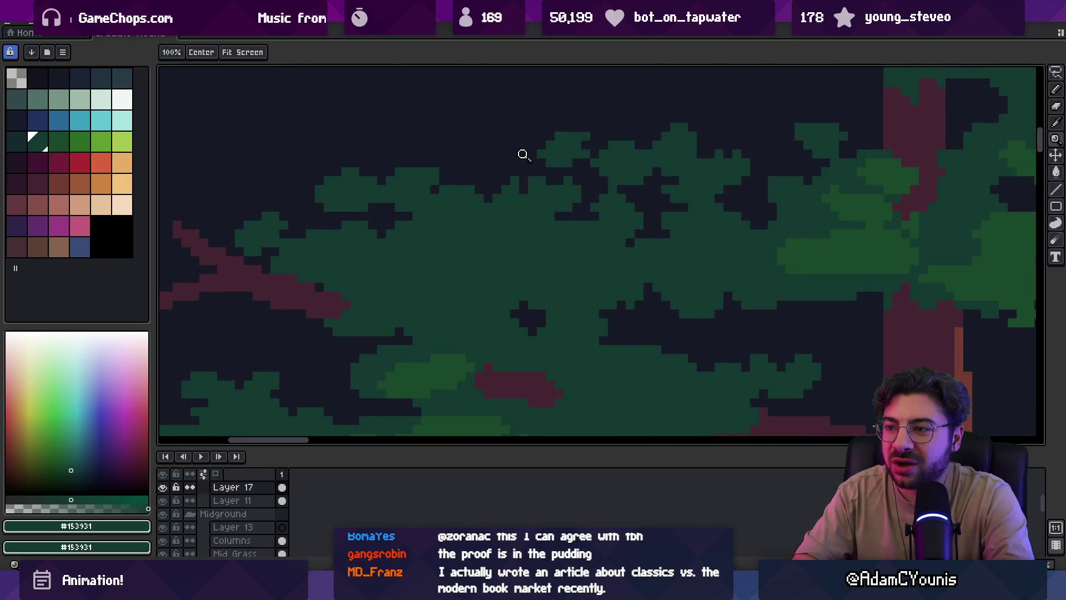
pyautogui.scroll(-3, 520, 156)
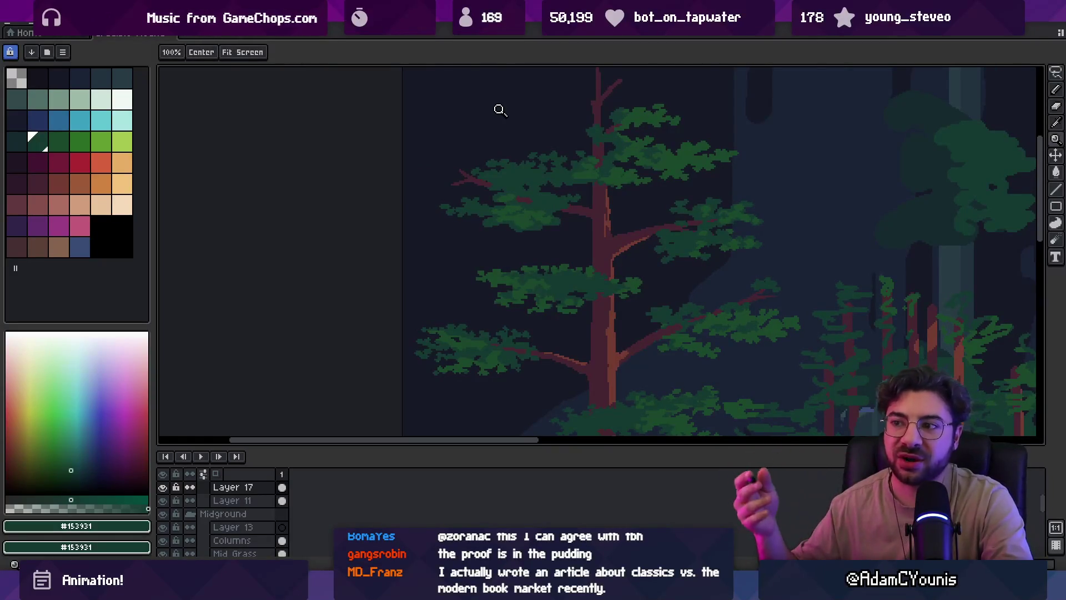
pyautogui.click(503, 216)
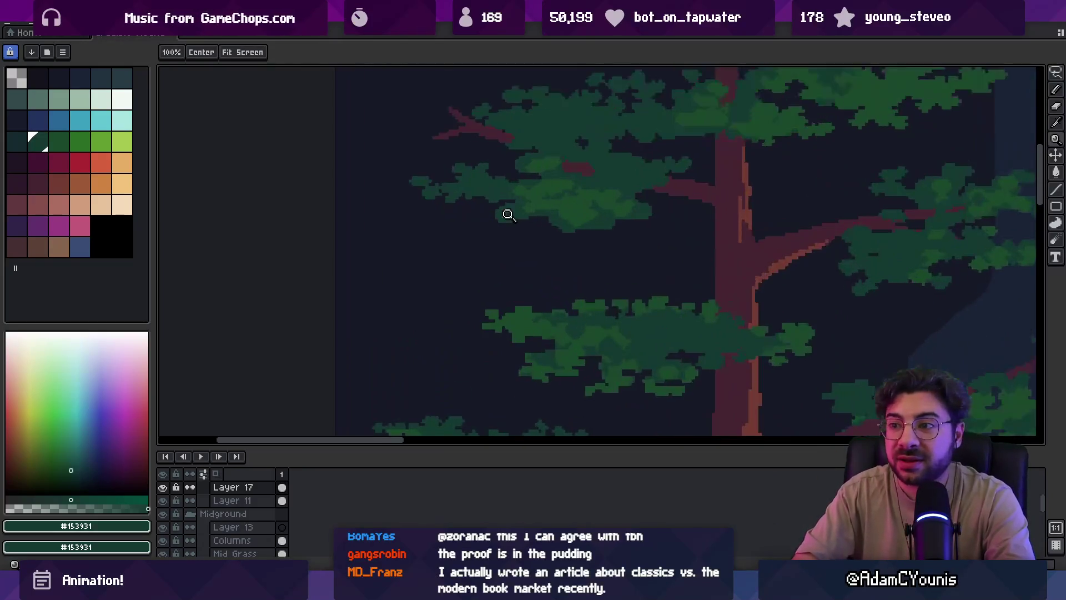
# Zoom in and select the small leaf blob at the tip of the lower left branch
pyautogui.click(504, 213)
pyautogui.press('b')
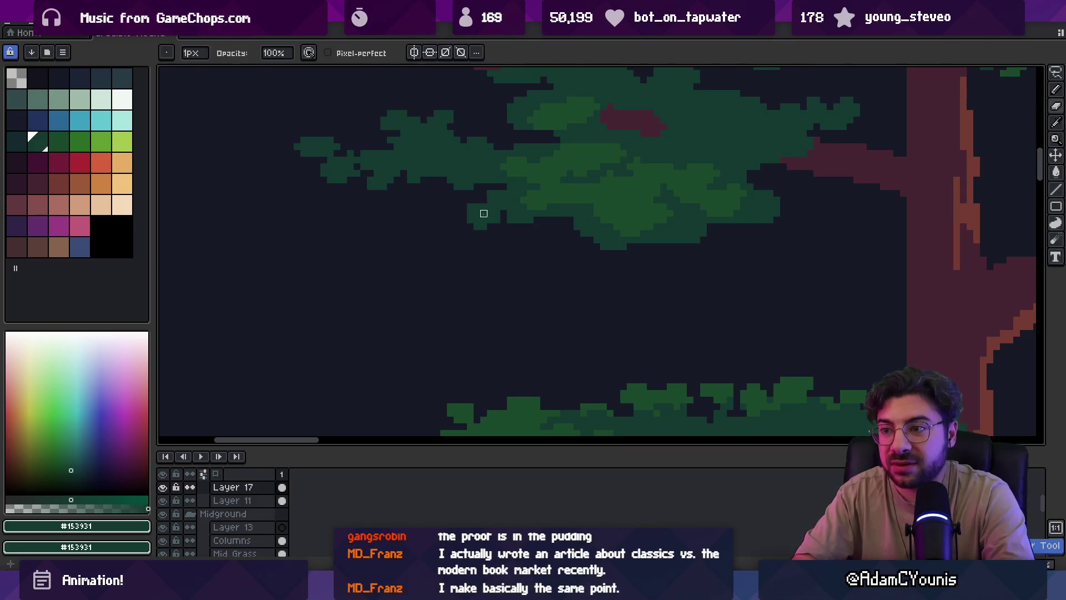
pyautogui.press('o')
pyautogui.press('m')
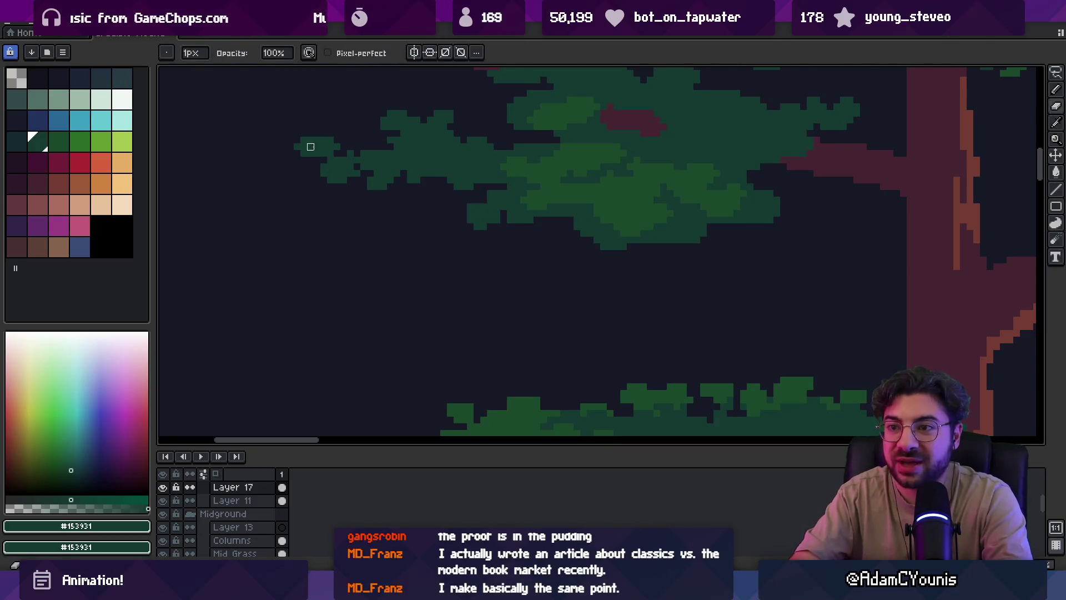
pyautogui.moveTo(290, 118); pyautogui.dragTo(333, 167)
pyautogui.press('b')
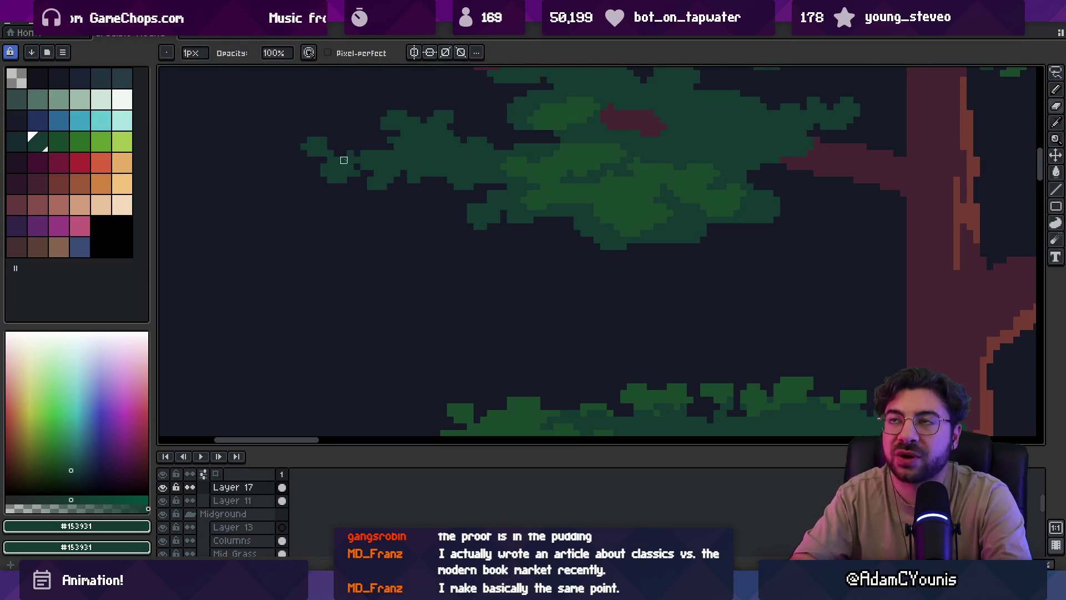
# Pan across the foliage and compare the leaf blob against the whole tree
pyautogui.moveTo(418, 211); pyautogui.dragTo(447, 259)
pyautogui.press('z')
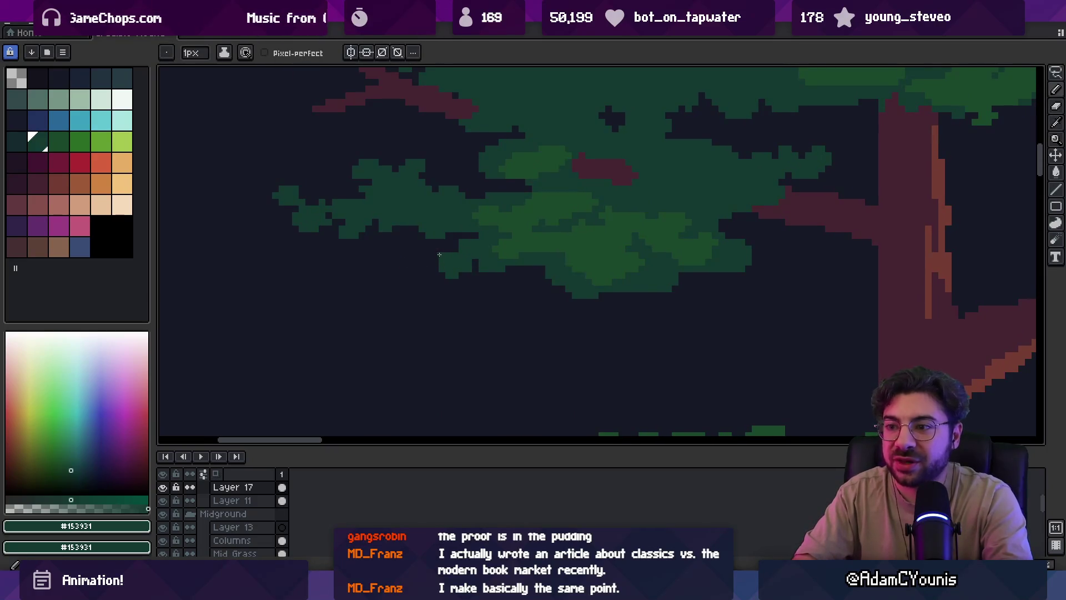
pyautogui.scroll(-3, 454, 254)
pyautogui.scroll(1, 538, 254)
pyautogui.scroll(3, 538, 254)
pyautogui.press('b')
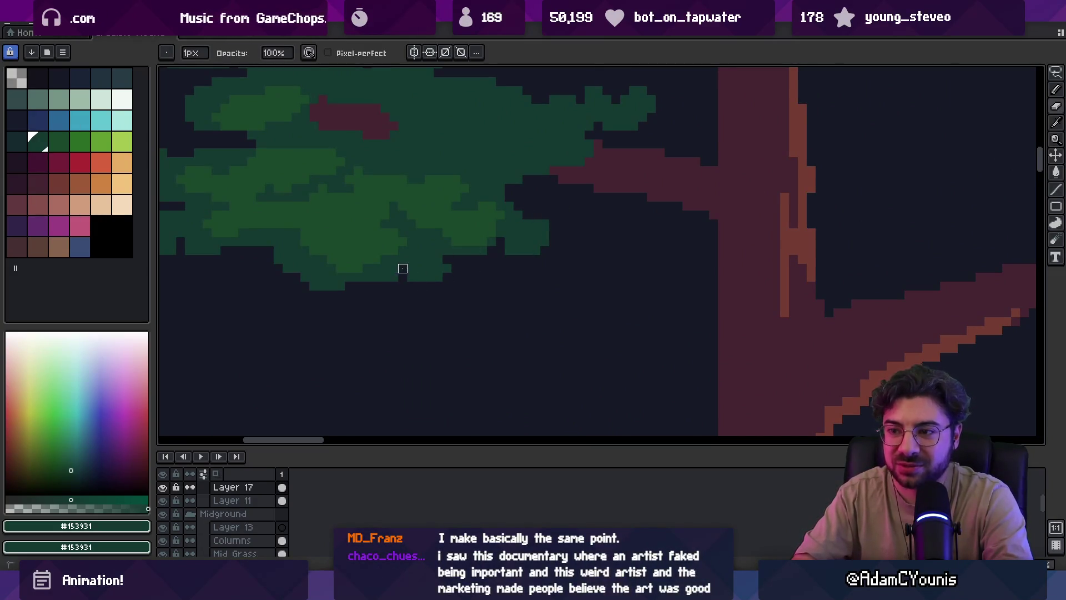
pyautogui.press('z')
pyautogui.scroll(-3, 405, 255)
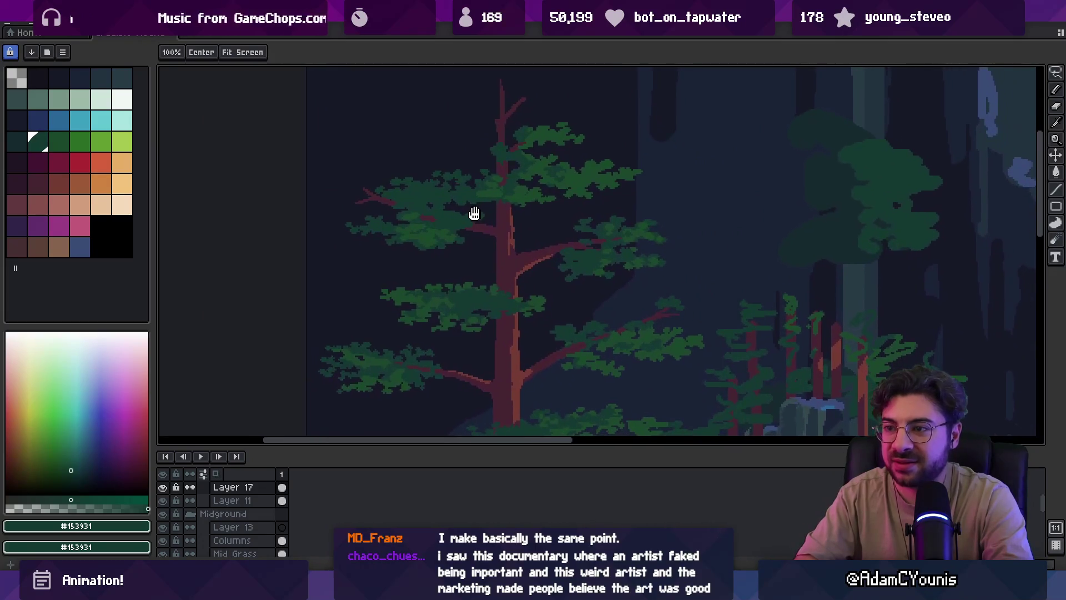
# Shift the selected leaf blob's pixels with the Move tool to reshape the cluster
pyautogui.press('v')
pyautogui.scroll(3, 483, 222)
pyautogui.press('b')
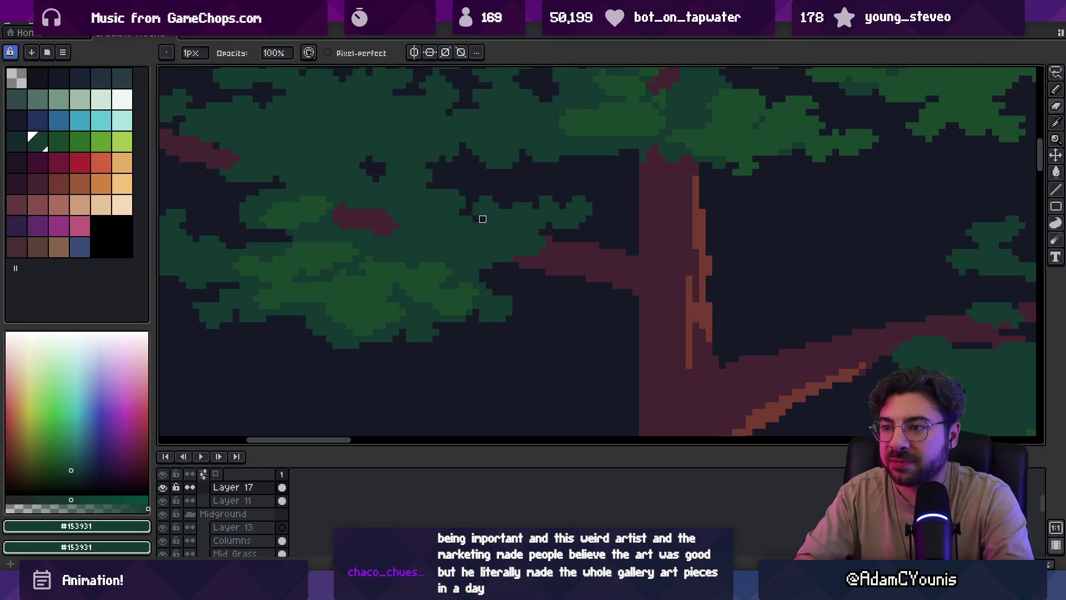
pyautogui.press('z')
pyautogui.scroll(-2, 524, 206)
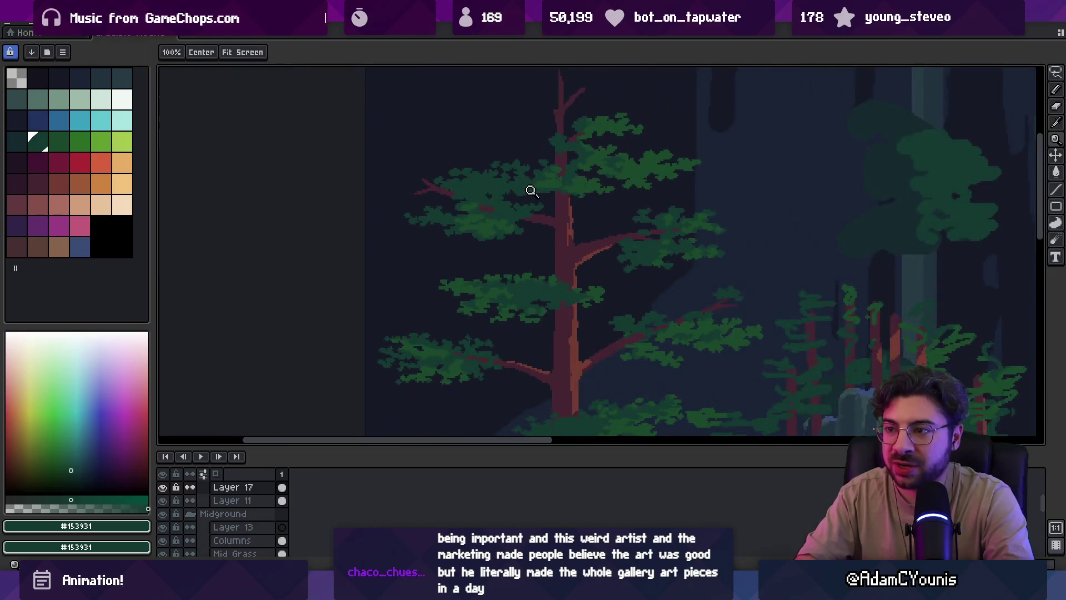
pyautogui.scroll(3, 528, 185)
pyautogui.press('b')
# Sample a foliage green and erase stray edge pixels from the leaf cluster
pyautogui.press('alt')
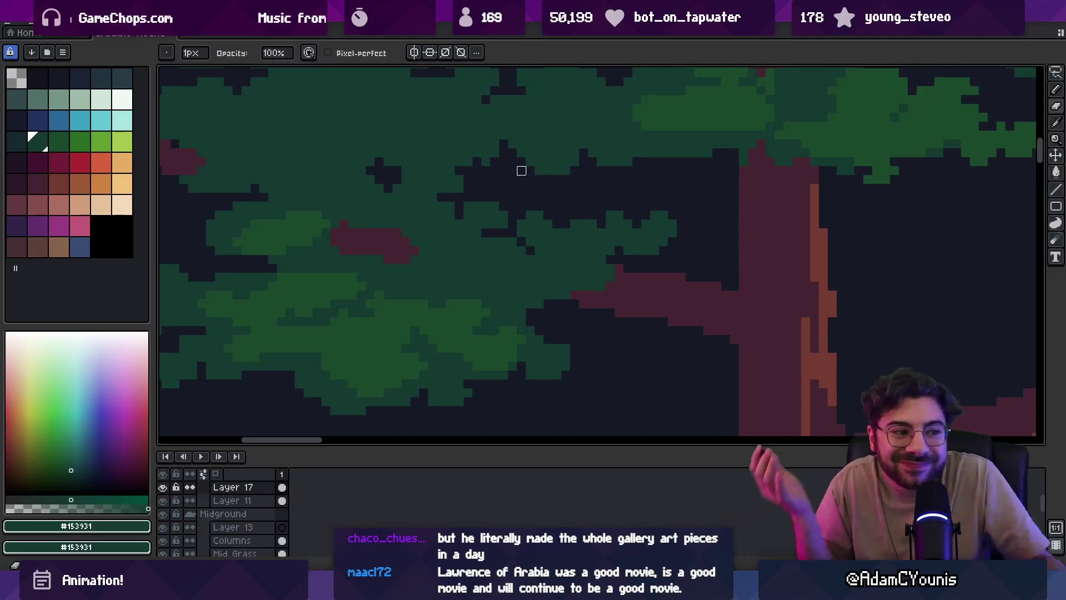
pyautogui.scroll(-3, 531, 197)
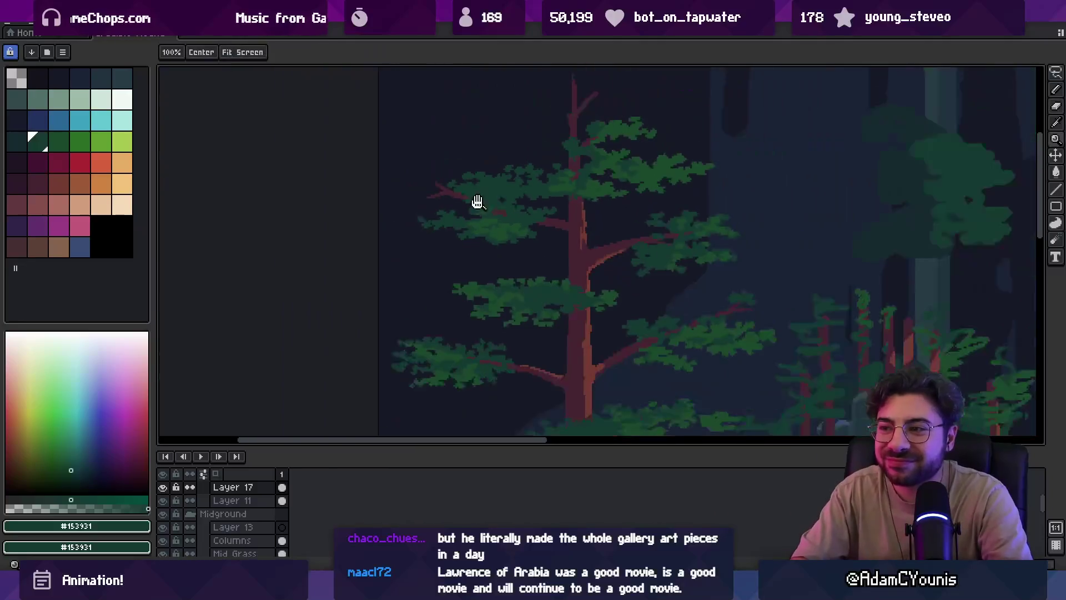
pyautogui.scroll(3, 500, 202)
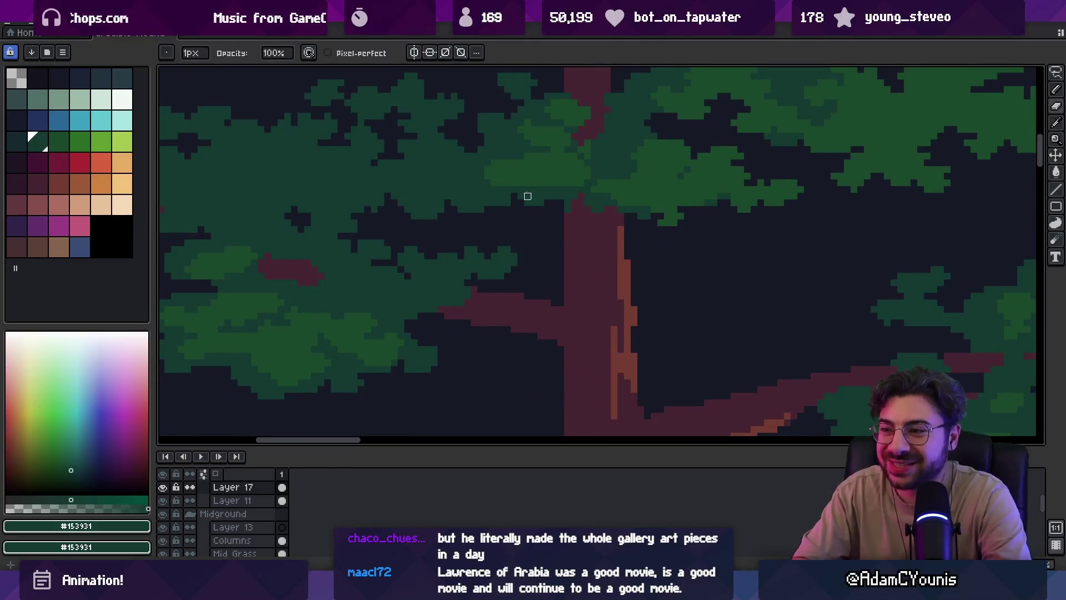
pyautogui.press('e')
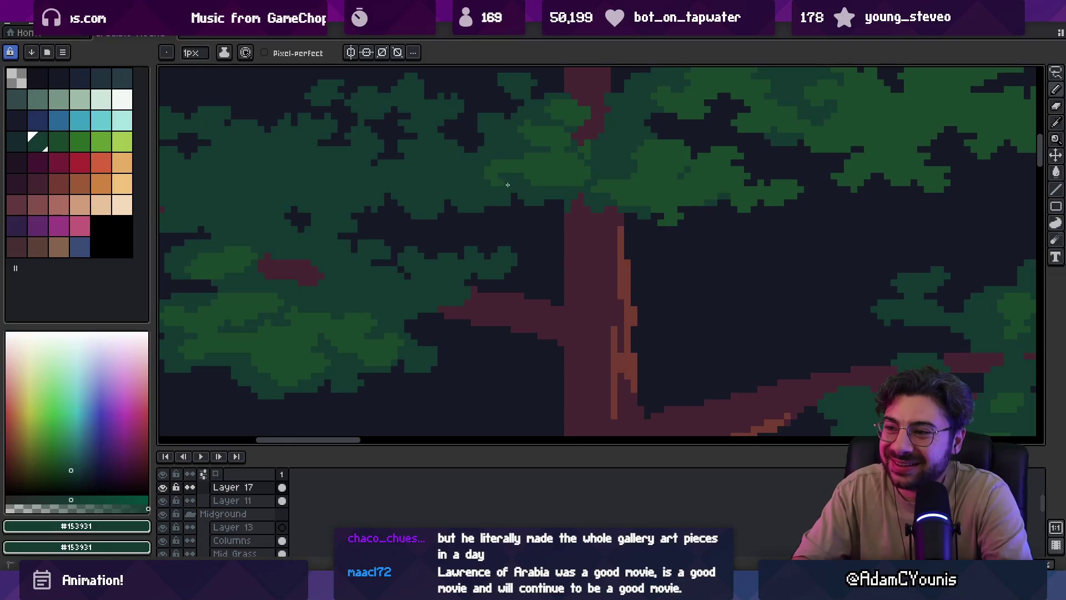
pyautogui.press('alt')
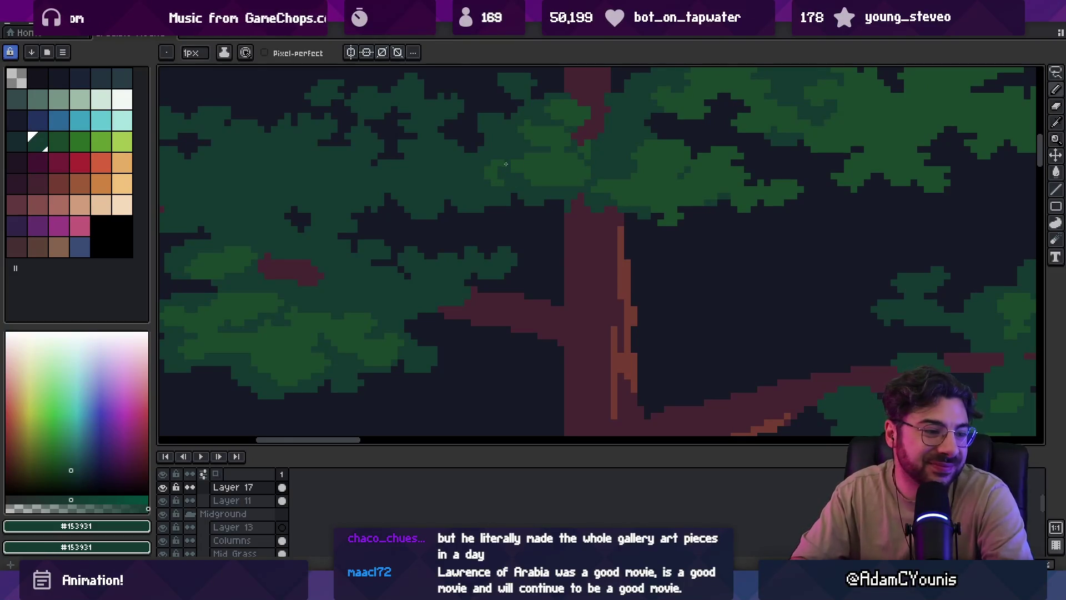
pyautogui.press('z')
pyautogui.scroll(-2, 515, 211)
# Zoom in on the red tree trunks and sample the dark maroon #452531
pyautogui.scroll(-2, 512, 190)
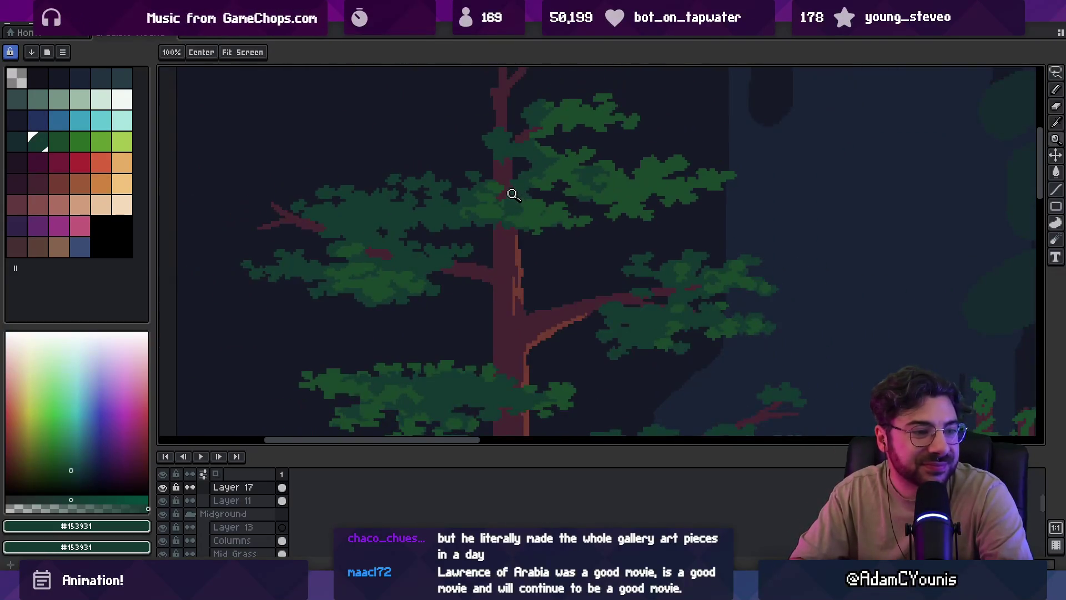
pyautogui.scroll(1, 586, 242)
pyautogui.scroll(1, 586, 241)
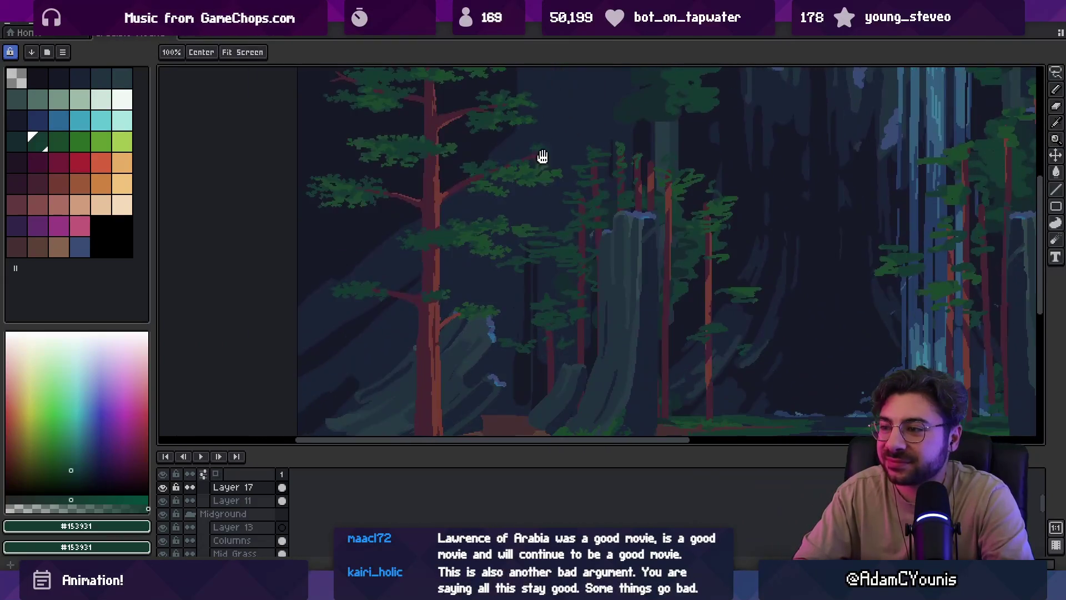
pyautogui.scroll(-2, 543, 157)
pyautogui.scroll(1, 556, 212)
pyautogui.scroll(1, 562, 226)
pyautogui.scroll(1, 579, 236)
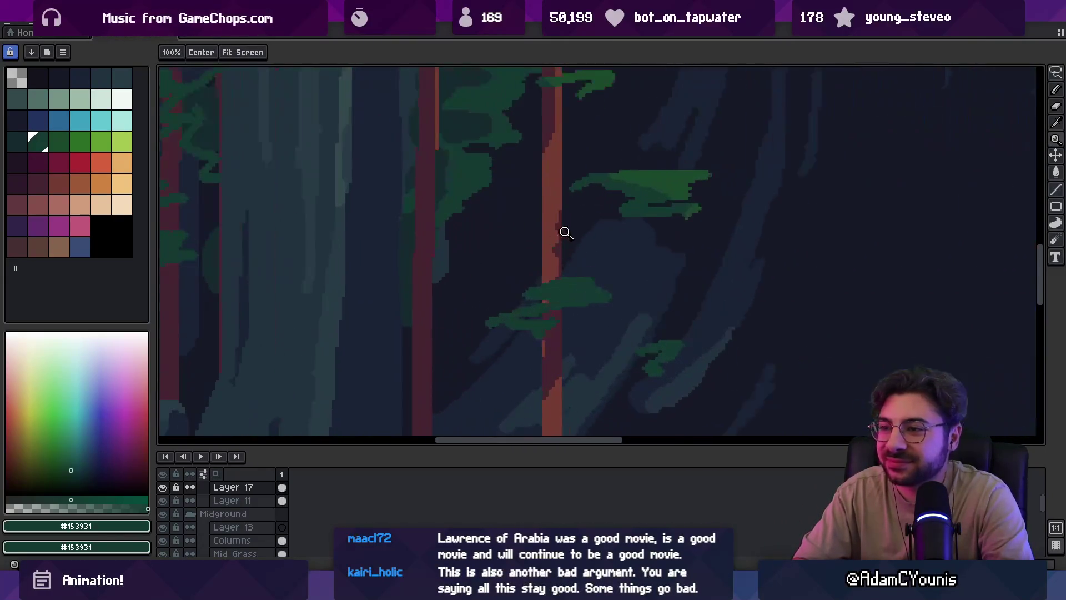
pyautogui.keyDown('alt'); pyautogui.click(551, 134); pyautogui.keyUp('alt')
pyautogui.moveTo(502, 202); pyautogui.dragTo(524, 268)
pyautogui.scroll(-2, 524, 267)
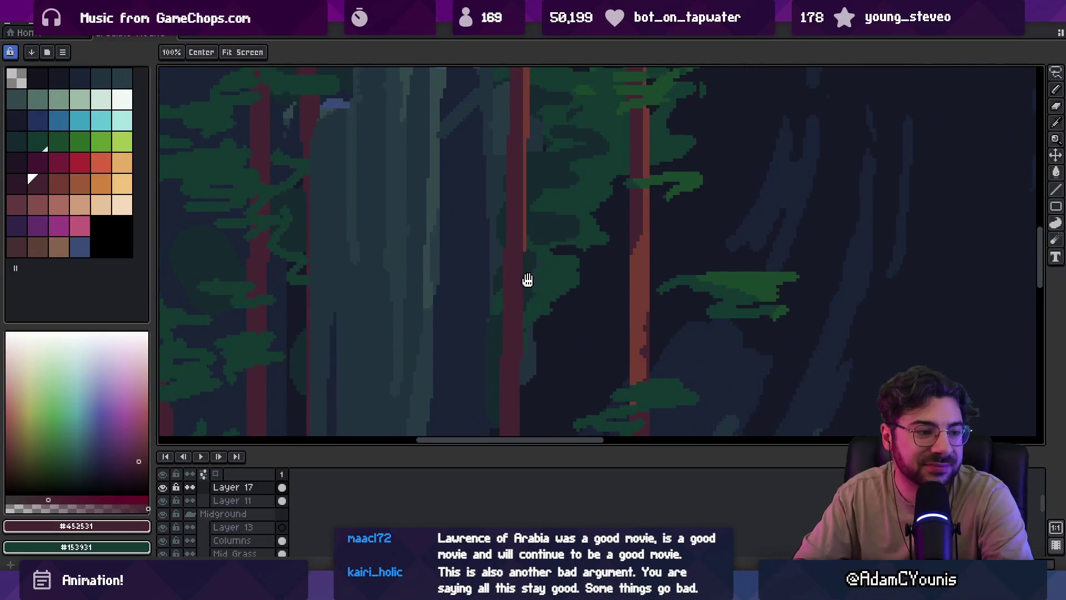
pyautogui.scroll(1, 522, 280)
pyautogui.scroll(1, 513, 281)
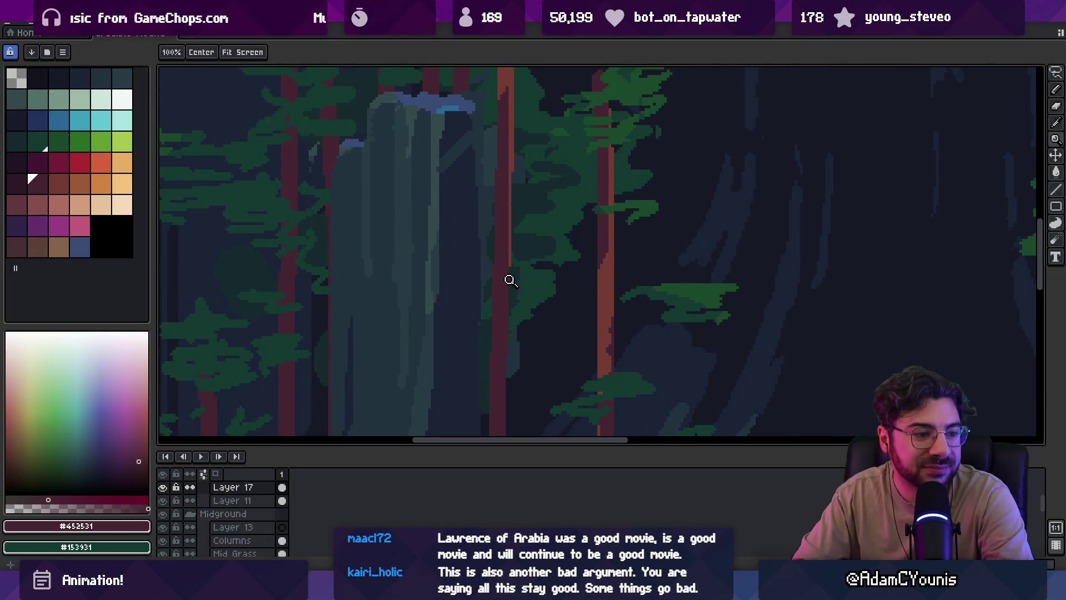
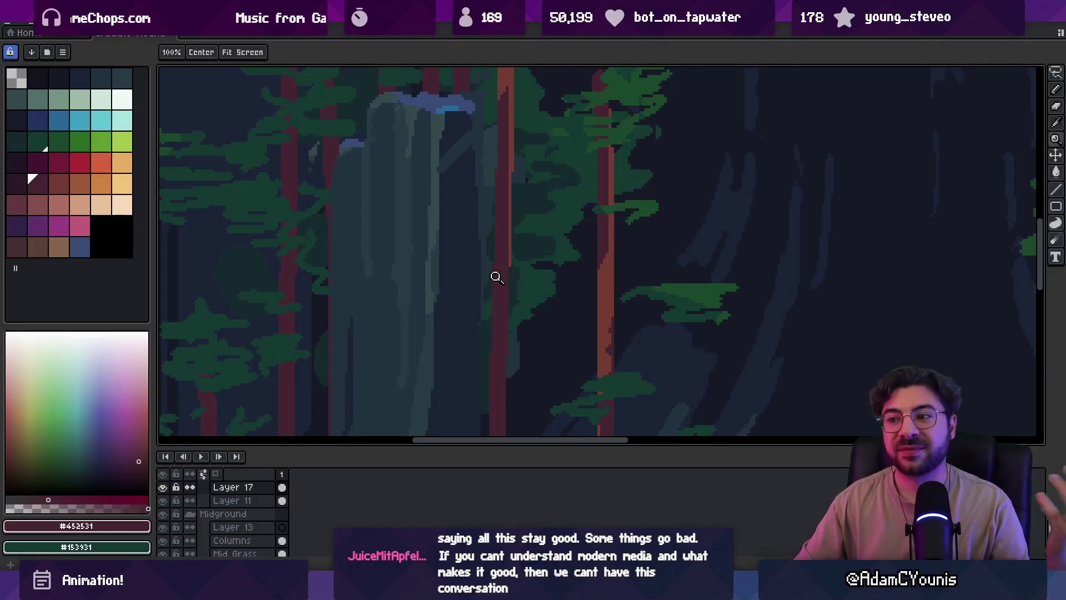
# Sample trunk red #743C33 with the Pencil and draw a highlight line down the central trunk's left edge
pyautogui.scroll(2, 461, 167)
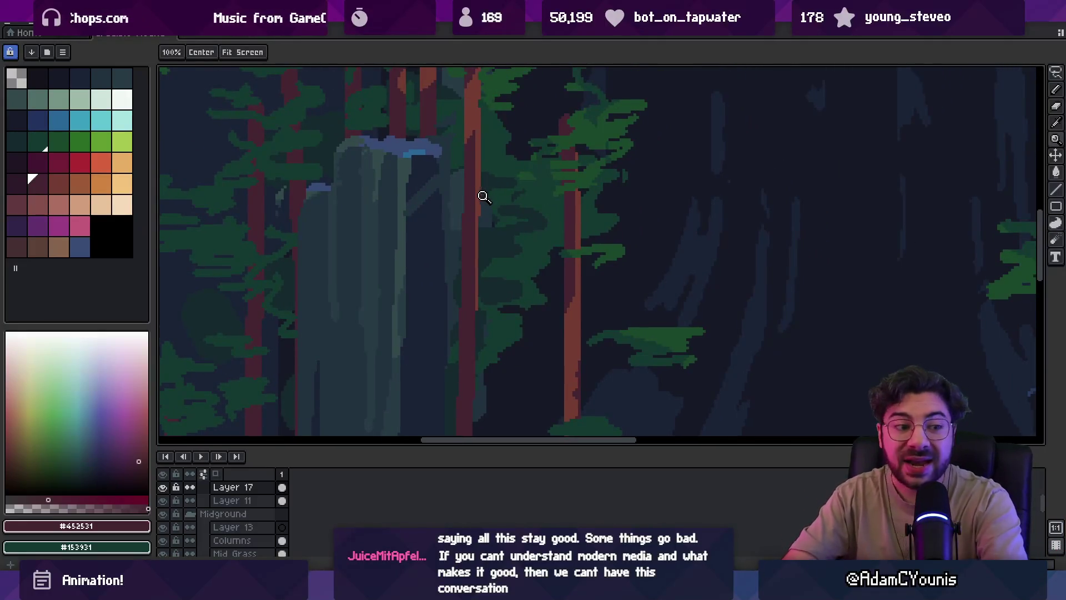
pyautogui.press('b')
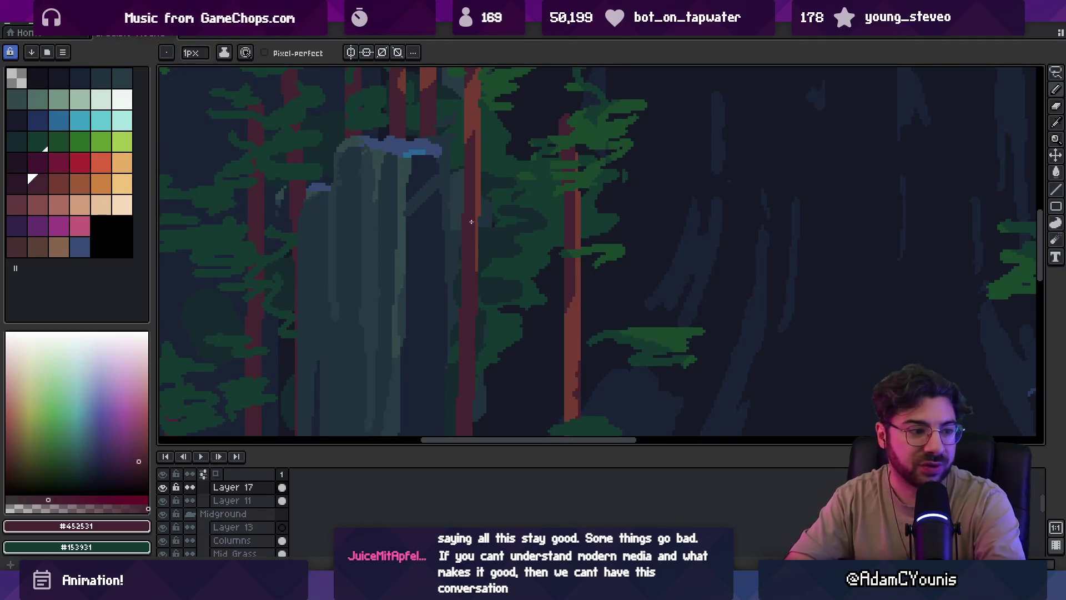
pyautogui.scroll(-3, 471, 215)
pyautogui.scroll(4, 476, 190)
pyautogui.press('alt')
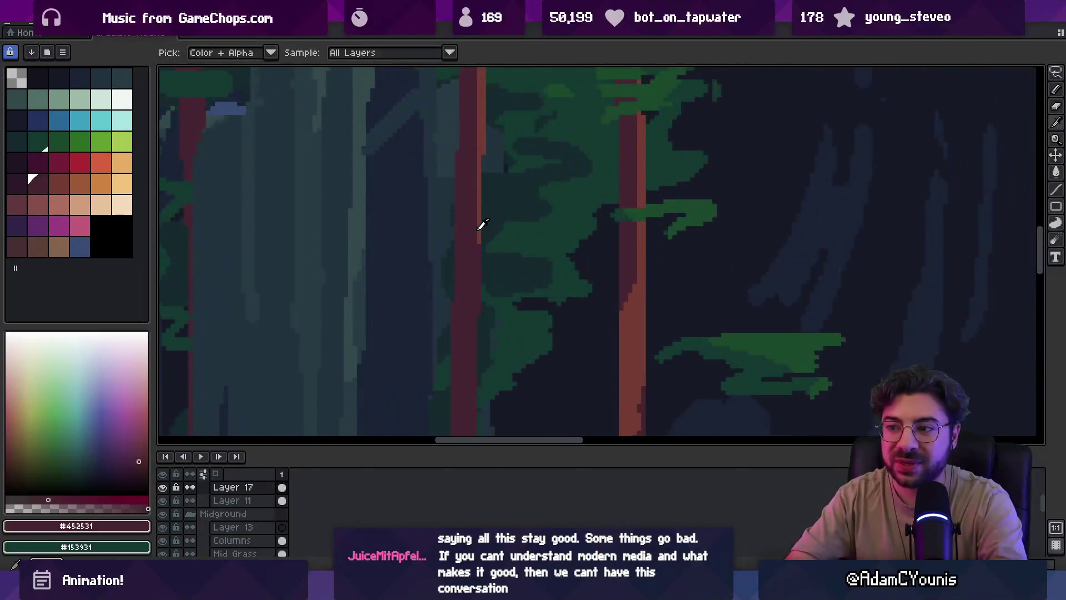
pyautogui.click(480, 225)
pyautogui.press('z')
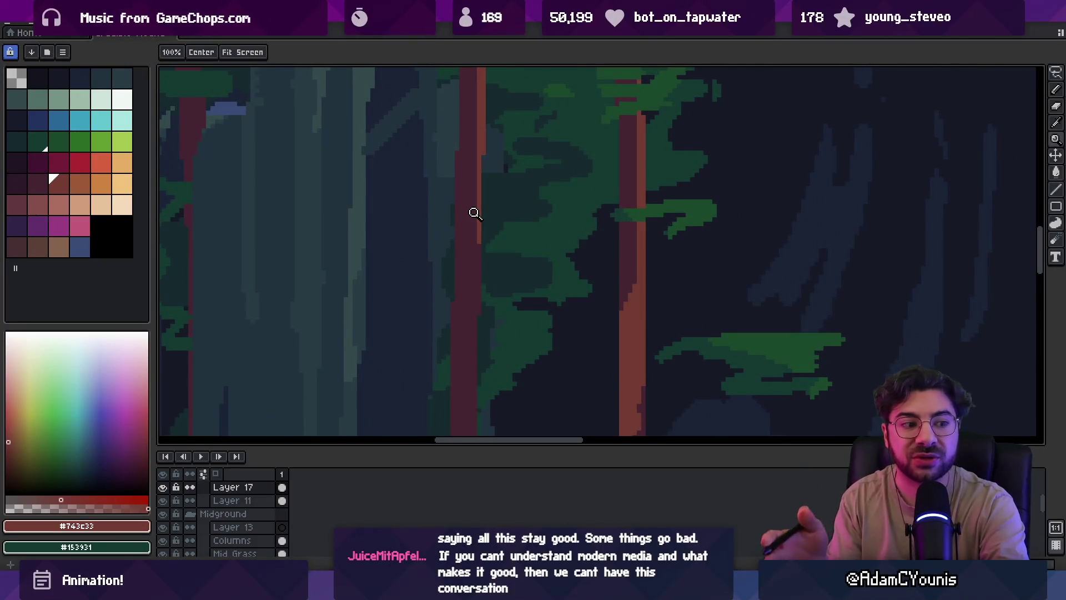
pyautogui.scroll(-3, 477, 205)
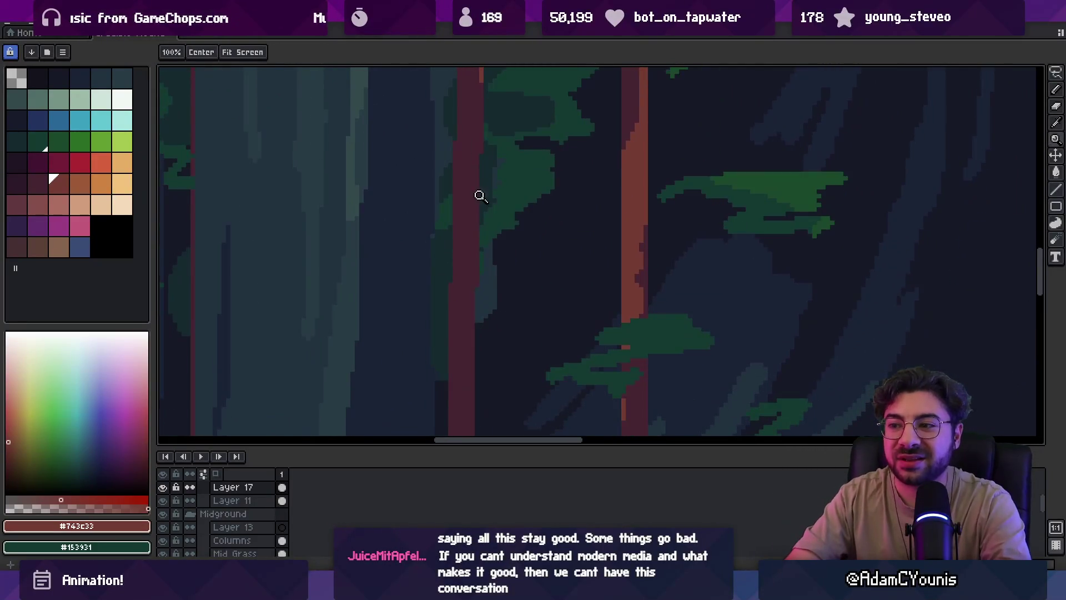
pyautogui.press('b')
pyautogui.moveTo(477, 190); pyautogui.dragTo(468, 348)
pyautogui.keyDown('alt'); pyautogui.click(466, 318); pyautogui.keyUp('alt')
# Resample #743C33 and add short lighter-red strokes along the same trunk's left edge
pyautogui.press('z')
pyautogui.scroll(-3, 492, 261)
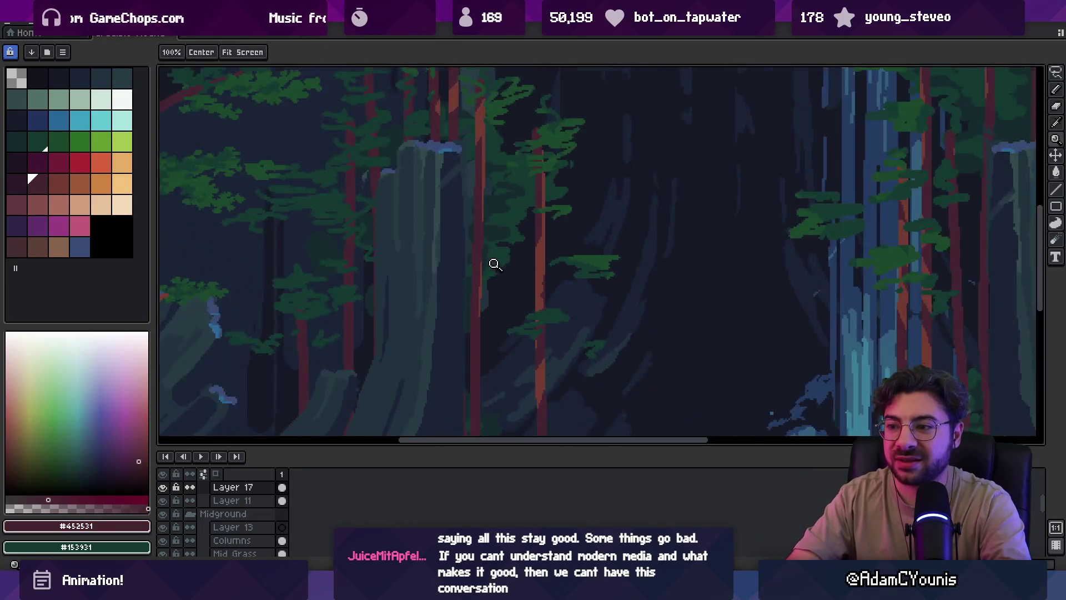
pyautogui.scroll(2, 505, 235)
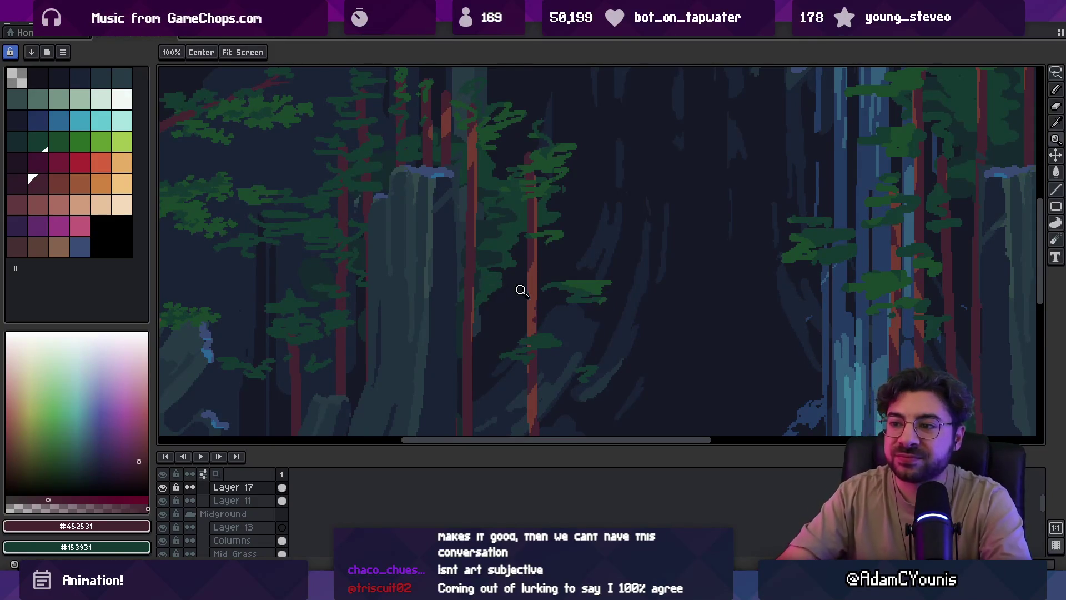
pyautogui.scroll(-5, 514, 289)
pyautogui.scroll(8, 505, 298)
pyautogui.keyDown('alt'); pyautogui.click(501, 285); pyautogui.keyUp('alt')
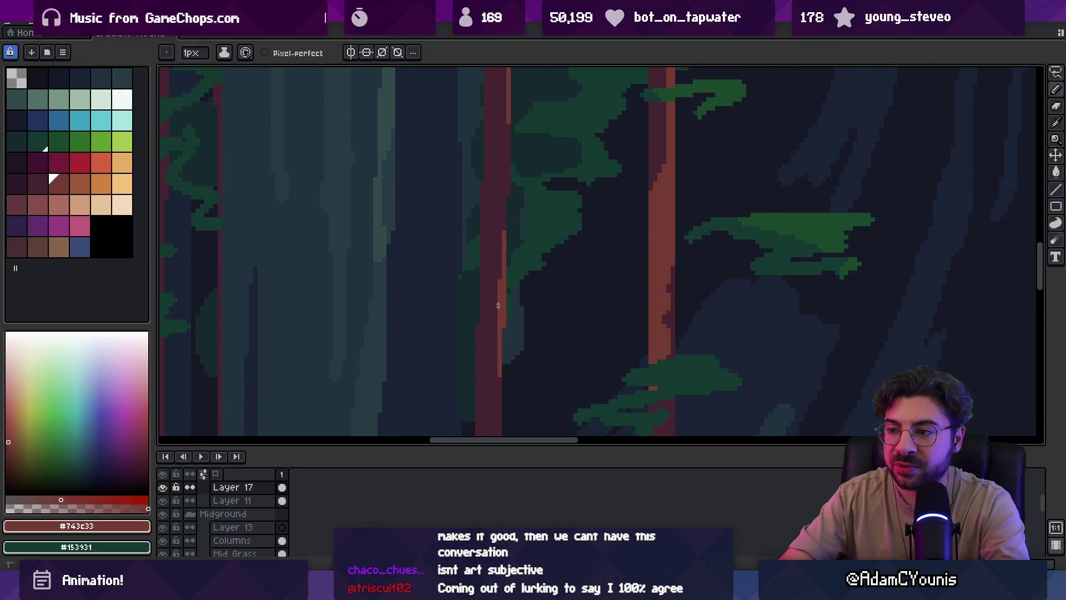
pyautogui.moveTo(499, 266)
pyautogui.mouseDown()
pyautogui.moveTo(494, 325)
pyautogui.moveTo(499, 287)
pyautogui.mouseUp()
pyautogui.keyDown('alt'); pyautogui.click(491, 280); pyautogui.keyUp('alt')
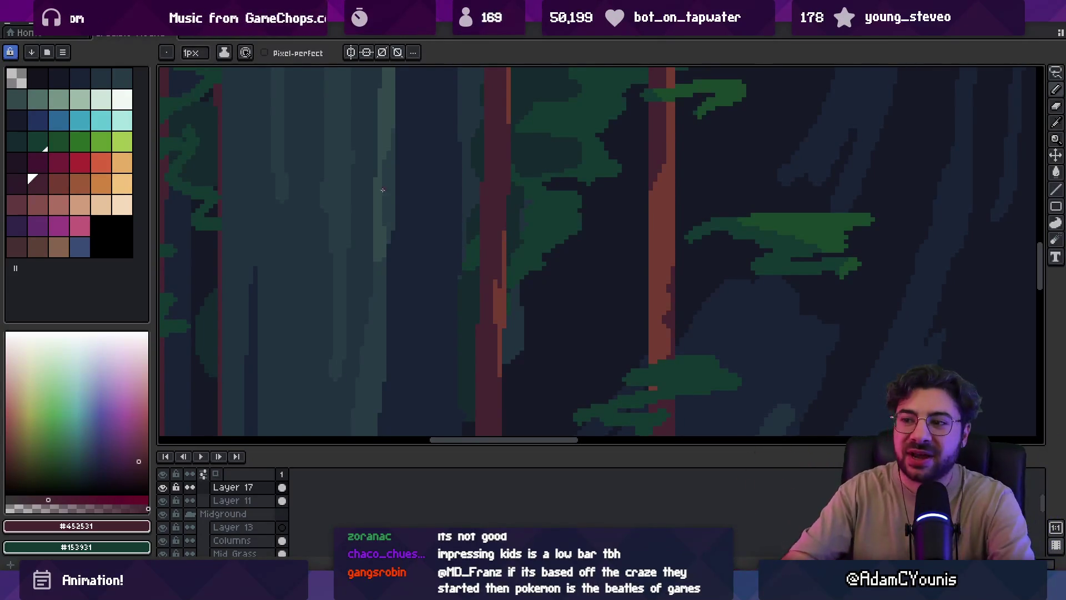
# Select the trunk layer (Layer 15) and paint dark strokes along a red trunk's edge
pyautogui.press('h')
pyautogui.scroll(-3, 443, 271)
pyautogui.scroll(-3, 445, 265)
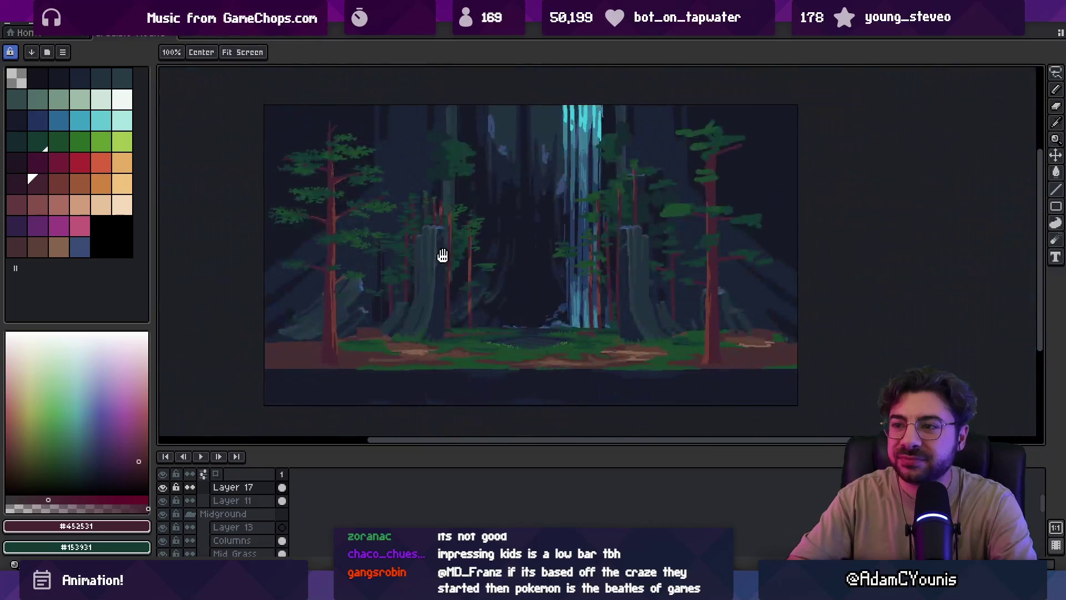
pyautogui.scroll(3, 445, 252)
pyautogui.scroll(3, 444, 253)
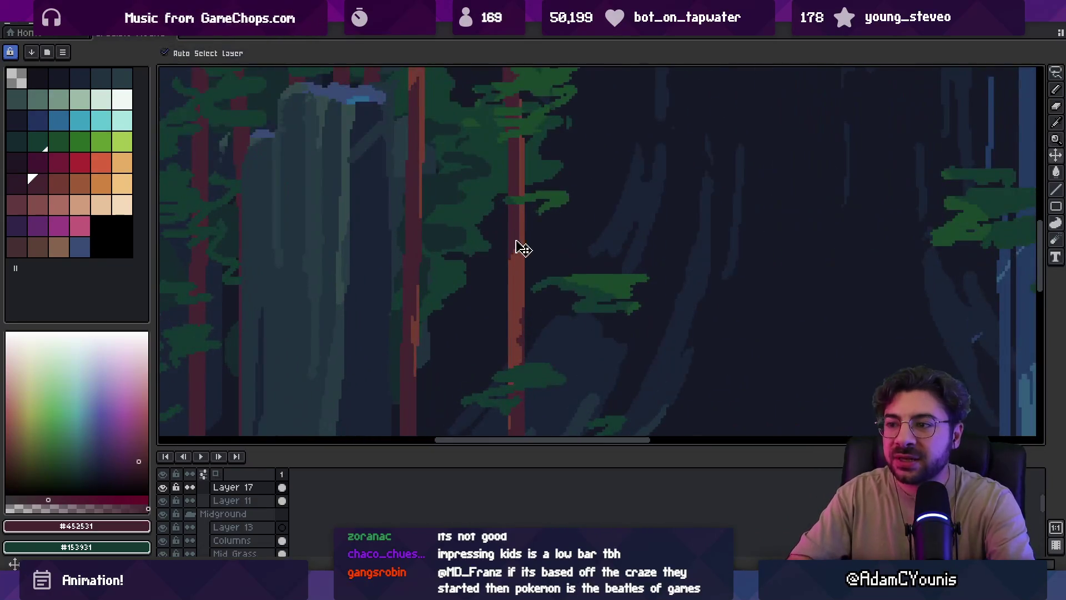
pyautogui.keyDown('ctrl'); pyautogui.click(517, 248); pyautogui.keyUp('ctrl')
pyautogui.press('b')
pyautogui.moveTo(519, 240)
pyautogui.mouseDown()
pyautogui.moveTo(518, 289)
pyautogui.moveTo(519, 279)
pyautogui.mouseUp()
pyautogui.keyDown('alt'); pyautogui.click(519, 279); pyautogui.keyUp('alt')
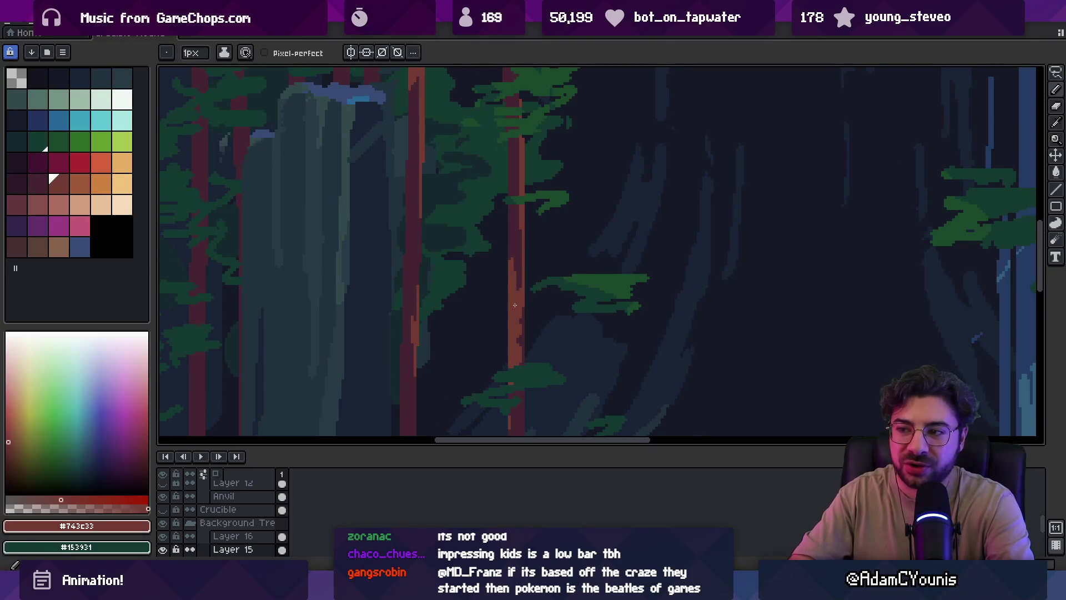
# Zoom in on the trunk and paint dark maroon #452531 pixels onto its edge
pyautogui.press('z')
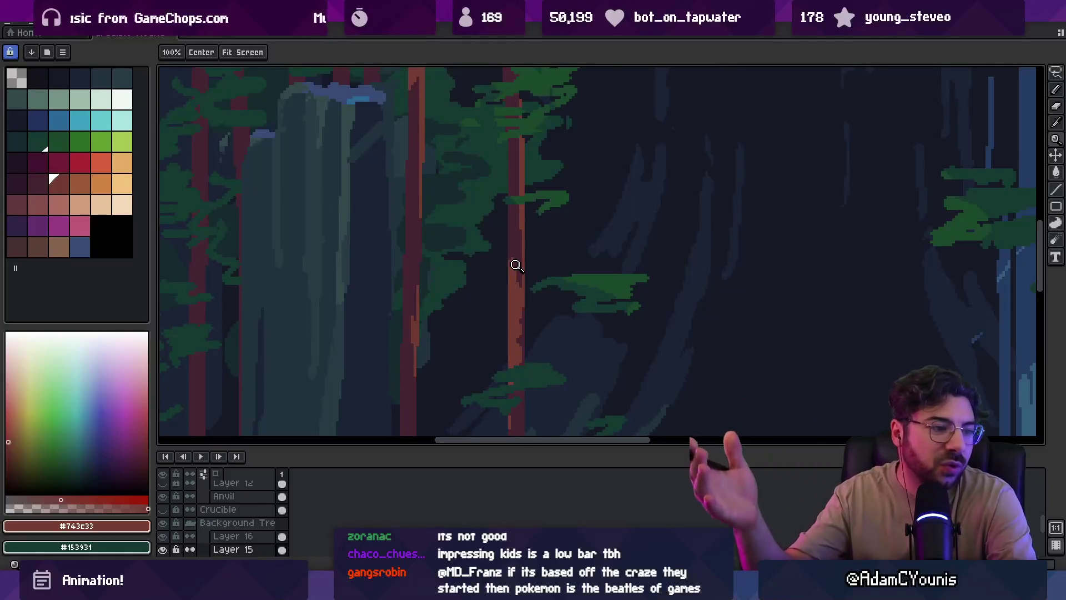
pyautogui.click(495, 238)
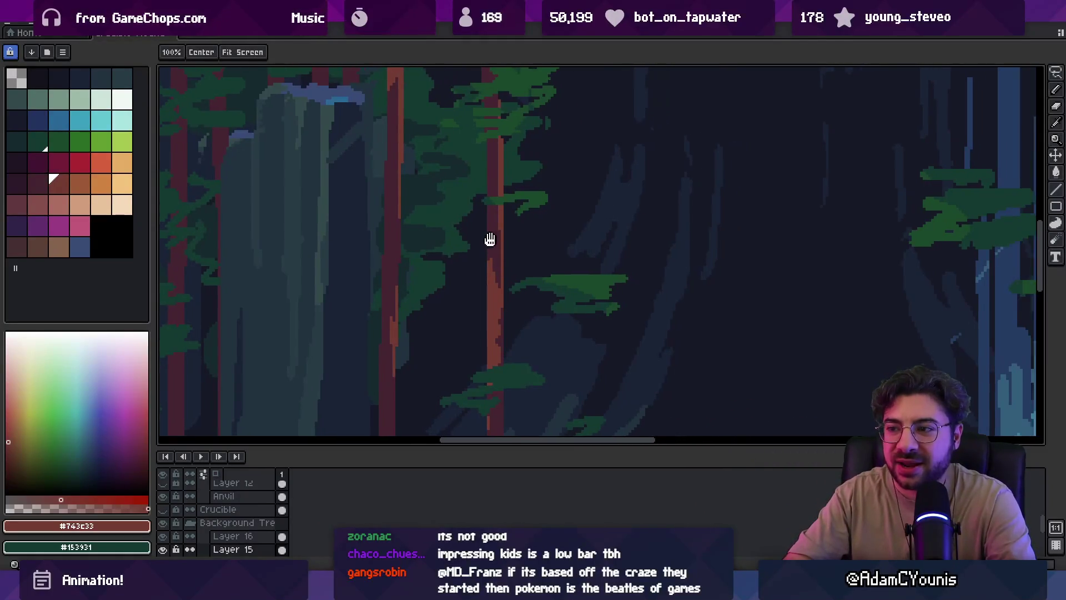
pyautogui.press('b')
pyautogui.keyDown('alt'); pyautogui.click(482, 285); pyautogui.keyUp('alt')
pyautogui.moveTo(482, 285); pyautogui.dragTo(489, 279)
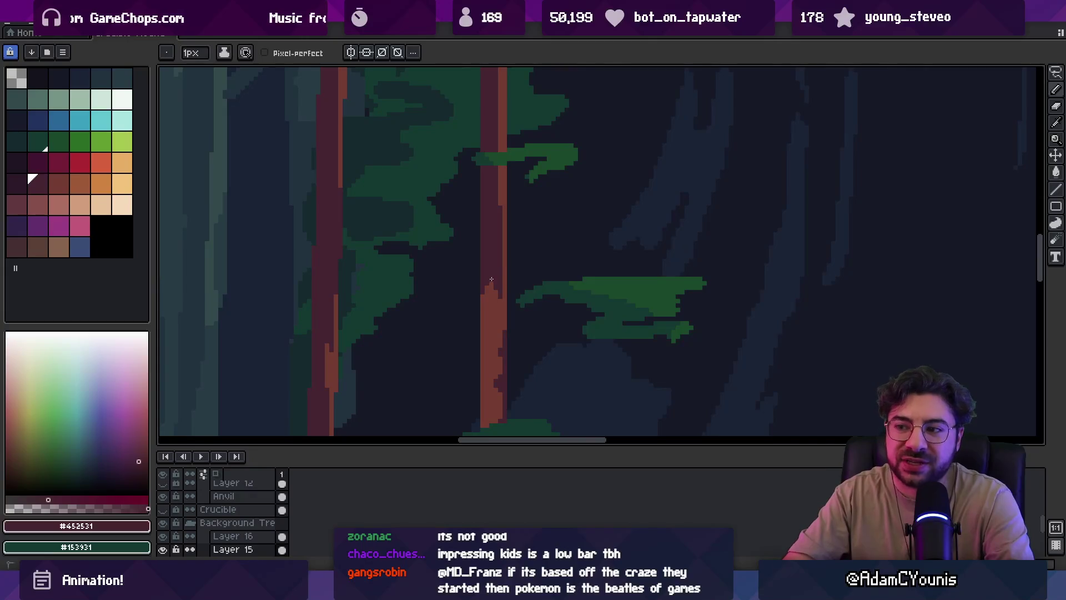
pyautogui.keyDown('alt'); pyautogui.click(491, 258); pyautogui.keyUp('alt')
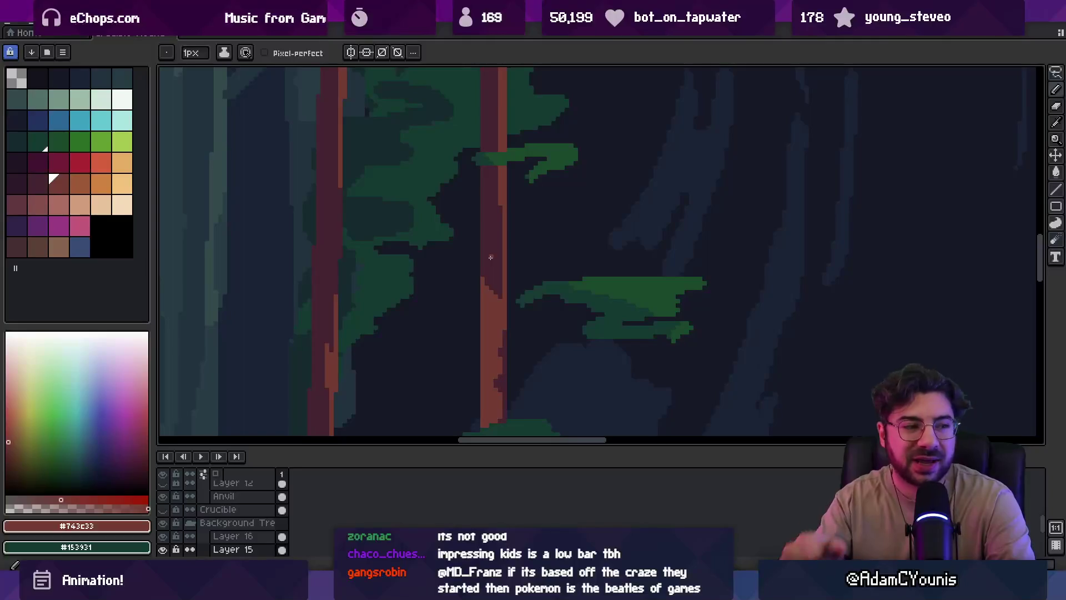
# Pan to the next trunk and sample its maroon #452531 and red #743C33 colours
pyautogui.press('space')
pyautogui.scroll(-1, 448, 316)
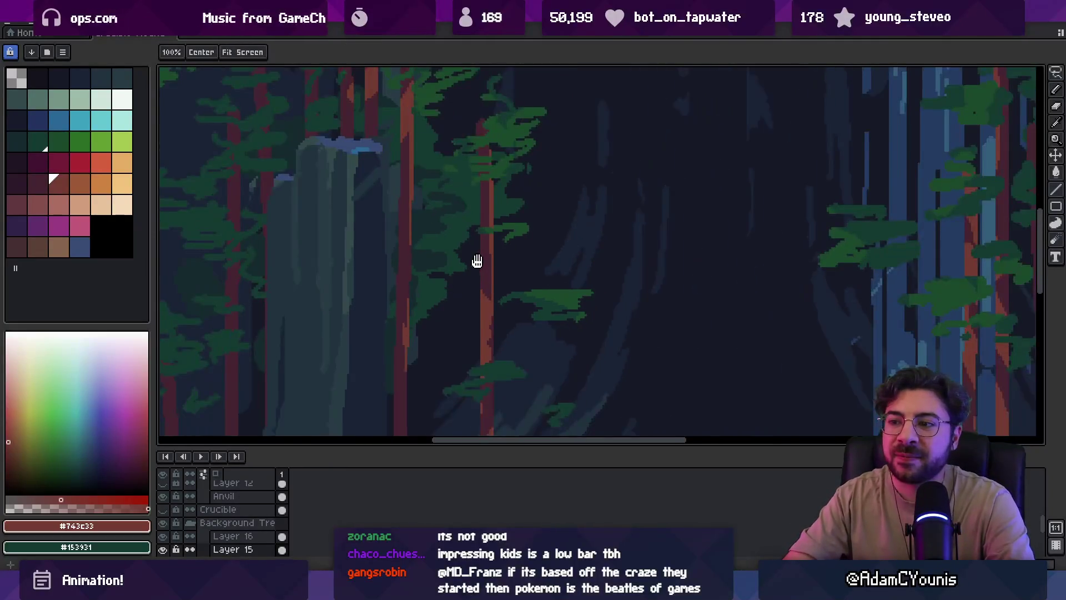
pyautogui.scroll(1, 426, 326)
pyautogui.moveTo(430, 327); pyautogui.dragTo(400, 310)
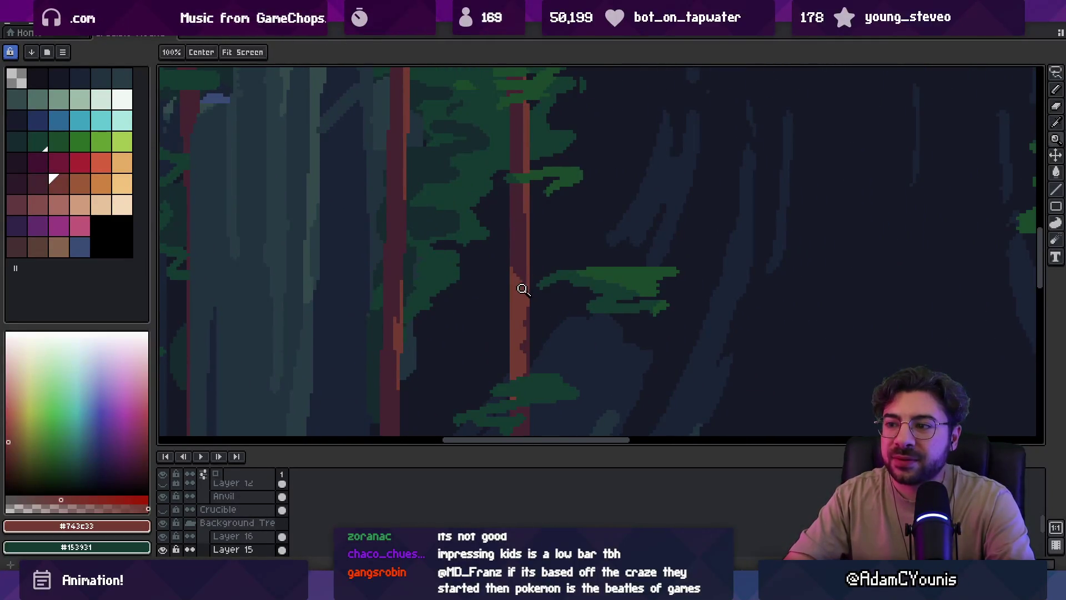
pyautogui.keyDown('alt'); pyautogui.click(535, 248); pyautogui.keyUp('alt')
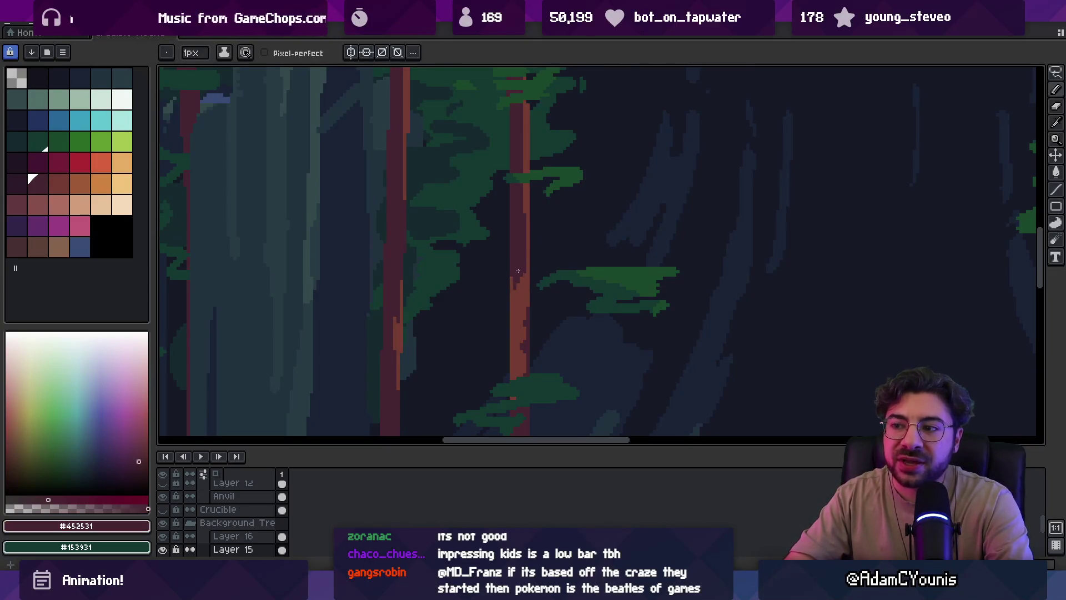
pyautogui.keyDown('alt'); pyautogui.click(519, 281); pyautogui.keyUp('alt')
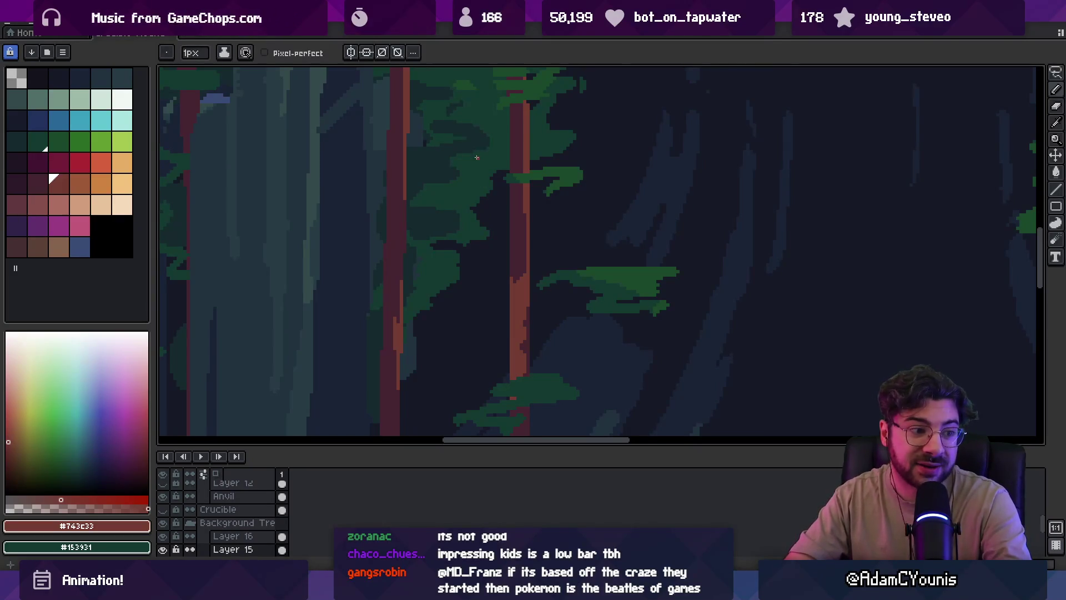
pyautogui.keyDown('alt'); pyautogui.click(516, 265); pyautogui.keyUp('alt')
# Zoom onto a central trunk and paint #743C33 red touch-up pixels up its edge
pyautogui.press('z')
pyautogui.rightClick(528, 269)
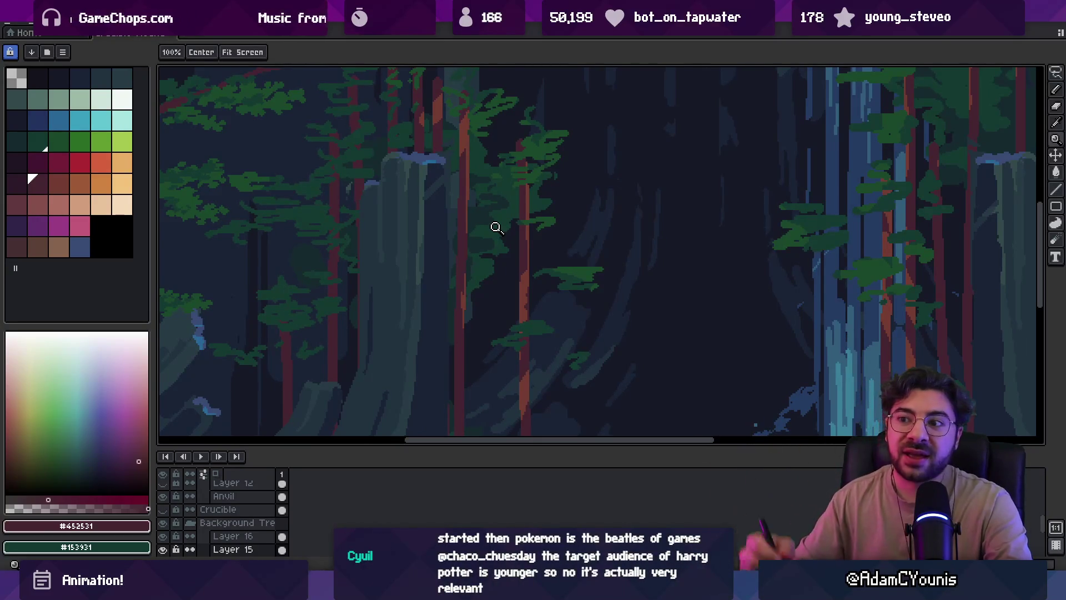
pyautogui.scroll(2, 532, 246)
pyautogui.click(531, 246)
pyautogui.press('i')
pyautogui.click(514, 238)
pyautogui.press('b')
pyautogui.moveTo(514, 230); pyautogui.dragTo(502, 197)
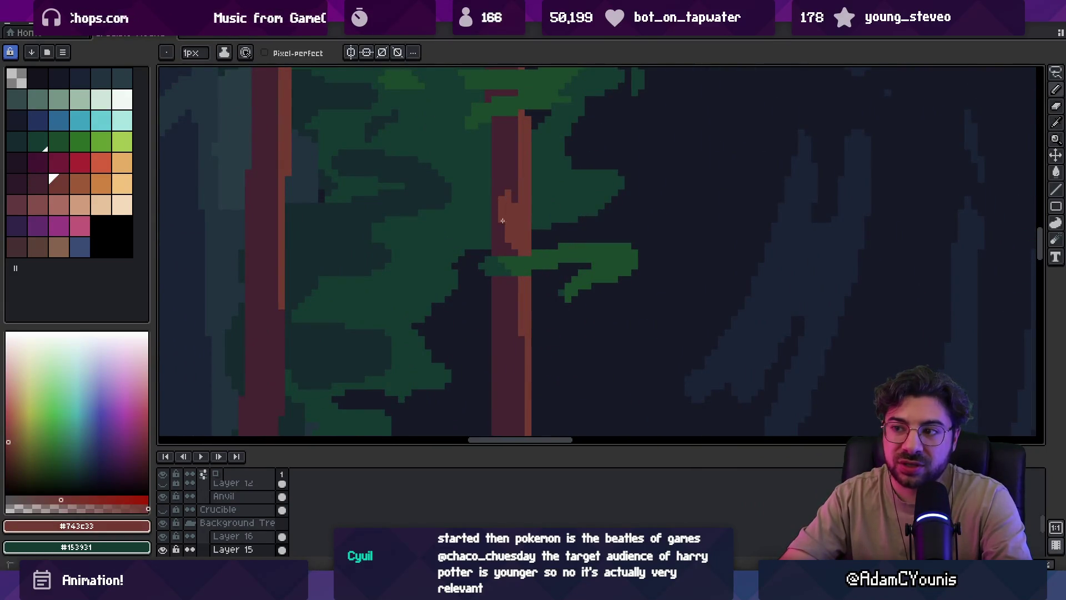
# Sample dark maroon #452531 from the central trunk, then zoom out to view the whole forest
pyautogui.press('z')
pyautogui.rightClick(529, 173)
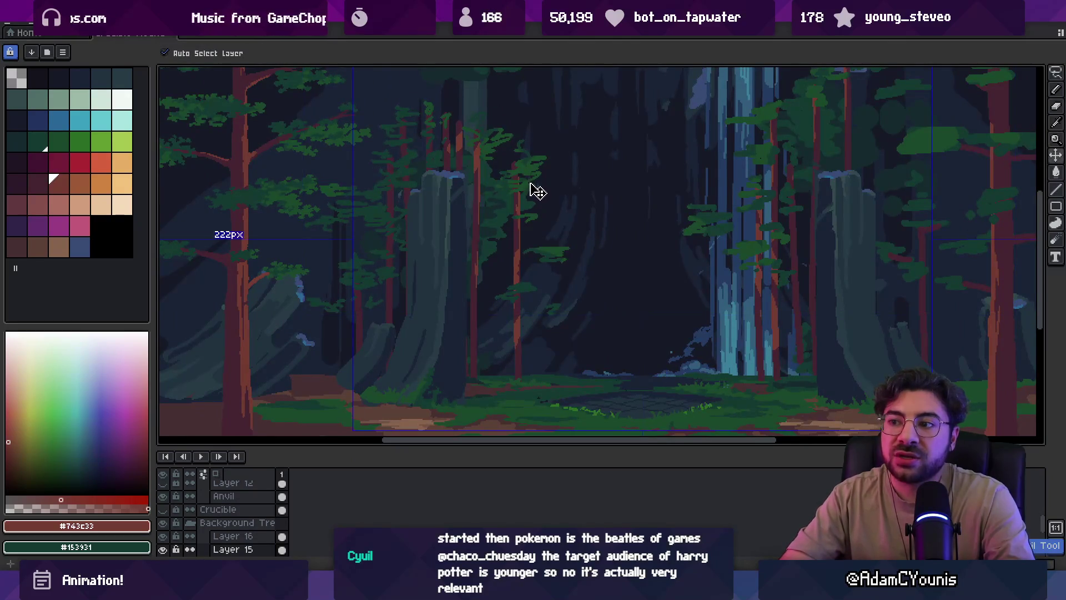
pyautogui.click(519, 215)
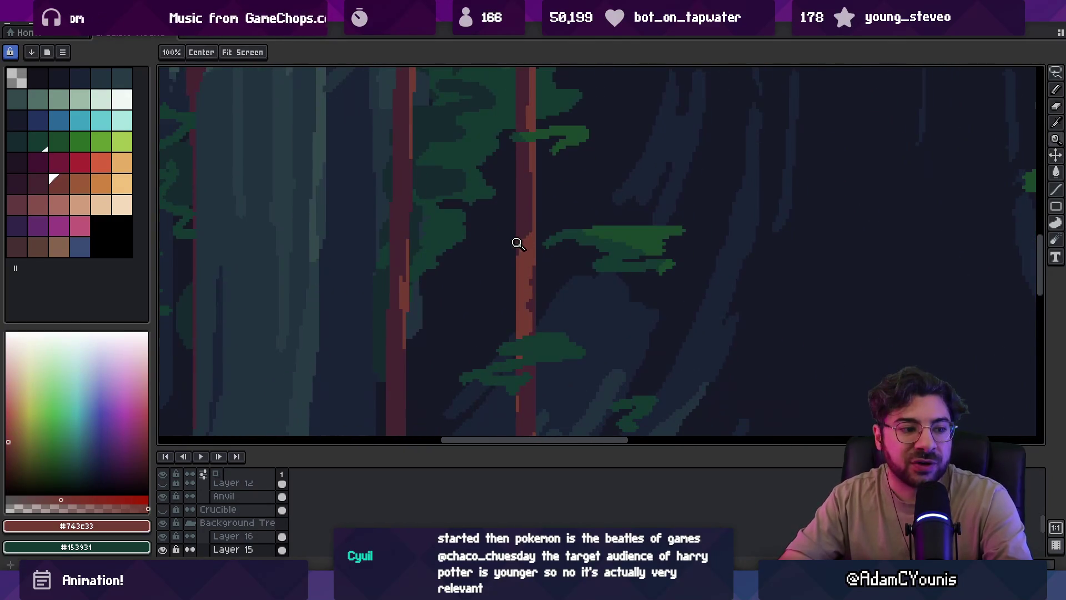
pyautogui.press('i')
pyautogui.click(528, 225)
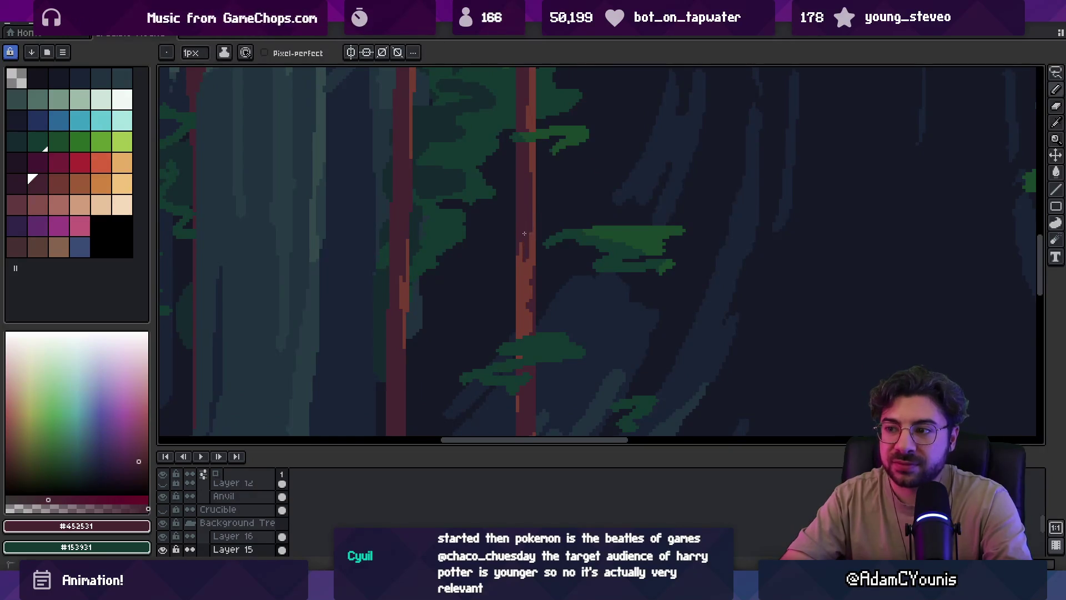
pyautogui.press('z')
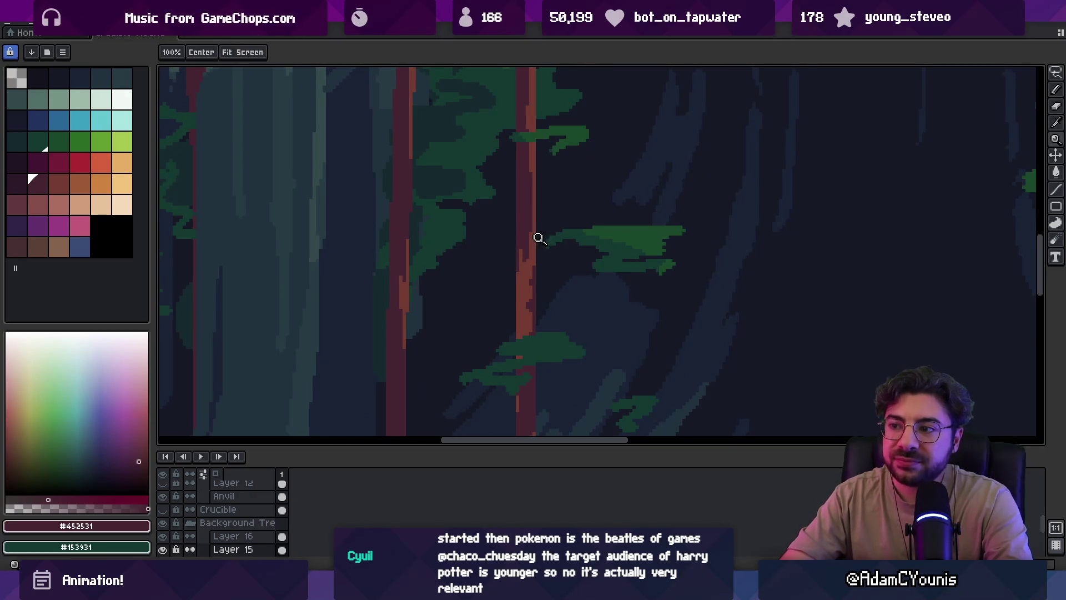
pyautogui.rightClick(532, 233)
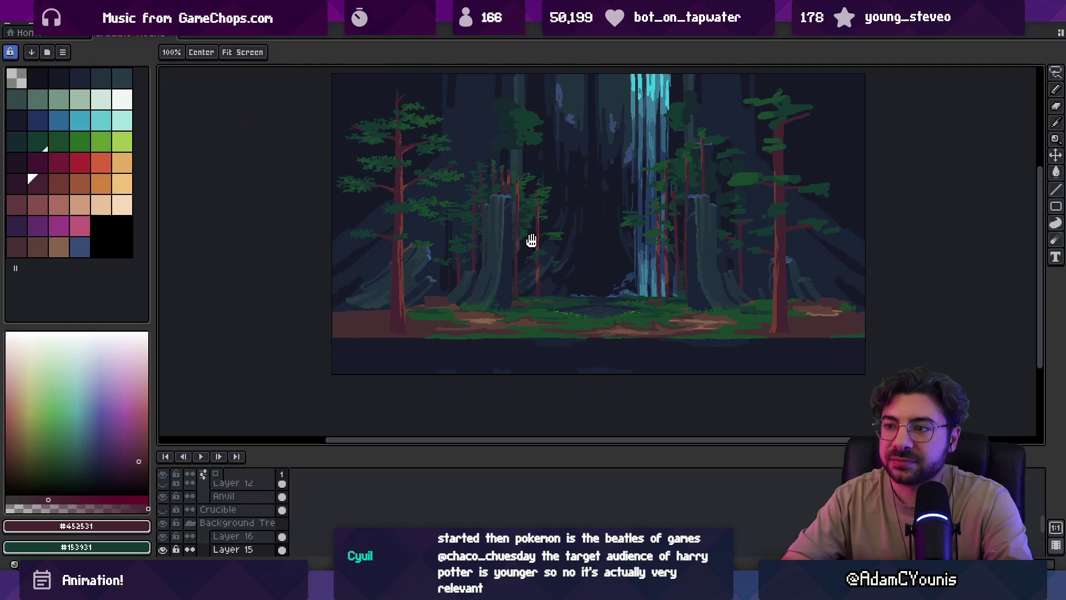
# Sample foliage green #153931 and paint new leaf pixels onto the tree crown
pyautogui.moveTo(528, 238); pyautogui.dragTo(534, 259)
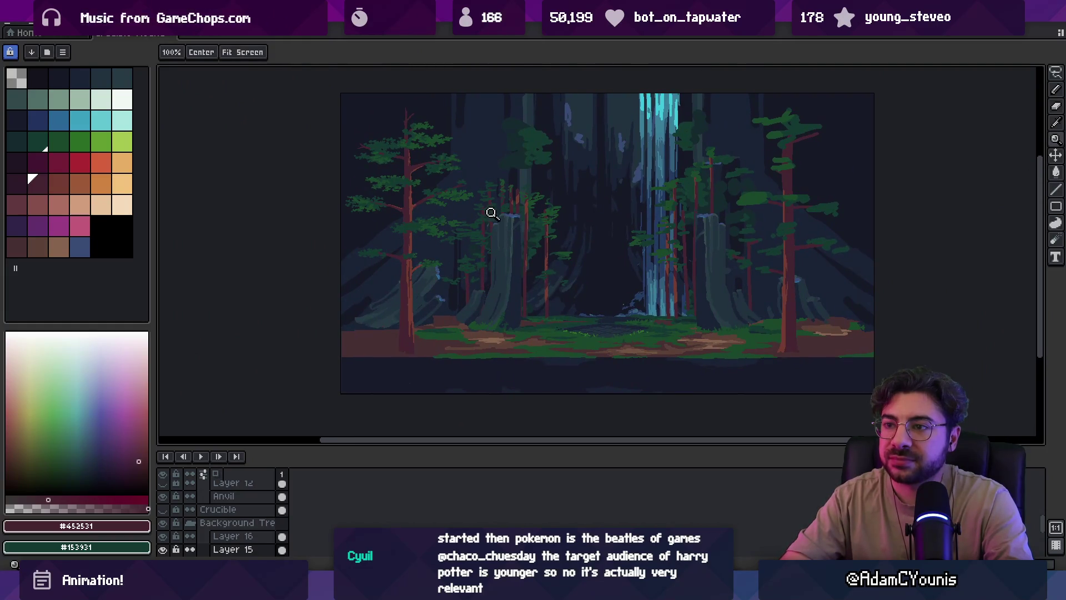
pyautogui.moveTo(461, 190); pyautogui.dragTo(483, 251)
pyautogui.scroll(4, 471, 228)
pyautogui.keyDown('alt'); pyautogui.click(533, 176); pyautogui.keyUp('alt')
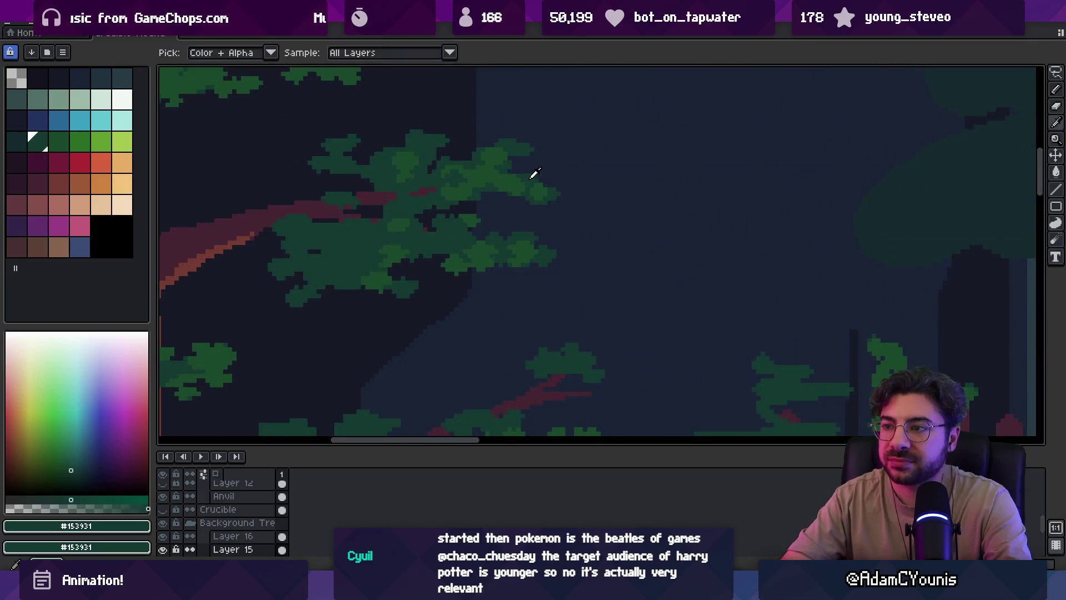
pyautogui.press('b')
pyautogui.moveTo(549, 172); pyautogui.dragTo(575, 188)
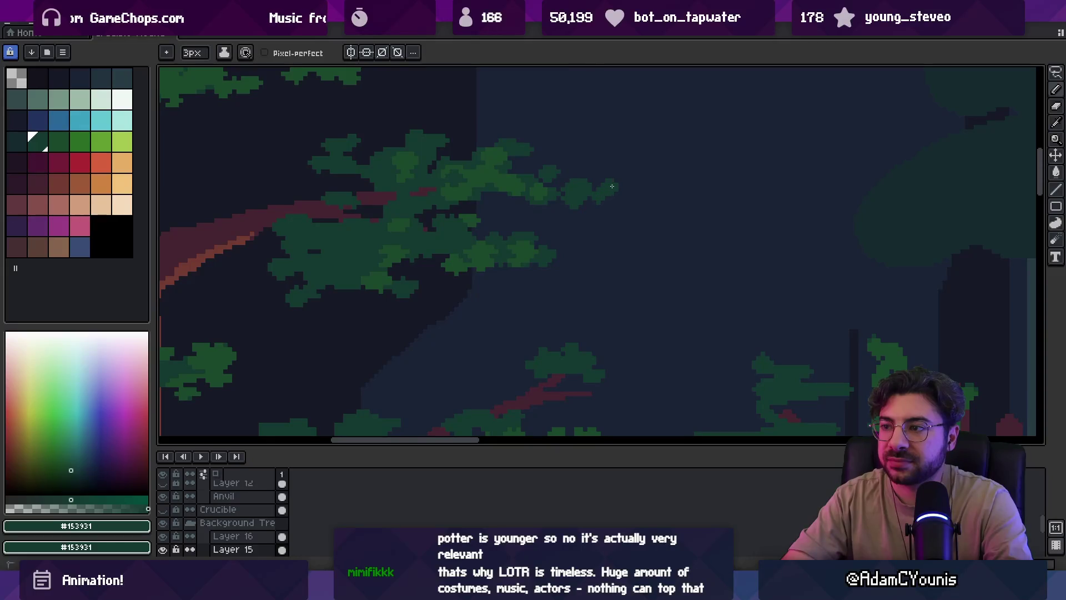
pyautogui.press('z')
pyautogui.scroll(-2, 620, 142)
pyautogui.scroll(4, 611, 164)
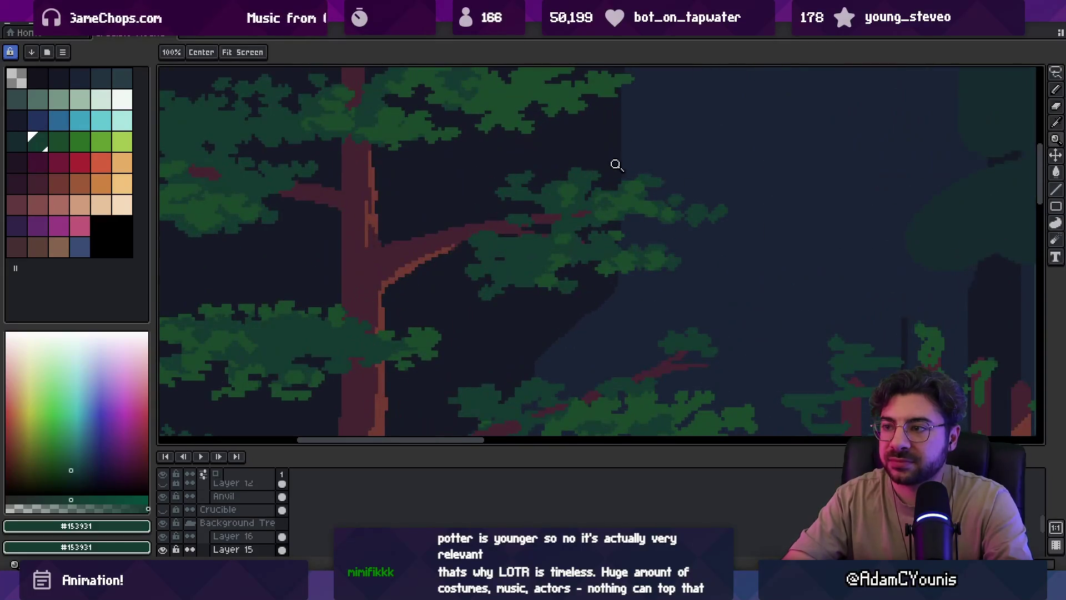
pyautogui.press('b')
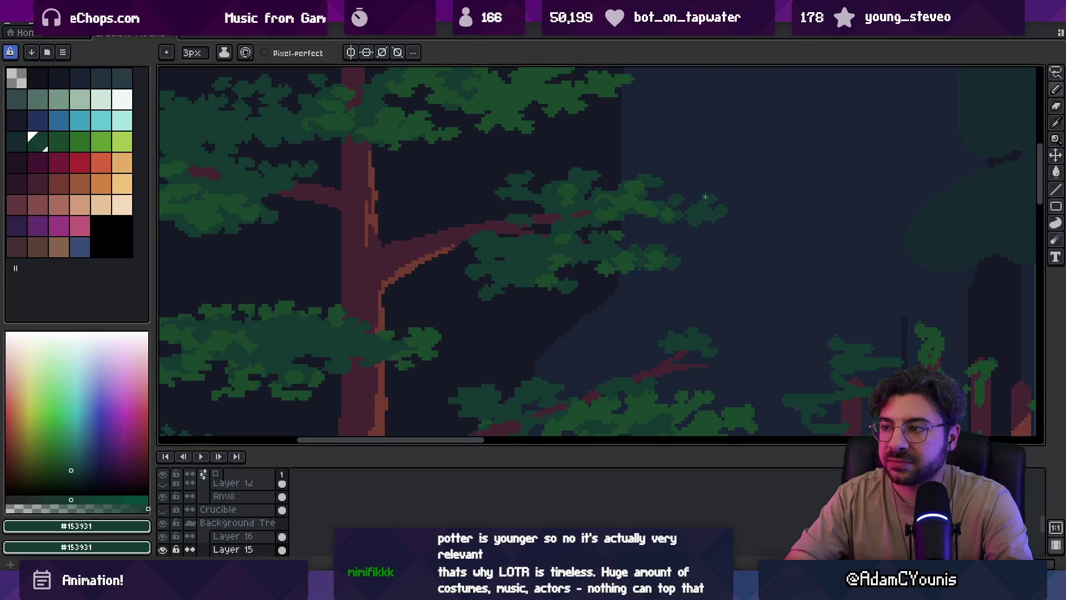
# Pan along the branch foliage and click it with the Move tool to select Layer 17
pyautogui.press('z')
pyautogui.scroll(1, 635, 195)
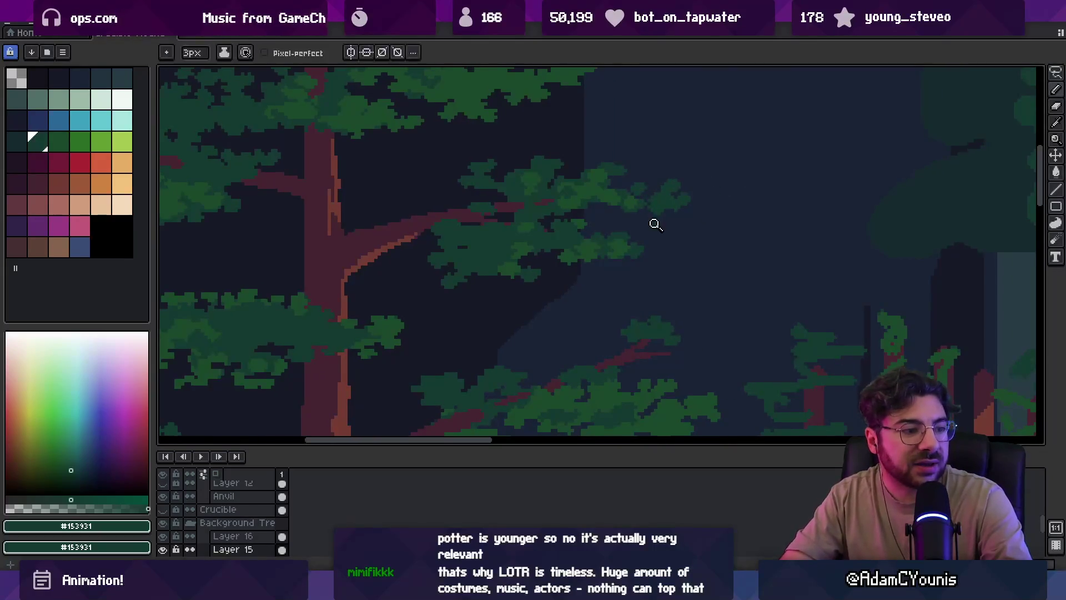
pyautogui.scroll(1, 660, 215)
pyautogui.press('b')
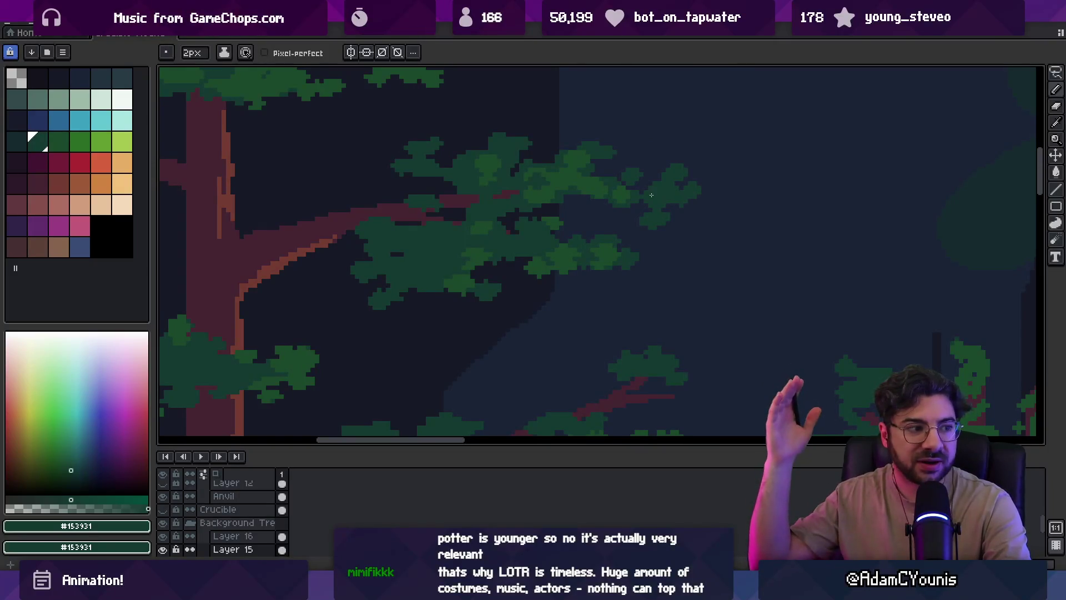
pyautogui.moveTo(561, 298); pyautogui.dragTo(599, 303)
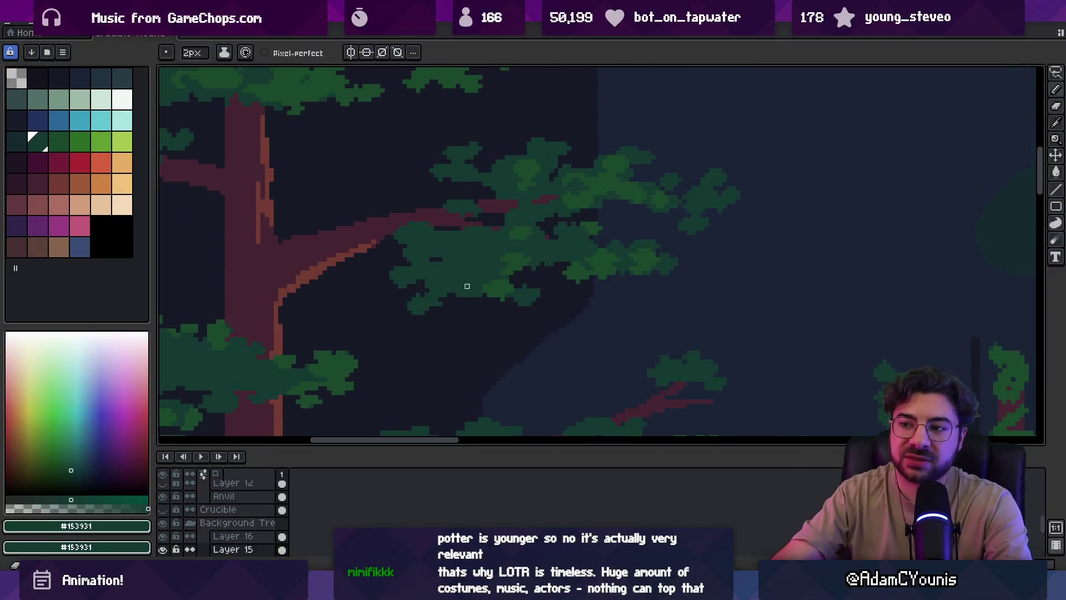
pyautogui.press('b')
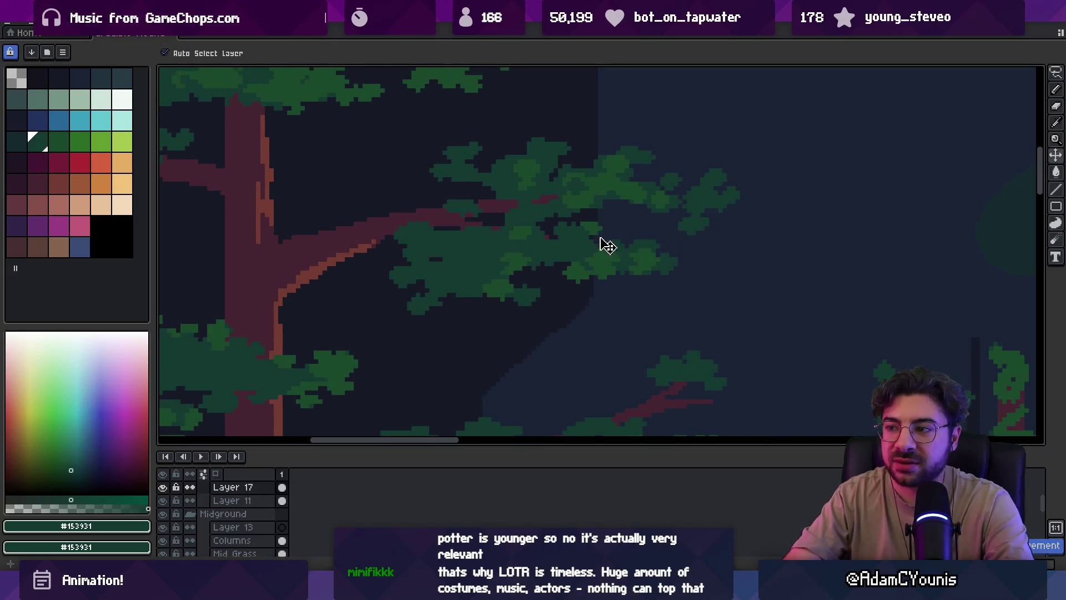
pyautogui.press('m')
pyautogui.press('v')
pyautogui.scroll(-2, 678, 200)
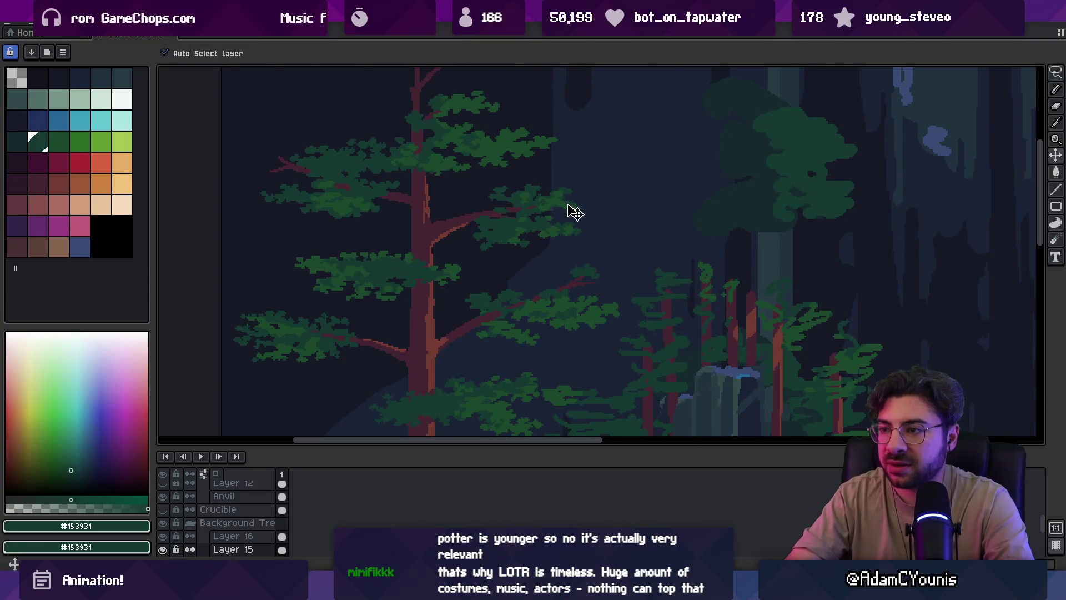
pyautogui.click(590, 206)
pyautogui.press('z')
pyautogui.scroll(-2, 588, 205)
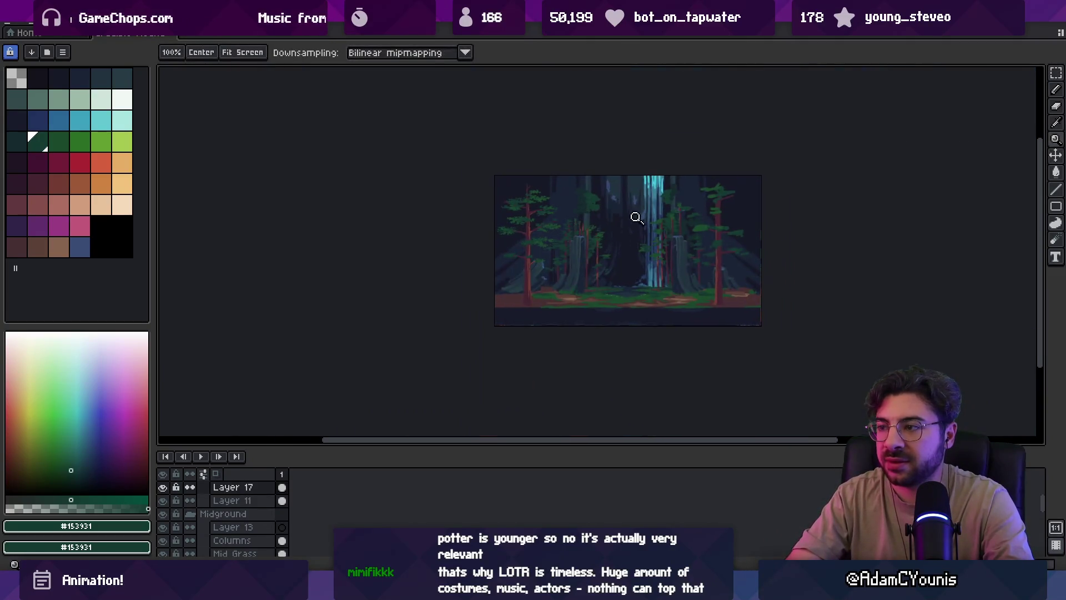
pyautogui.scroll(1, 611, 209)
# Extend the right pine's branch foliage rightward with a 5px stroke, sampling greens #1d482c and #153931
pyautogui.scroll(2, 677, 217)
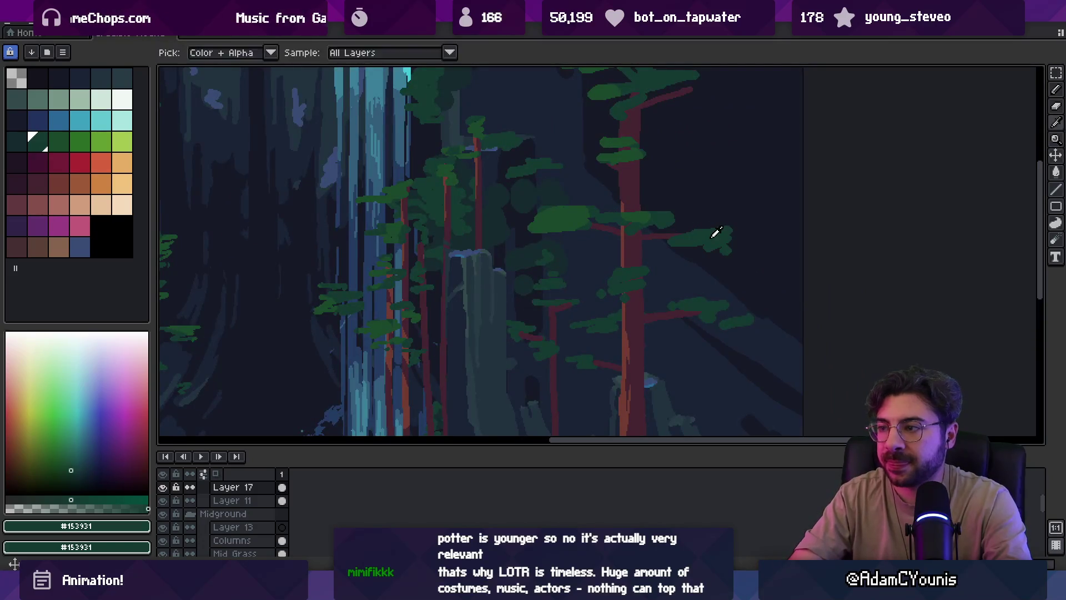
pyautogui.scroll(-3, 661, 261)
pyautogui.scroll(1, 652, 269)
pyautogui.press('b')
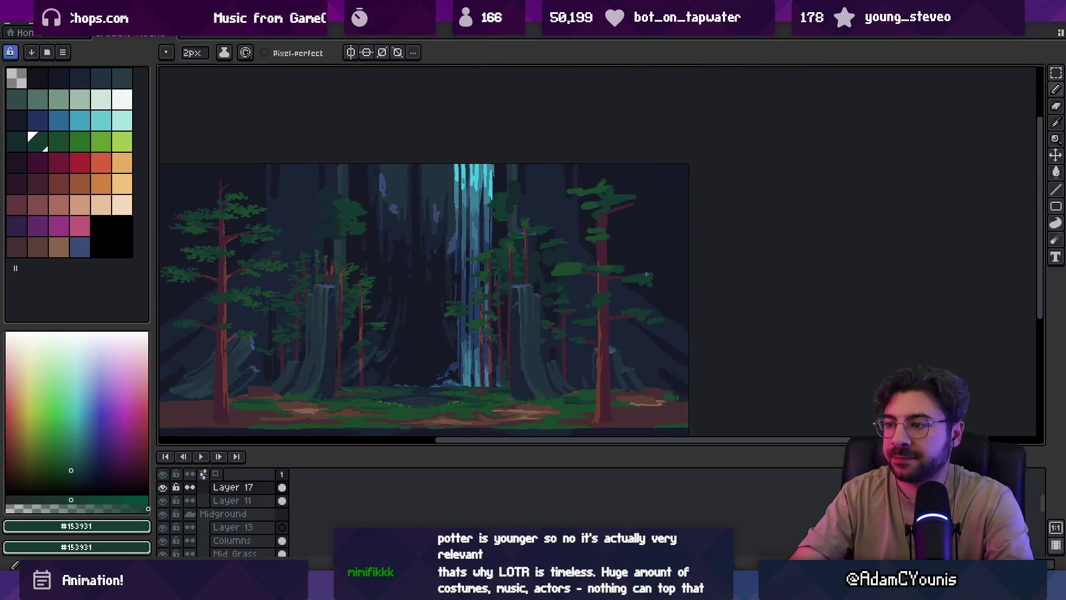
pyautogui.moveTo(658, 275); pyautogui.dragTo(672, 273)
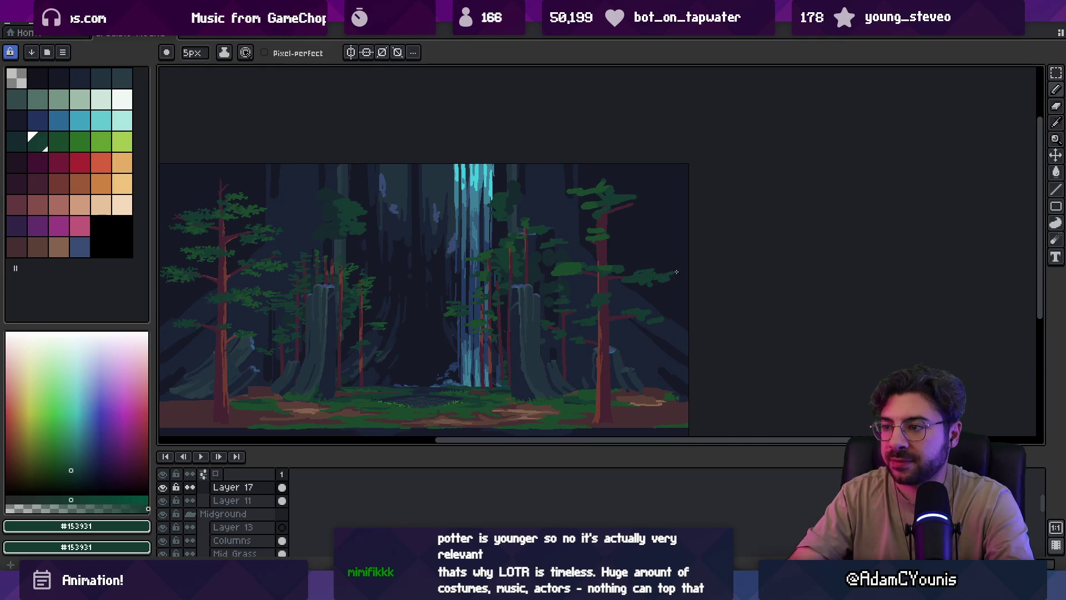
pyautogui.press('ctrl')
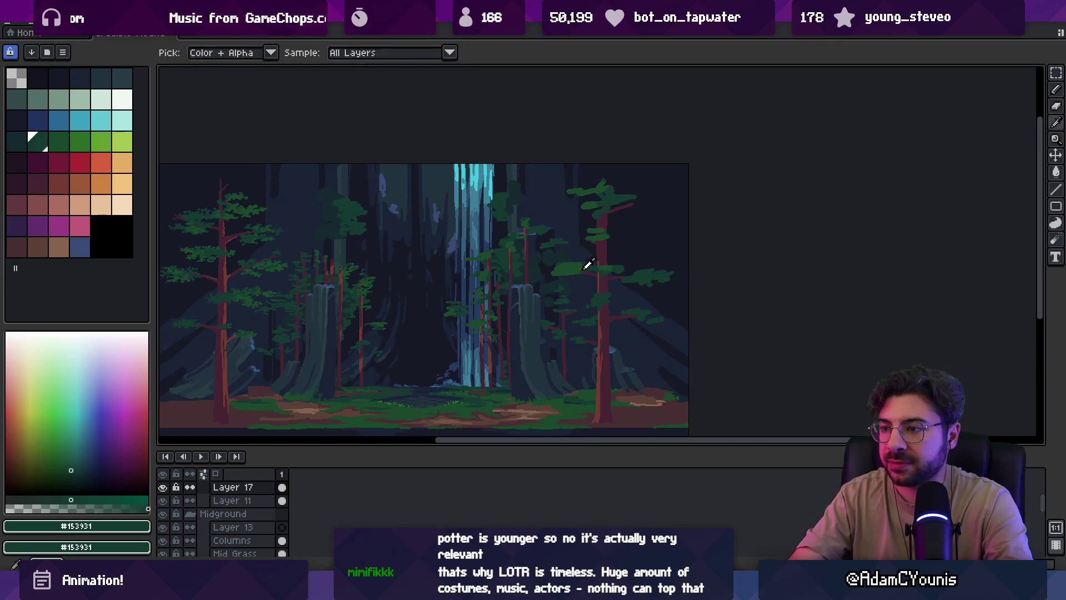
pyautogui.keyDown('alt'); pyautogui.click(563, 270); pyautogui.keyUp('alt')
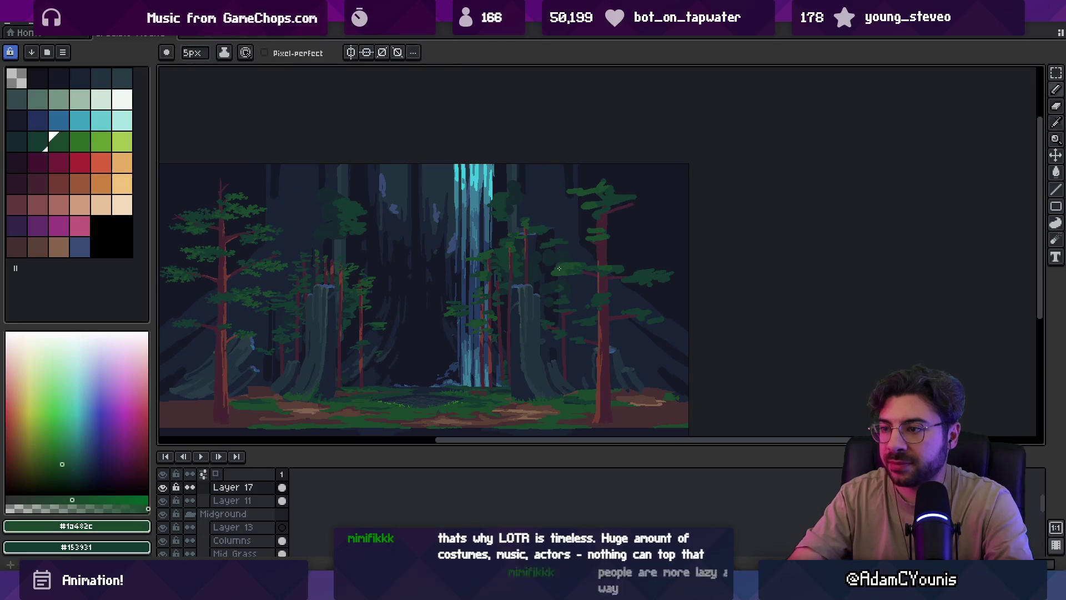
pyautogui.keyDown('alt'); pyautogui.click(583, 259); pyautogui.keyUp('alt')
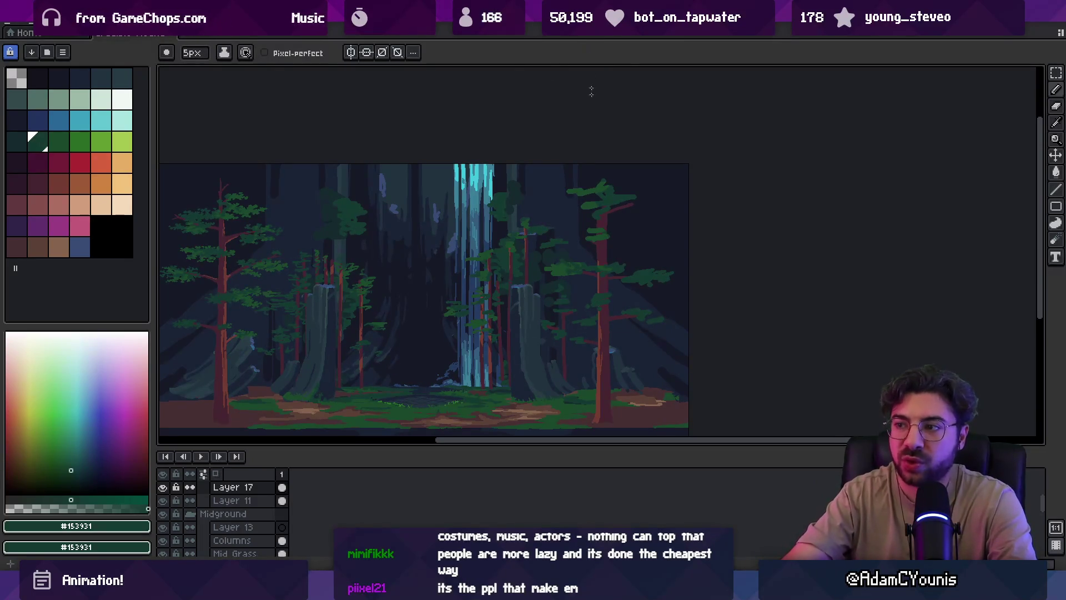
# Add two more 5px dark-green strokes lengthening the foliage further right along the branch
pyautogui.scroll(2, 628, 299)
pyautogui.moveTo(676, 306); pyautogui.dragTo(702, 304)
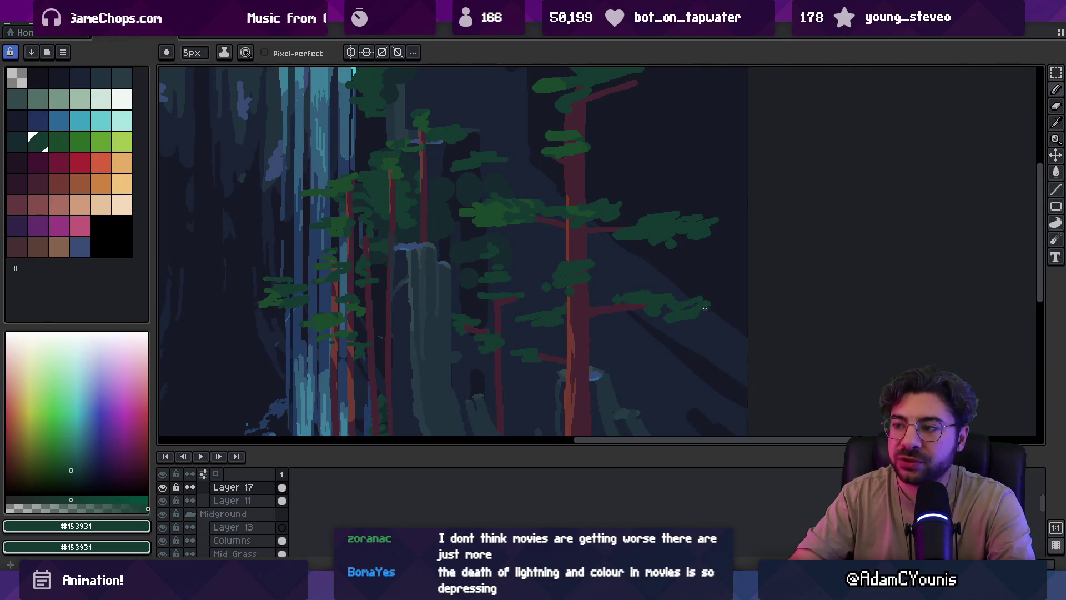
pyautogui.press('e')
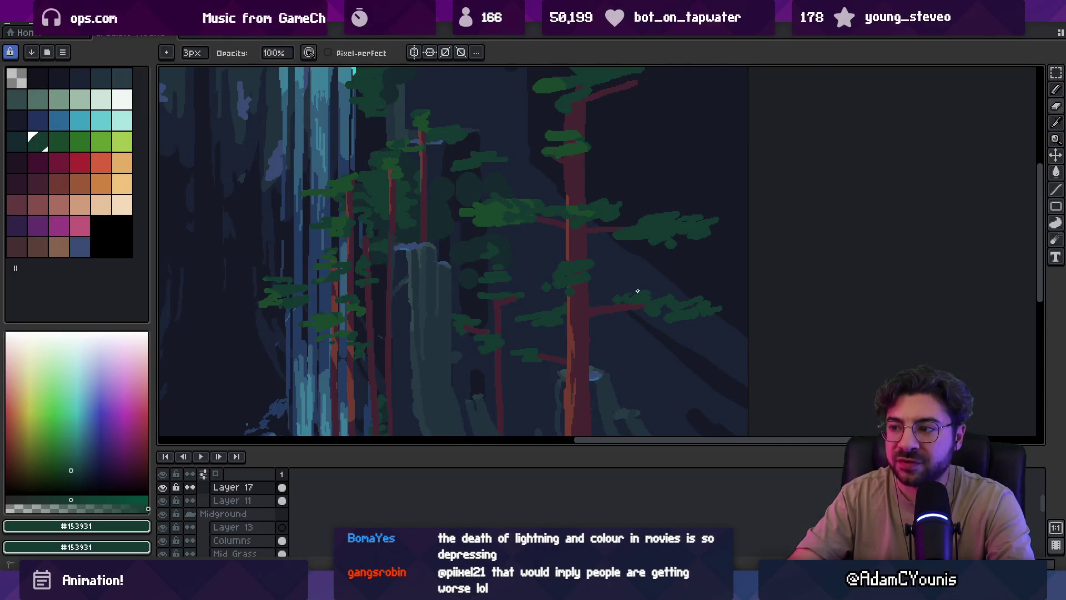
pyautogui.press('b')
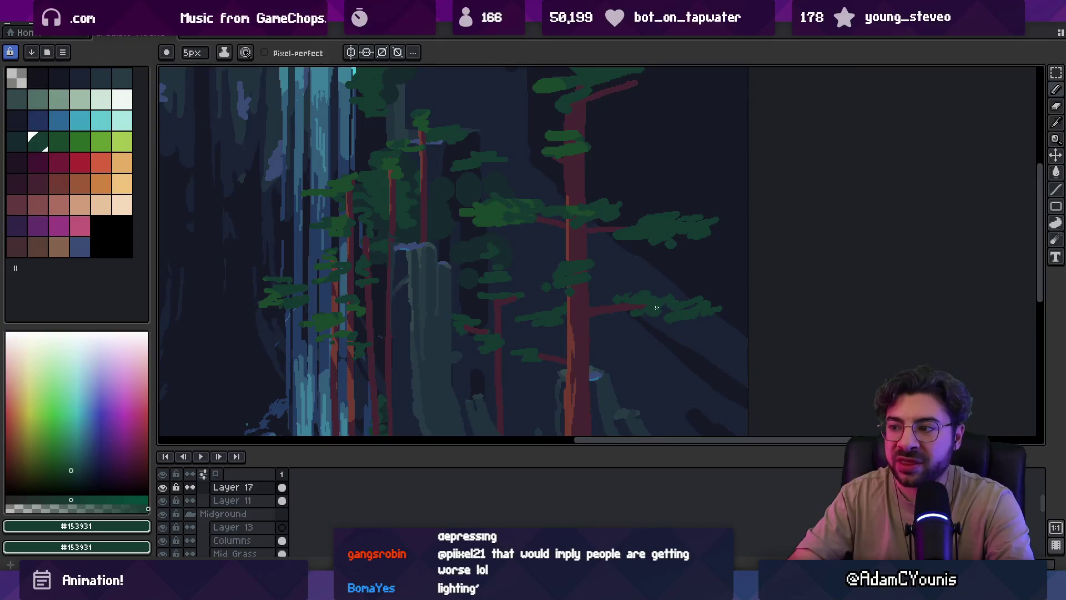
pyautogui.moveTo(678, 317); pyautogui.dragTo(703, 316)
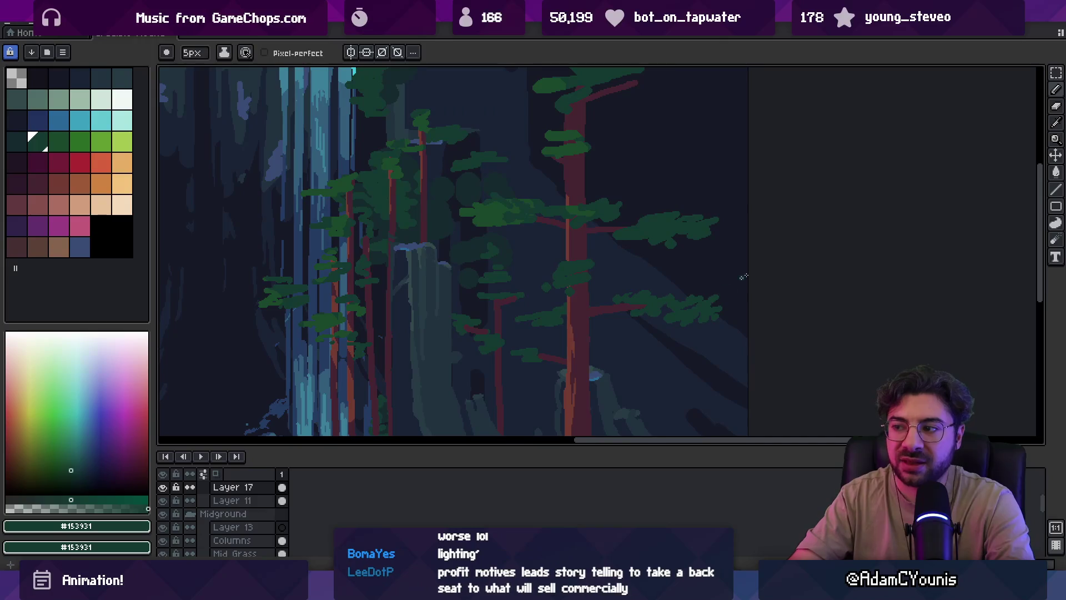
pyautogui.press('b')
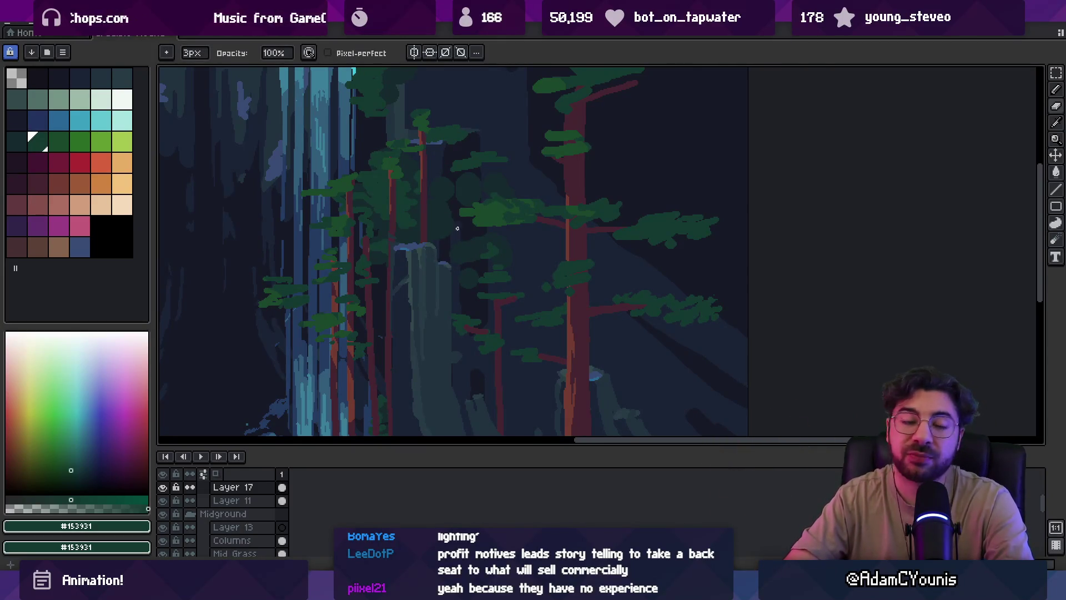
pyautogui.scroll(2, 548, 241)
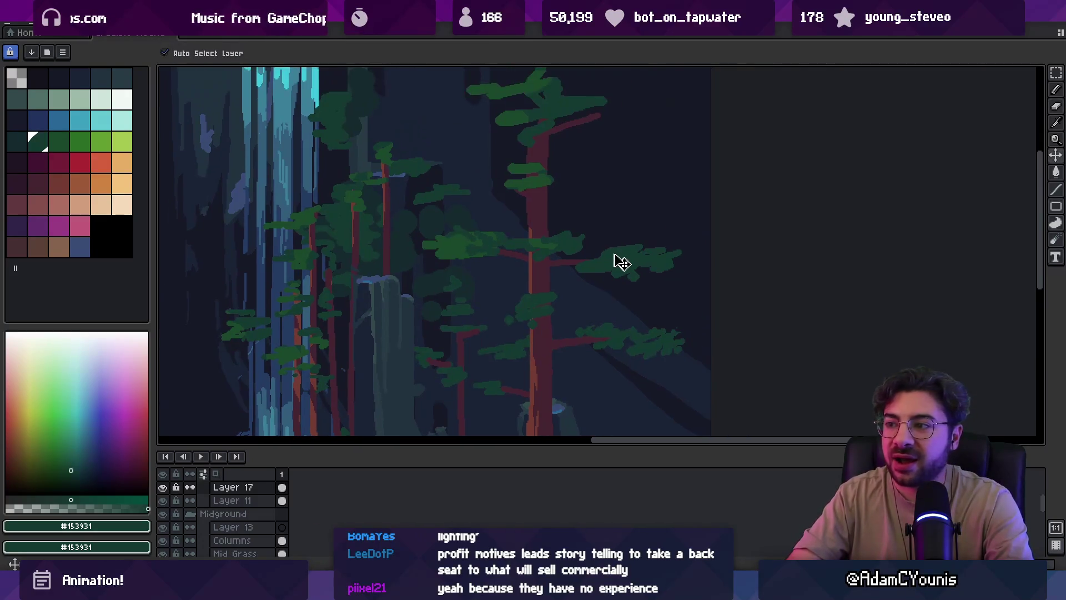
# Erase a few stray leaf pixels from the lower-right foliage clump
pyautogui.press('e')
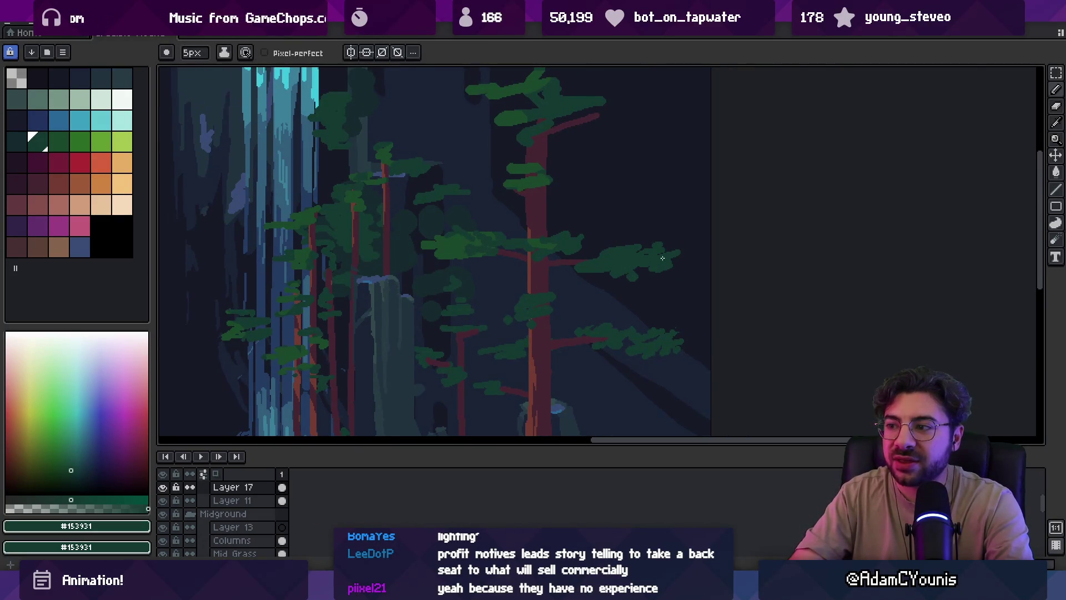
pyautogui.press('b')
pyautogui.scroll(2, 640, 258)
pyautogui.press('e')
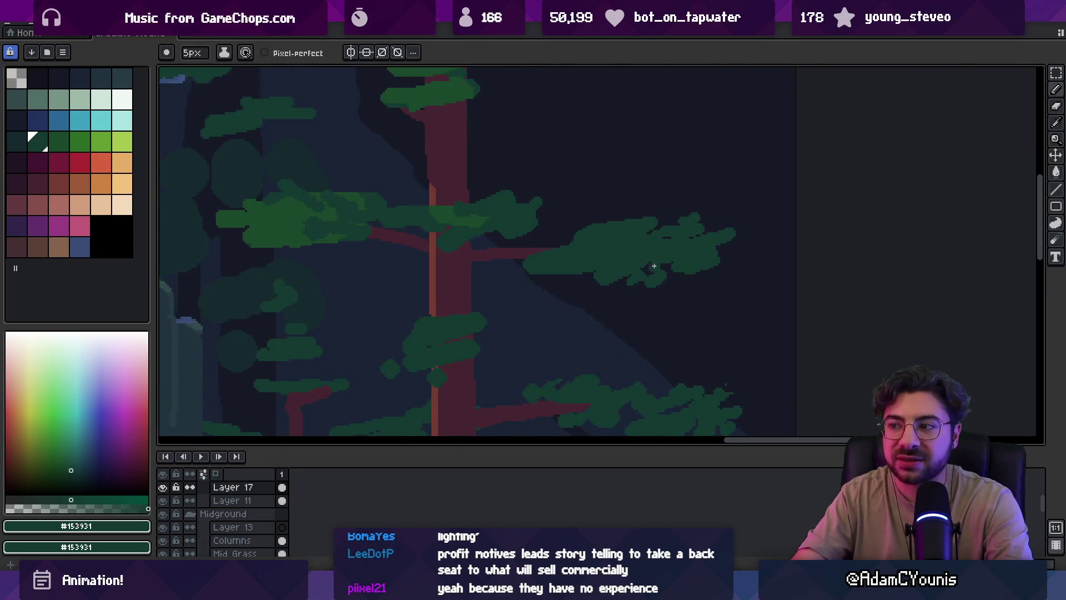
pyautogui.press('b')
pyautogui.press('e')
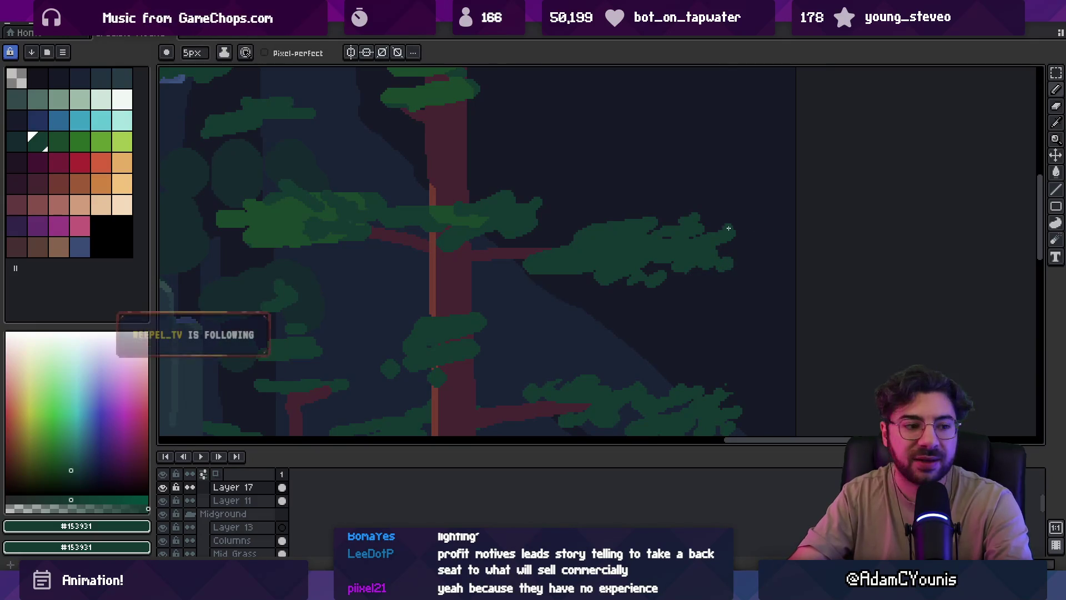
pyautogui.press('h')
pyautogui.scroll(-3, 711, 282)
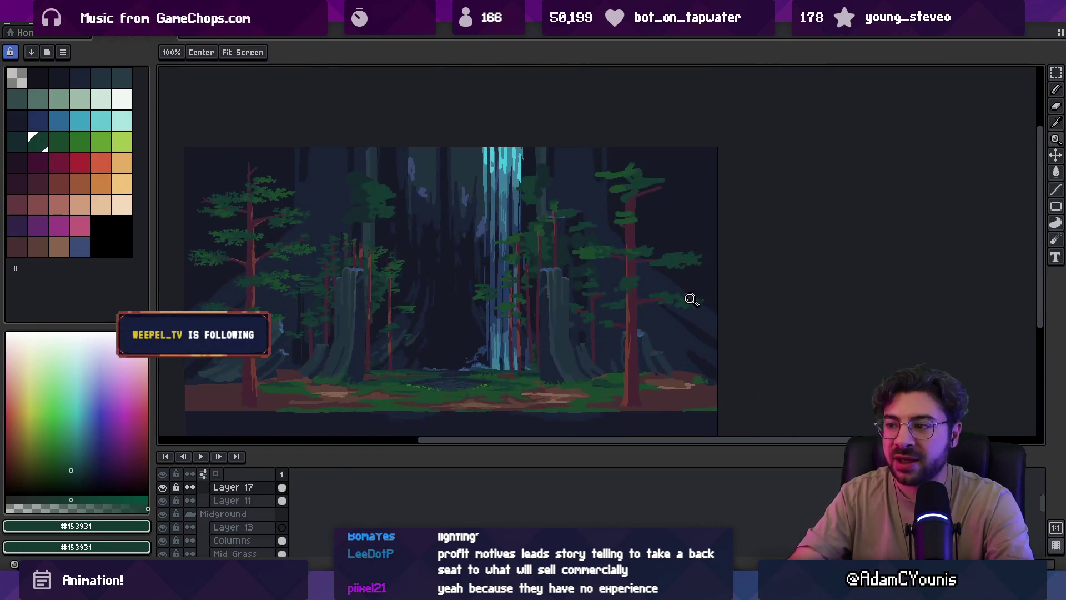
pyautogui.scroll(4, 693, 298)
pyautogui.press('b')
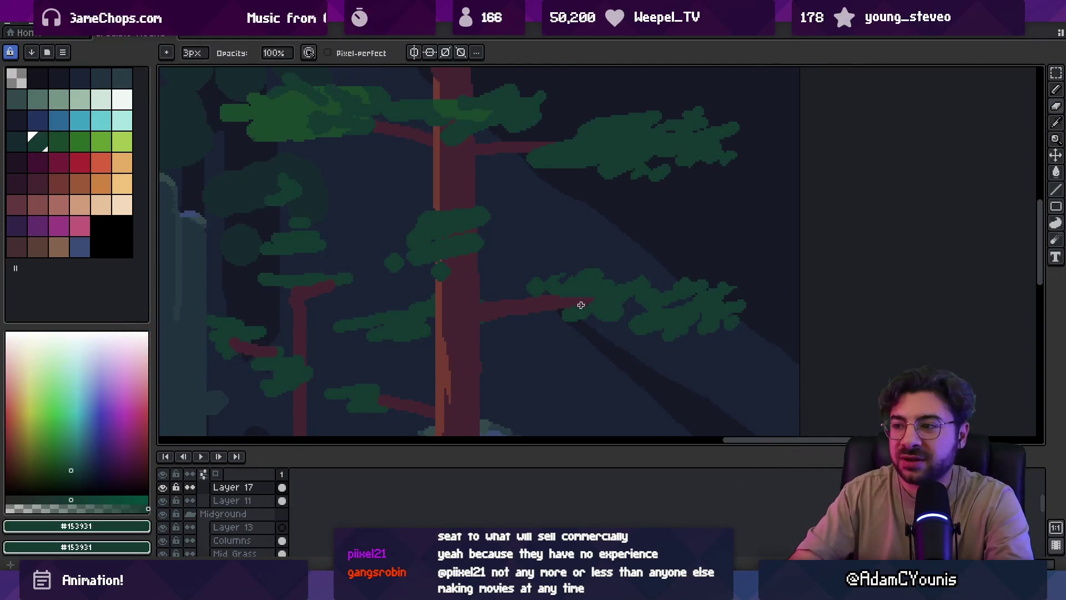
pyautogui.press('e')
pyautogui.press('e')
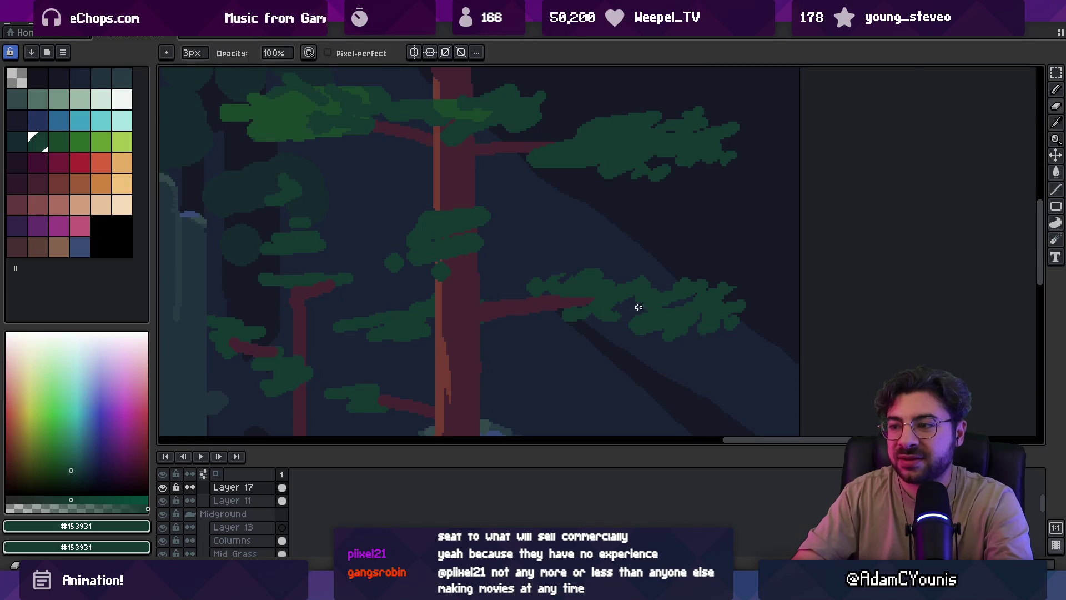
pyautogui.moveTo(631, 324); pyautogui.dragTo(654, 328)
pyautogui.press('b')
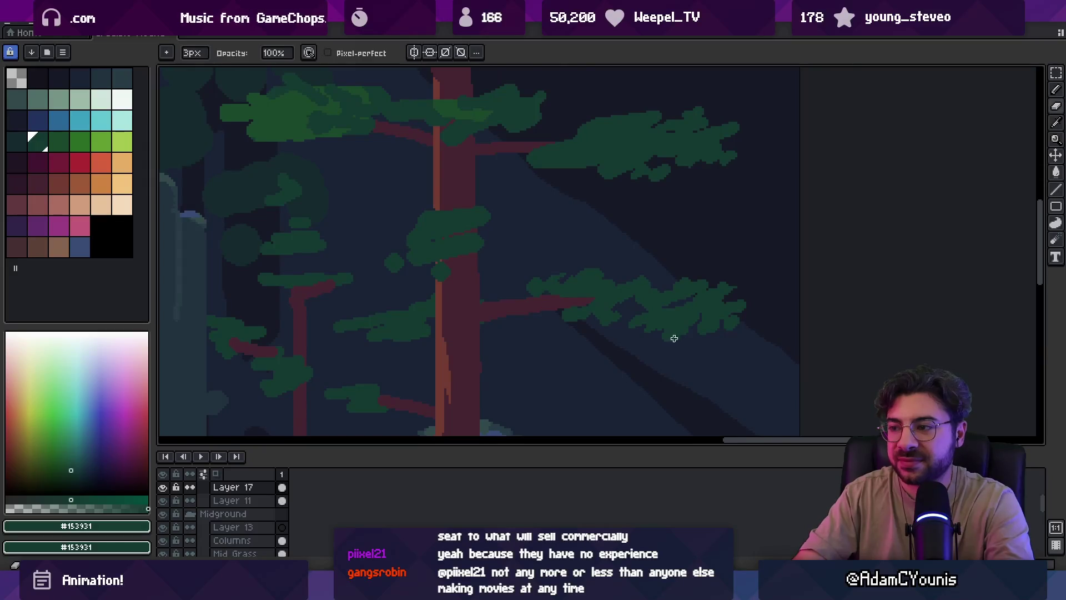
# Pan up to the right pine's upper branches and recentre the view on its trunk
pyautogui.press('e')
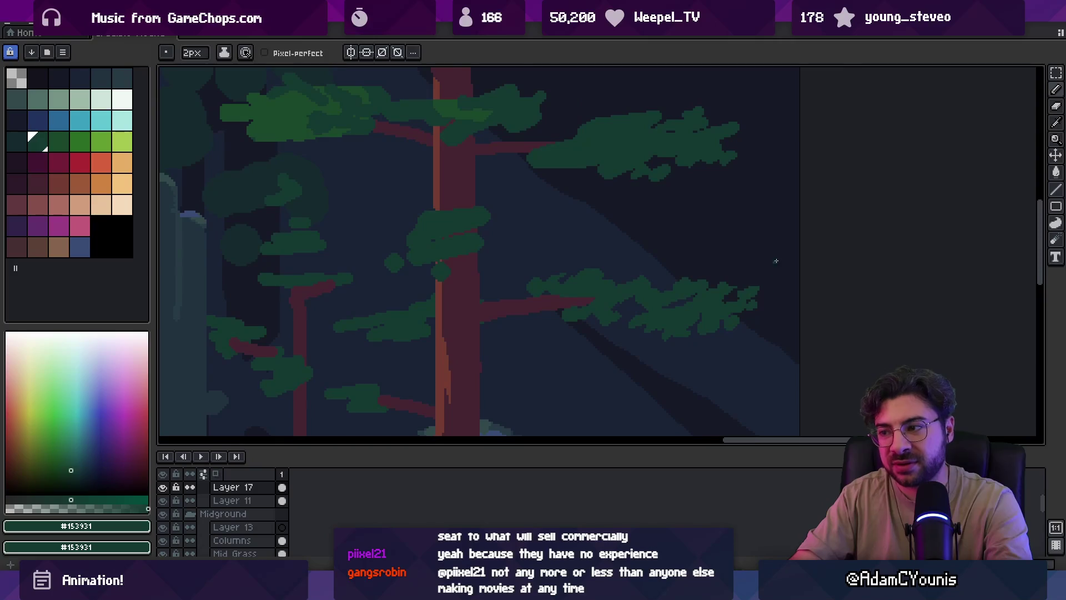
pyautogui.press('b')
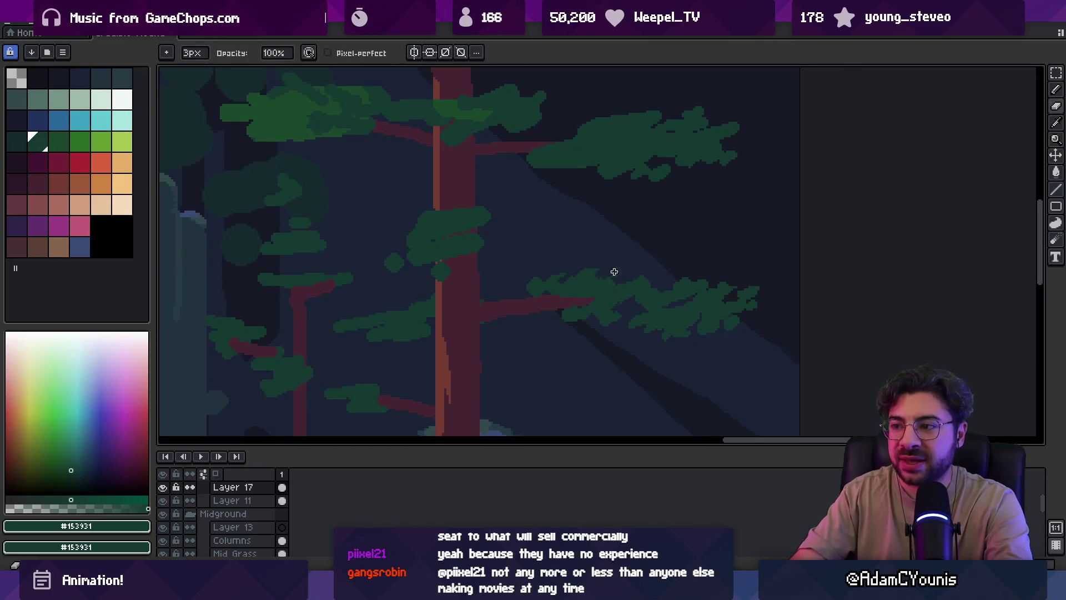
pyautogui.press('e')
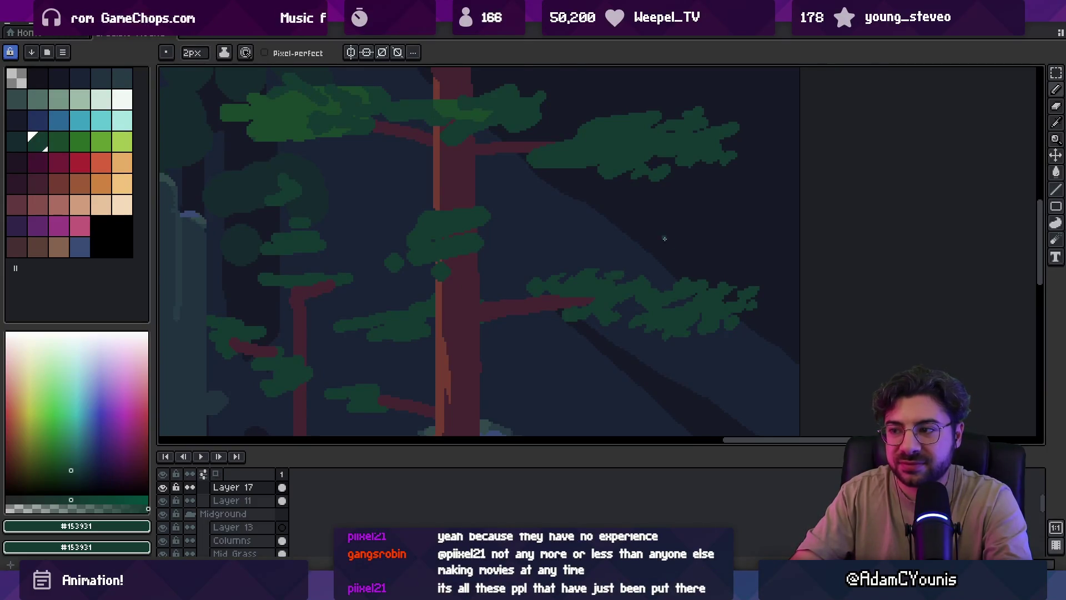
pyautogui.moveTo(607, 309); pyautogui.dragTo(588, 290)
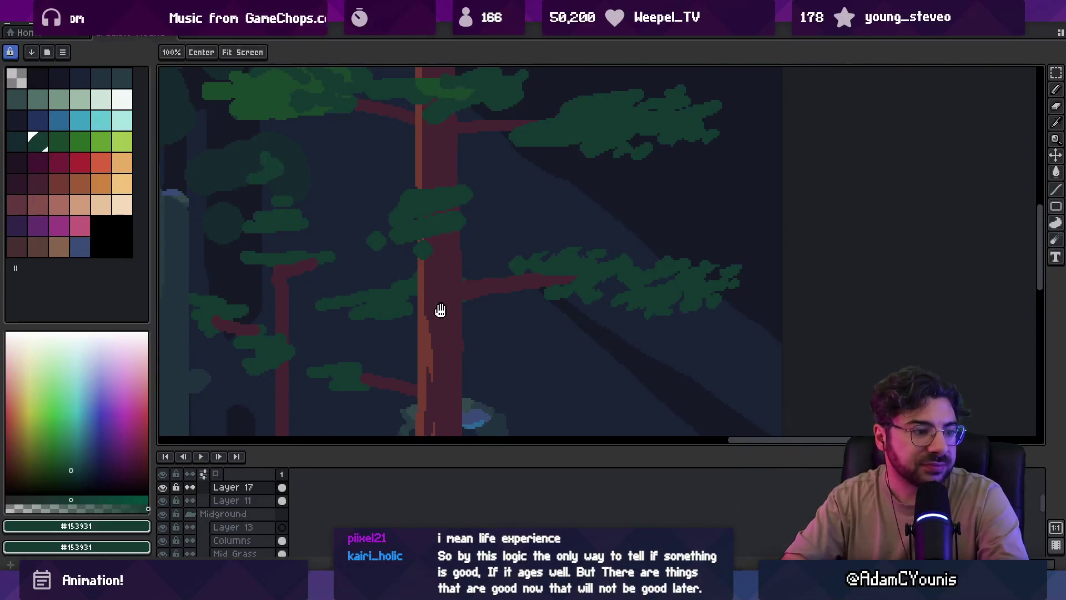
pyautogui.moveTo(438, 309); pyautogui.dragTo(467, 317)
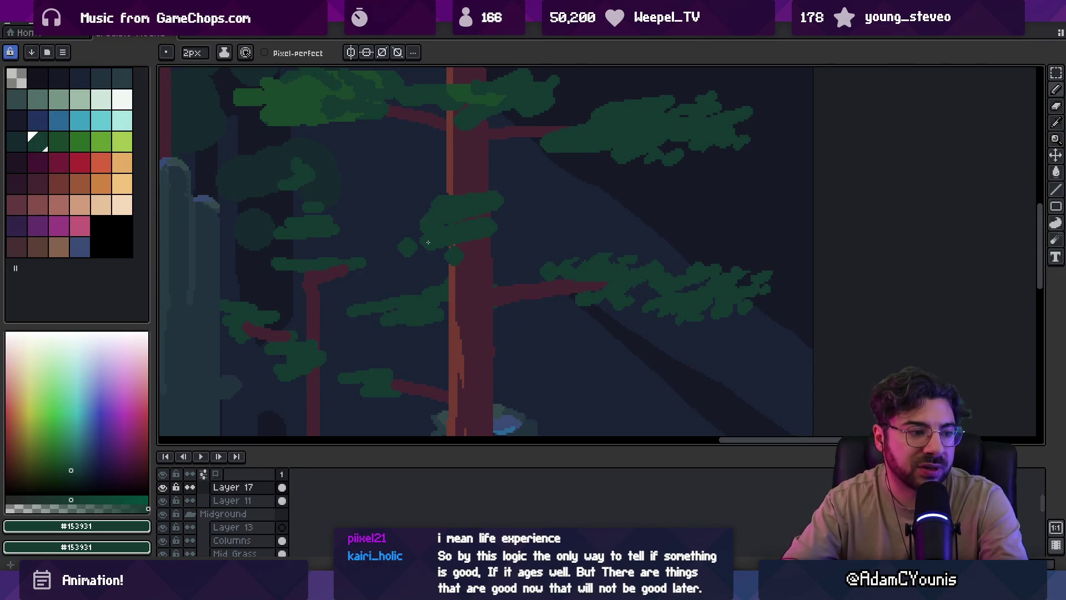
# Paint dark green #153931 leaf pixels below and to the left of the branch clump
pyautogui.scroll(2, 635, 281)
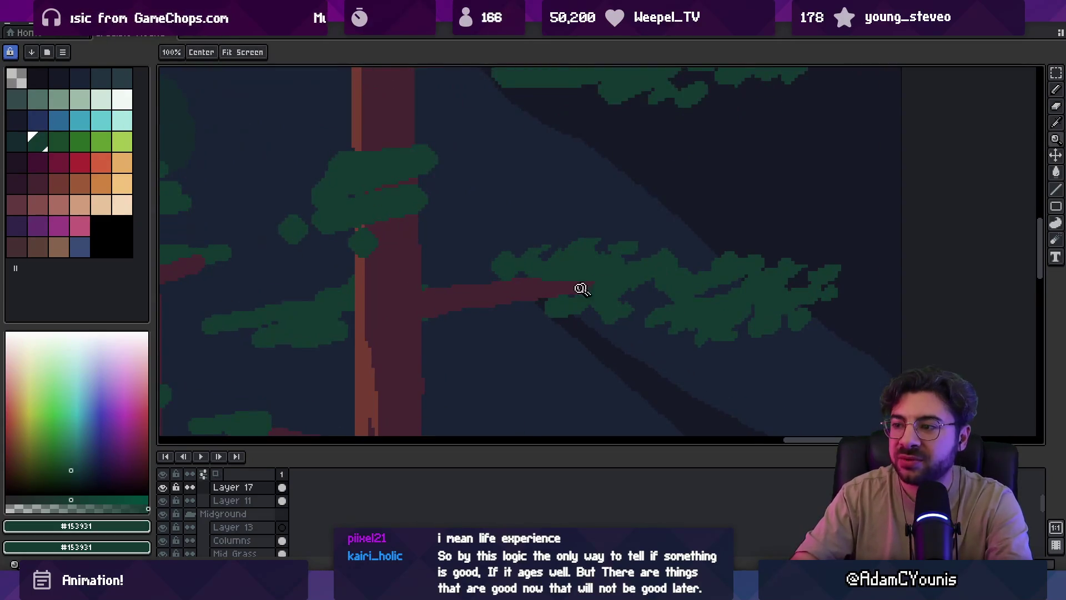
pyautogui.moveTo(545, 325); pyautogui.dragTo(558, 326)
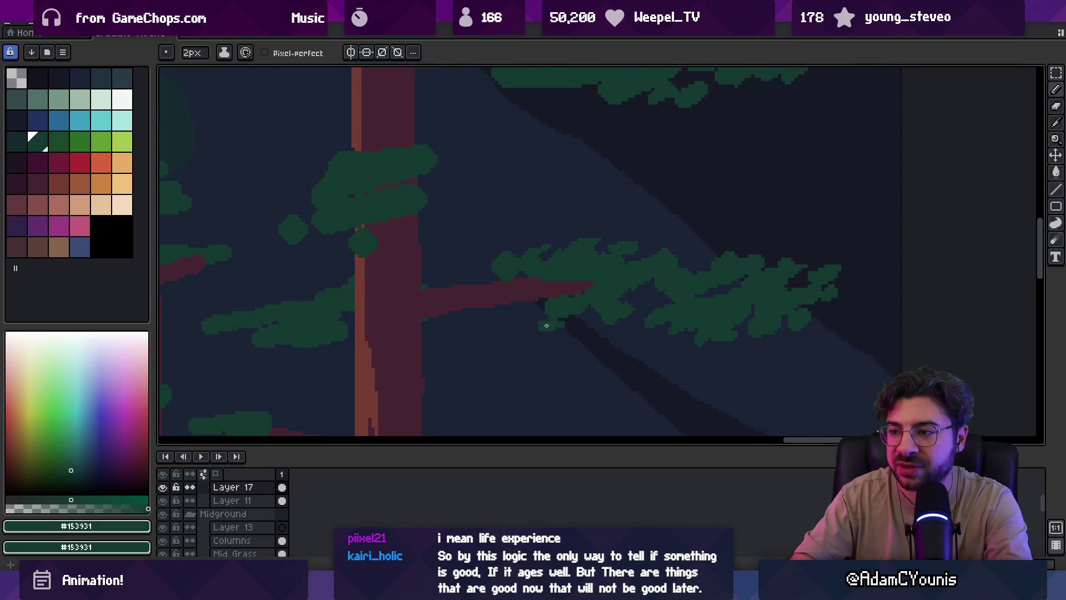
pyautogui.moveTo(481, 259); pyautogui.dragTo(500, 253)
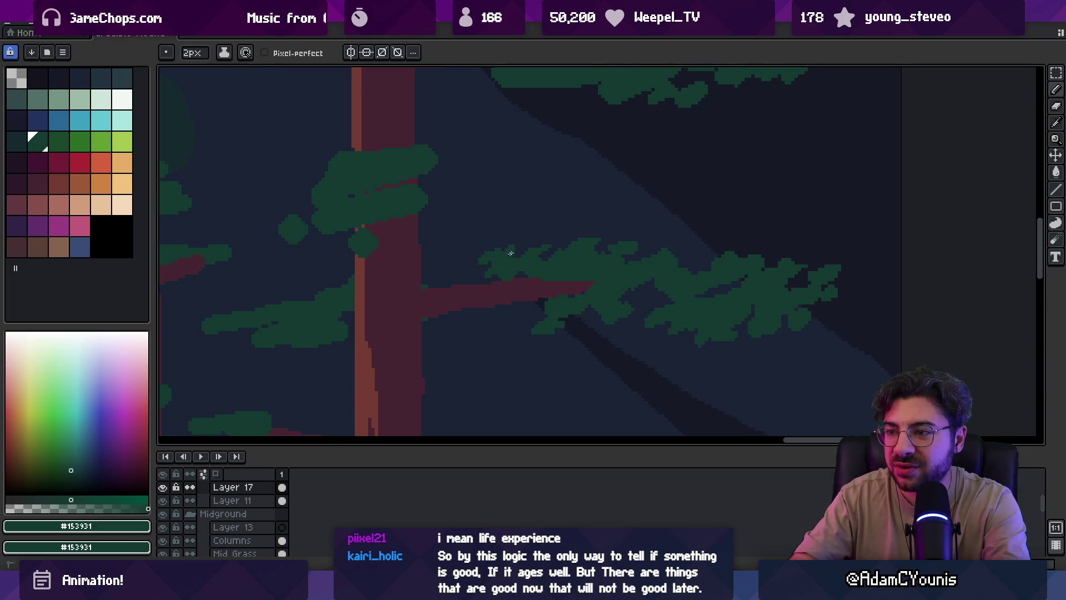
pyautogui.scroll(-1, 617, 278)
pyautogui.hscroll(1, 616, 277)
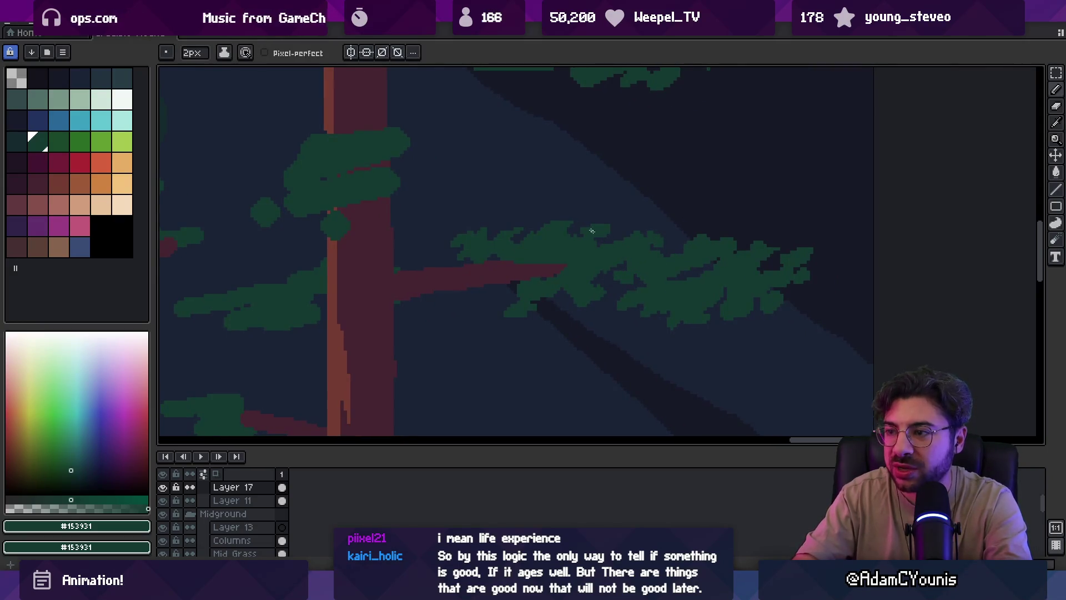
# Refine the new leaf edges by alternating between the eraser and the pencil
pyautogui.press('e')
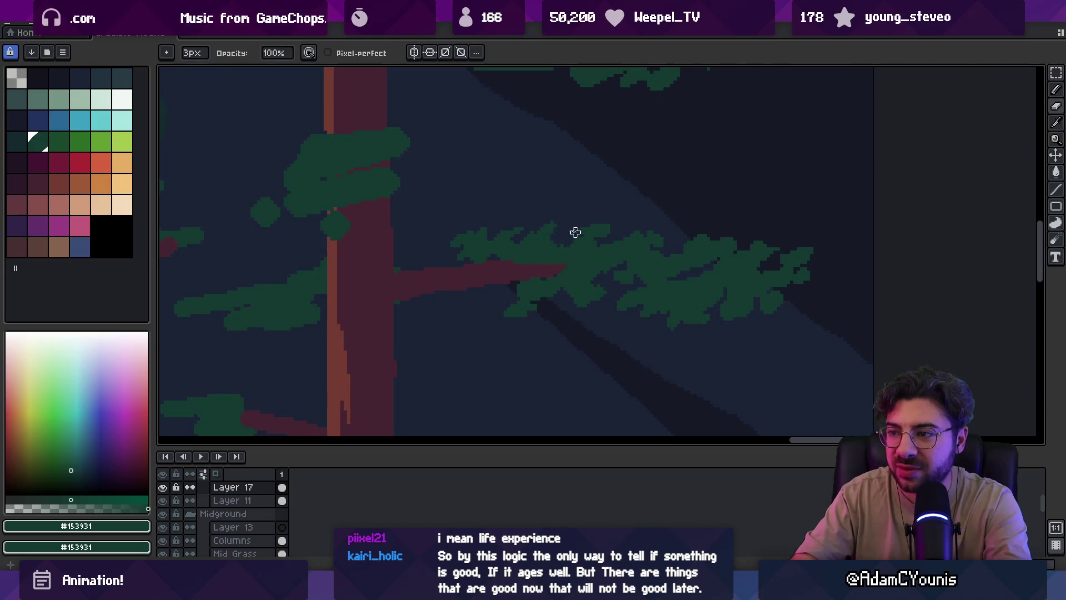
pyautogui.press('b')
pyautogui.press('e')
pyautogui.press('b')
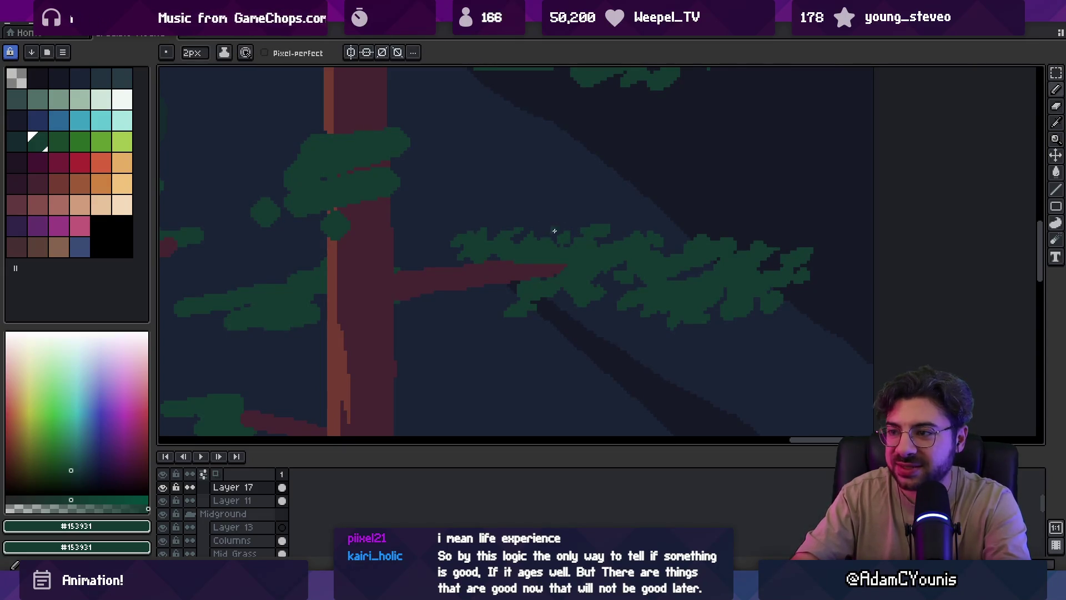
pyautogui.press('e')
pyautogui.press('b')
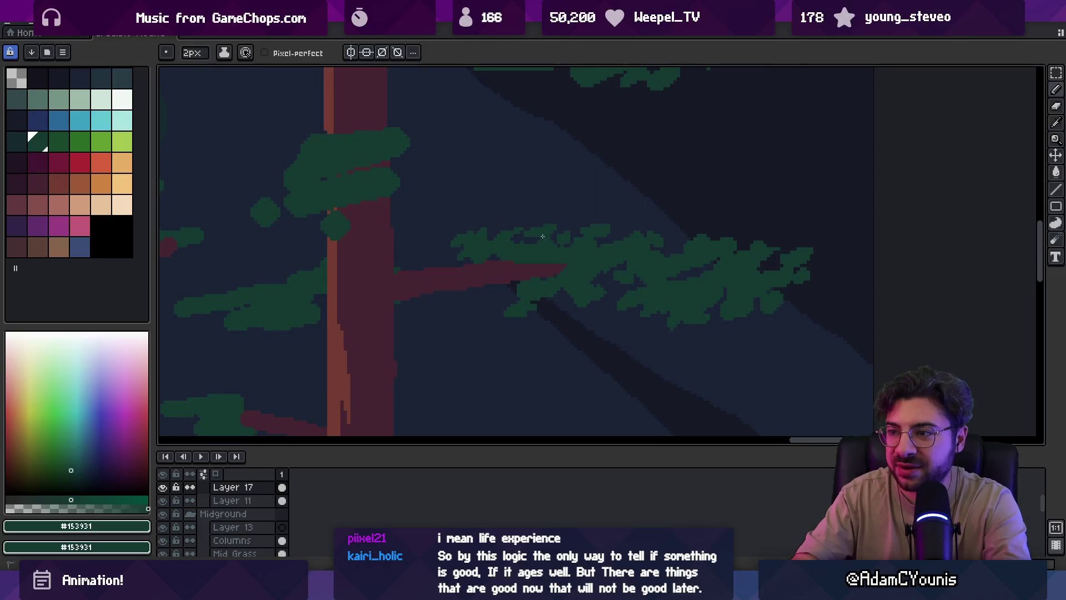
pyautogui.scroll(-3, 577, 228)
pyautogui.scroll(1, 664, 224)
pyautogui.scroll(2, 648, 244)
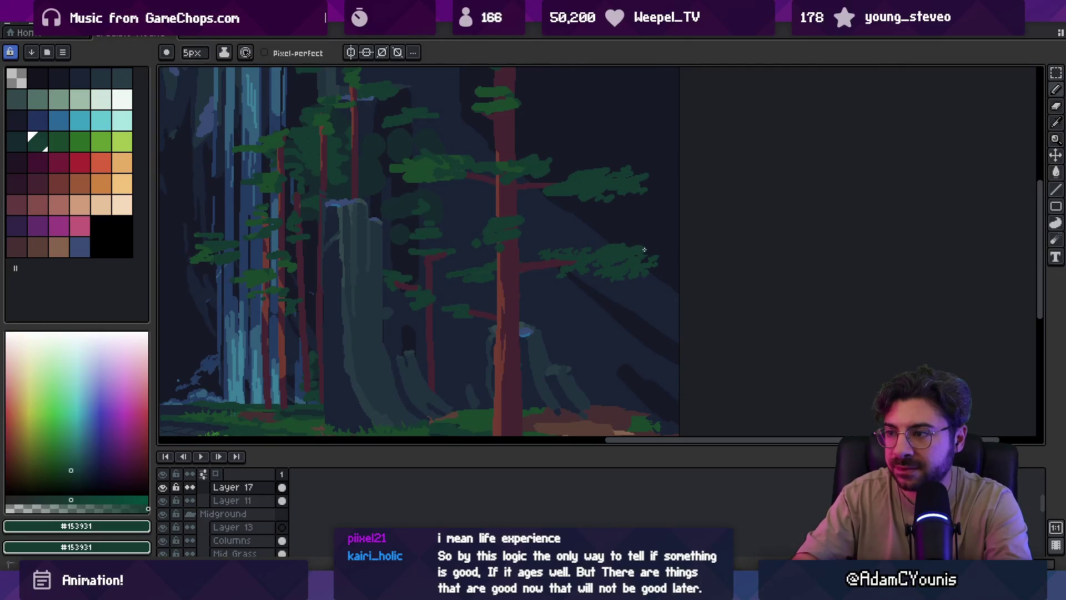
# Erase stray leaf pixels, then re-pick the maroon and dark green colours
pyautogui.press('e')
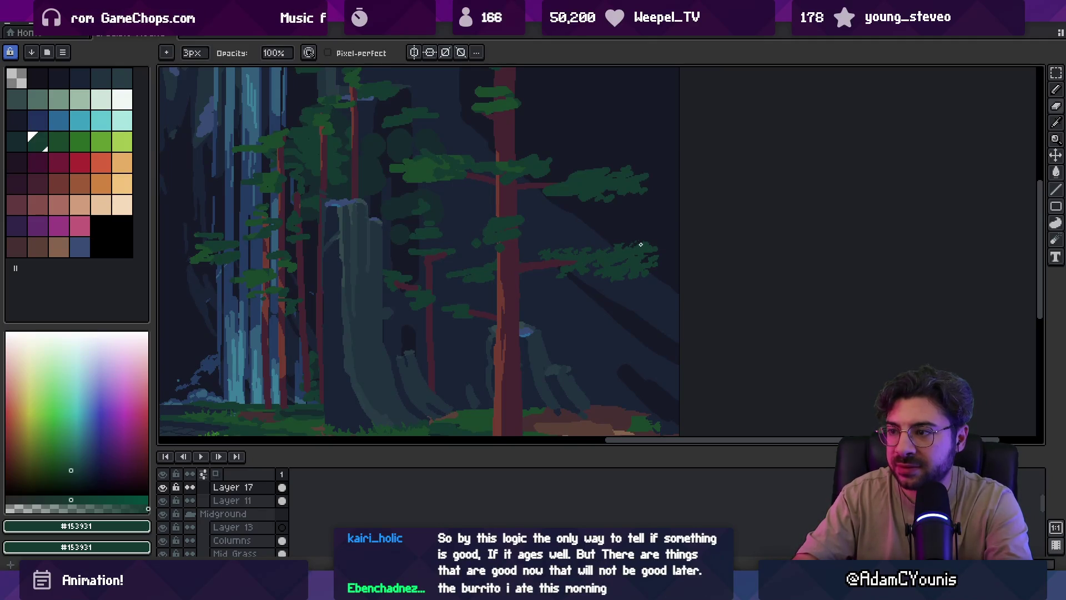
pyautogui.scroll(-3, 635, 243)
pyautogui.scroll(4, 666, 250)
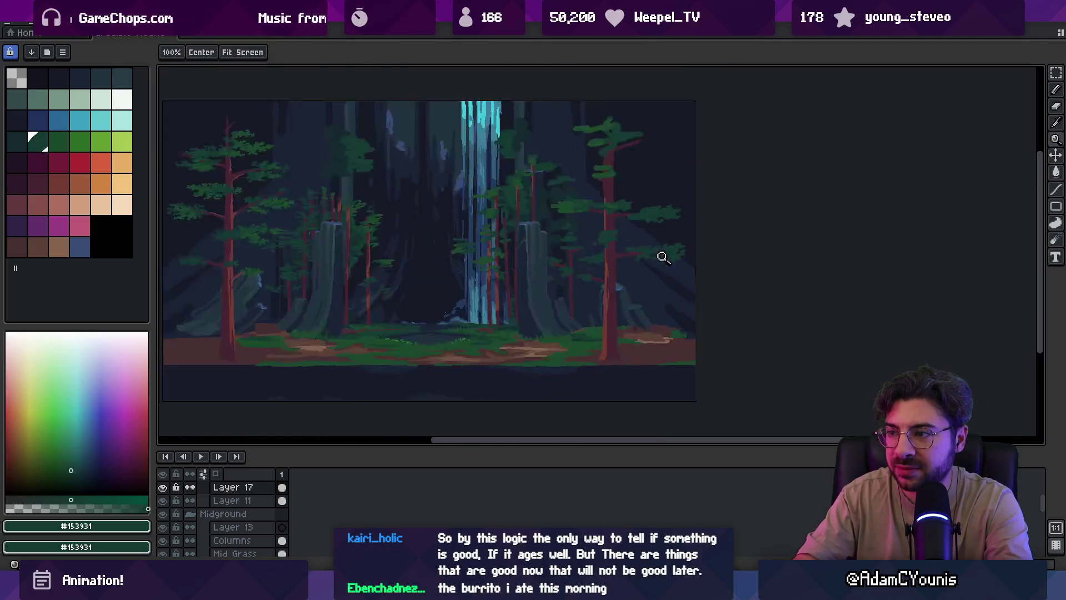
pyautogui.press('b')
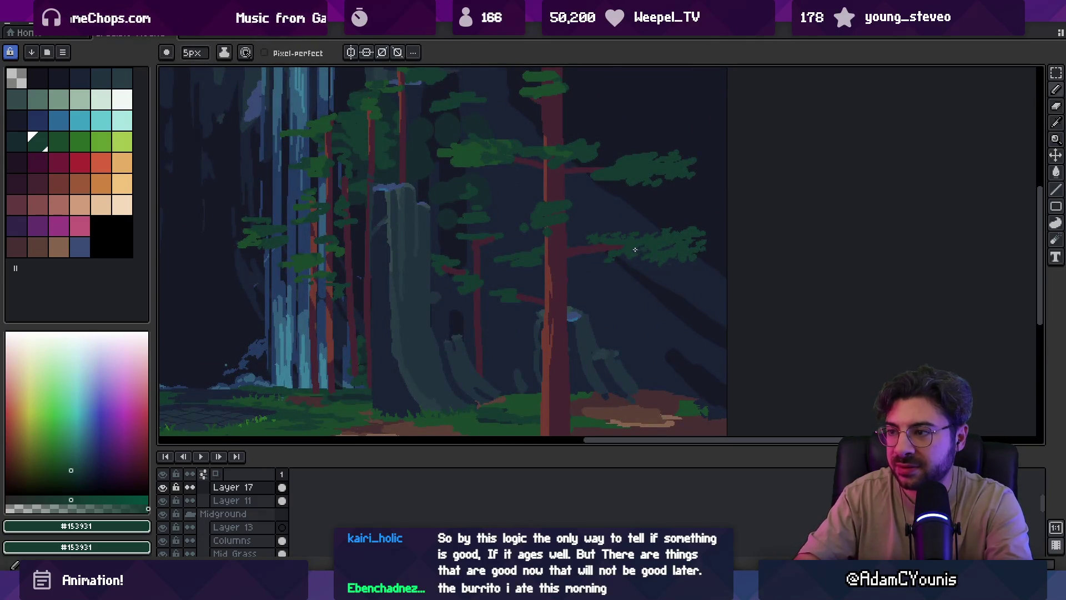
pyautogui.keyDown('alt'); pyautogui.click(666, 244); pyautogui.keyUp('alt')
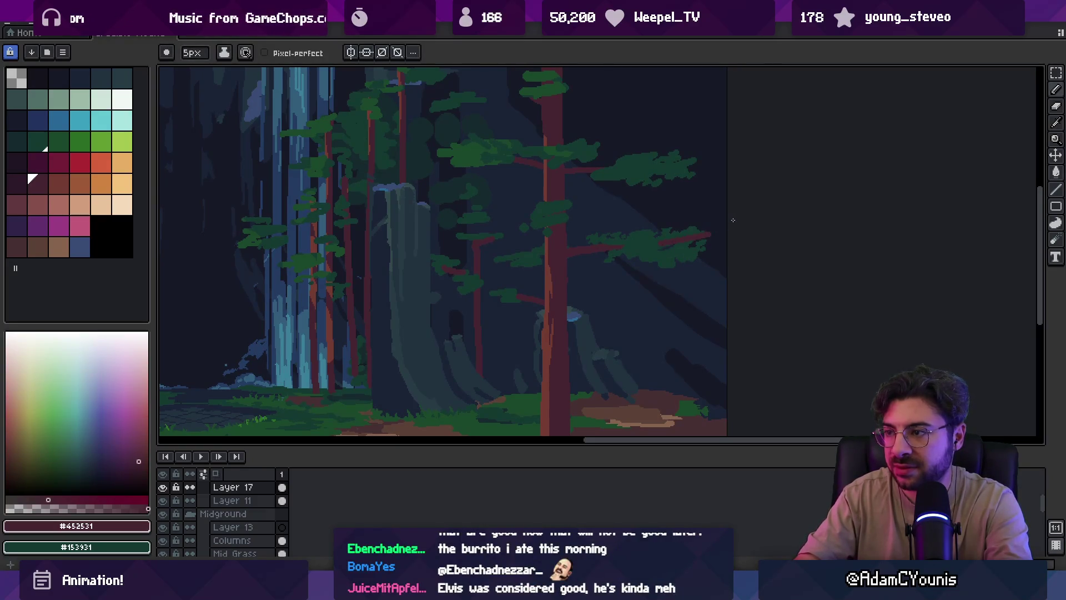
pyautogui.keyDown('alt'); pyautogui.click(675, 236); pyautogui.keyUp('alt')
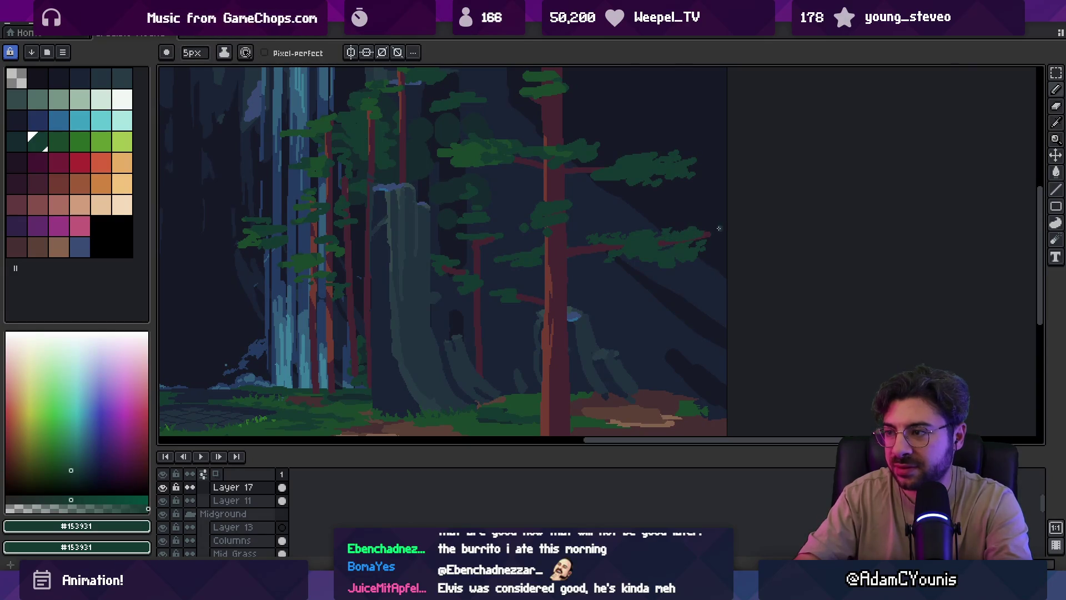
pyautogui.press('b')
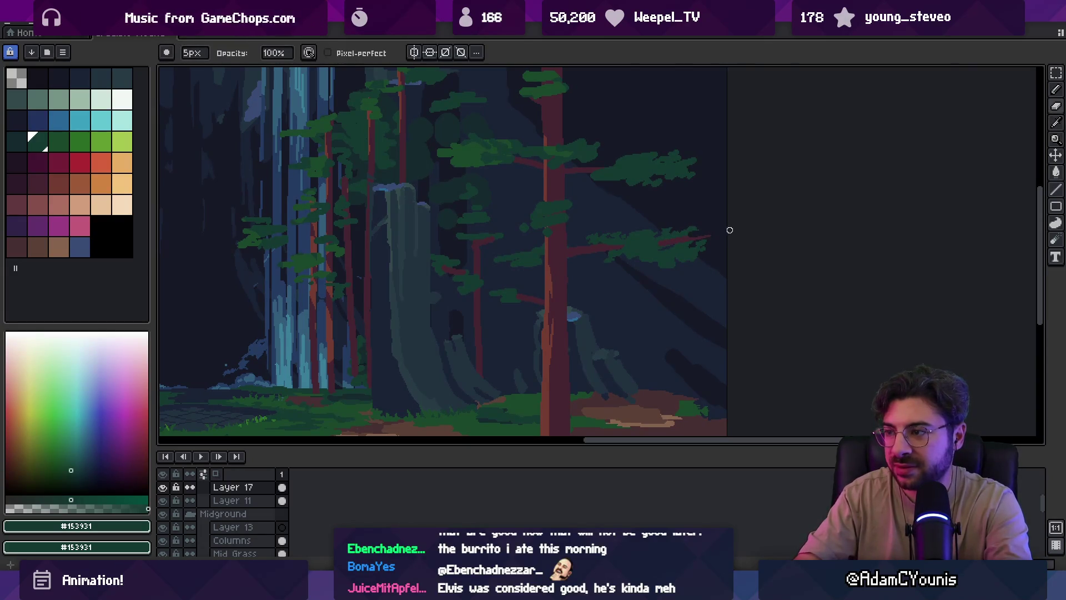
pyautogui.scroll(-3, 716, 228)
pyautogui.scroll(4, 699, 224)
# Set the brush to 4px, resample #452531 and #153931, and return to the pencil
pyautogui.press('-')
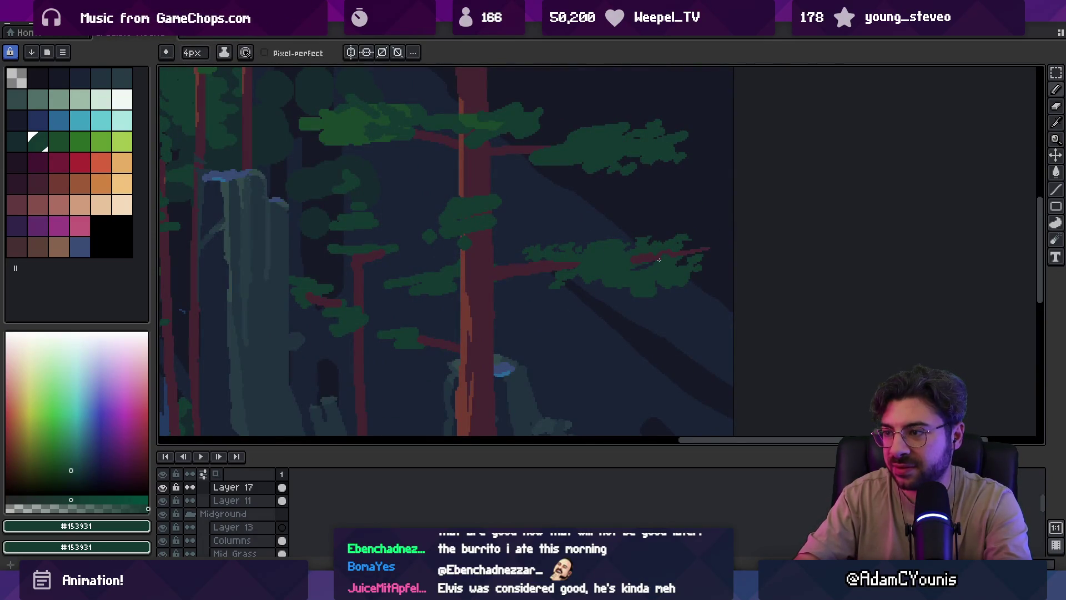
pyautogui.keyDown('alt'); pyautogui.click(625, 260); pyautogui.keyUp('alt')
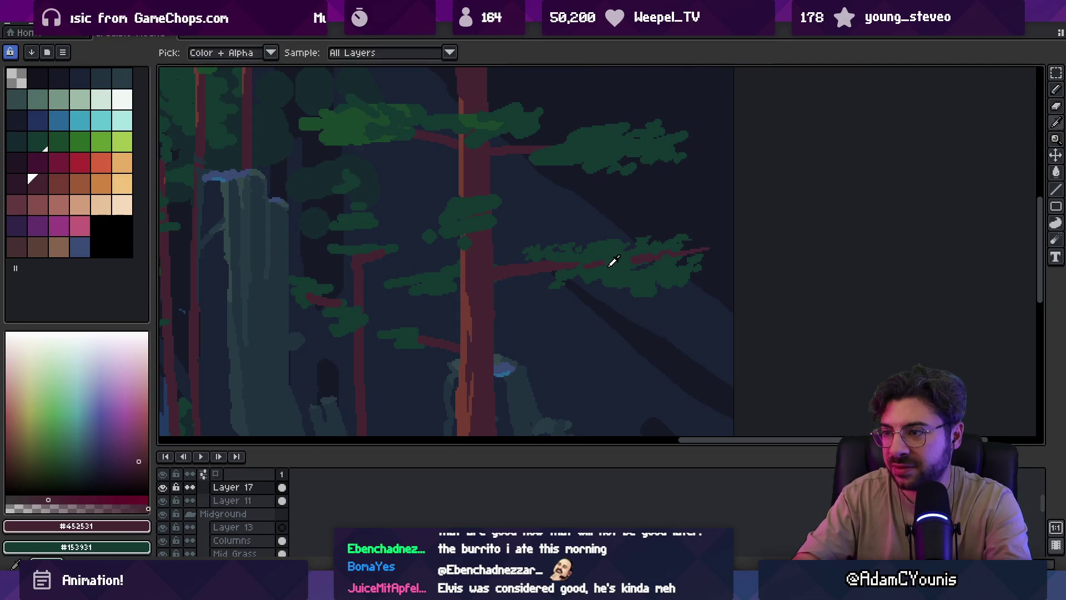
pyautogui.keyDown('alt'); pyautogui.click(604, 268); pyautogui.keyUp('alt')
pyautogui.press('z')
pyautogui.scroll(-4, 638, 244)
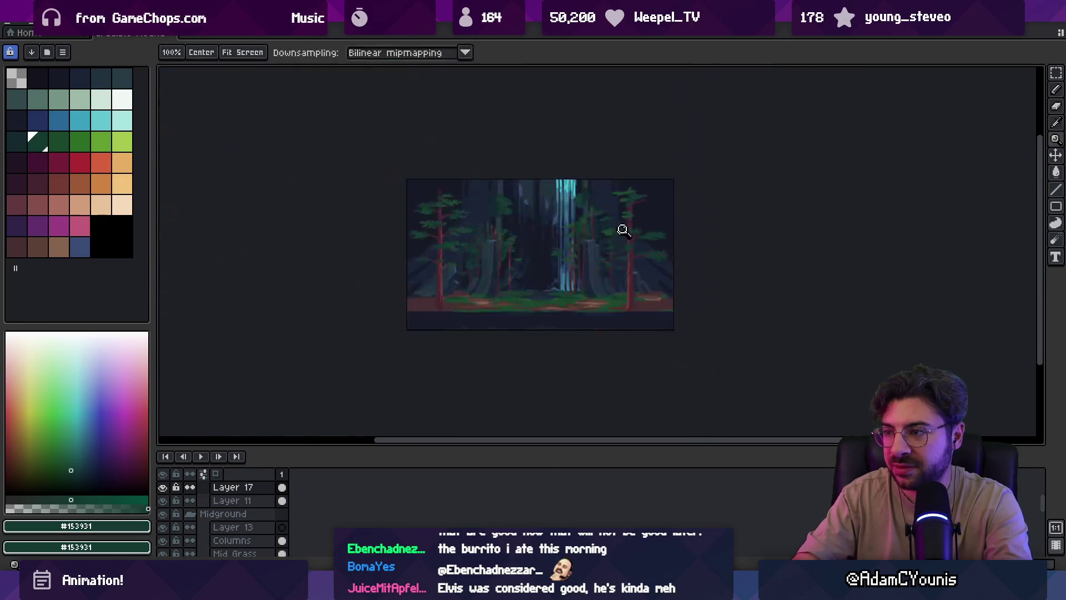
pyautogui.scroll(1, 660, 236)
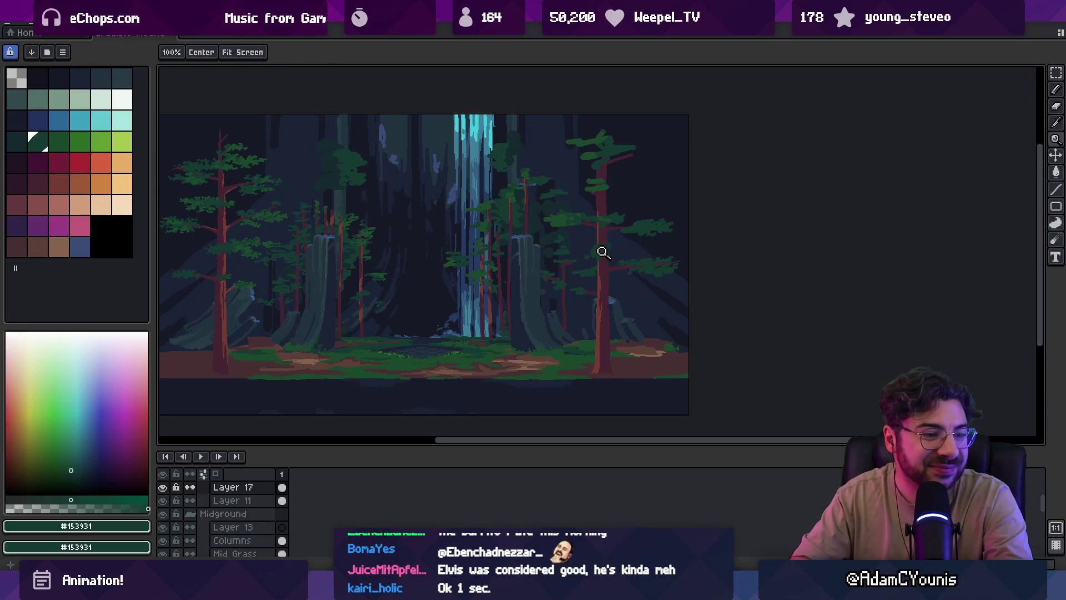
pyautogui.scroll(2, 585, 261)
pyautogui.press('i')
pyautogui.press('b')
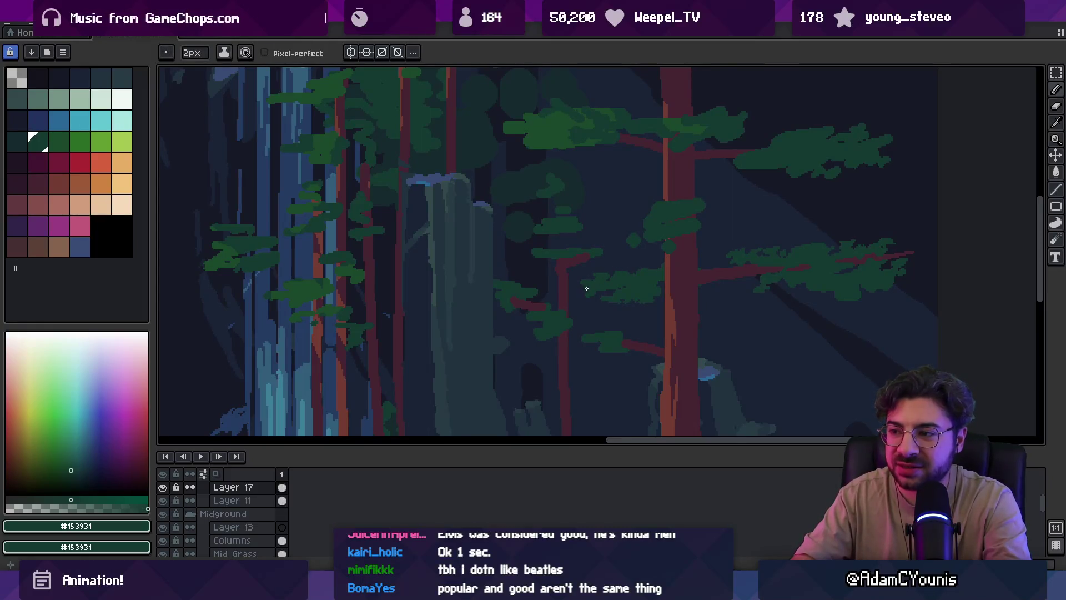
# Nudge the right tree layer upward and lasso-select the leaf pixels
pyautogui.press('v')
pyautogui.moveTo(680, 233)
pyautogui.mouseDown()
pyautogui.moveTo(687, 211)
pyautogui.moveTo(661, 245)
pyautogui.moveTo(683, 221)
pyautogui.mouseUp()
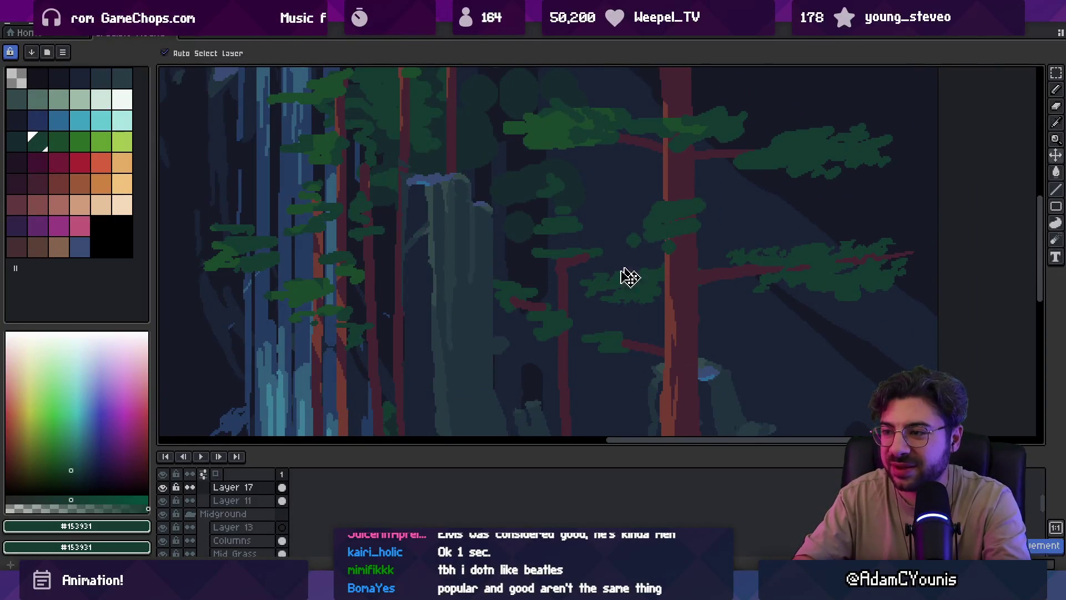
pyautogui.press('q')
pyautogui.moveTo(637, 270)
pyautogui.mouseDown()
pyautogui.moveTo(644, 308)
pyautogui.moveTo(661, 278)
pyautogui.mouseUp()
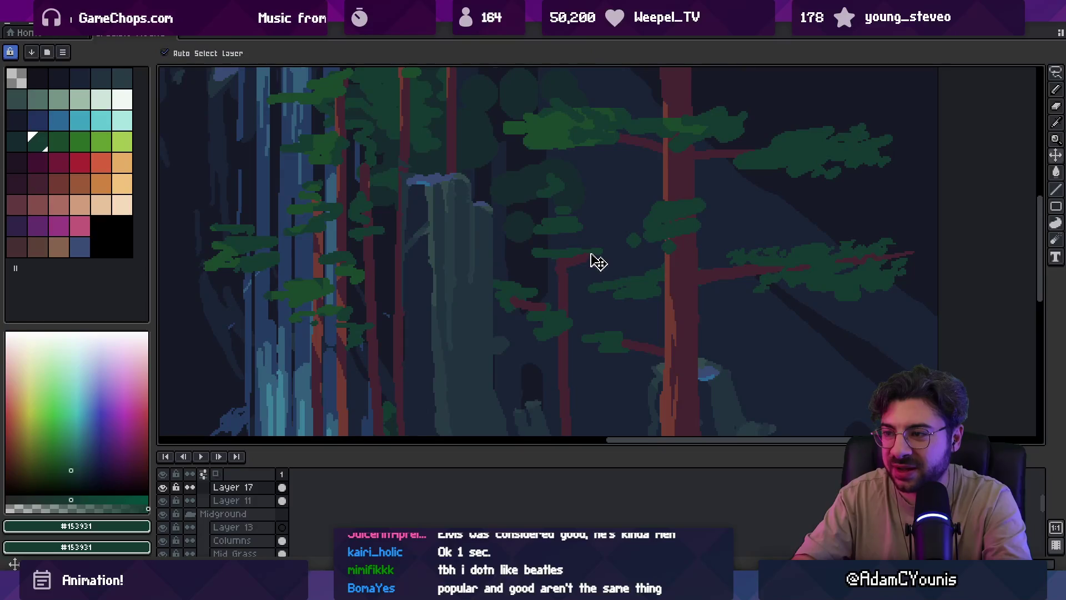
pyautogui.moveTo(598, 262); pyautogui.dragTo(603, 263)
pyautogui.press('b')
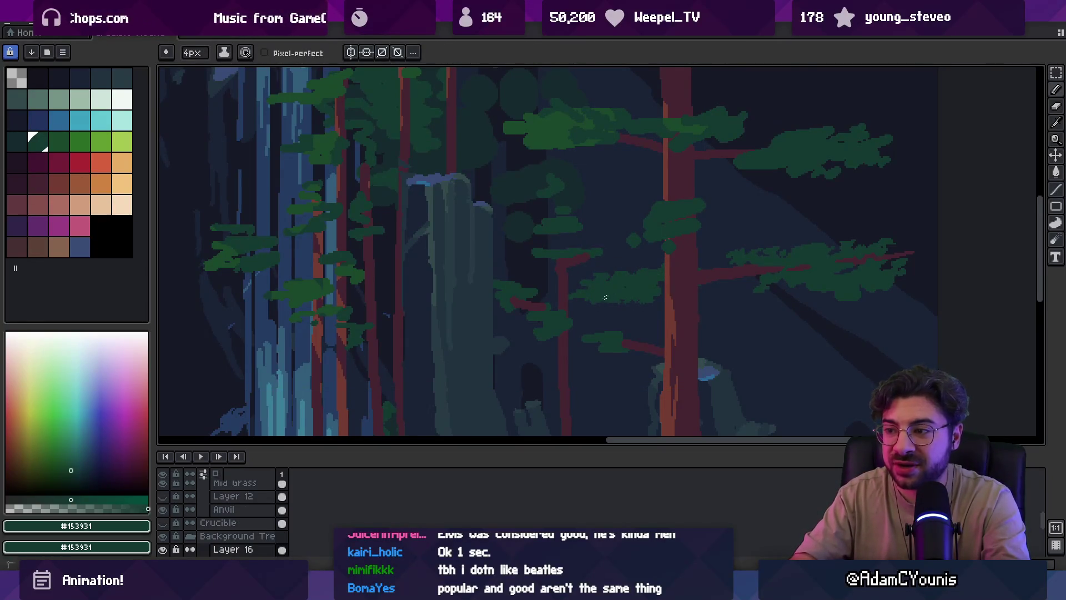
# Pick maroon #452531 for the thin tree's branch, testing a foliage-layer shift and undoing it
pyautogui.keyDown('alt'); pyautogui.click(571, 299); pyautogui.keyUp('alt')
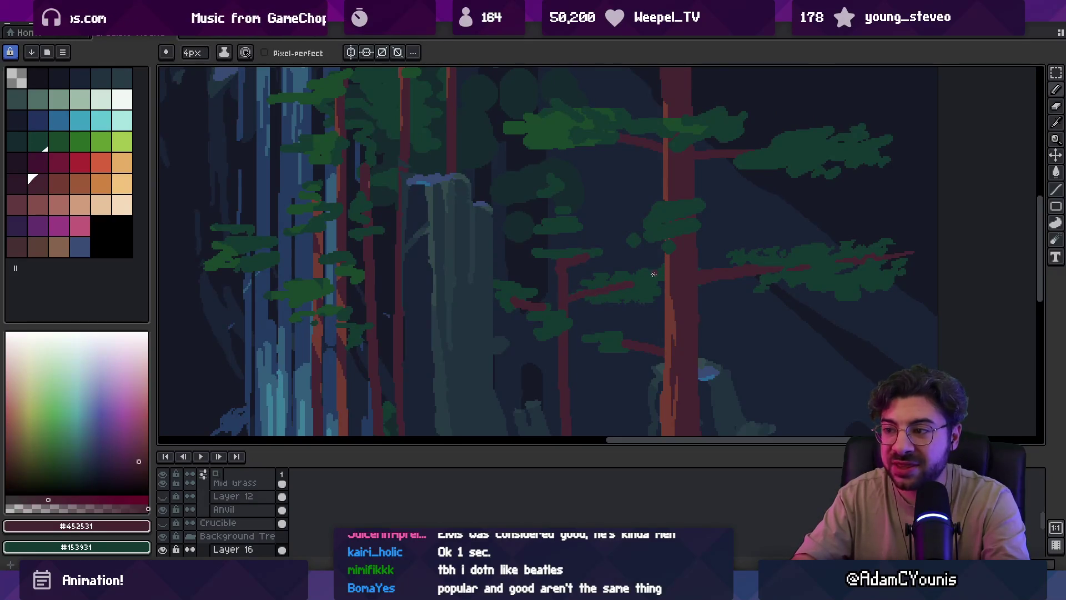
pyautogui.press('v')
pyautogui.moveTo(615, 297); pyautogui.dragTo(606, 312)
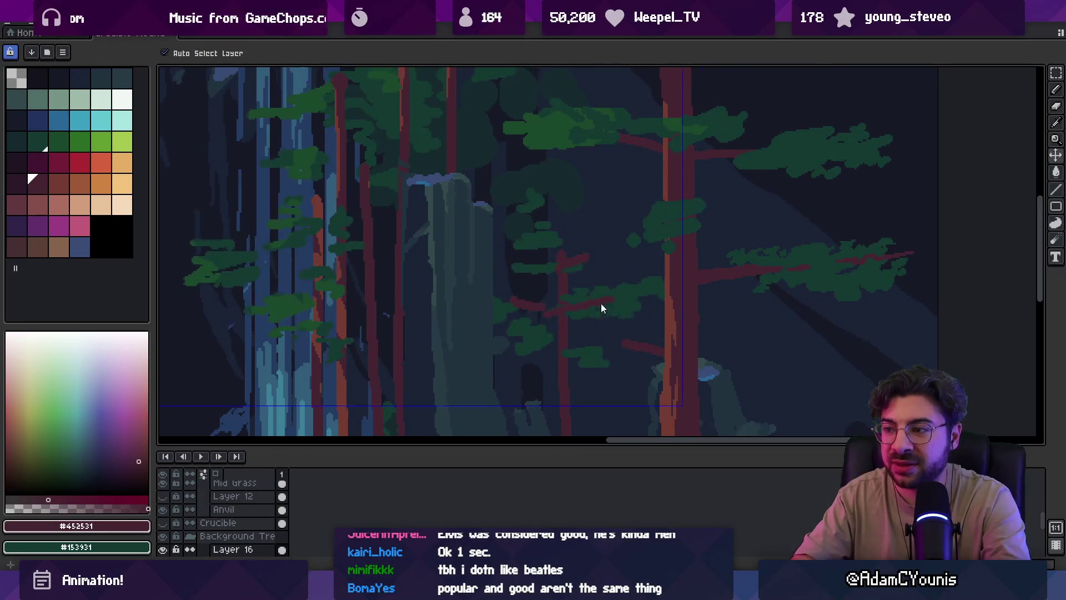
pyautogui.hotkey('ctrl', 'z')
pyautogui.scroll(1, 631, 291)
pyautogui.press('b')
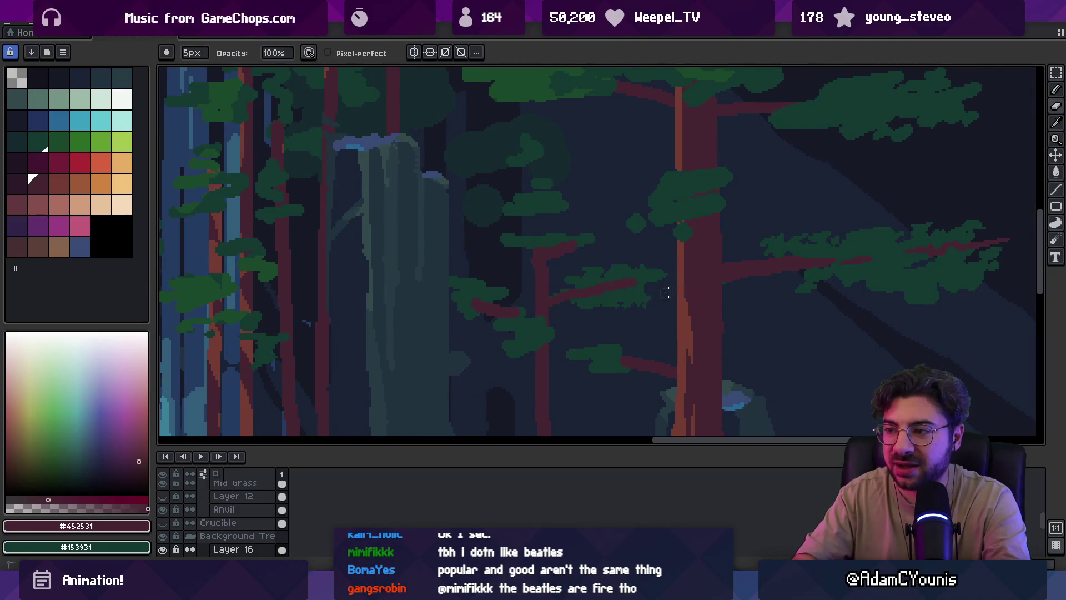
# Sample dark green #153931 for the leaf clump and zoom out the view
pyautogui.keyDown('alt'); pyautogui.click(625, 291); pyautogui.keyUp('alt')
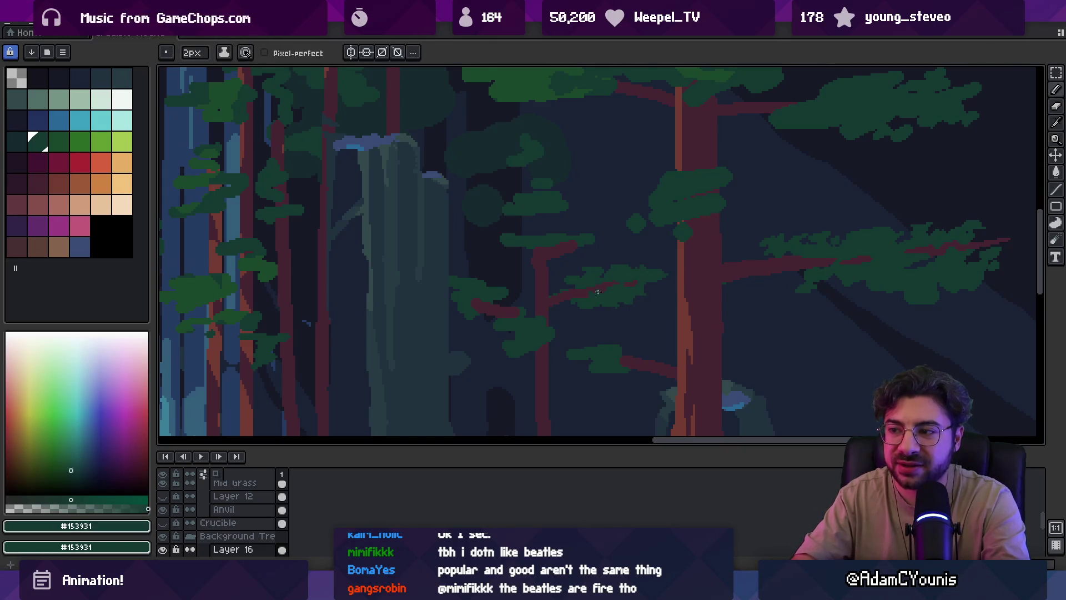
pyautogui.press('z')
pyautogui.scroll(-2, 590, 293)
pyautogui.scroll(-1, 579, 272)
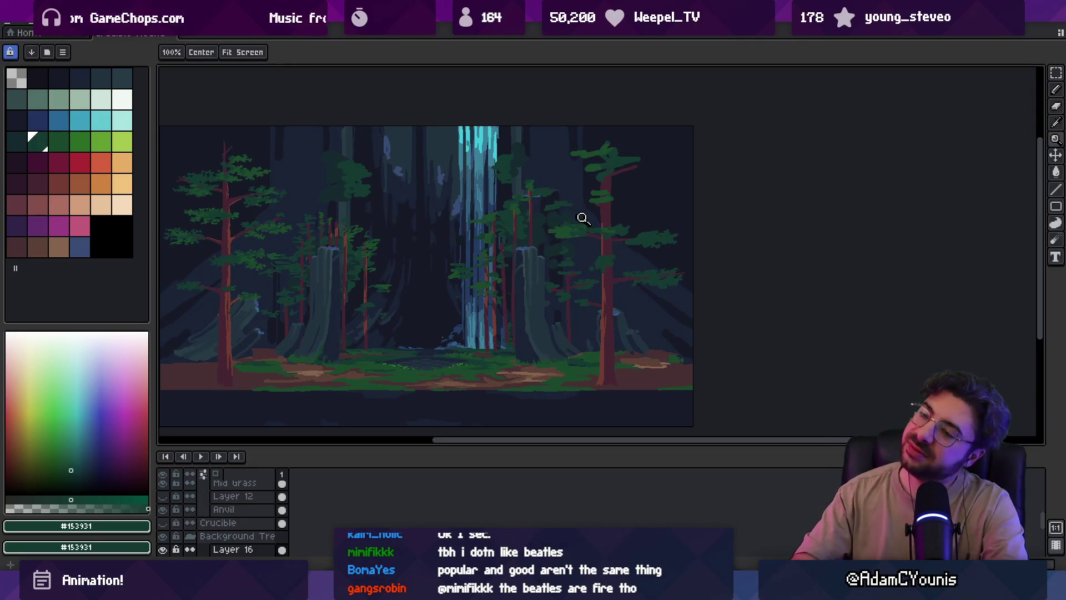
# Extend the right pine's long branch with a red-brown pencil stroke
pyautogui.click(537, 244)
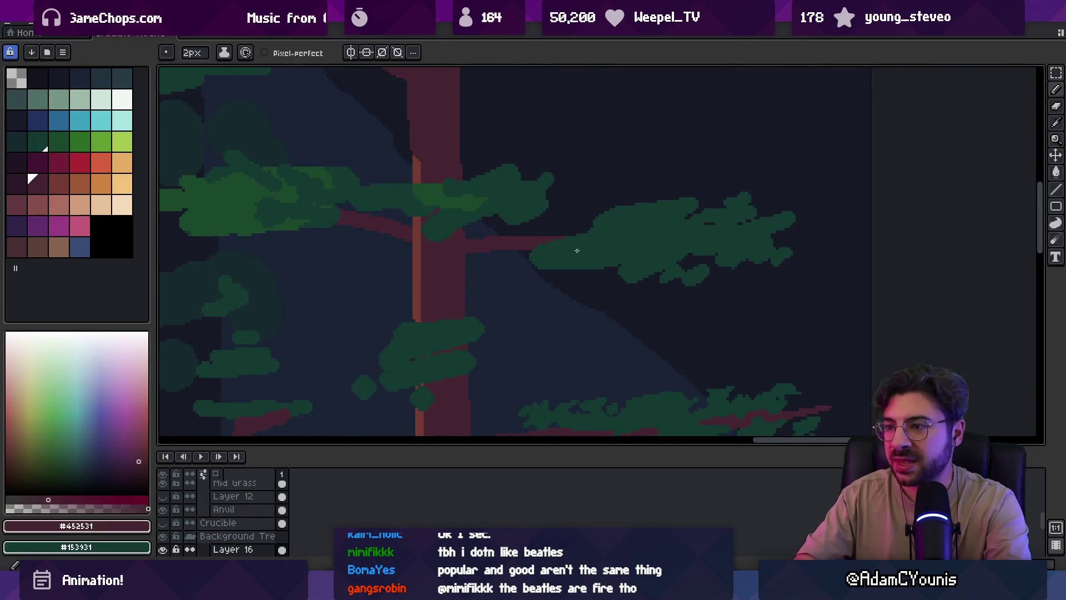
pyautogui.click(540, 244)
pyautogui.press('p')
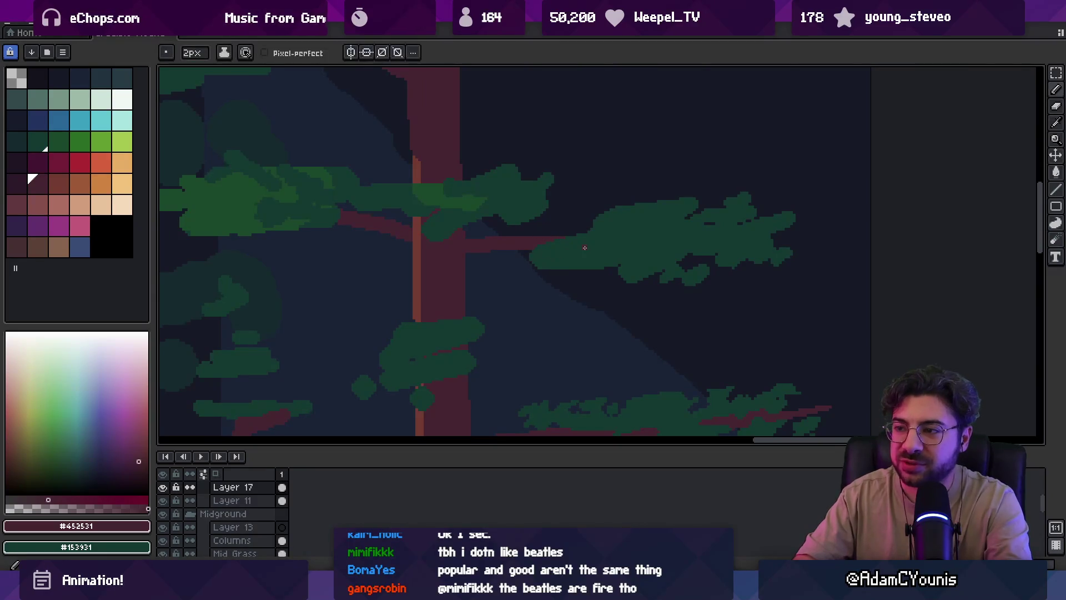
pyautogui.moveTo(674, 238); pyautogui.dragTo(713, 236)
pyautogui.press('z')
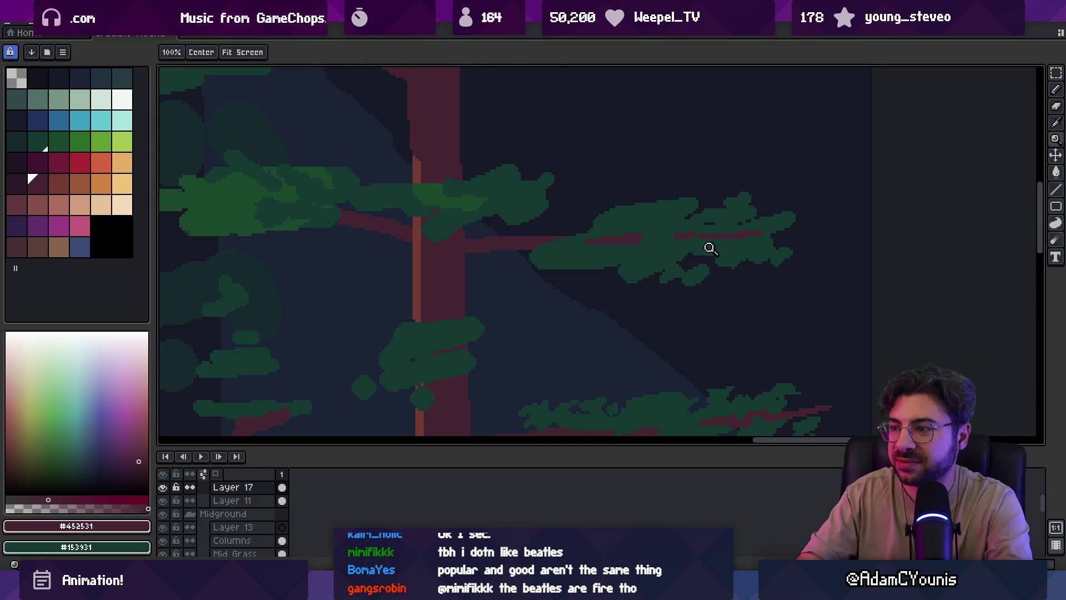
pyautogui.scroll(-5, 730, 222)
pyautogui.scroll(6, 735, 245)
# Eyedrop the leaf green and add dark-green leaf pixels under the foliage clump
pyautogui.press('i')
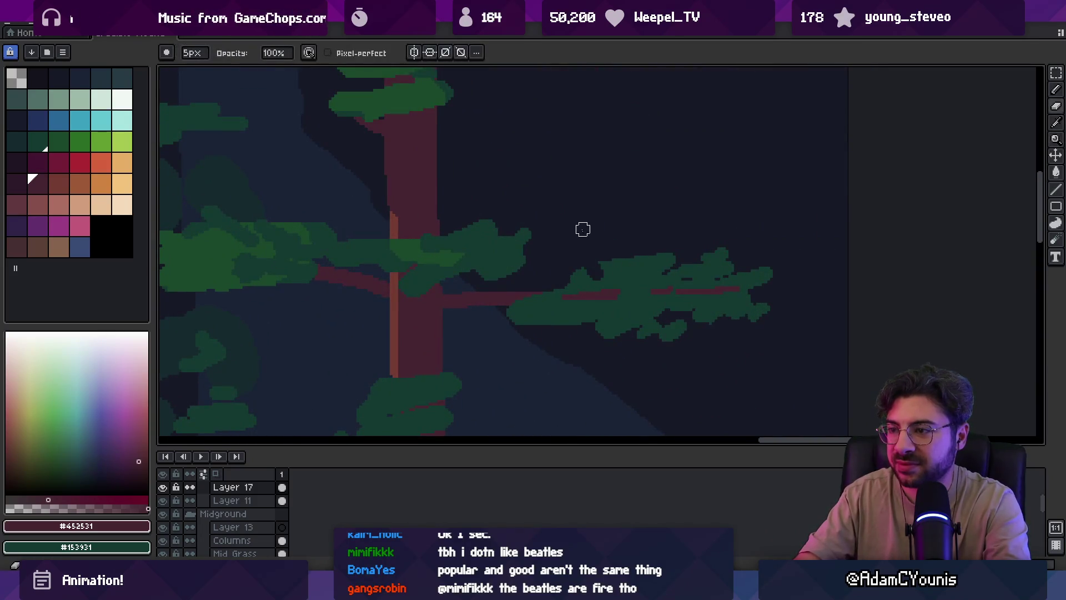
pyautogui.click(608, 268)
pyautogui.press('p')
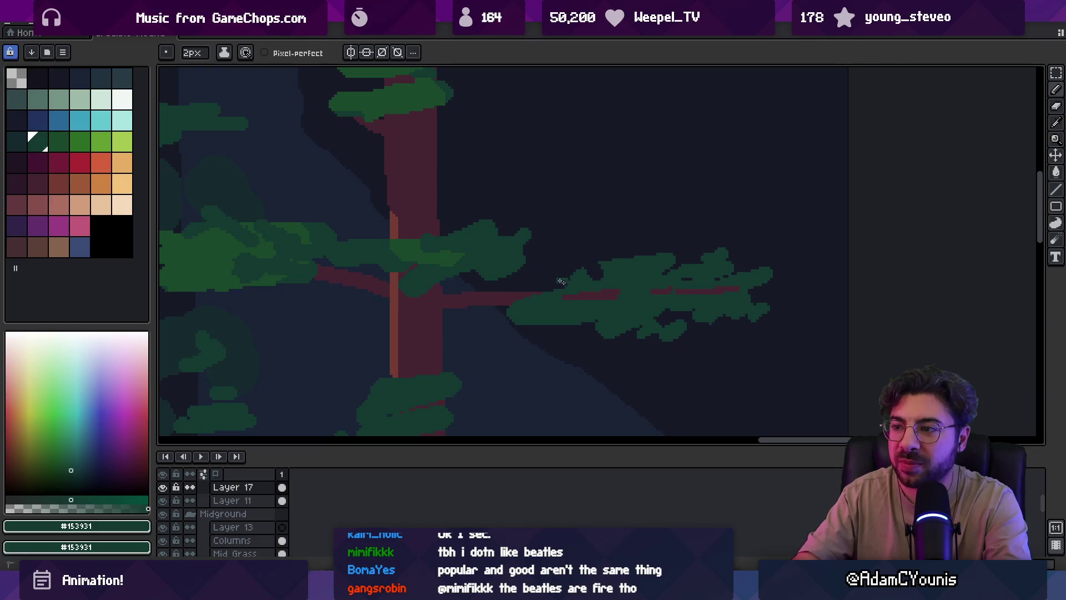
pyautogui.press('e')
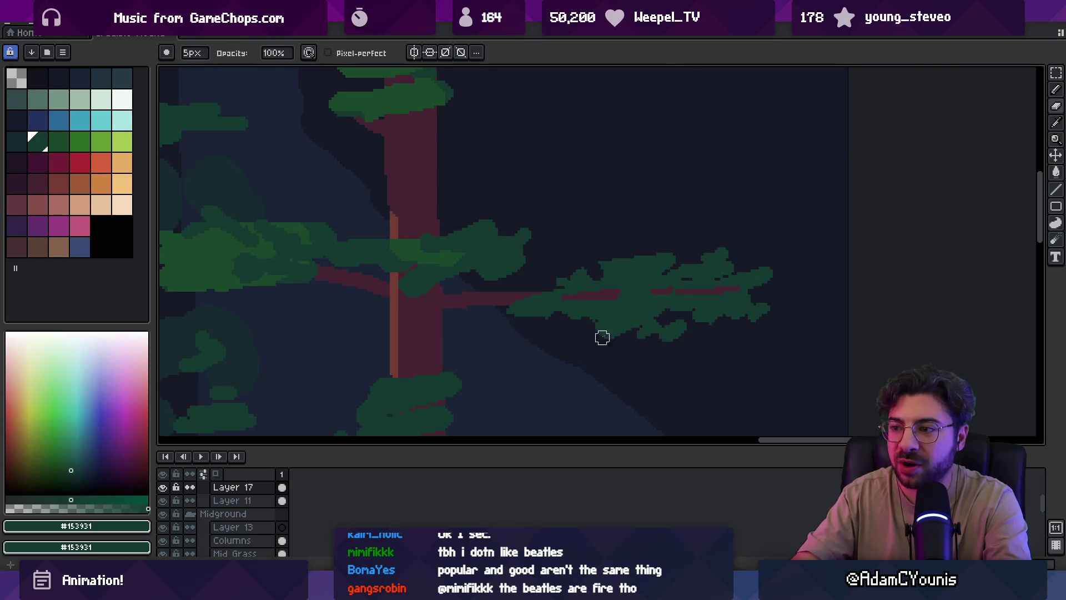
pyautogui.press('g')
pyautogui.press('p')
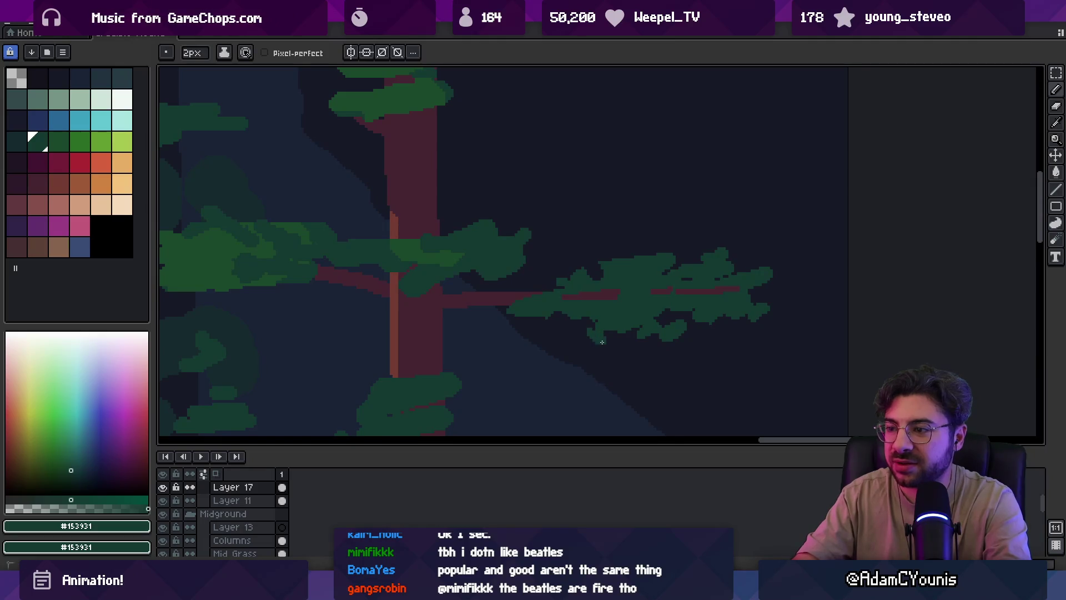
pyautogui.moveTo(547, 322)
pyautogui.mouseDown()
pyautogui.moveTo(661, 280)
pyautogui.moveTo(646, 250)
pyautogui.mouseUp()
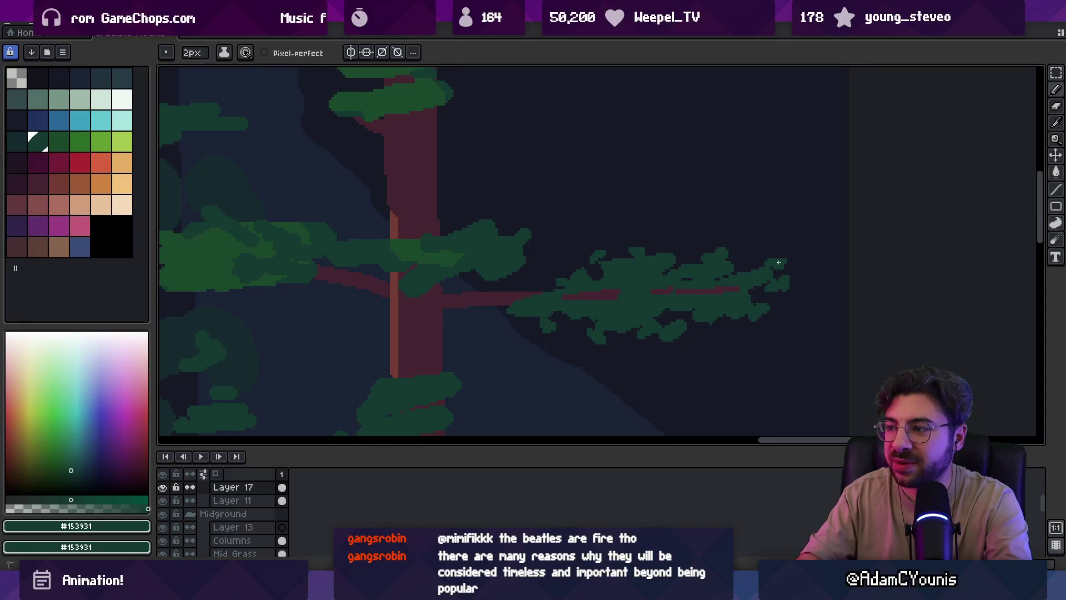
# Lasso-select the right foliage clump twice, deselecting each time
pyautogui.press('z')
pyautogui.scroll(-4, 704, 259)
pyautogui.scroll(2, 736, 264)
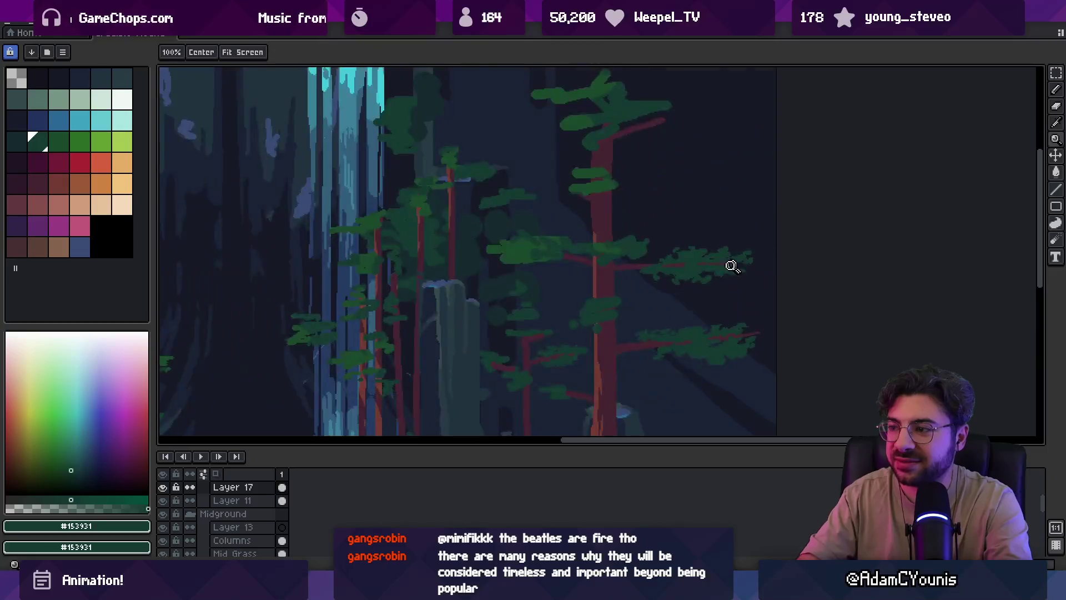
pyautogui.scroll(2, 736, 264)
pyautogui.press('q')
pyautogui.moveTo(654, 267)
pyautogui.mouseDown()
pyautogui.moveTo(697, 209)
pyautogui.moveTo(658, 277)
pyautogui.mouseUp()
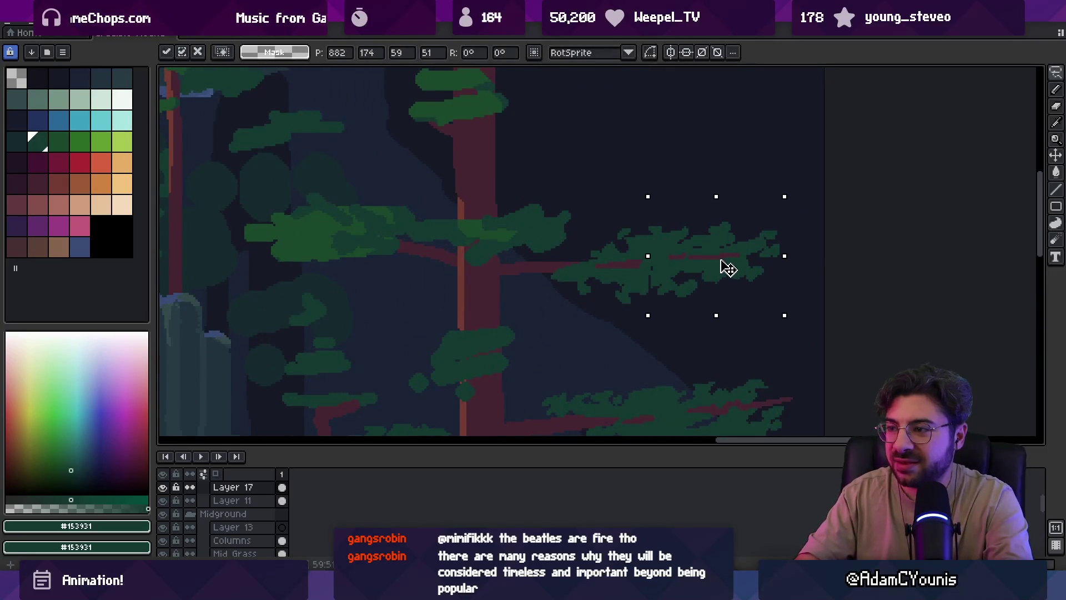
pyautogui.hotkey('ctrl', 'd')
pyautogui.moveTo(730, 203)
pyautogui.mouseDown()
pyautogui.moveTo(714, 234)
pyautogui.moveTo(800, 238)
pyautogui.moveTo(756, 263)
pyautogui.mouseUp()
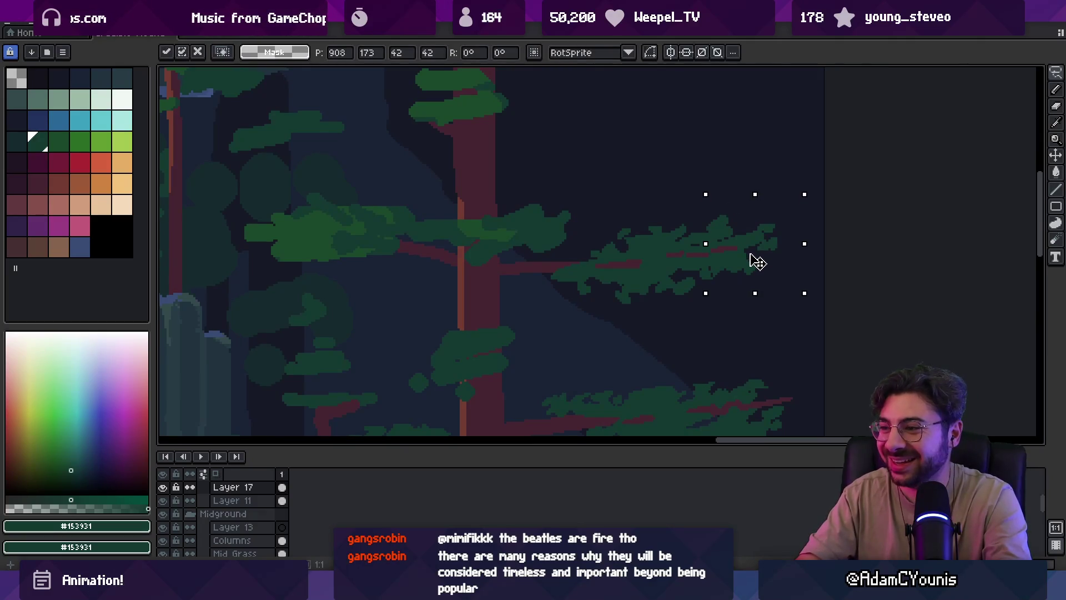
pyautogui.hotkey('ctrl', 'd')
pyautogui.press('b')
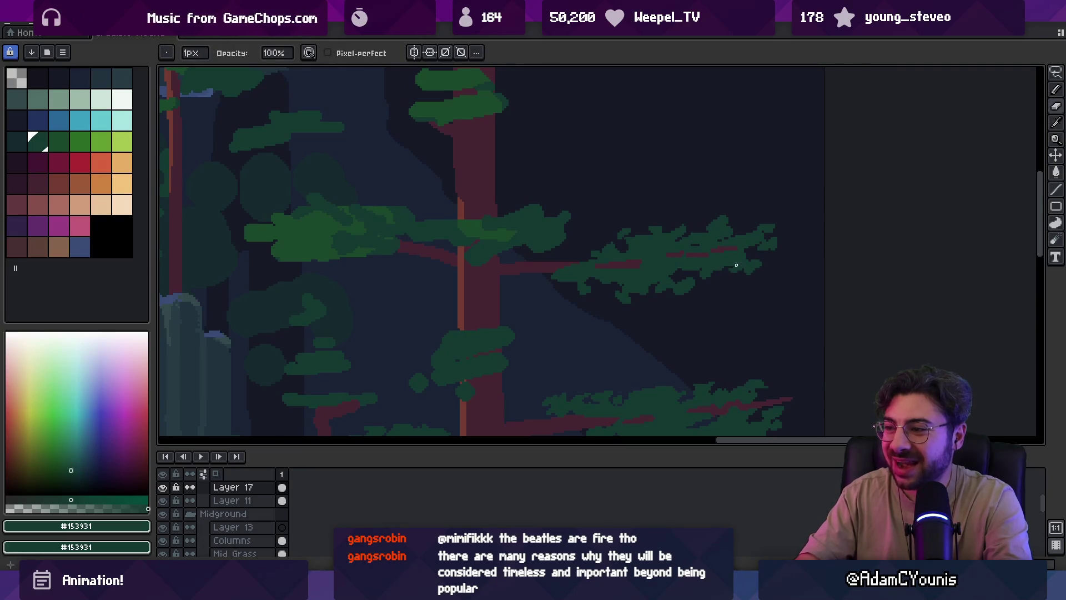
# Zoom out to review the roughened clump and return to the pencil
pyautogui.scroll(1, 756, 256)
pyautogui.press('e')
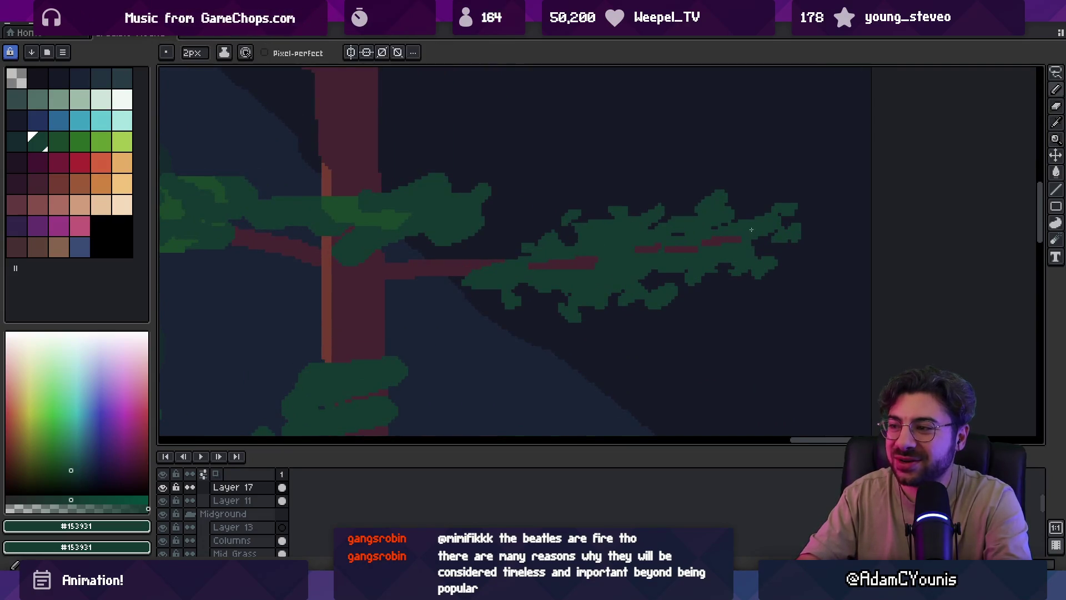
pyautogui.press('z')
pyautogui.scroll(-1, 751, 210)
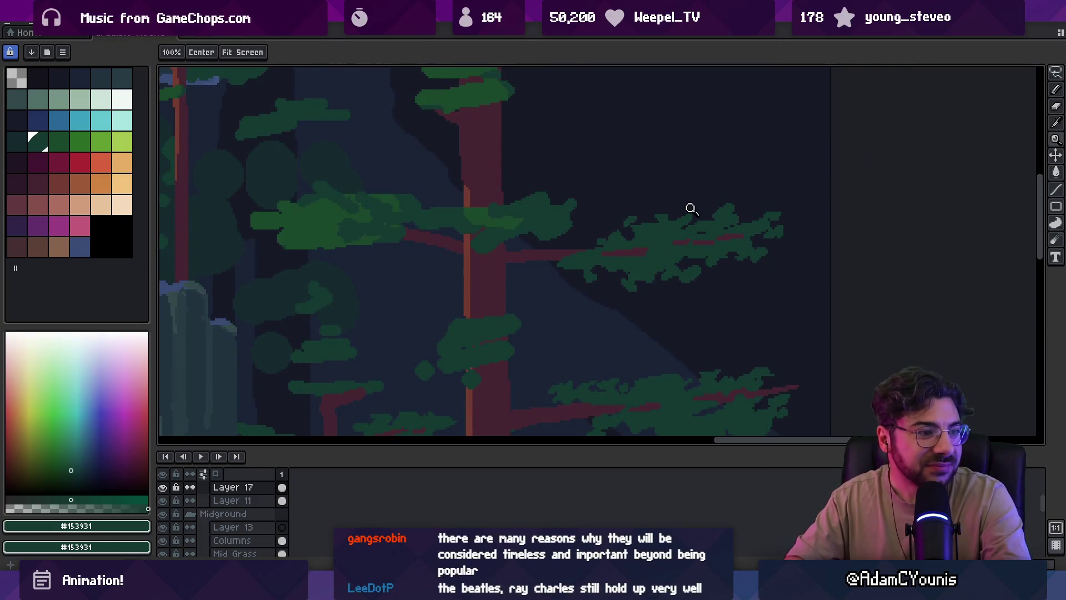
pyautogui.scroll(-1, 716, 300)
pyautogui.scroll(-1, 723, 289)
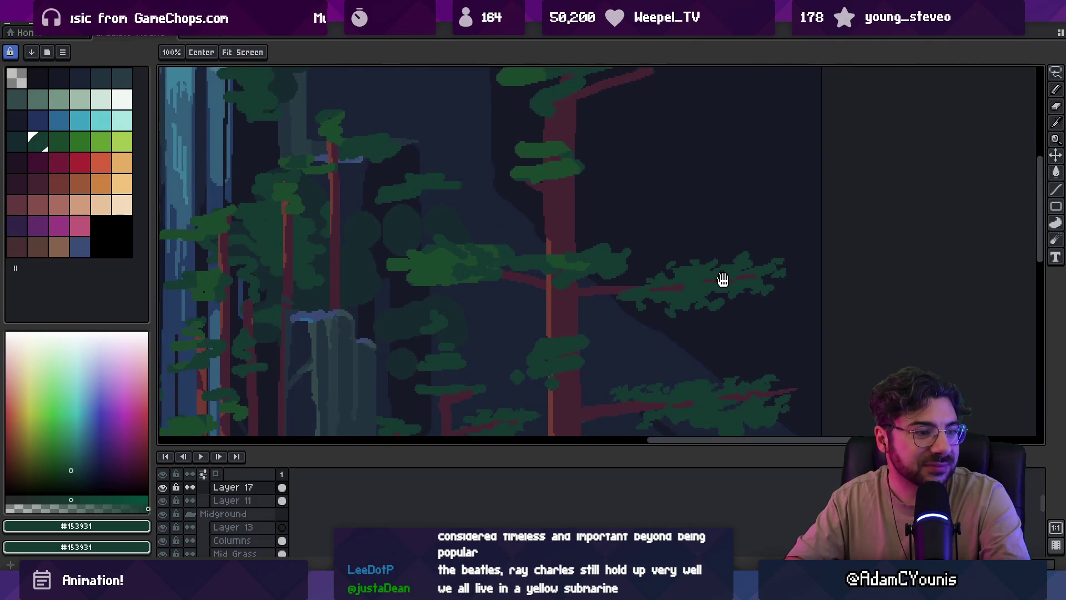
pyautogui.scroll(-1, 722, 286)
pyautogui.scroll(-1, 747, 261)
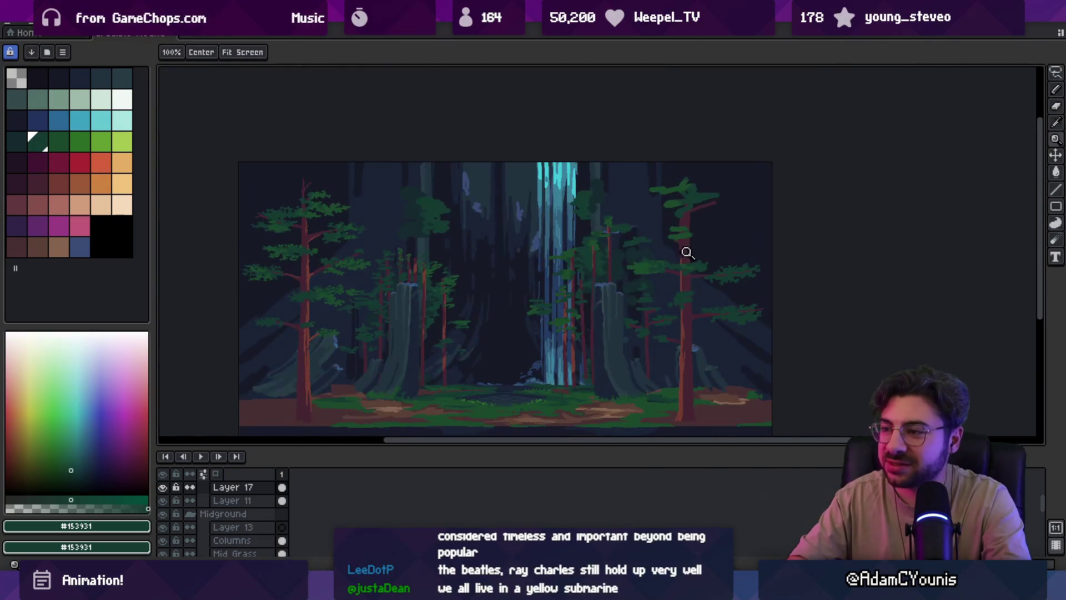
pyautogui.scroll(4, 689, 255)
pyautogui.press('b')
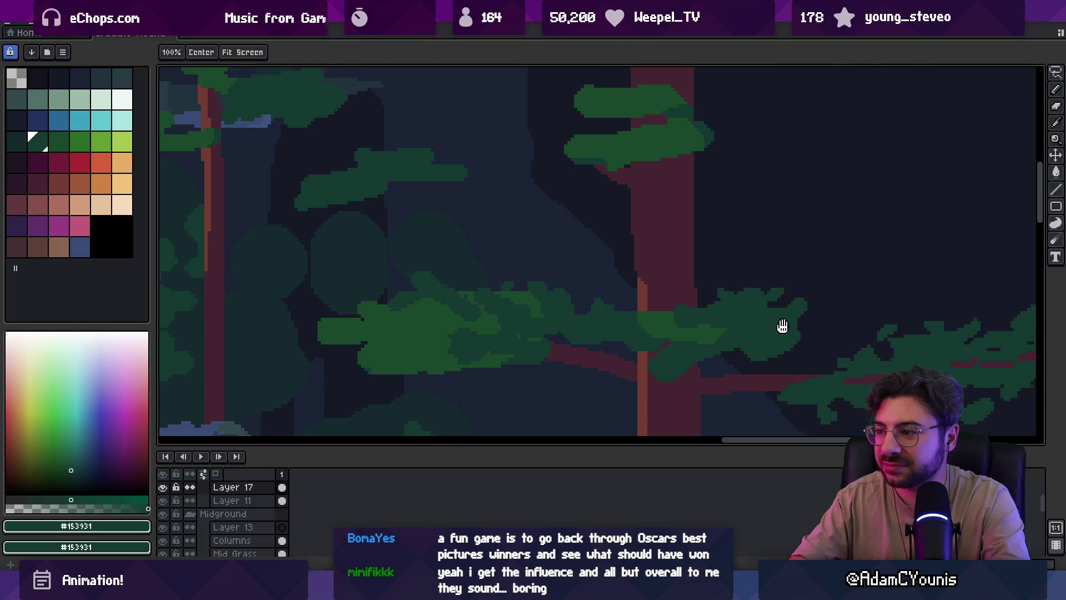
# Pan to the middle pine's foliage and pick a lighter green from it
pyautogui.moveTo(785, 326); pyautogui.dragTo(788, 292)
pyautogui.scroll(-4, 766, 269)
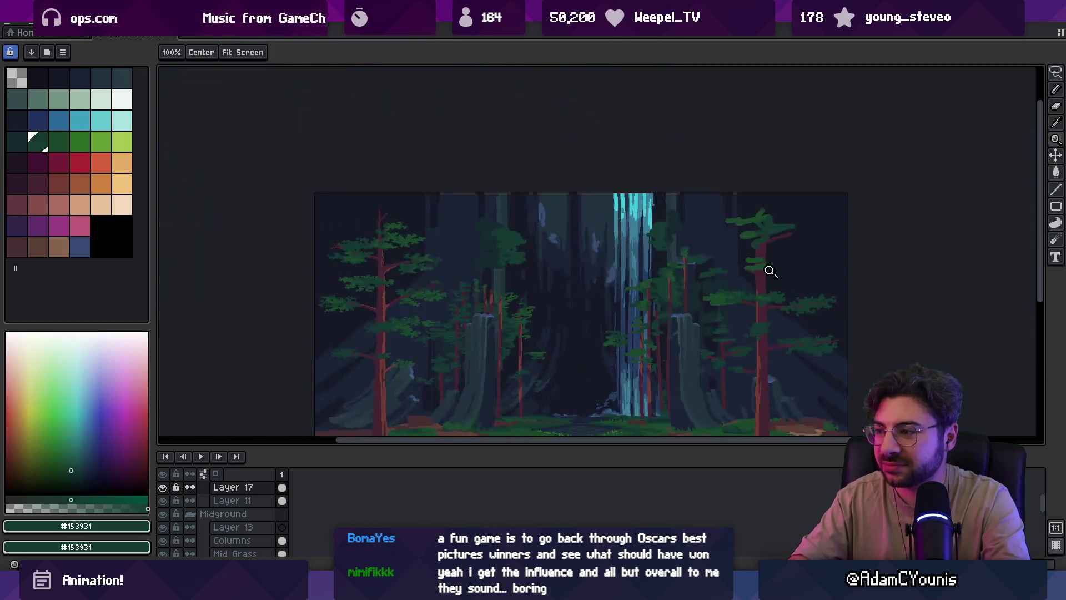
pyautogui.scroll(3, 773, 297)
pyautogui.press('e')
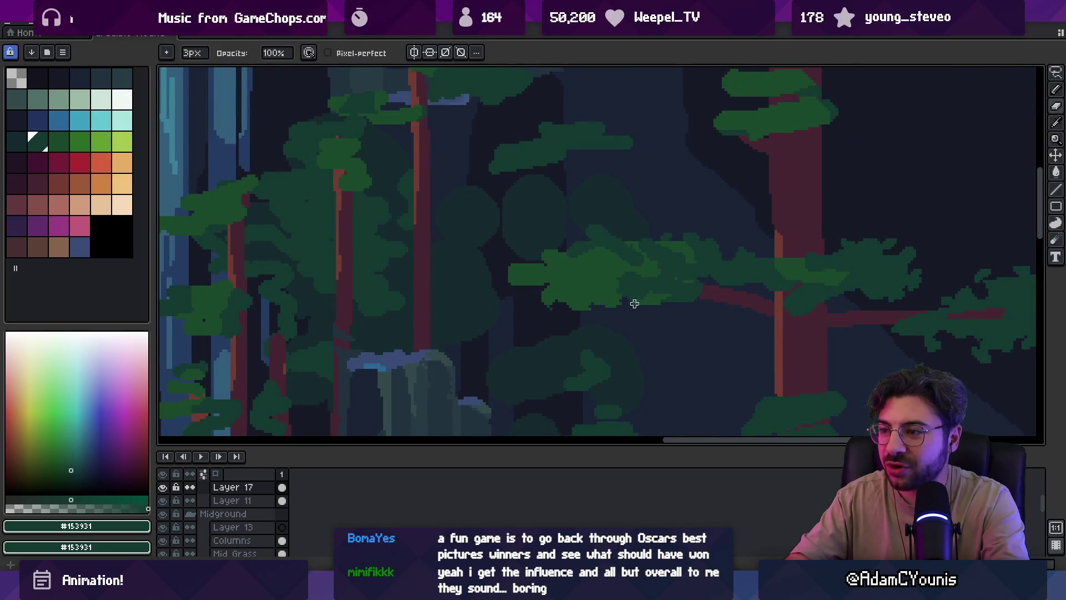
pyautogui.keyDown('alt'); pyautogui.click(552, 291); pyautogui.keyUp('alt')
pyautogui.press('b')
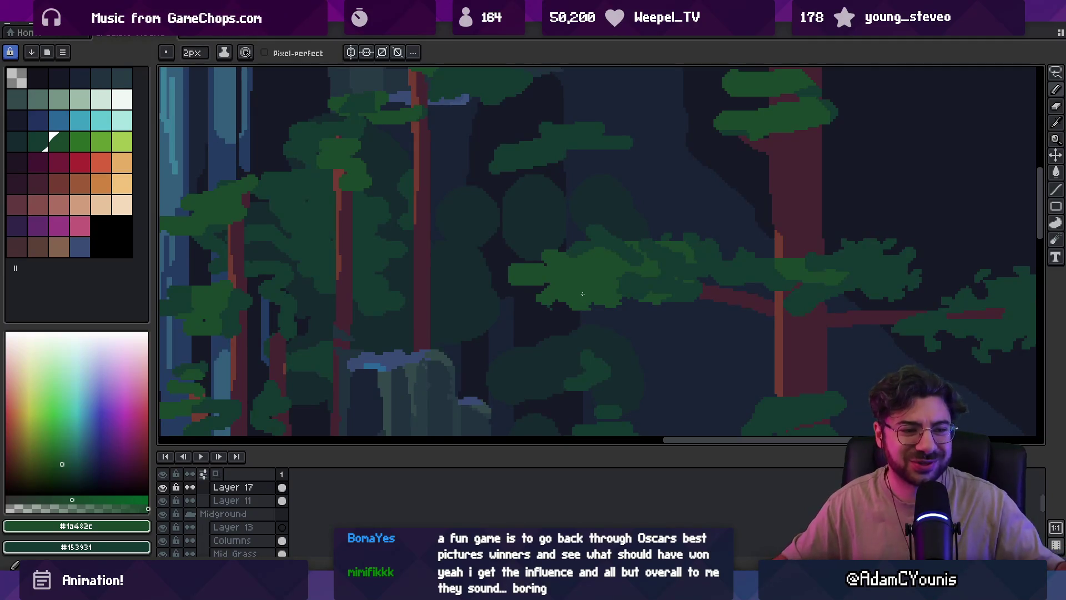
# Re-pick dark green #153931 and paint texture strokes over the middle foliage clump
pyautogui.keyDown('alt'); pyautogui.click(642, 269); pyautogui.keyUp('alt')
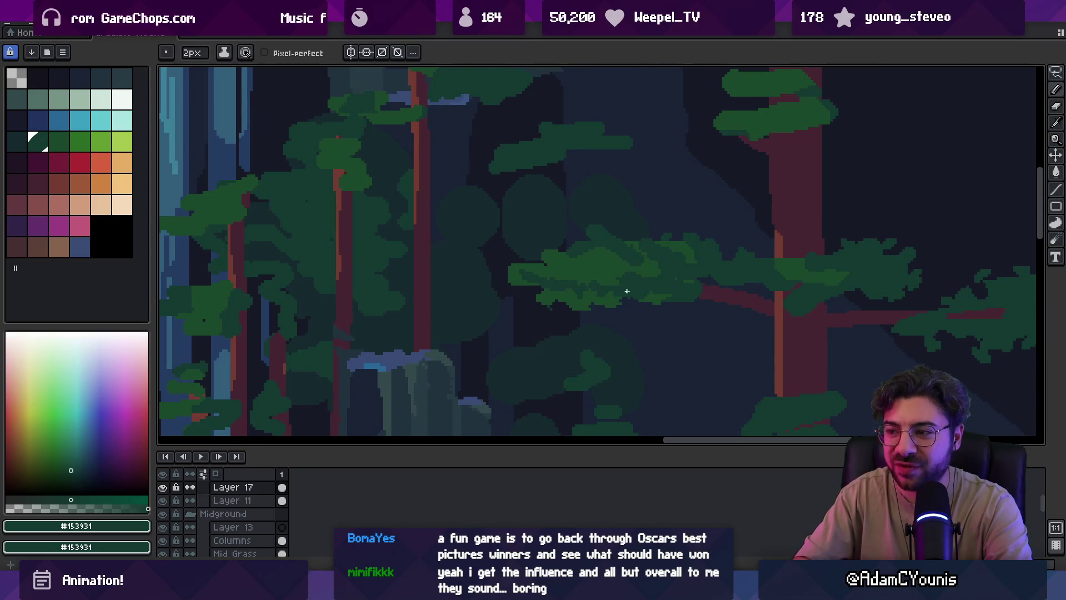
pyautogui.scroll(-3, 624, 291)
pyautogui.scroll(3, 688, 260)
pyautogui.press('v')
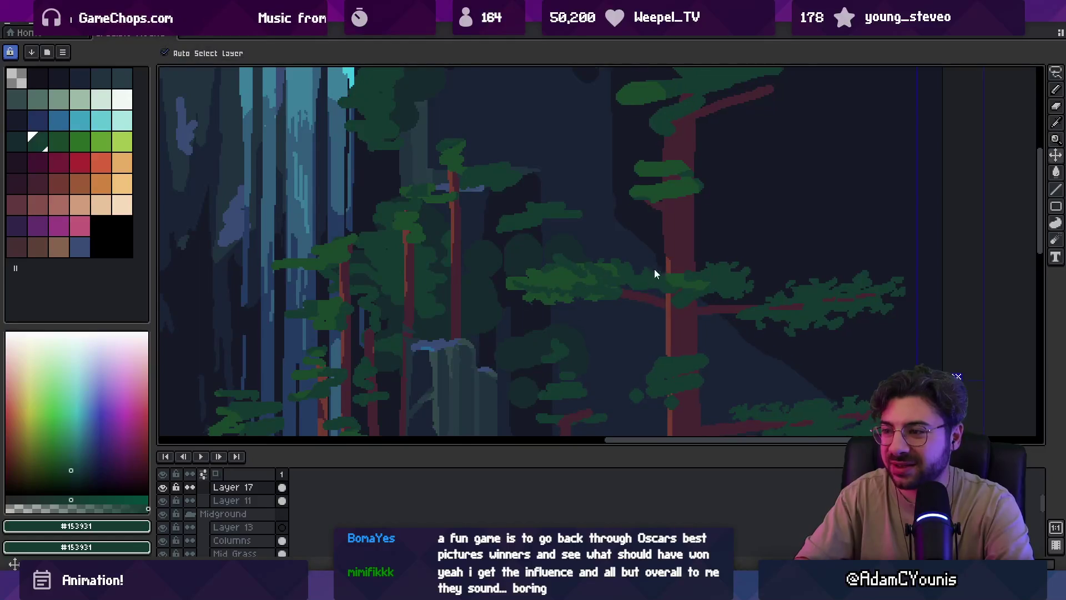
pyautogui.press('b')
pyautogui.moveTo(636, 270); pyautogui.dragTo(609, 270)
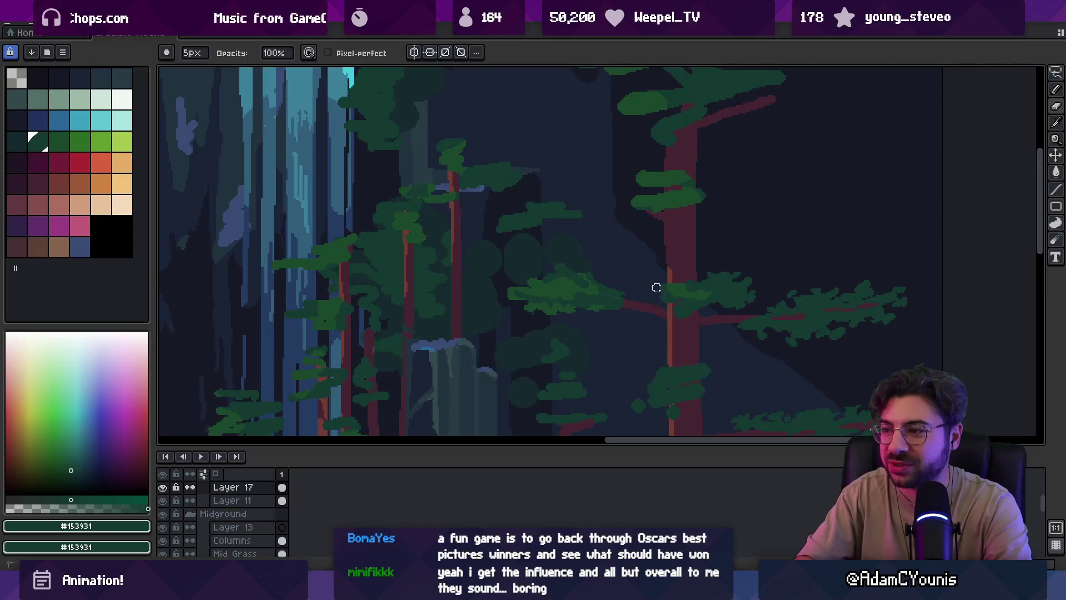
# Eyedrop another green from the canvas and paint a further stroke across the clump
pyautogui.press('e')
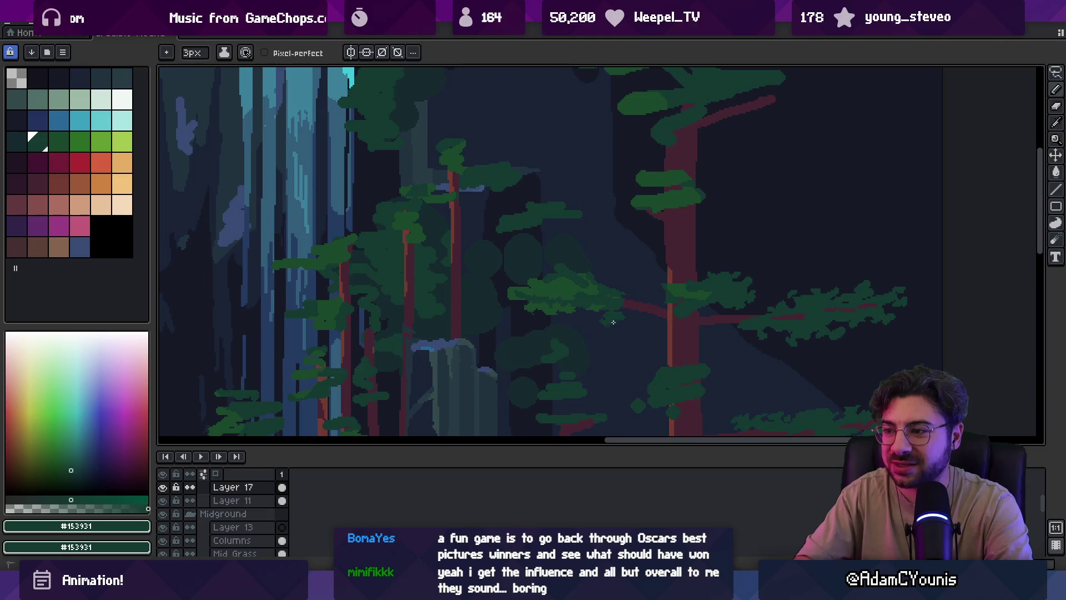
pyautogui.scroll(-3, 592, 309)
pyautogui.scroll(1, 614, 269)
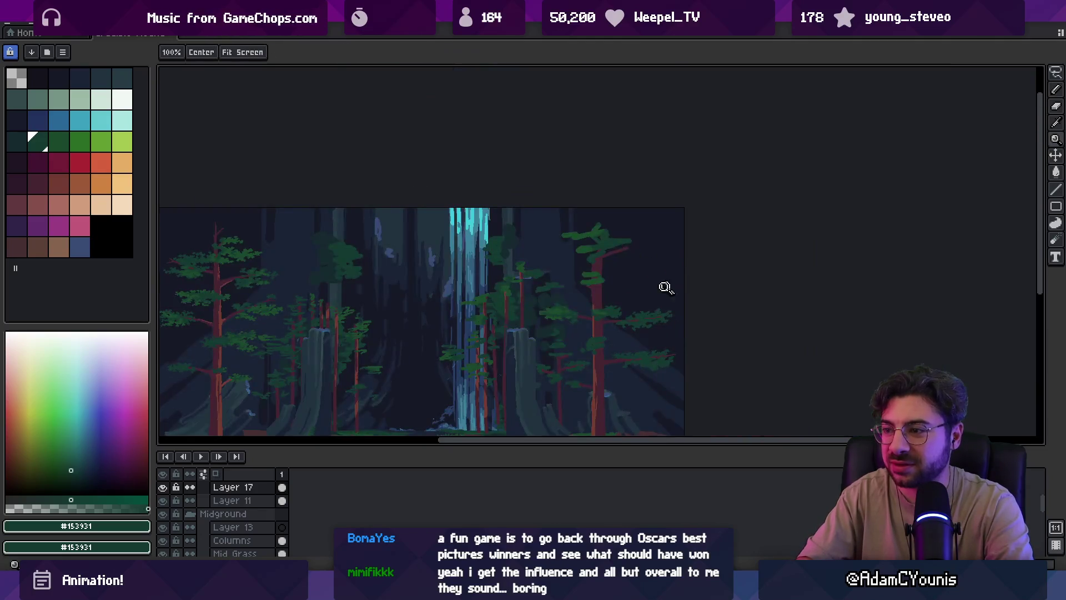
pyautogui.press('alt')
pyautogui.press('b')
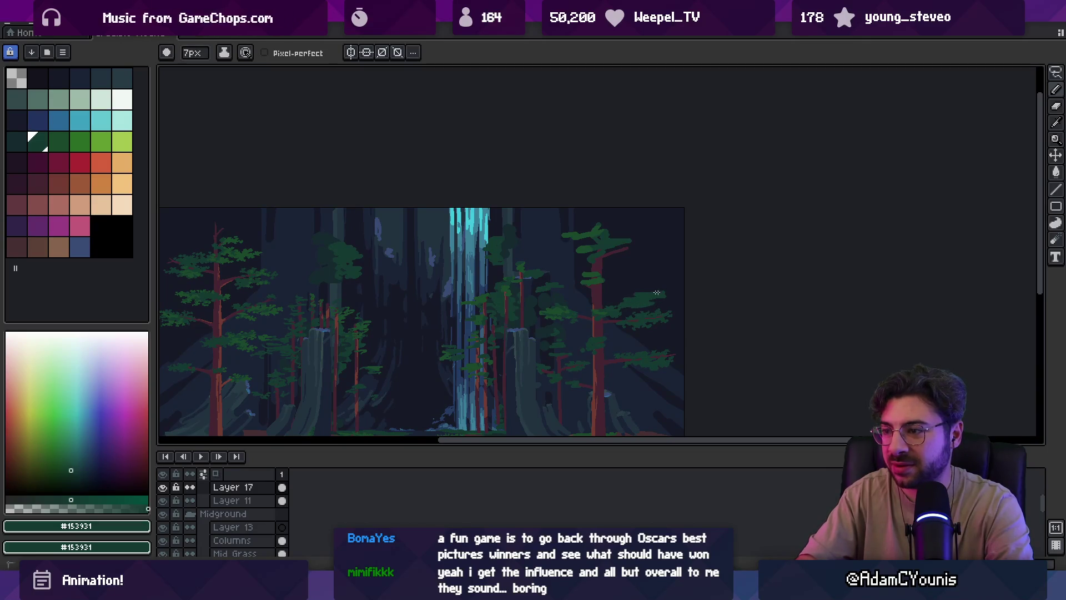
pyautogui.moveTo(641, 299); pyautogui.dragTo(666, 257)
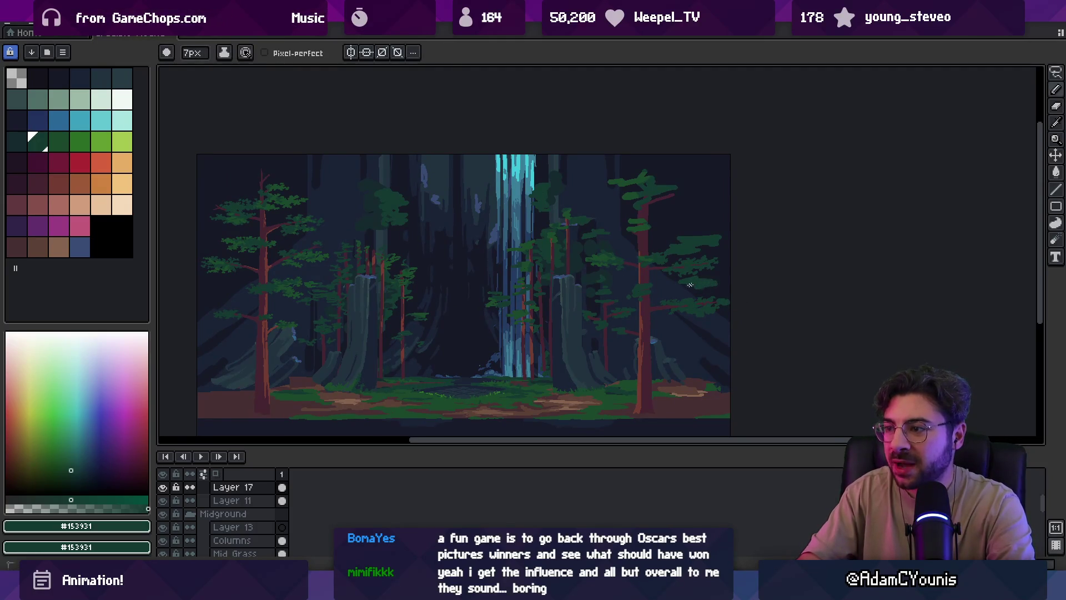
# Zoom in on the right trees and test moving the tree layer, undoing the shift
pyautogui.press('z')
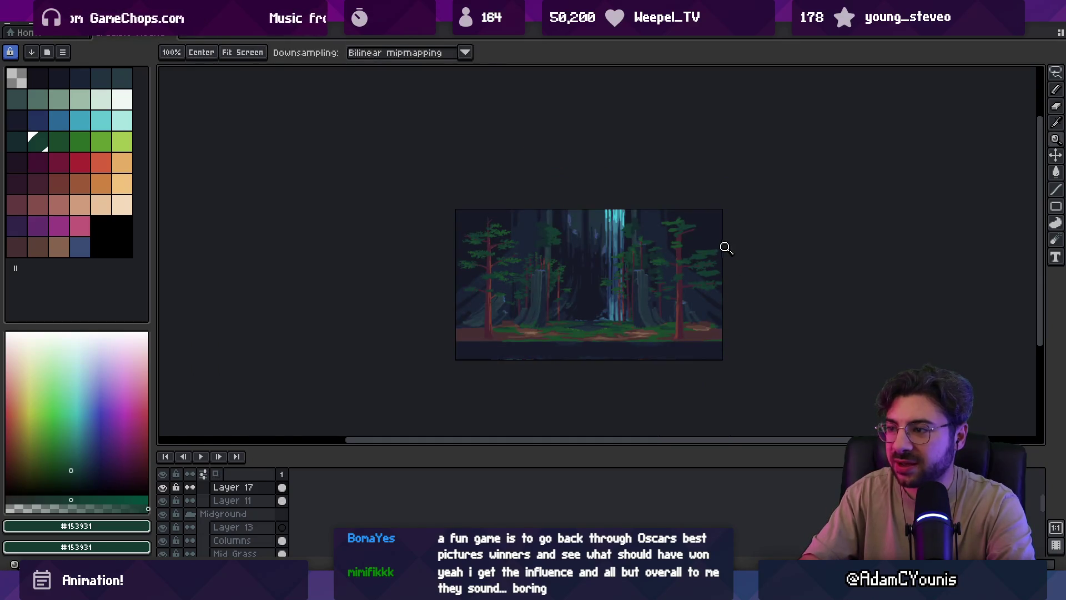
pyautogui.click(694, 273)
pyautogui.press('v')
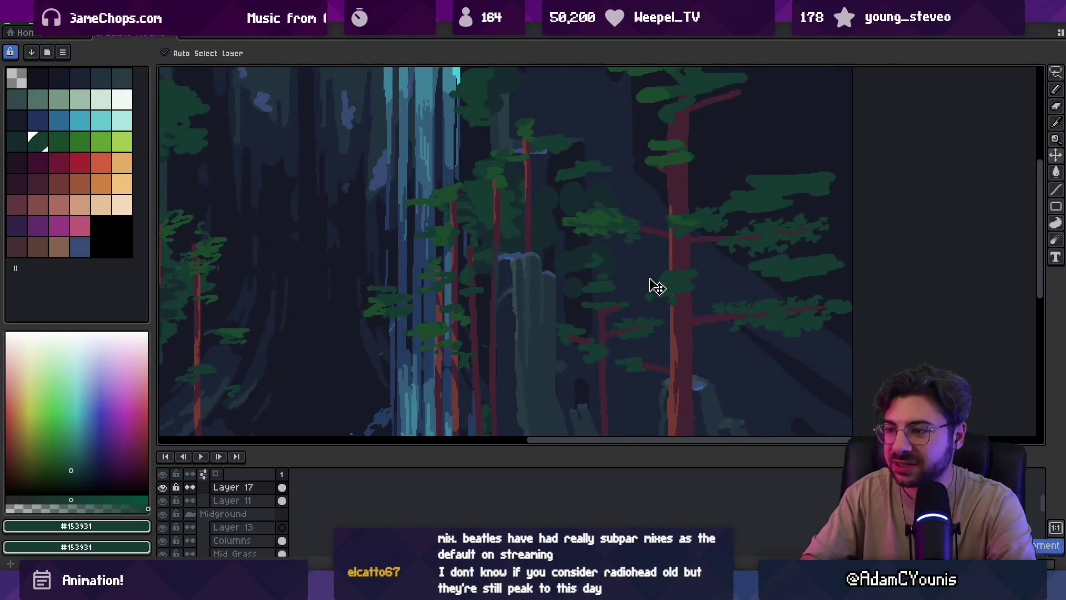
pyautogui.moveTo(614, 312); pyautogui.dragTo(623, 285)
pyautogui.hotkey('ctrl', 'z')
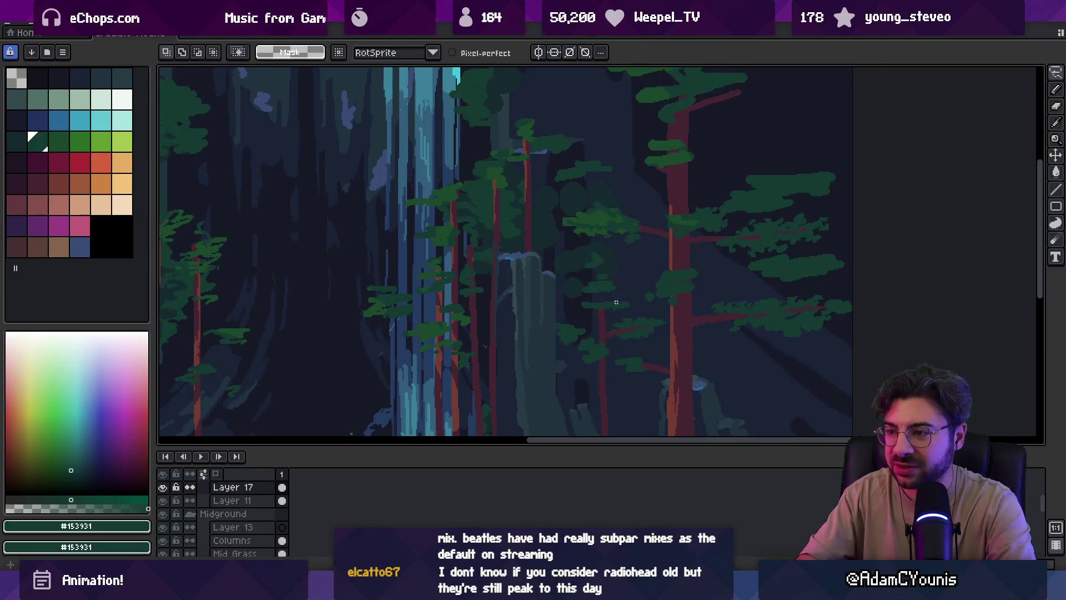
pyautogui.press('m')
pyautogui.scroll(-5, 609, 322)
pyautogui.press('v')
pyautogui.moveTo(657, 319); pyautogui.dragTo(652, 316)
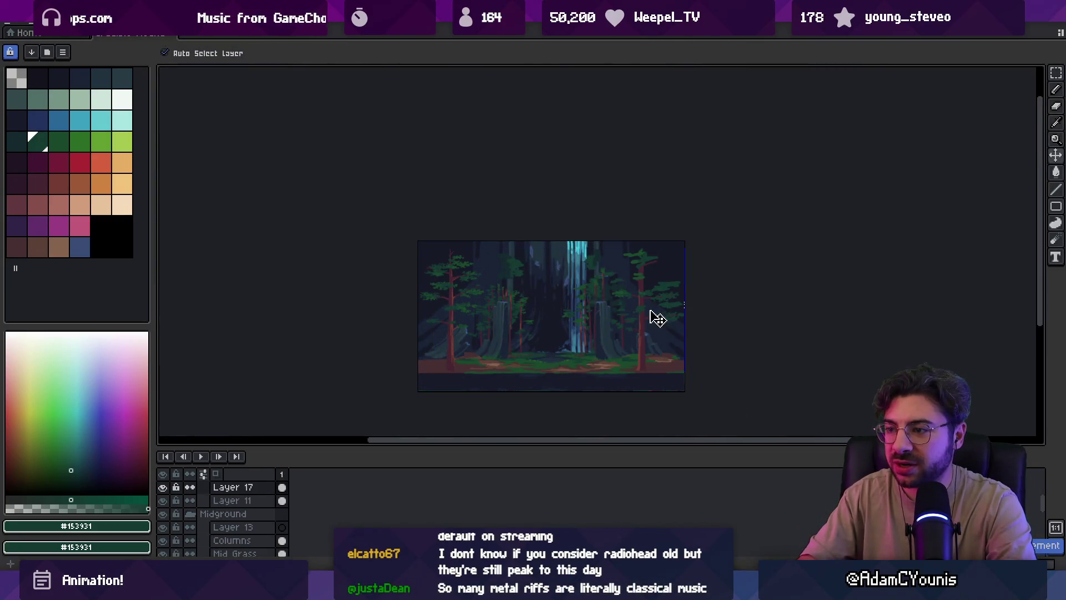
# Hide Layers 15 and 16, make Layer 17 active, and zoom in on the branches
pyautogui.click(600, 294)
pyautogui.click(162, 549)
pyautogui.click(163, 536)
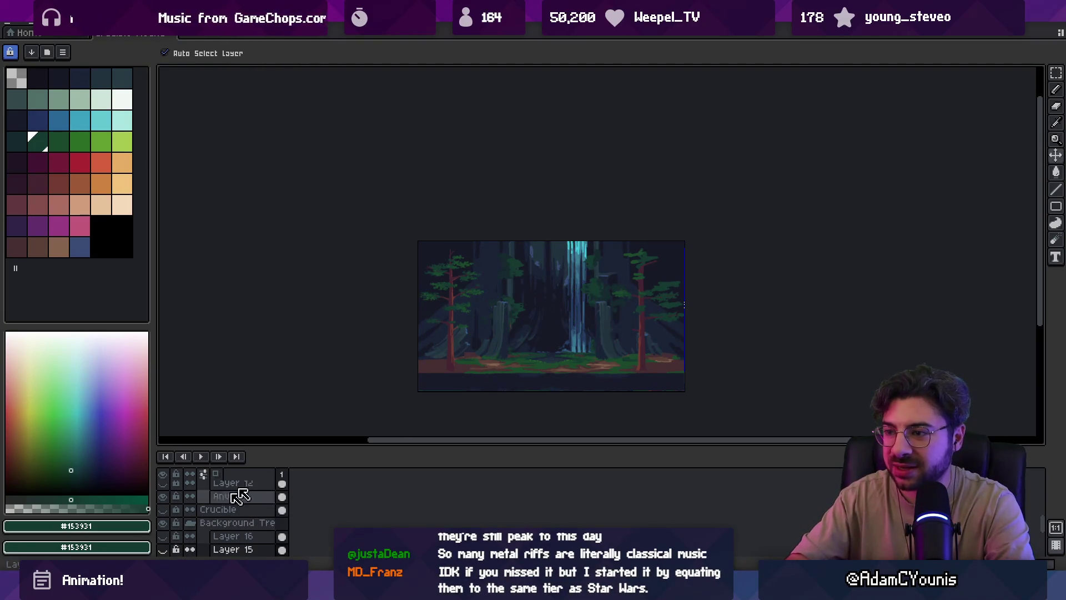
pyautogui.press('z')
pyautogui.click(611, 316)
pyautogui.press('v')
pyautogui.click(675, 329)
pyautogui.press('z')
pyautogui.click(669, 316)
pyautogui.press('b')
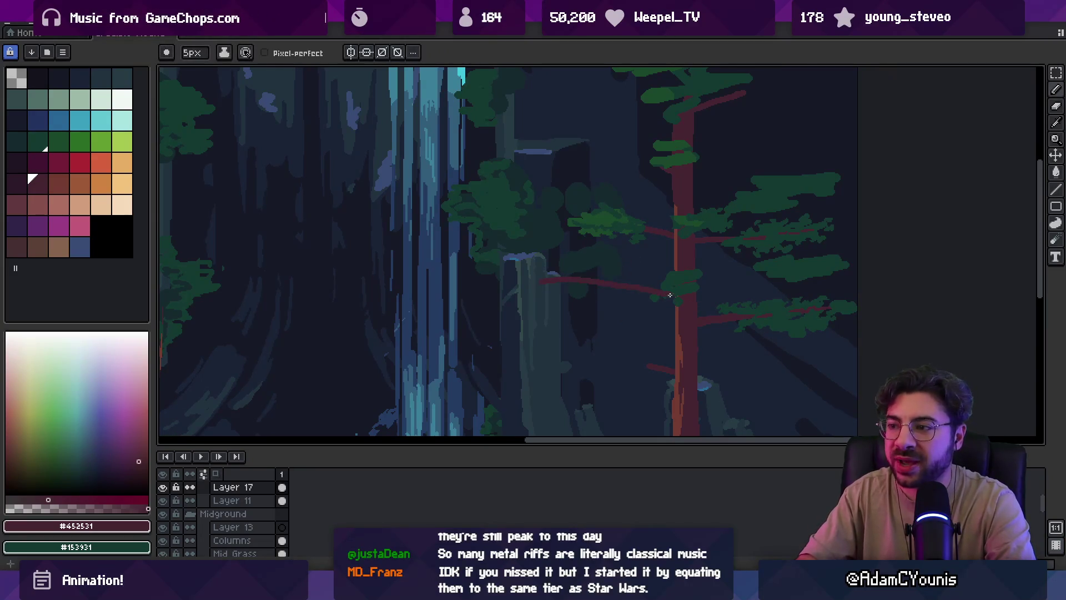
# Sample the dark foliage green and paint it along the red branch
pyautogui.scroll(-3, 694, 255)
pyautogui.scroll(4, 680, 283)
pyautogui.keyDown('alt'); pyautogui.click(639, 307); pyautogui.keyUp('alt')
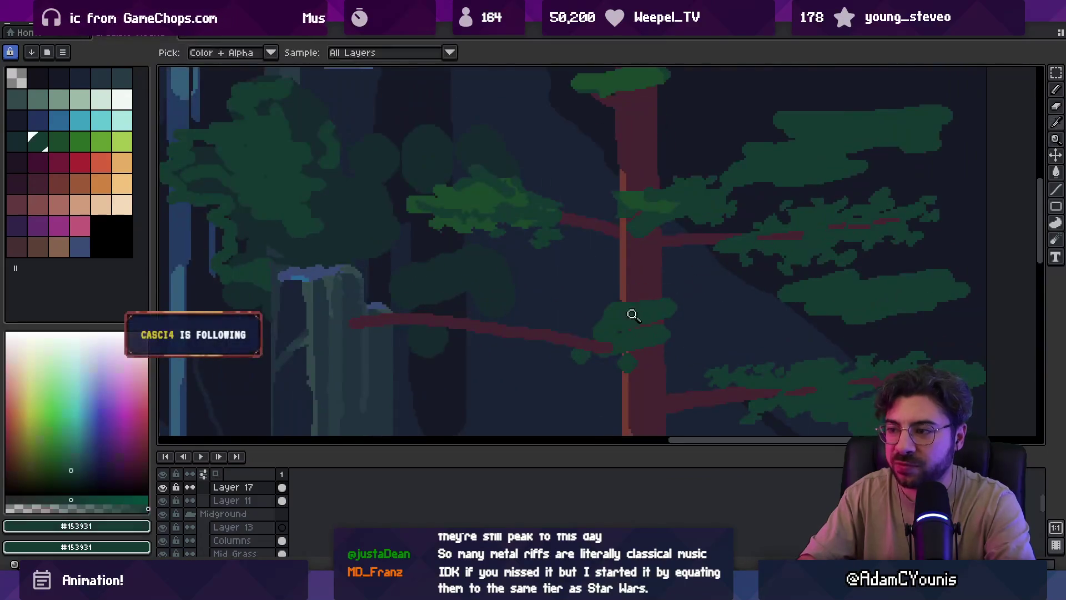
pyautogui.moveTo(342, 322)
pyautogui.mouseDown()
pyautogui.moveTo(407, 314)
pyautogui.moveTo(448, 332)
pyautogui.moveTo(436, 312)
pyautogui.moveTo(444, 303)
pyautogui.moveTo(423, 295)
pyautogui.moveTo(460, 295)
pyautogui.mouseUp()
# Sample the mid foliage green from the existing leaves
pyautogui.scroll(-3, 461, 295)
pyautogui.scroll(3, 478, 300)
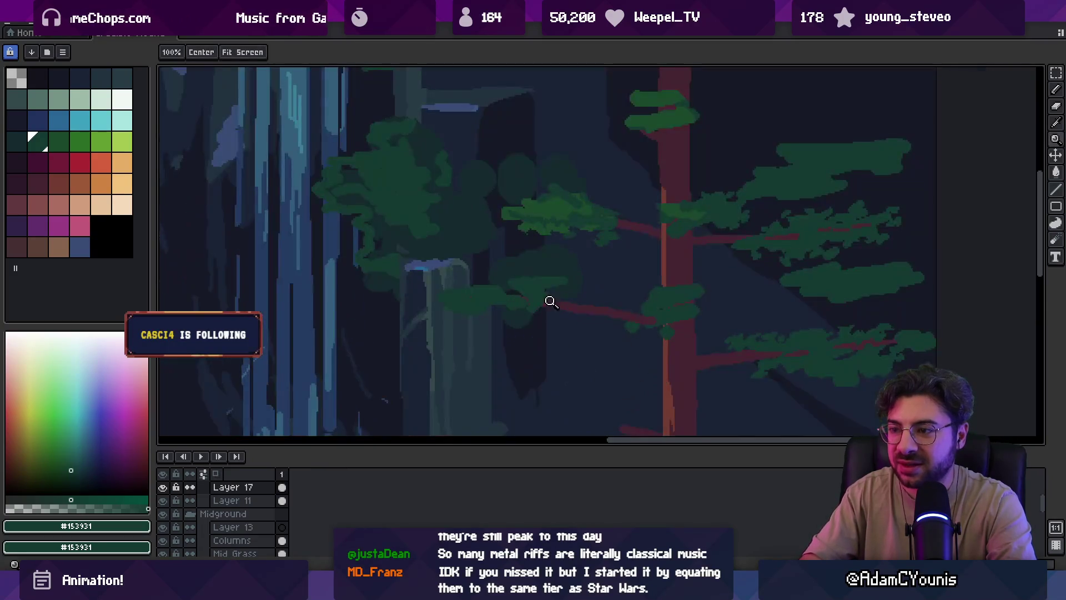
pyautogui.press('i')
pyautogui.click(459, 304)
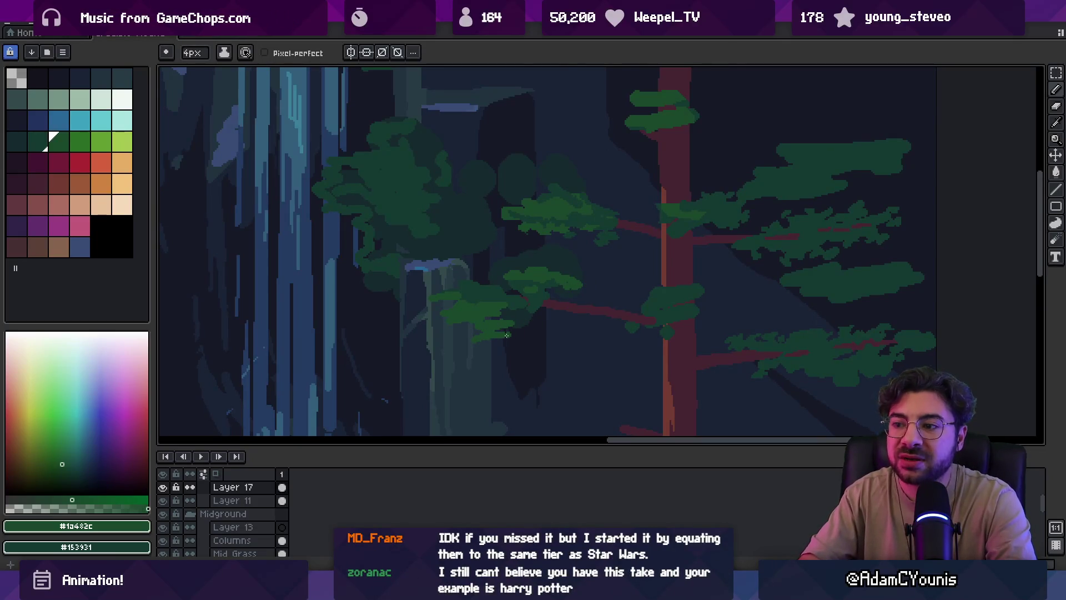
pyautogui.keyDown('alt'); pyautogui.click(455, 294); pyautogui.keyUp('alt')
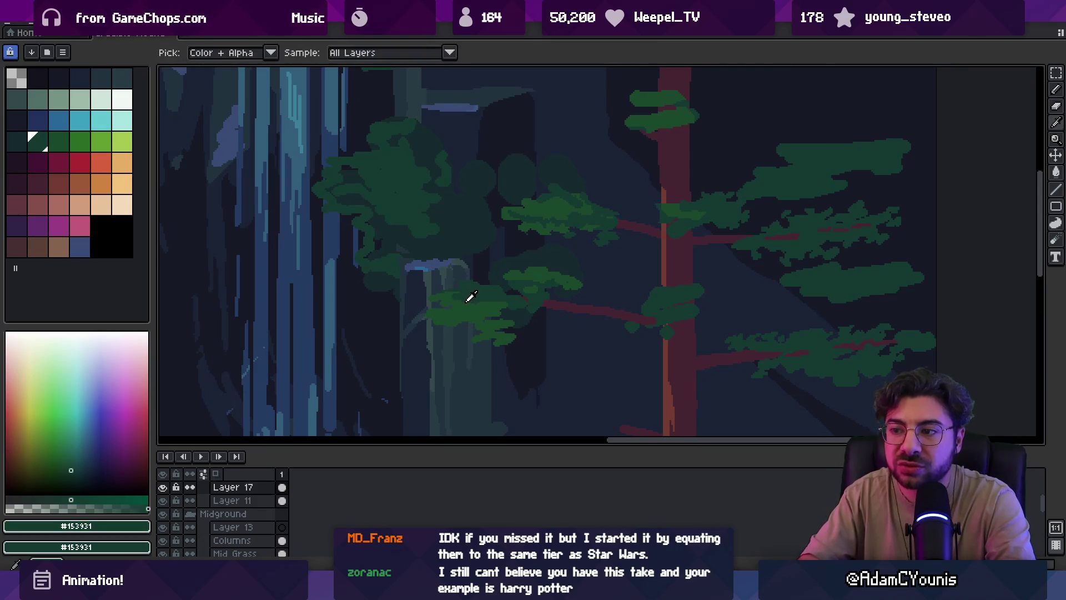
# Pick the branch red and draw a thin 3px red twig off the branch
pyautogui.scroll(-4, 438, 288)
pyautogui.scroll(5, 547, 278)
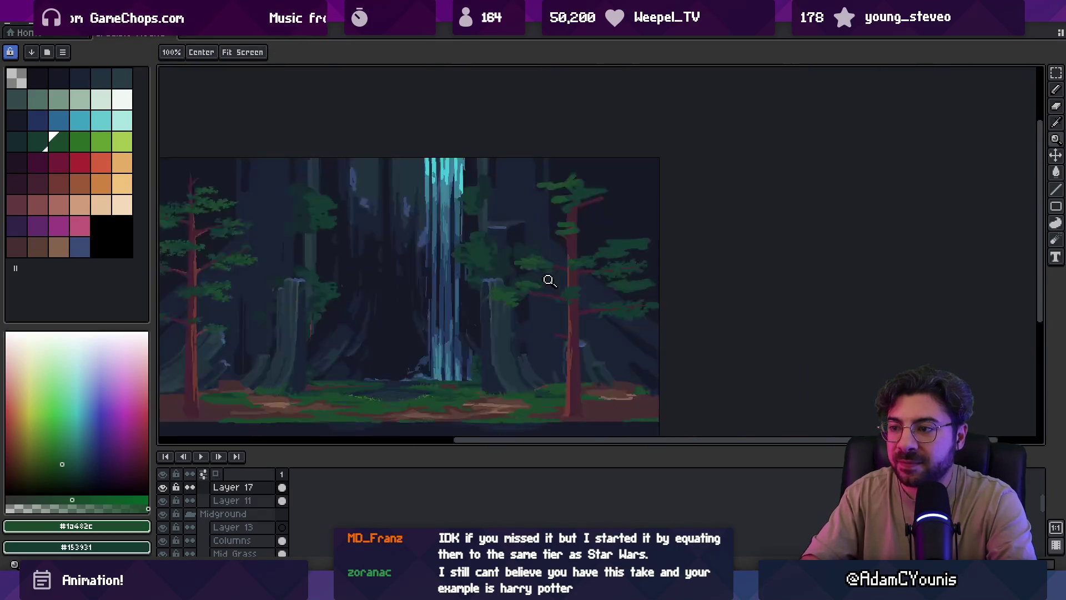
pyautogui.keyDown('alt'); pyautogui.click(559, 294); pyautogui.keyUp('alt')
pyautogui.press('-')
pyautogui.moveTo(526, 318); pyautogui.dragTo(556, 309)
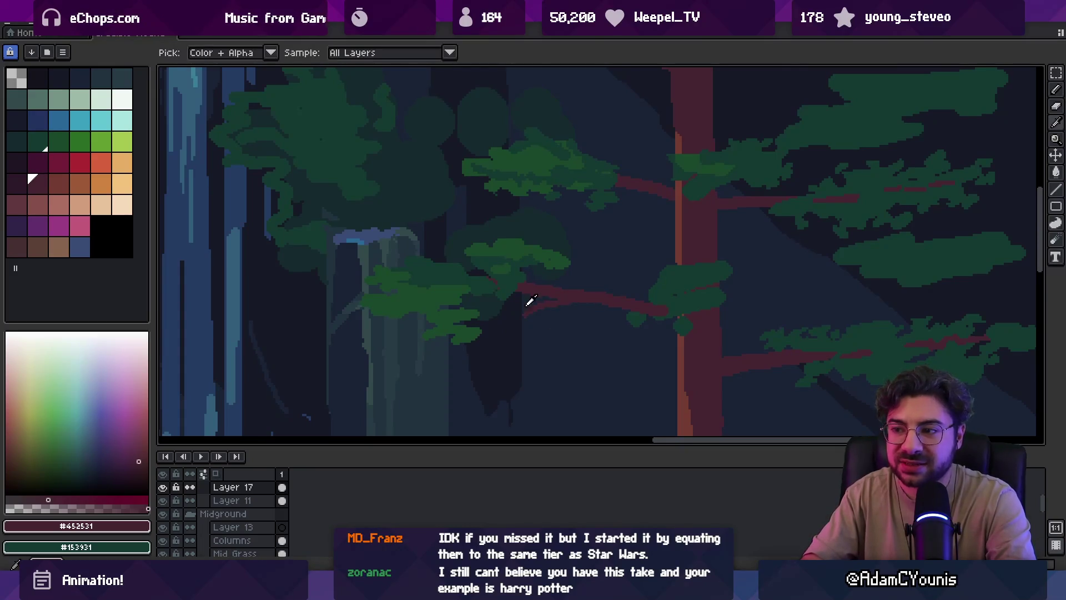
# Pick dark green, shadow teal and mid green to pencil drooping foliage onto the clump
pyautogui.keyDown('alt'); pyautogui.click(506, 289); pyautogui.keyUp('alt')
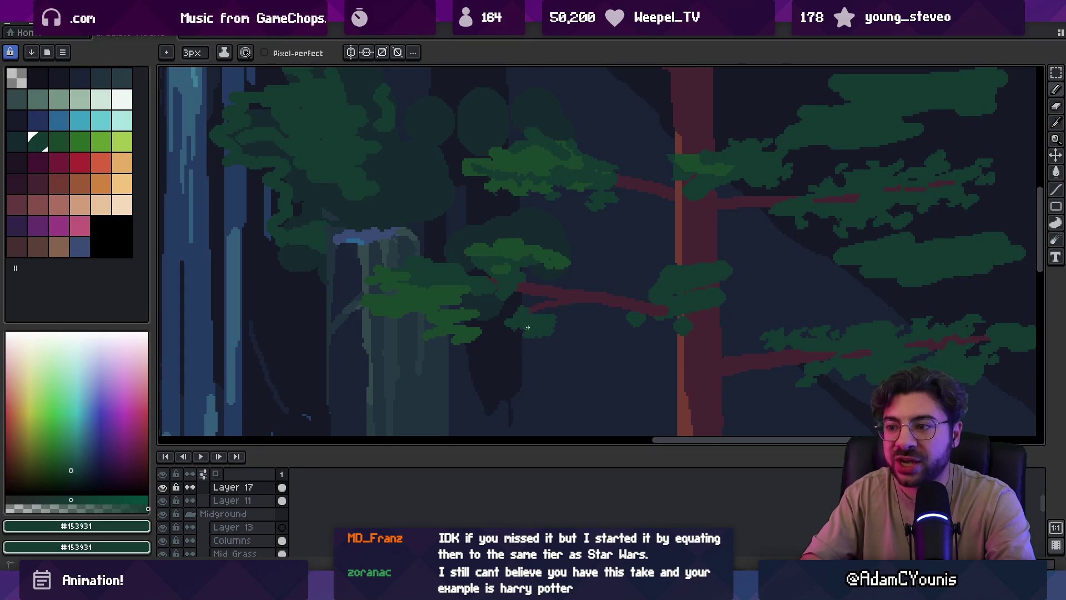
pyautogui.press('z')
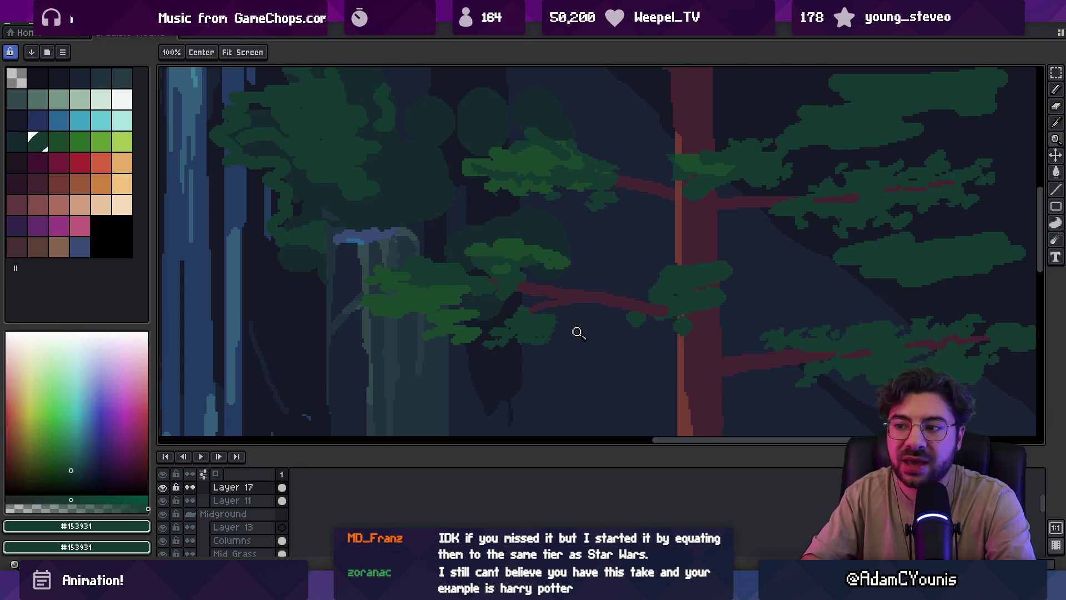
pyautogui.scroll(-3, 621, 283)
pyautogui.scroll(4, 549, 333)
pyautogui.press('b')
pyautogui.keyDown('alt'); pyautogui.click(485, 284); pyautogui.keyUp('alt')
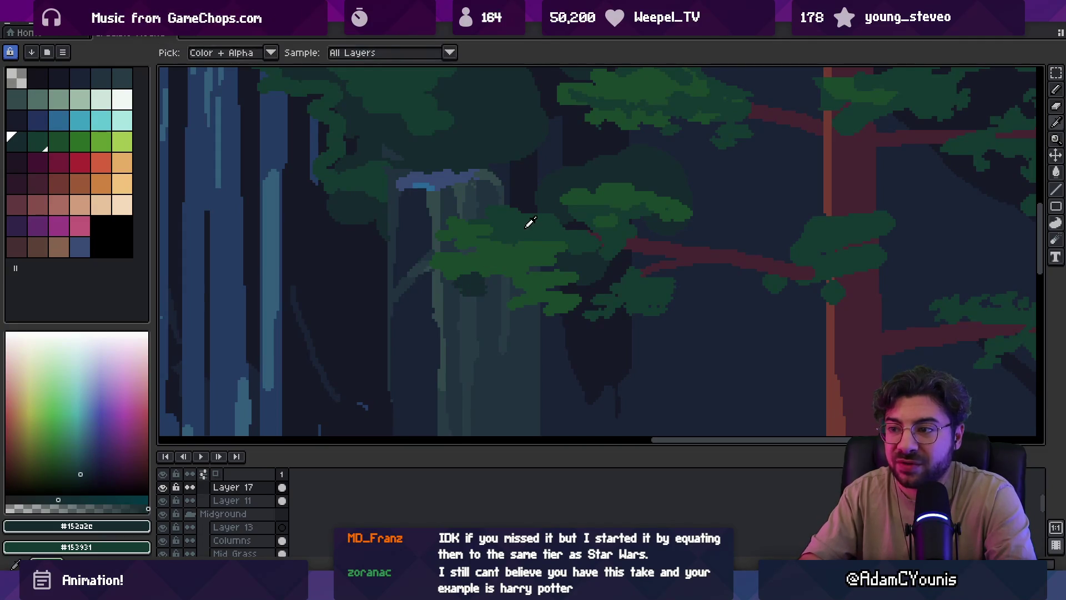
pyautogui.keyDown('alt'); pyautogui.click(451, 292); pyautogui.keyUp('alt')
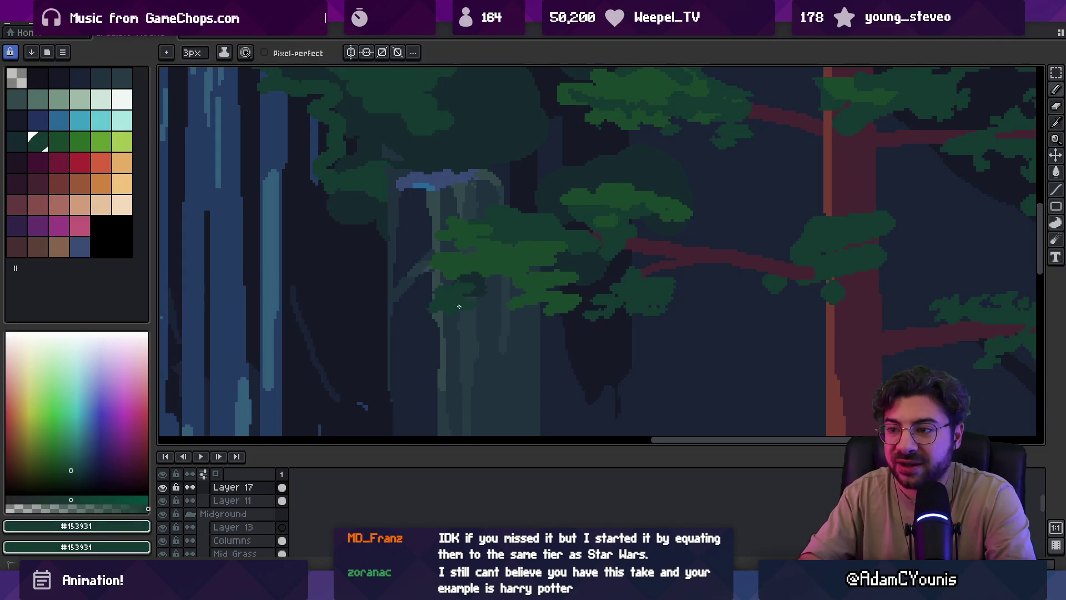
pyautogui.keyDown('alt'); pyautogui.click(446, 276); pyautogui.keyUp('alt')
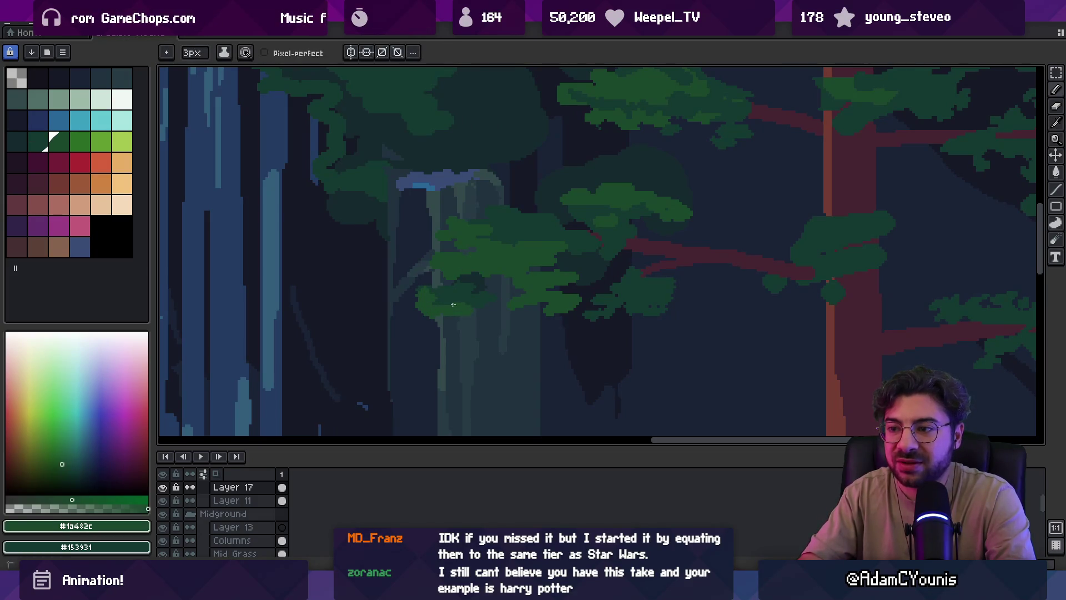
pyautogui.press('z')
pyautogui.scroll(-2, 555, 221)
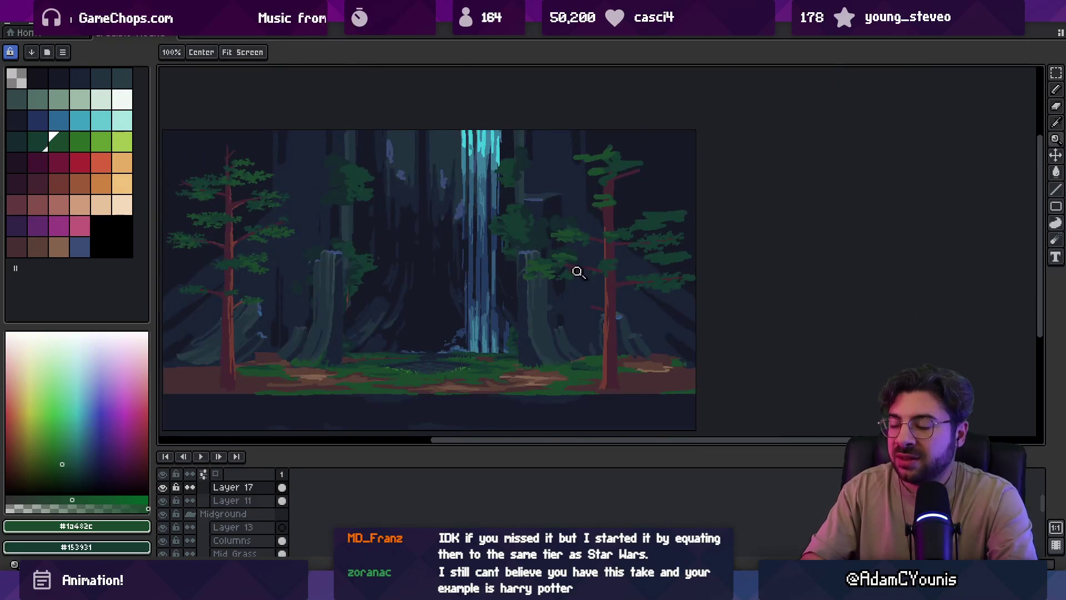
pyautogui.scroll(4, 579, 270)
# Lasso a small foliage patch, then pick mid and dark foliage greens from the canvas
pyautogui.press('m')
pyautogui.moveTo(562, 295)
pyautogui.mouseDown()
pyautogui.moveTo(638, 284)
pyautogui.moveTo(592, 280)
pyautogui.mouseUp()
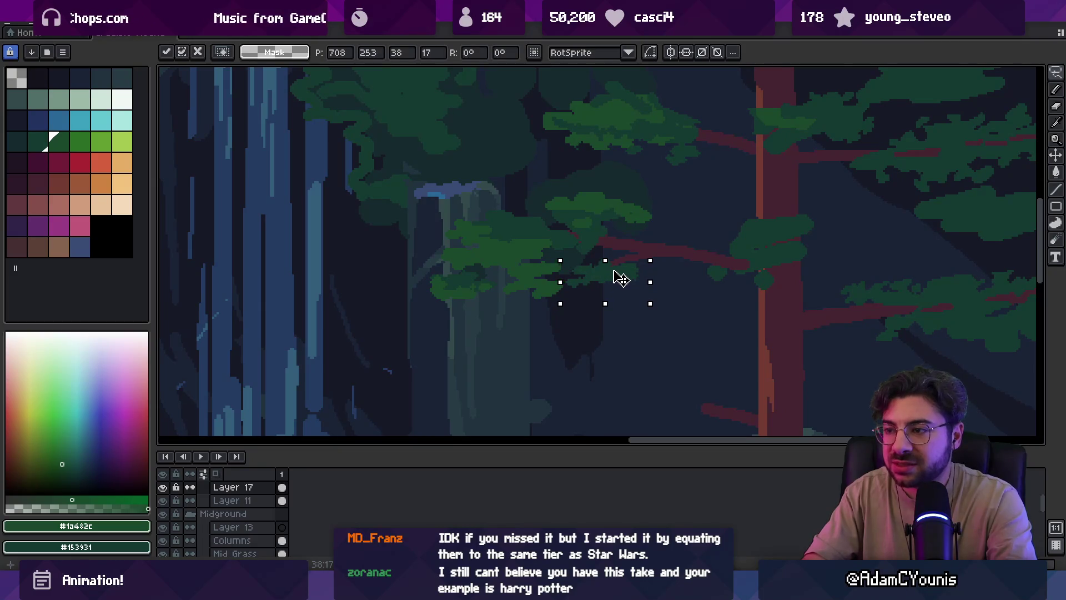
pyautogui.press('b')
pyautogui.keyDown('alt'); pyautogui.click(620, 284); pyautogui.keyUp('alt')
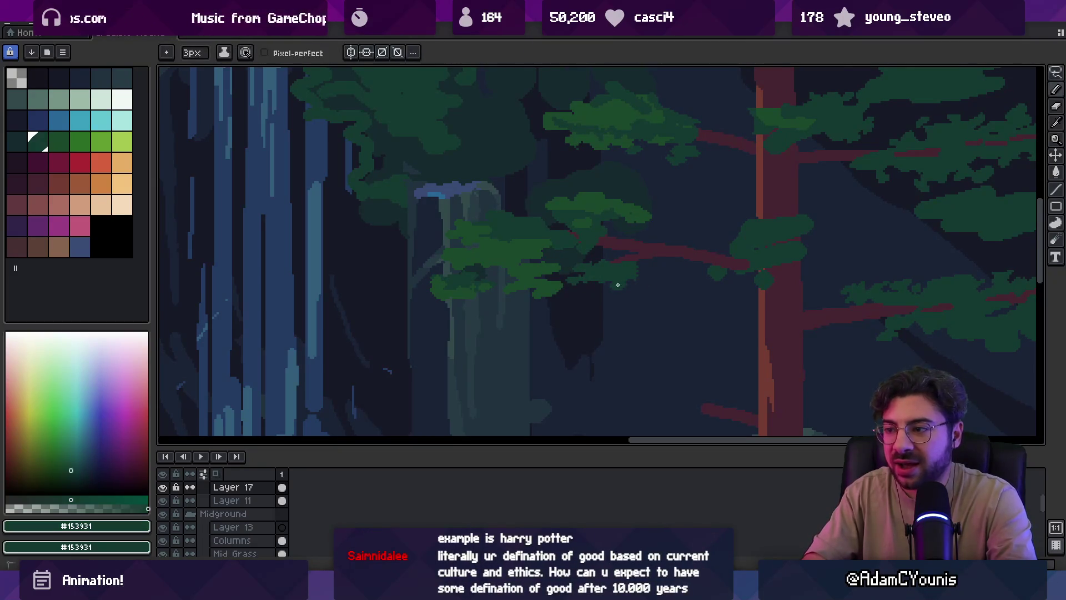
pyautogui.press('i')
pyautogui.scroll(-3, 600, 250)
pyautogui.scroll(3, 520, 295)
pyautogui.keyDown('alt'); pyautogui.click(519, 295); pyautogui.keyUp('alt')
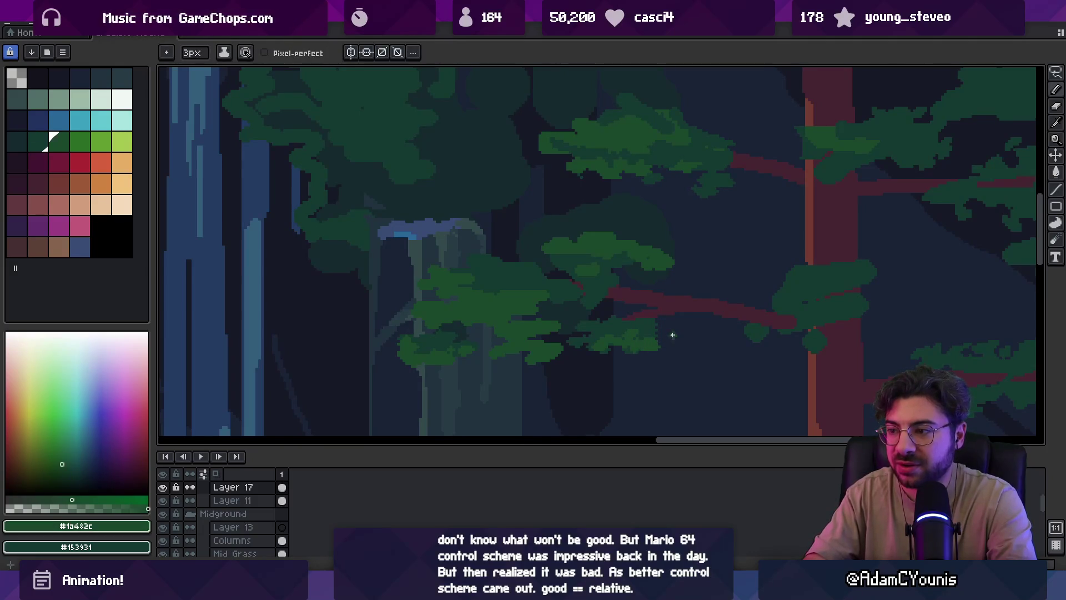
pyautogui.keyDown('alt'); pyautogui.click(656, 319); pyautogui.keyUp('alt')
# Refine the clump with eraser and pencil, using mid green and the dark shadow colour
pyautogui.press('e')
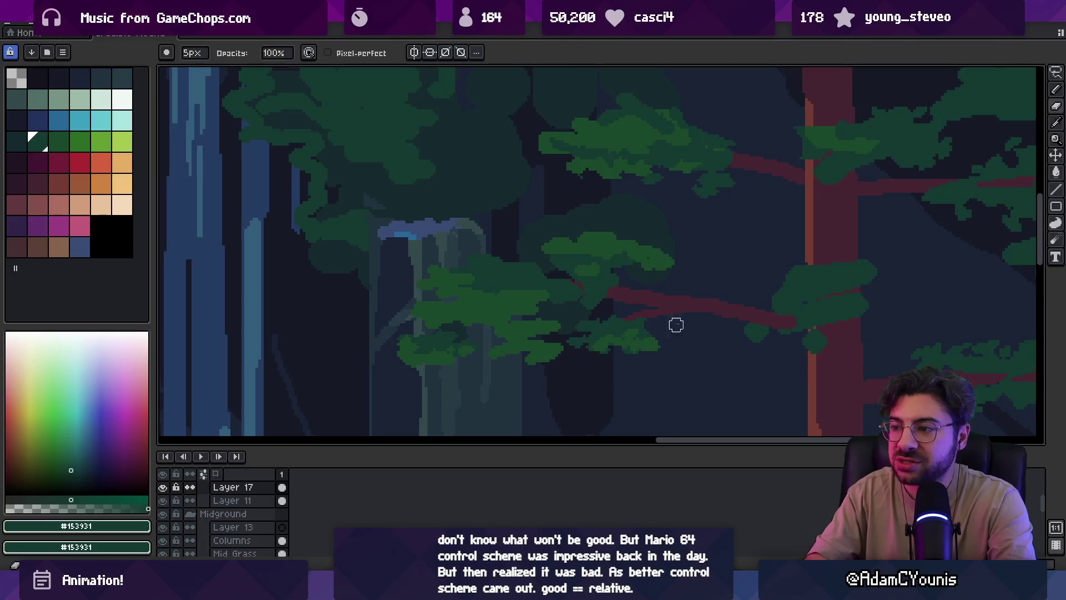
pyautogui.press('b')
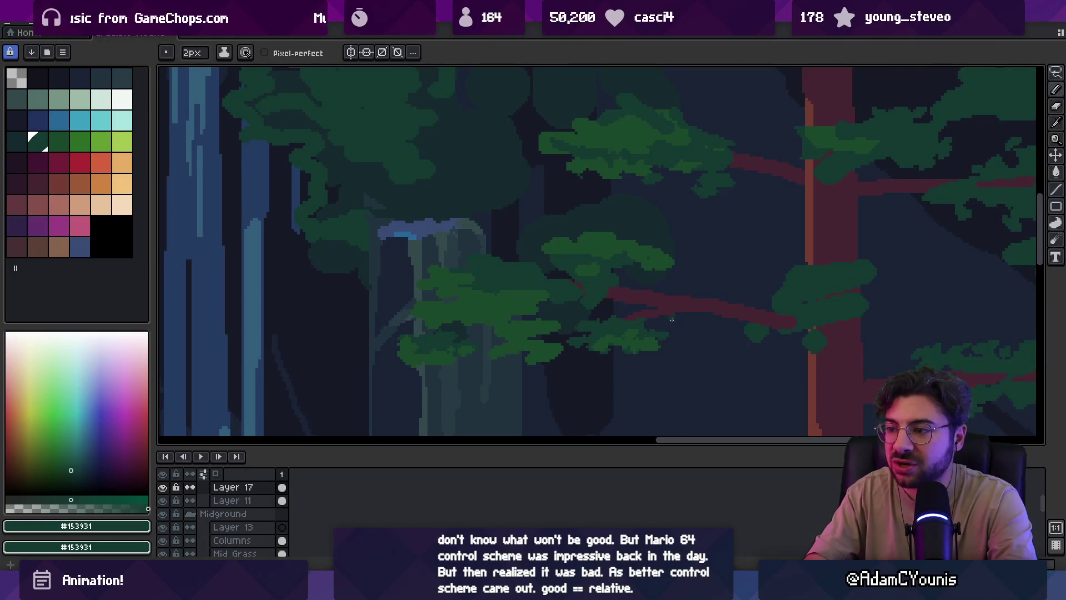
pyautogui.scroll(-1, 676, 320)
pyautogui.scroll(1, 649, 288)
pyautogui.scroll(1, 654, 318)
pyautogui.keyDown('alt'); pyautogui.click(614, 326); pyautogui.keyUp('alt')
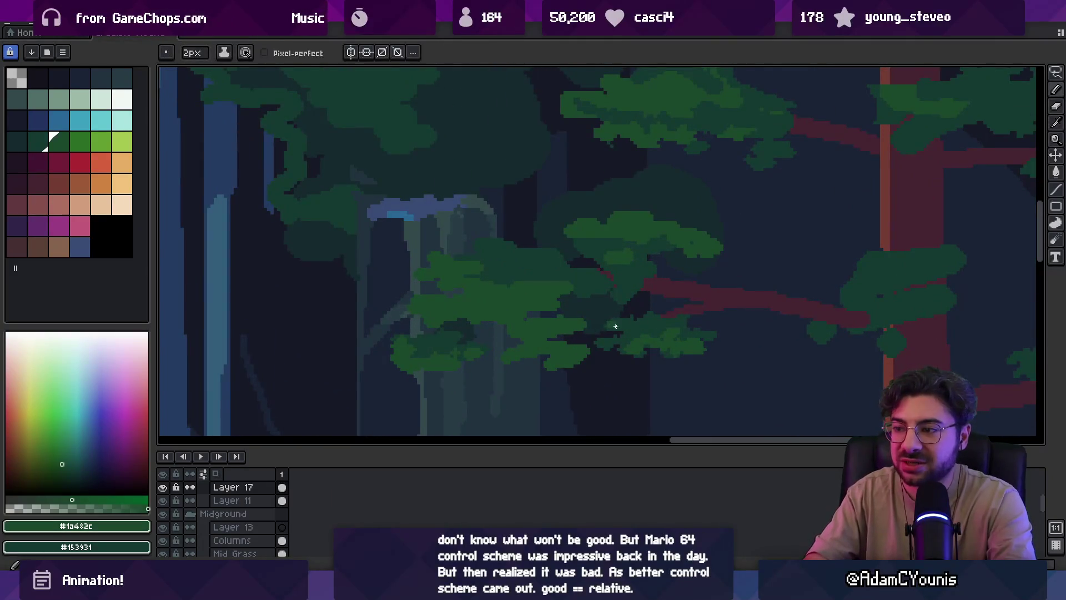
pyautogui.keyDown('alt'); pyautogui.click(585, 305); pyautogui.keyUp('alt')
pyautogui.press('e')
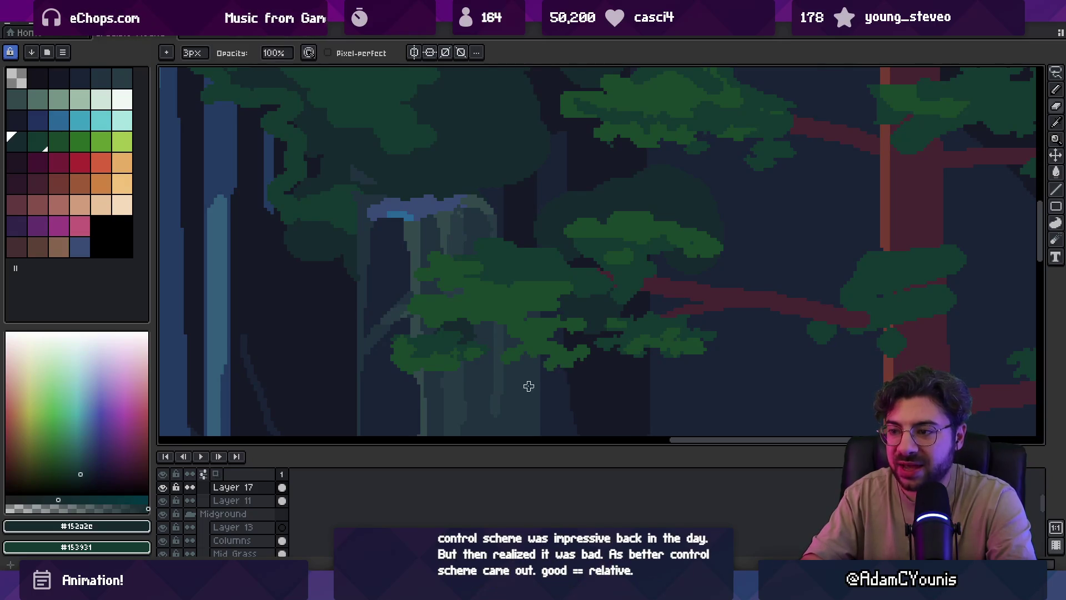
# Fill a region with mid foliage green, then undo the stray fill over the sky
pyautogui.press('z')
pyautogui.scroll(-3, 507, 331)
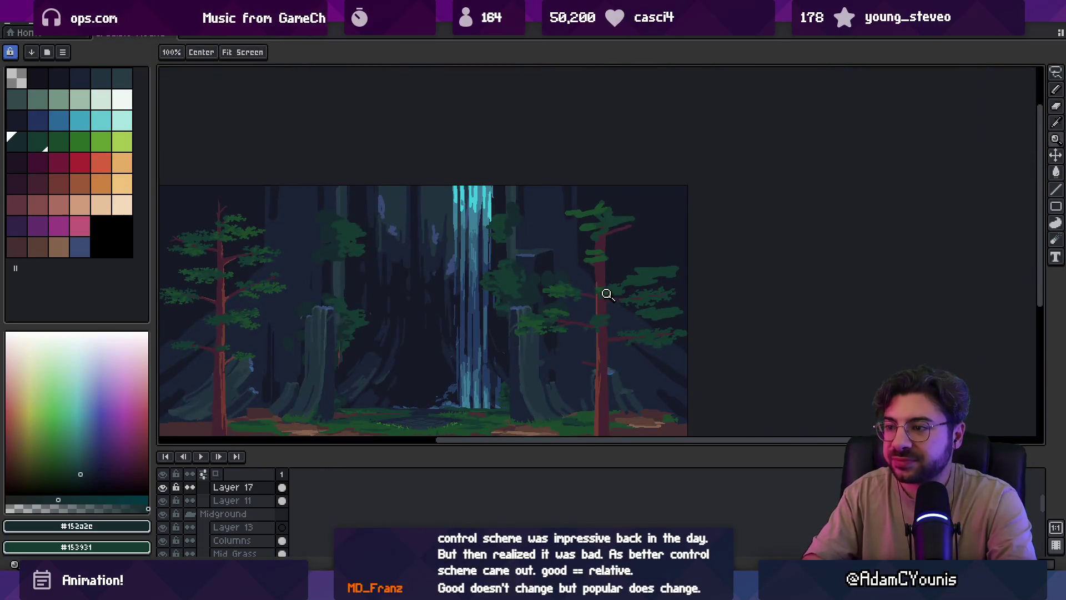
pyautogui.scroll(4, 564, 321)
pyautogui.keyDown('alt'); pyautogui.click(579, 303); pyautogui.keyUp('alt')
pyautogui.press('g')
pyautogui.click(612, 300)
pyautogui.hotkey('ctrl', 'z')
pyautogui.hotkey('ctrl', 'z')
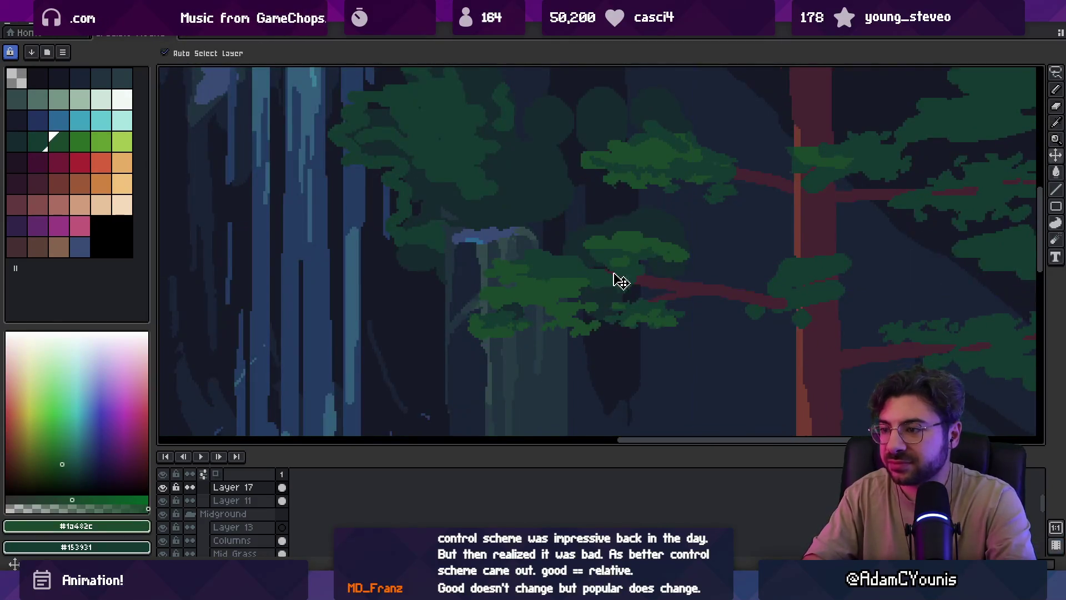
# Zoom the canvas and return to the pencil for more foliage work
pyautogui.press('z')
pyautogui.scroll(-3, 636, 276)
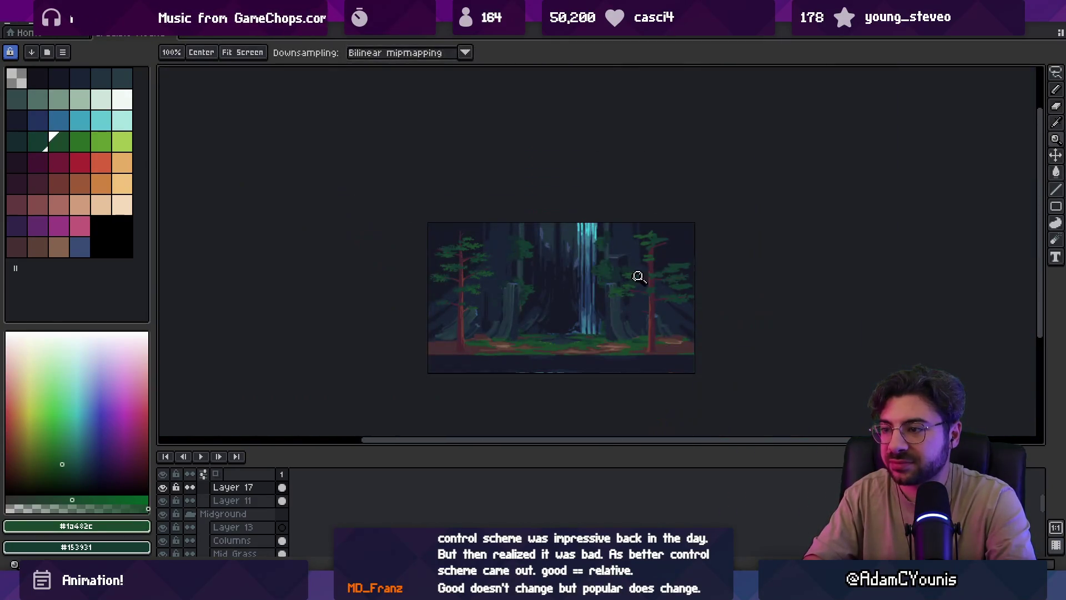
pyautogui.scroll(5, 659, 305)
pyautogui.press('m')
pyautogui.press('b')
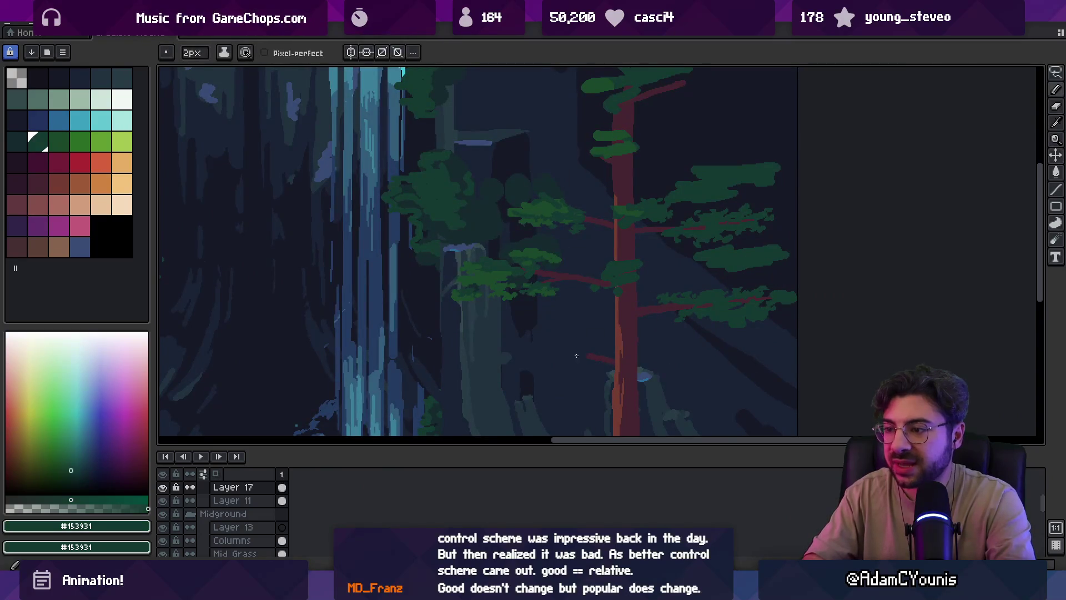
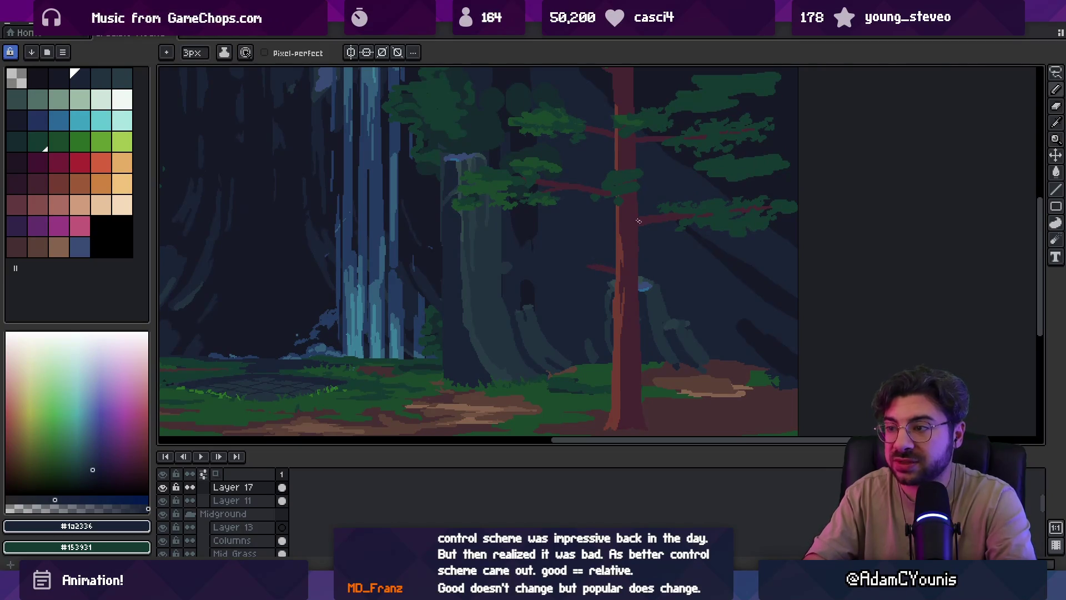
# Eyedrop the dark canopy green #153931 as the drawing colour, after briefly sampling maroon #452531
pyautogui.keyDown('alt'); pyautogui.click(621, 189); pyautogui.keyUp('alt')
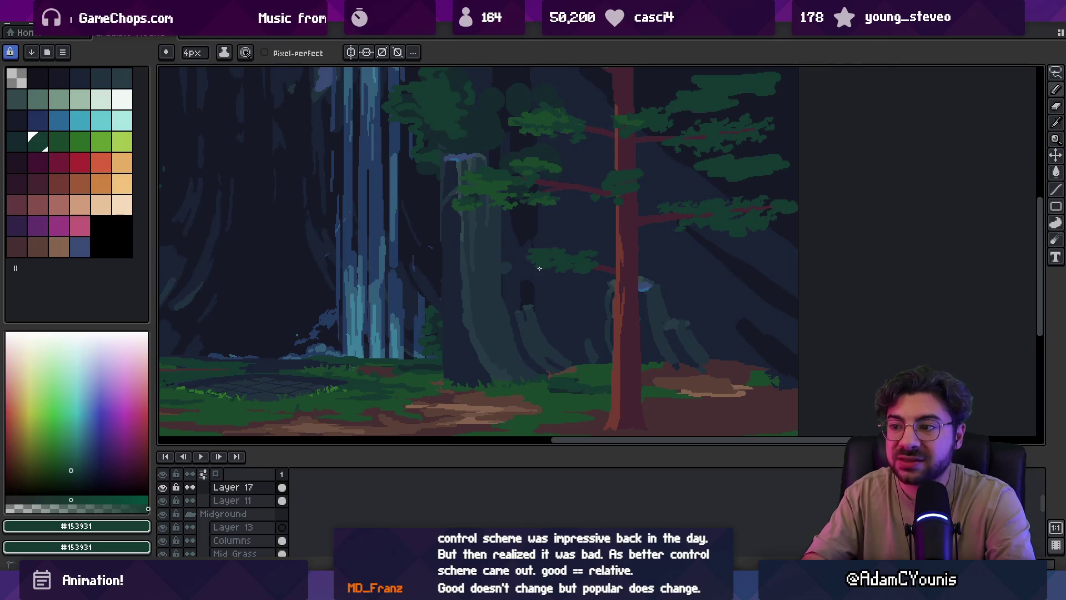
pyautogui.keyDown('alt'); pyautogui.click(585, 263); pyautogui.keyUp('alt')
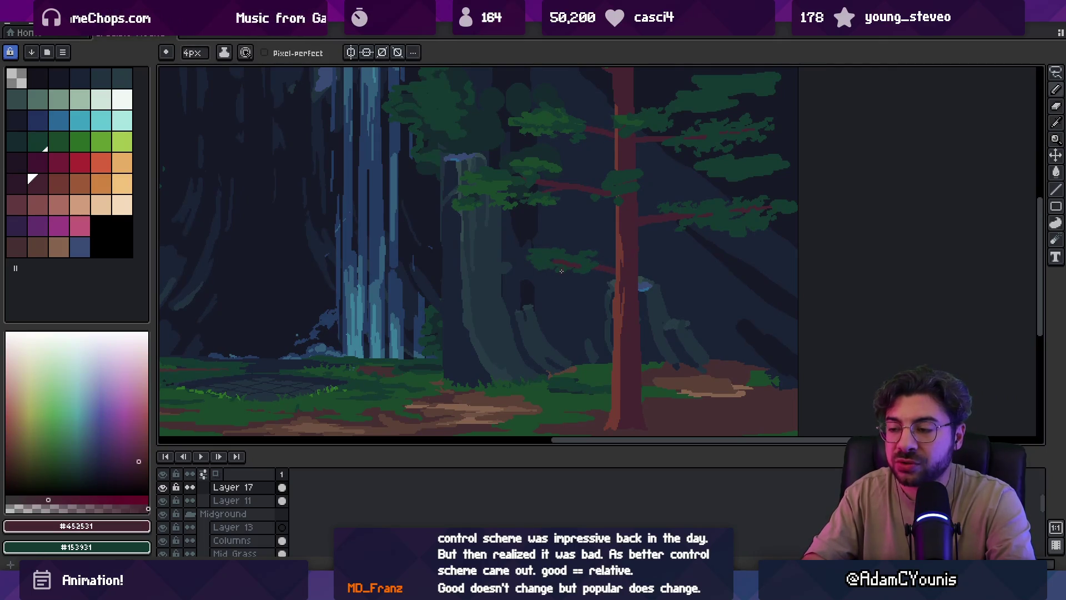
pyautogui.keyDown('alt'); pyautogui.click(560, 267); pyautogui.keyUp('alt')
# Toggle between Pencil and Eraser, then use the Zoom tool to zoom out on the scene
pyautogui.press('b')
pyautogui.press('e')
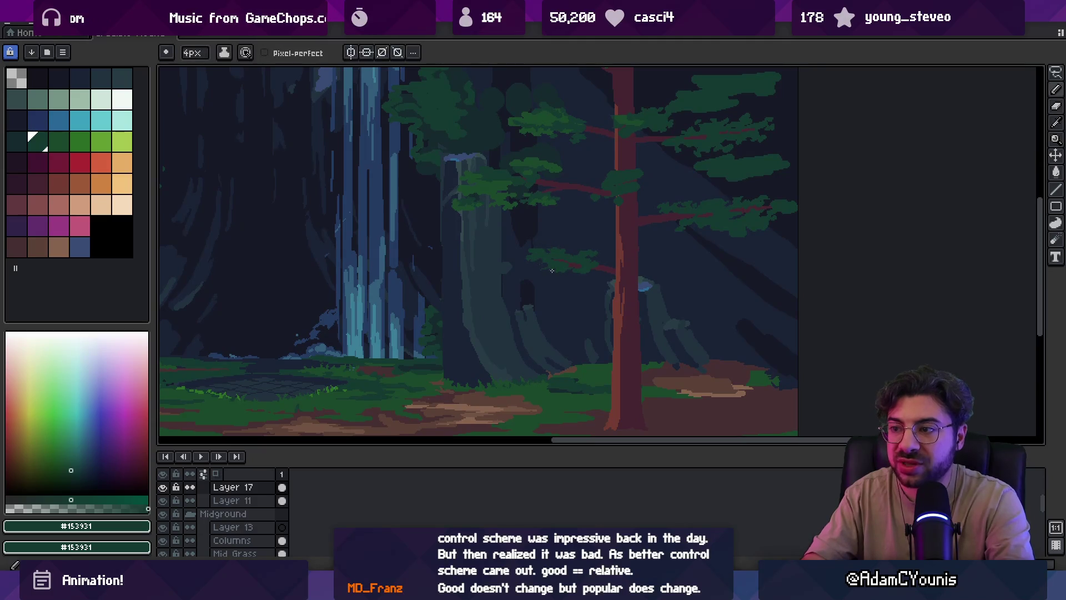
pyautogui.press('e')
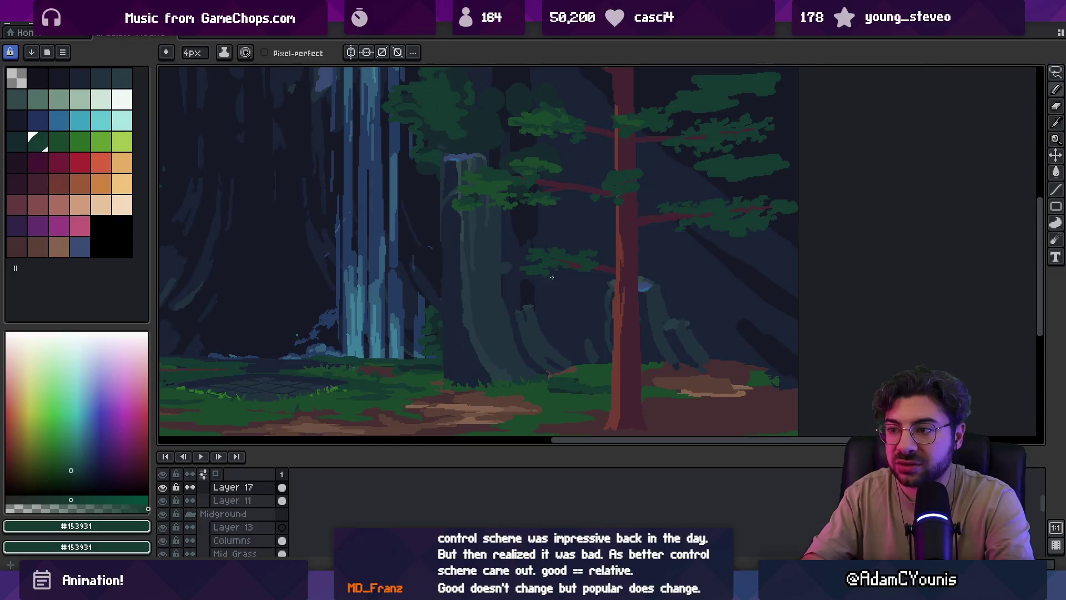
pyautogui.scroll(-2, 565, 246)
pyautogui.scroll(3, 588, 256)
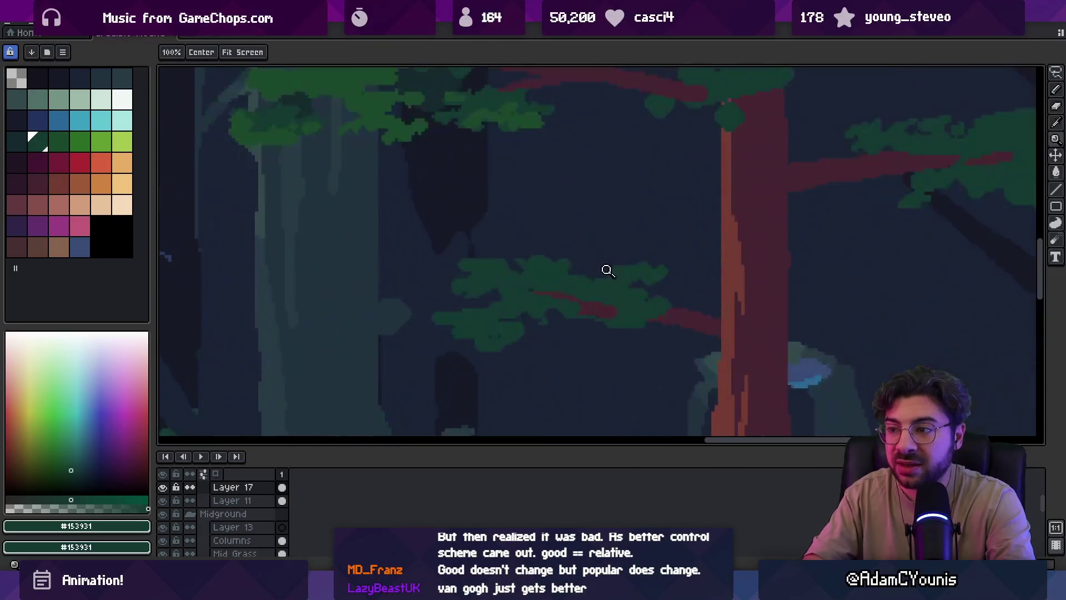
pyautogui.press('b')
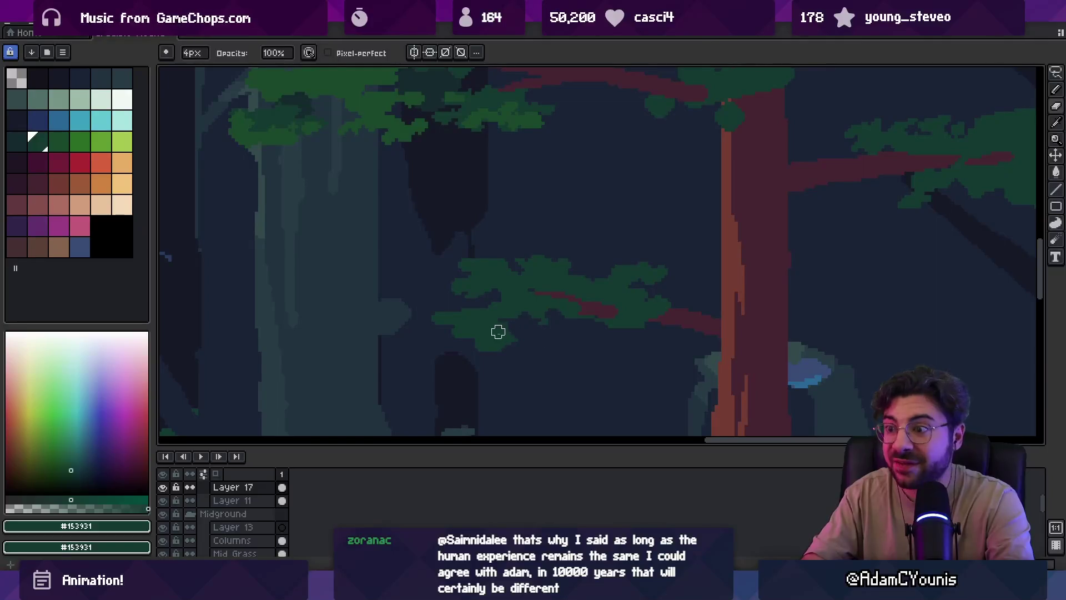
pyautogui.press('e')
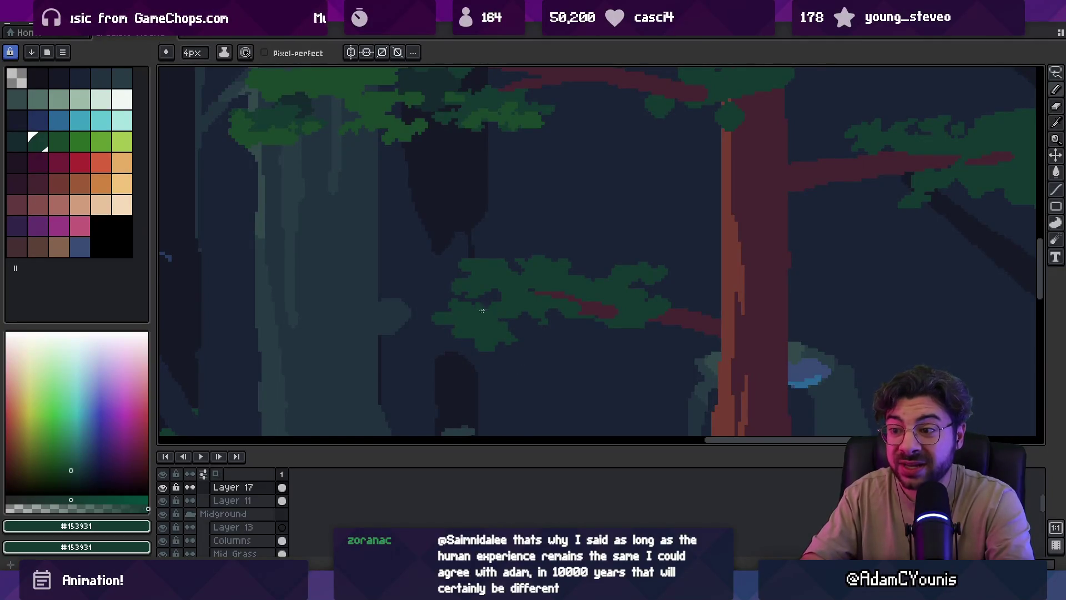
pyautogui.press('z')
pyautogui.scroll(-2, 540, 255)
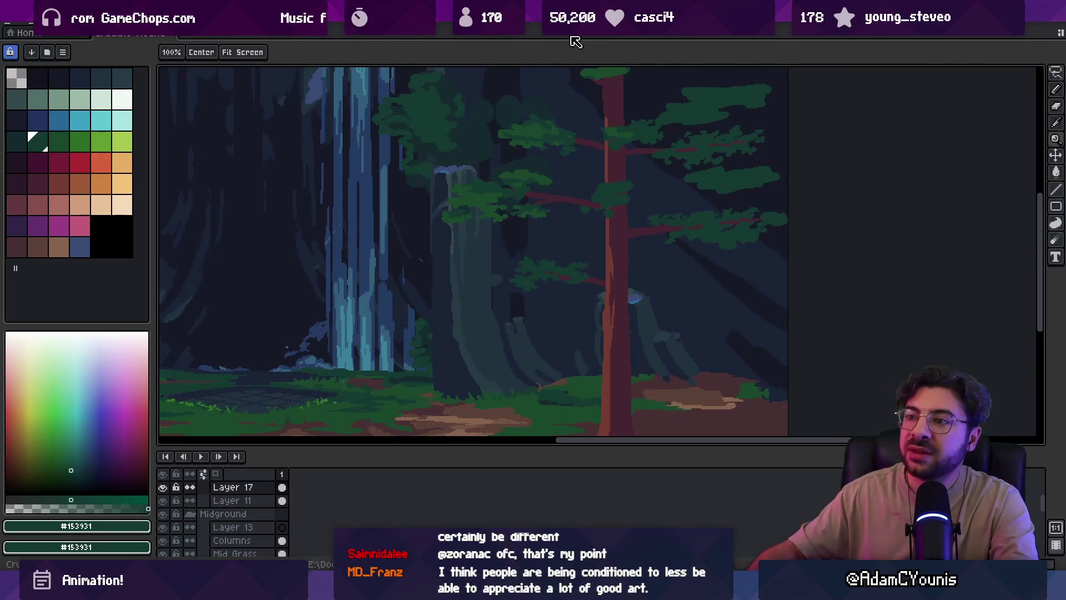
# Zoom in and draw a dark green 2px stroke through the leaf cluster left of the right pine
pyautogui.scroll(3, 475, 198)
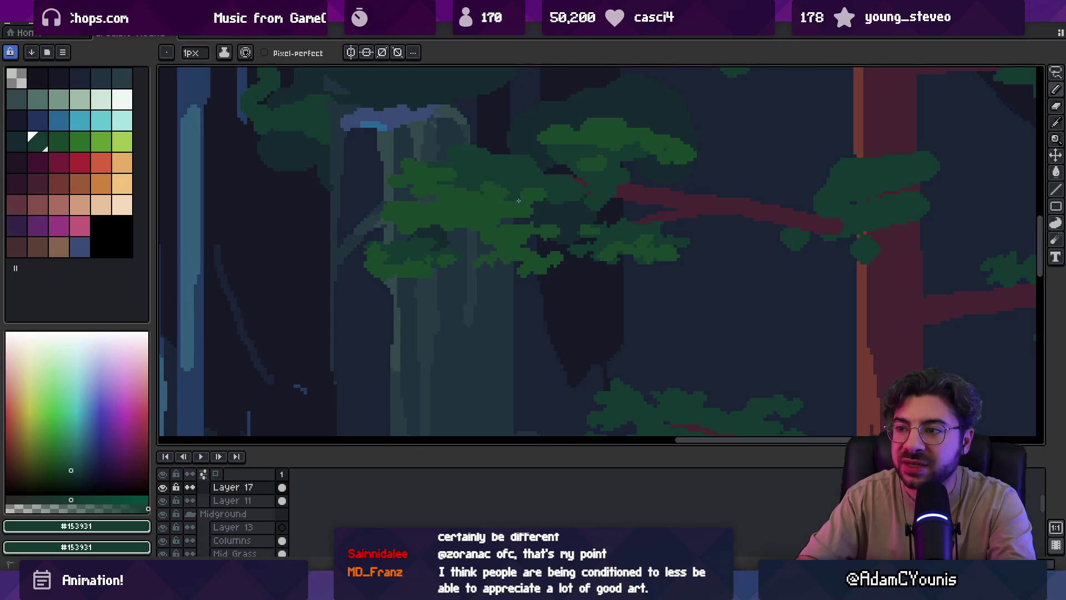
pyautogui.scroll(1, 503, 177)
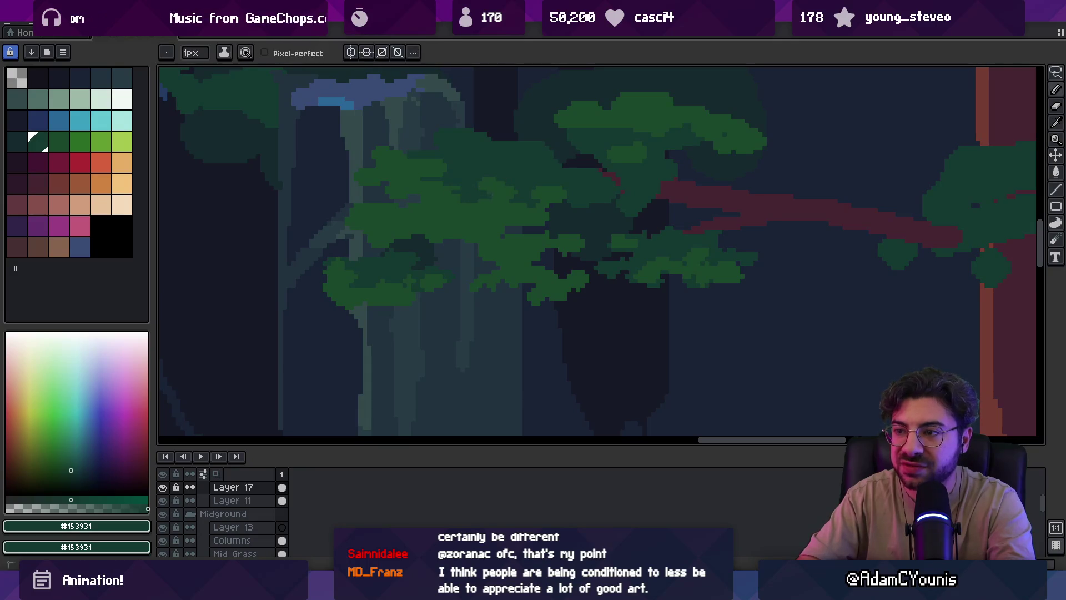
pyautogui.scroll(-1, 476, 183)
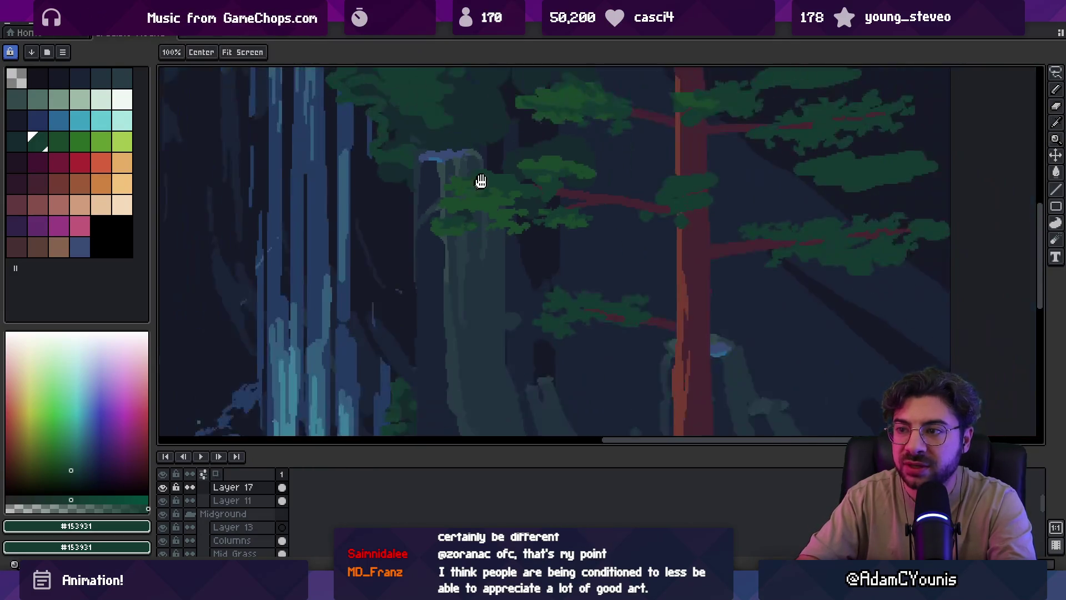
pyautogui.scroll(1, 542, 227)
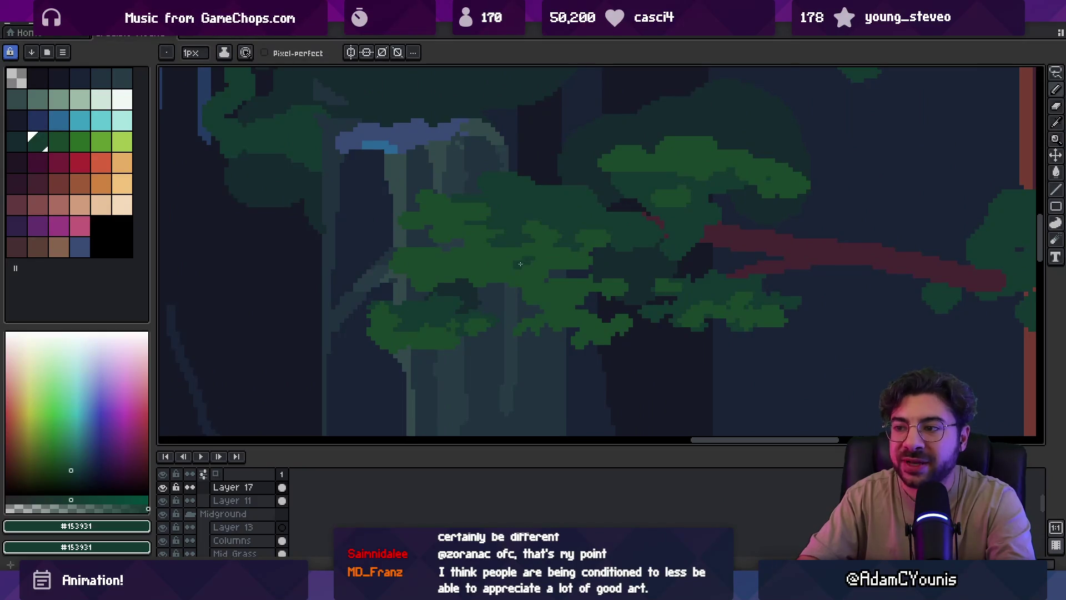
pyautogui.scroll(-1, 544, 251)
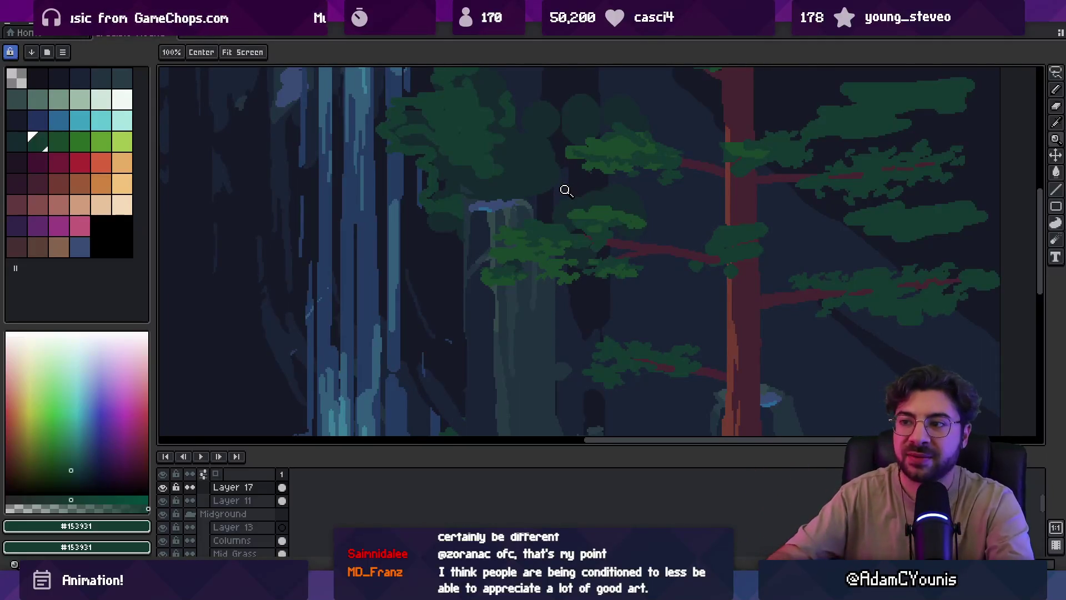
pyautogui.scroll(1, 569, 231)
pyautogui.scroll(1, 569, 231)
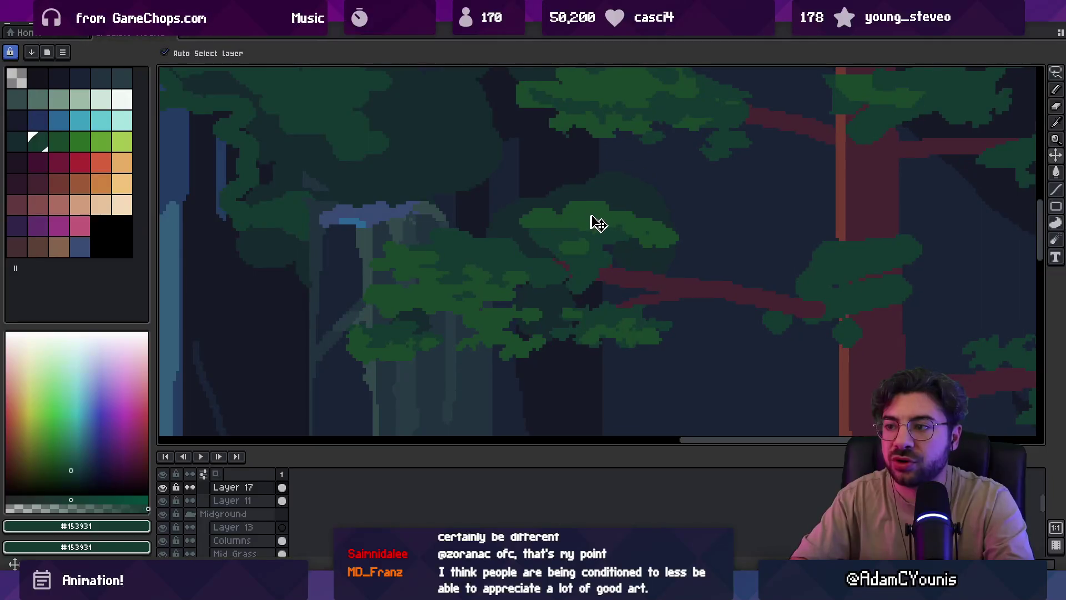
pyautogui.press('i')
pyautogui.press('b')
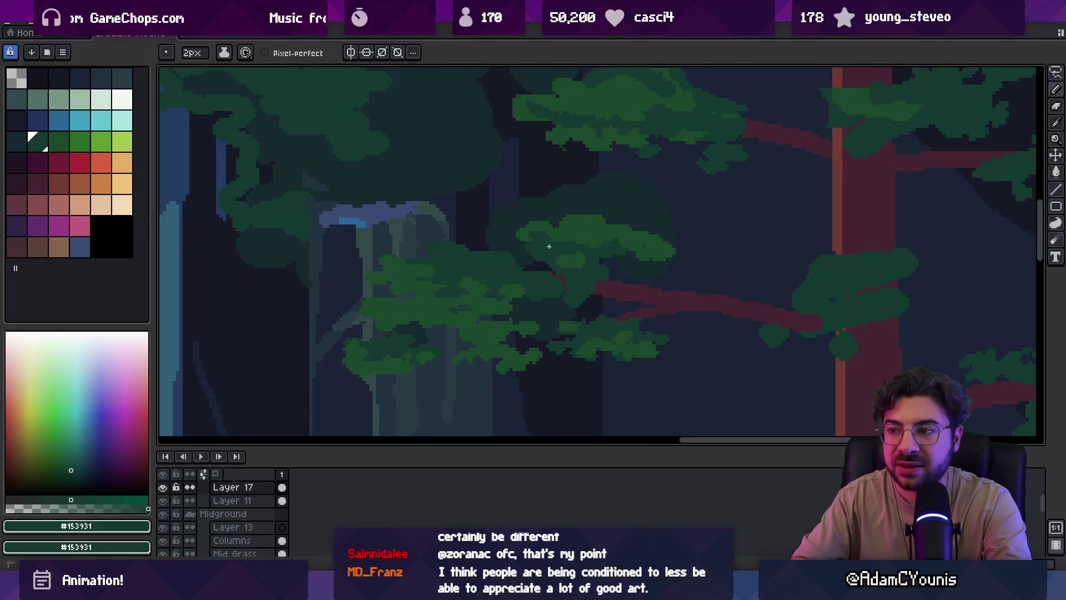
pyautogui.moveTo(572, 235)
pyautogui.mouseDown()
pyautogui.moveTo(597, 230)
pyautogui.moveTo(646, 248)
pyautogui.mouseUp()
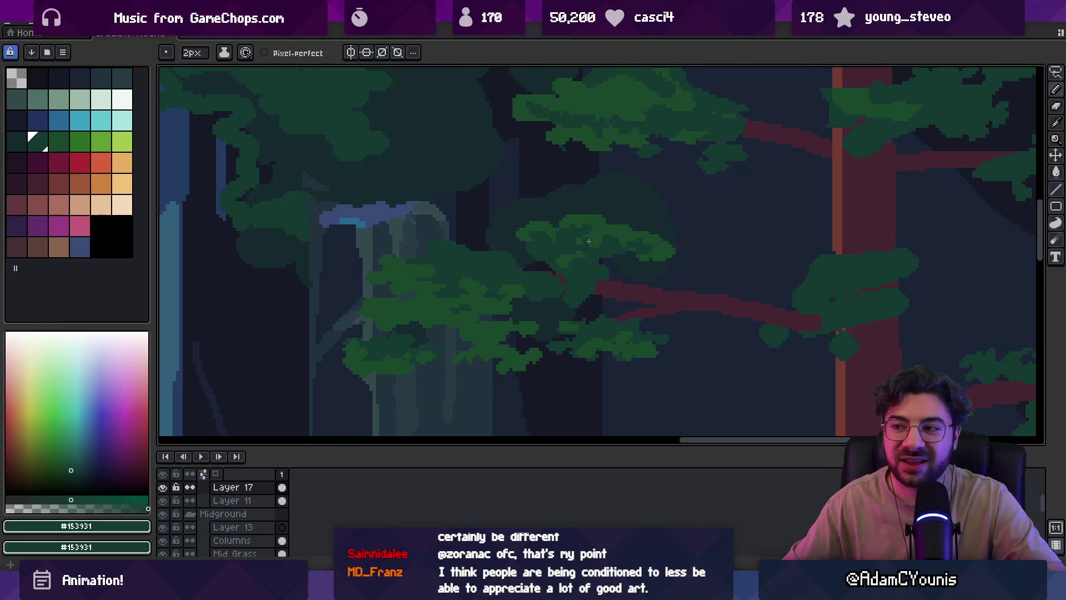
# Sample the lighter leaf green #1a482c and zoom back out to the whole forest scene
pyautogui.keyDown('alt'); pyautogui.click(592, 215); pyautogui.keyUp('alt')
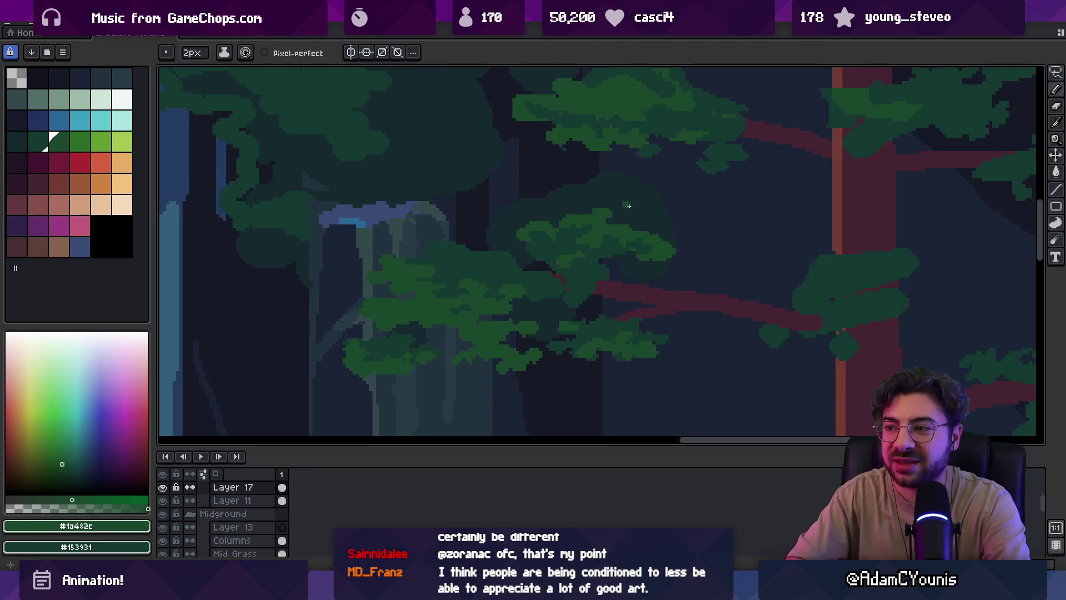
pyautogui.press('b')
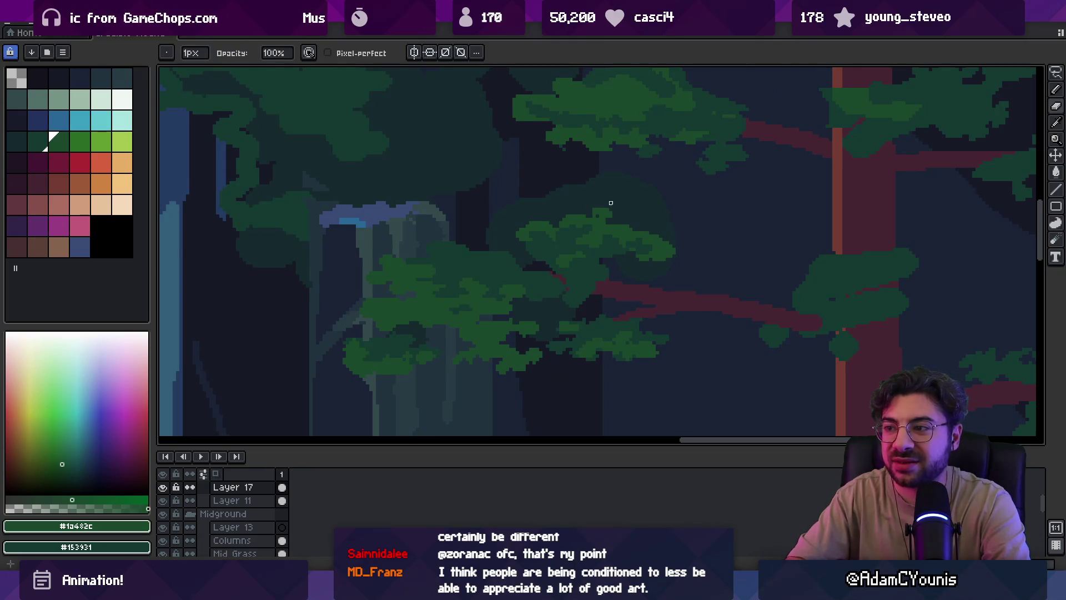
pyautogui.scroll(3, 594, 216)
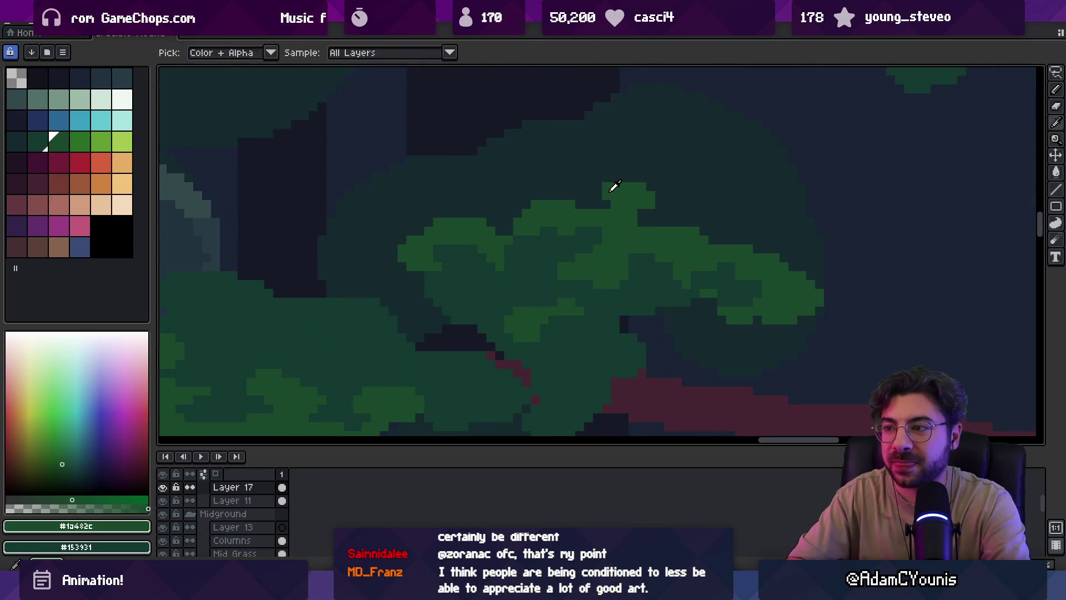
pyautogui.press('b')
pyautogui.press('alt')
pyautogui.press('z')
pyautogui.scroll(-3, 622, 181)
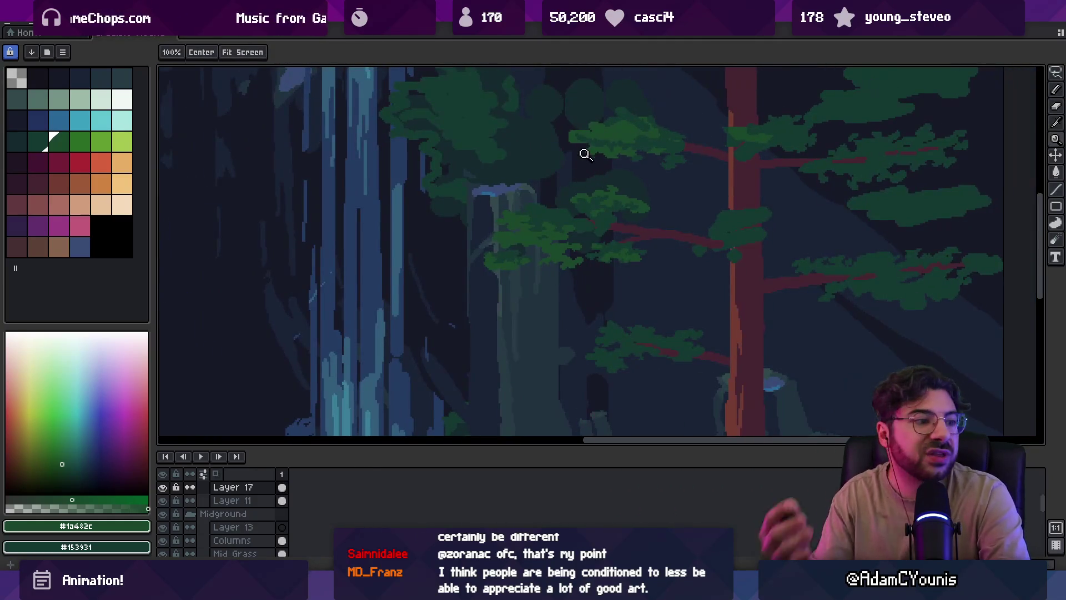
pyautogui.scroll(-4, 592, 254)
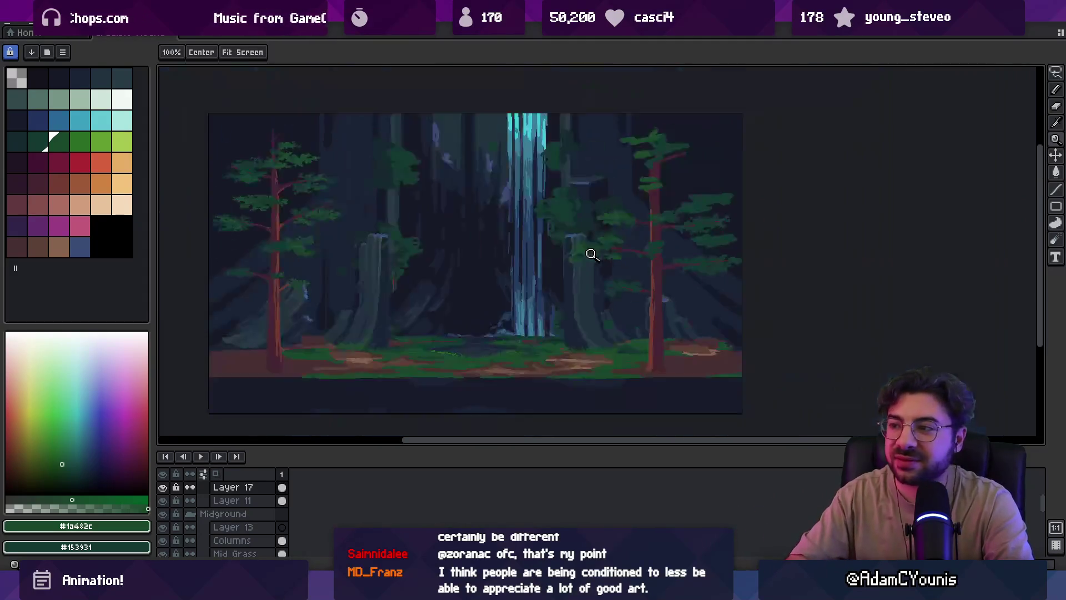
pyautogui.scroll(5, 614, 250)
pyautogui.press('b')
pyautogui.keyDown('alt'); pyautogui.click(587, 274); pyautogui.keyUp('alt')
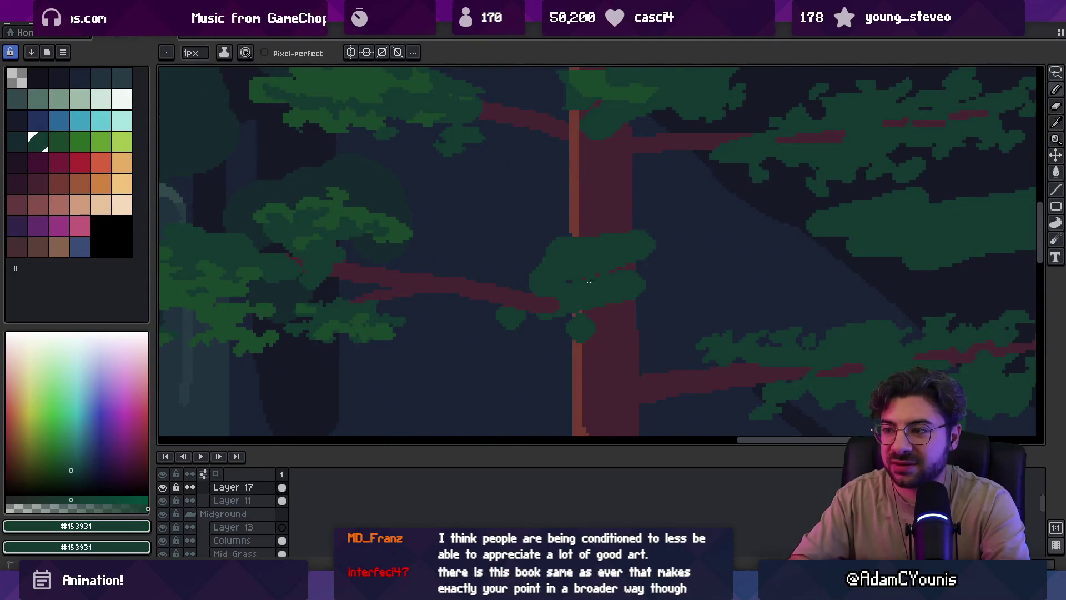
pyautogui.press('+')
pyautogui.press('+')
pyautogui.moveTo(539, 321); pyautogui.dragTo(563, 320)
pyautogui.moveTo(640, 279); pyautogui.dragTo(658, 297)
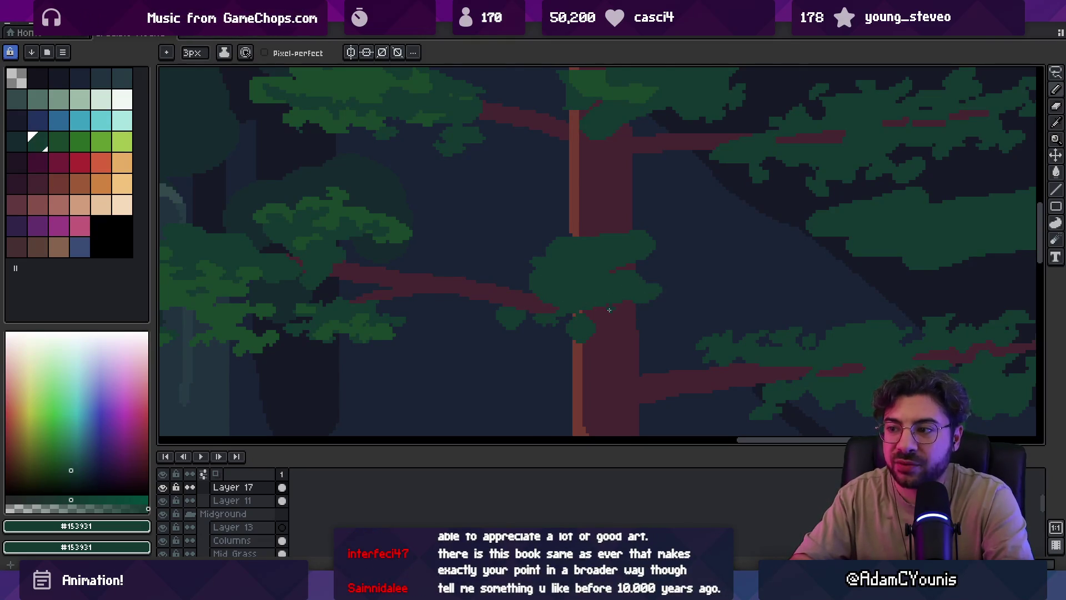
pyautogui.moveTo(660, 261)
pyautogui.mouseDown()
pyautogui.moveTo(664, 278)
pyautogui.moveTo(672, 257)
pyautogui.moveTo(661, 242)
pyautogui.moveTo(663, 256)
pyautogui.mouseUp()
pyautogui.moveTo(535, 246)
pyautogui.mouseDown()
pyautogui.moveTo(562, 231)
pyautogui.moveTo(611, 229)
pyautogui.mouseUp()
pyautogui.keyDown('alt'); pyautogui.click(629, 228); pyautogui.keyUp('alt')
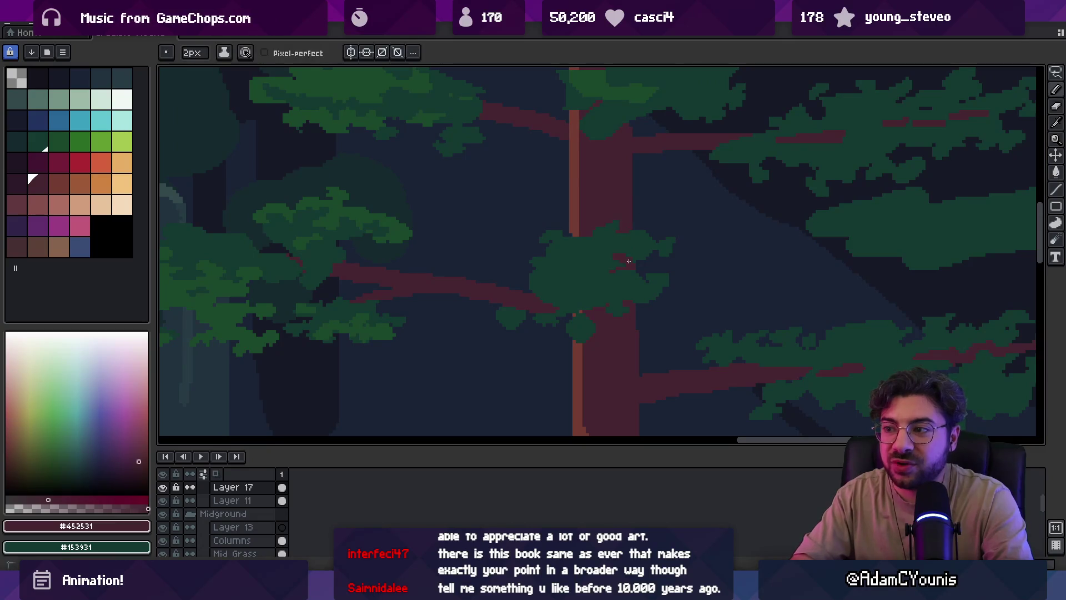
pyautogui.press('e')
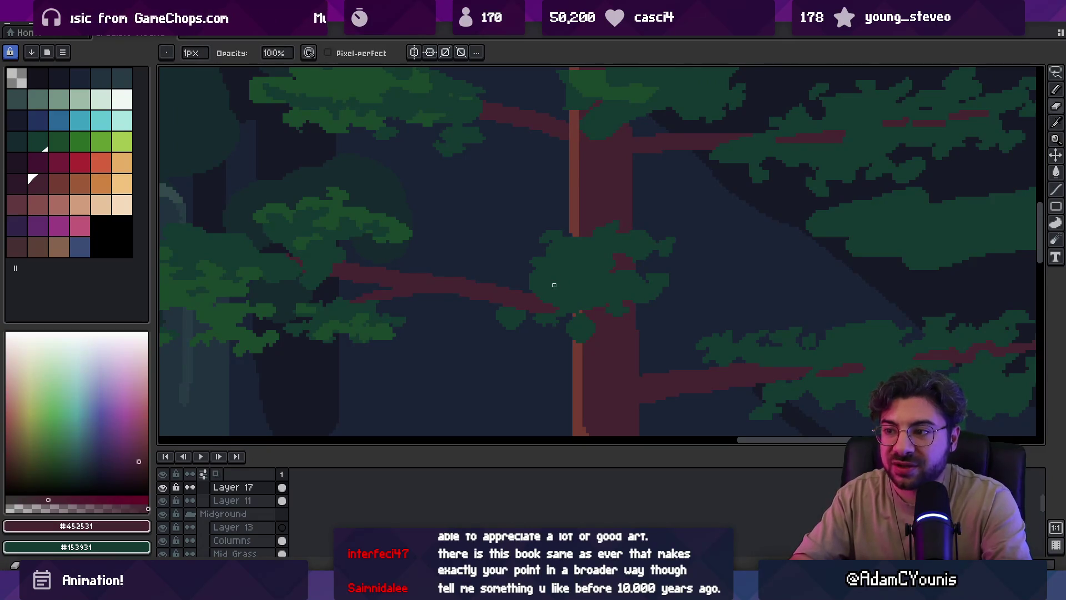
pyautogui.press('+')
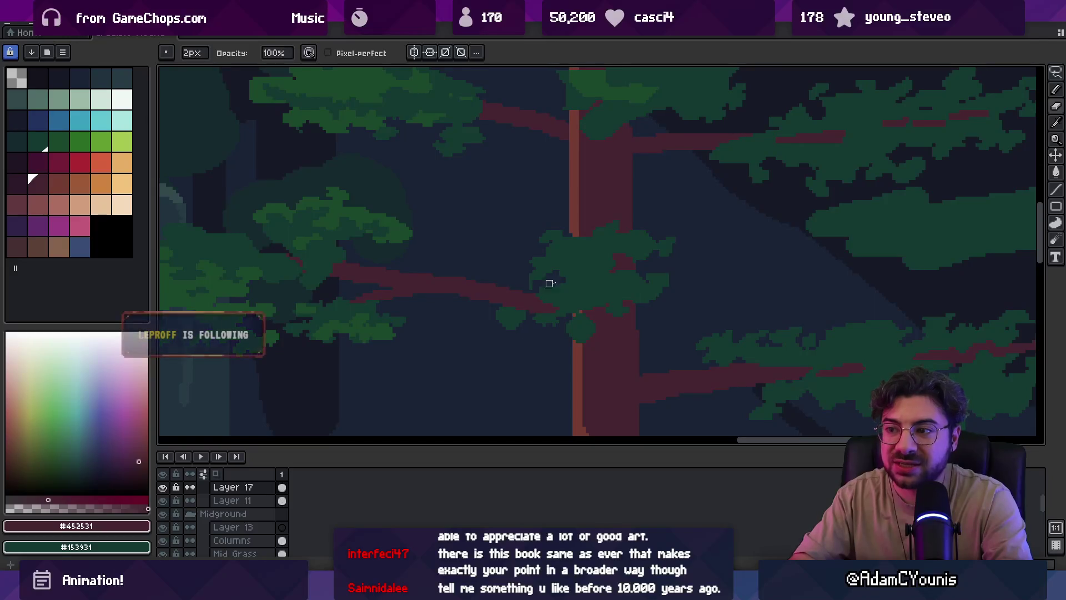
pyautogui.keyDown('alt'); pyautogui.click(545, 273); pyautogui.keyUp('alt')
pyautogui.press('b')
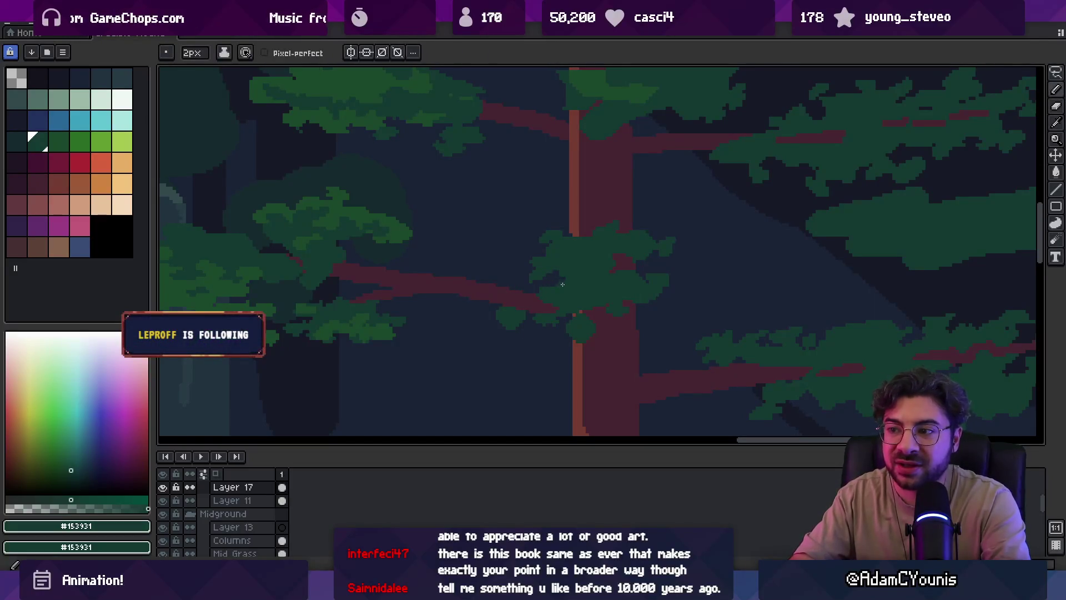
pyautogui.press('+')
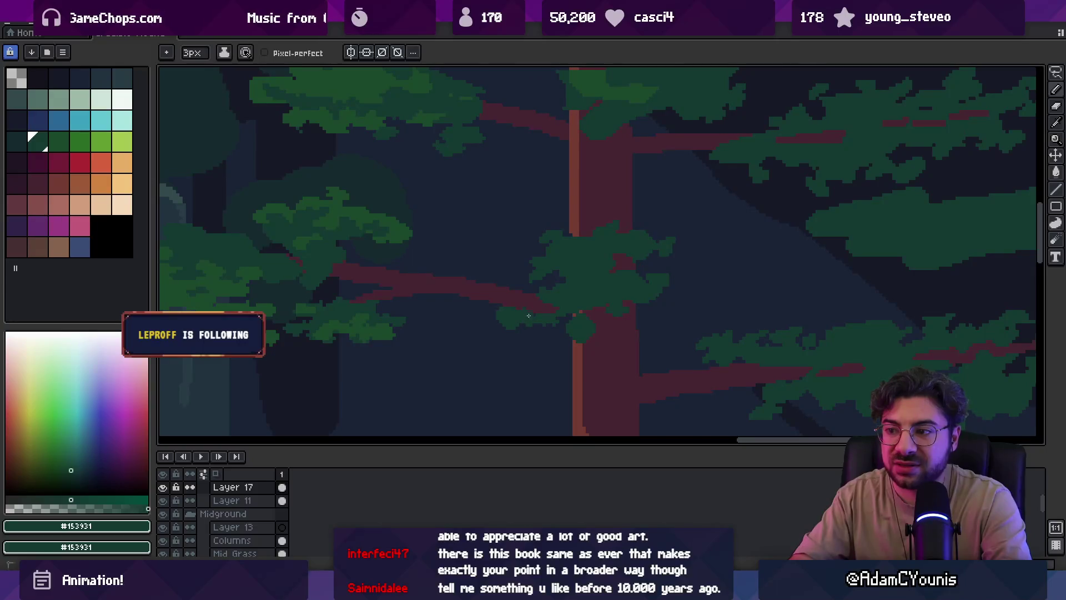
pyautogui.moveTo(495, 283); pyautogui.dragTo(480, 270)
pyautogui.press('z')
pyautogui.scroll(-5, 576, 239)
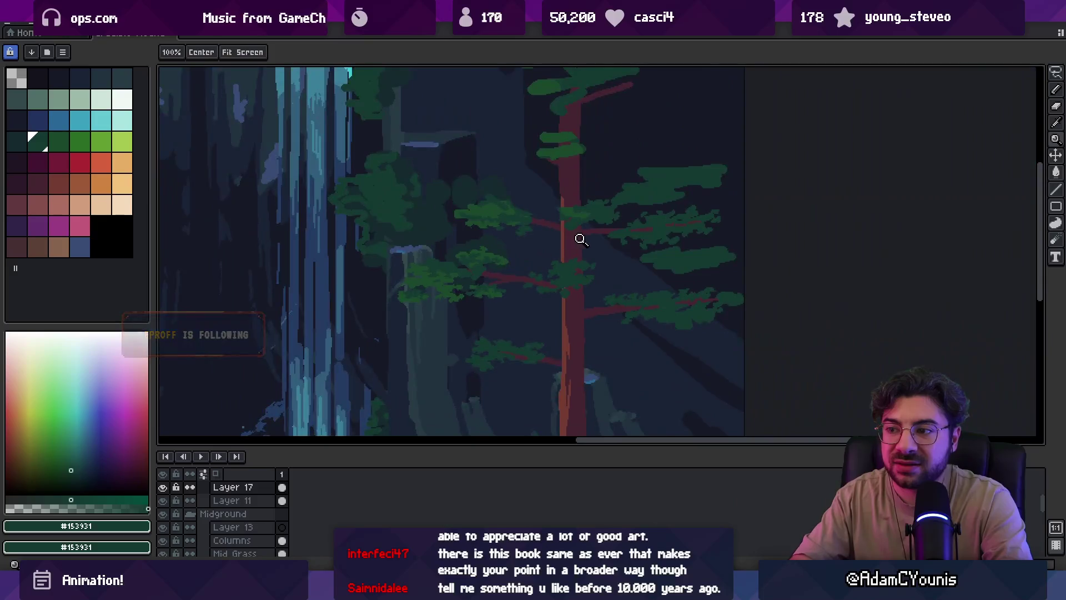
pyautogui.scroll(2, 599, 255)
pyautogui.scroll(2, 561, 264)
pyautogui.scroll(1, 543, 273)
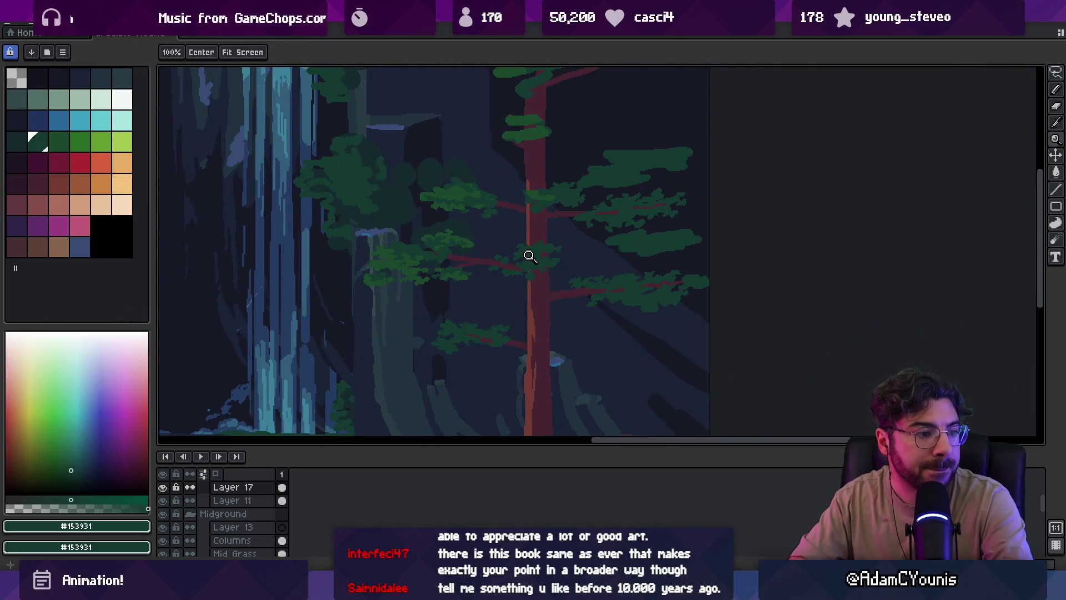
pyautogui.moveTo(529, 253); pyautogui.dragTo(524, 274)
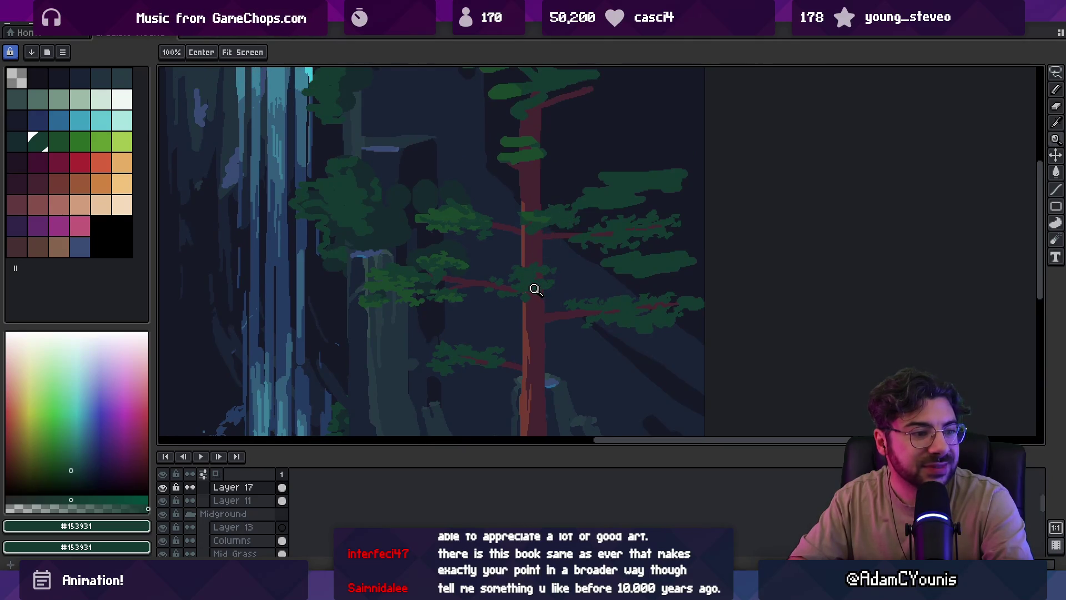
pyautogui.scroll(2, 525, 289)
pyautogui.press('b')
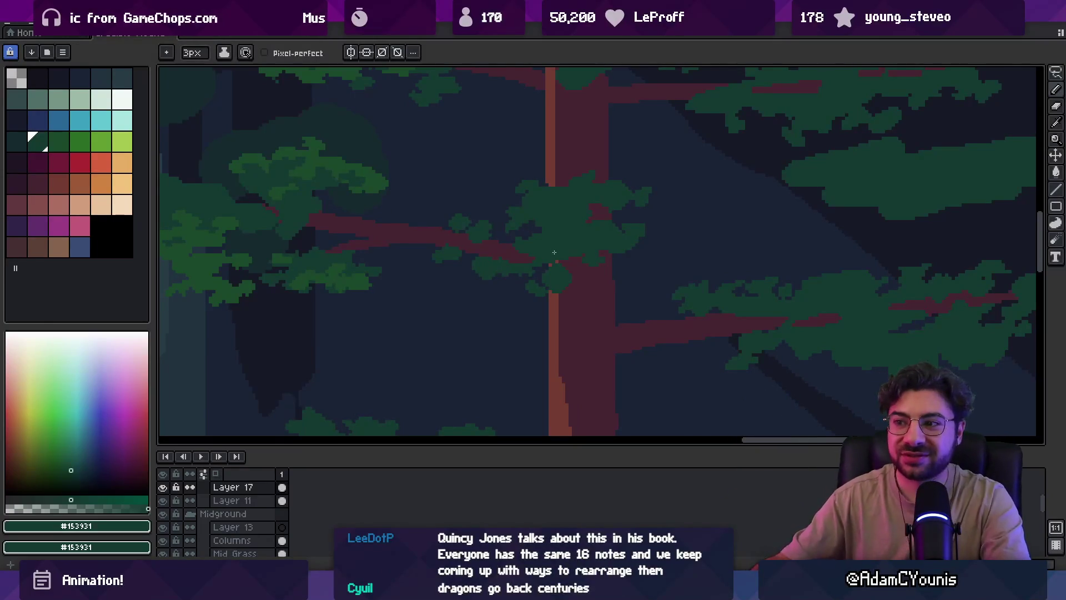
# Pick the maroon branch colour #452531, comparing it with nearby canvas shades
pyautogui.keyDown('alt'); pyautogui.click(492, 246); pyautogui.keyUp('alt')
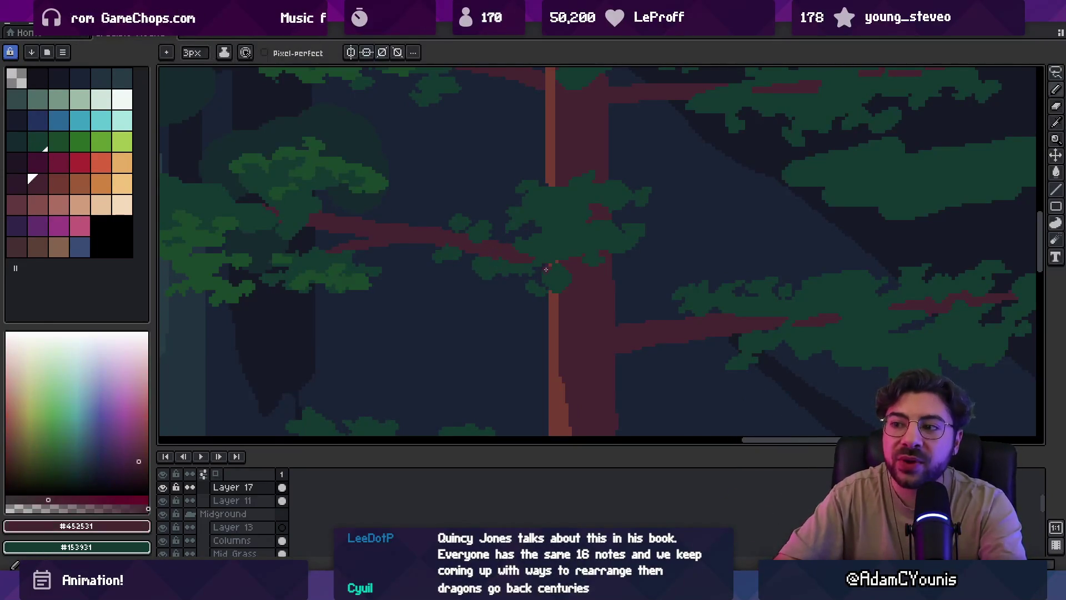
pyautogui.keyDown('alt'); pyautogui.click(548, 257); pyautogui.keyUp('alt')
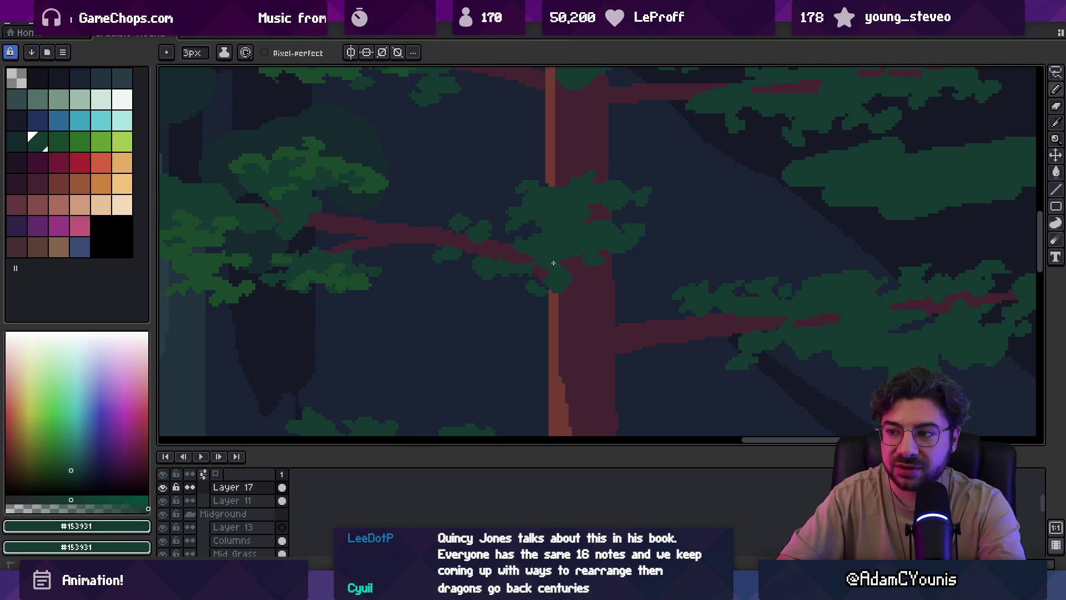
pyautogui.keyDown('alt'); pyautogui.click(558, 270); pyautogui.keyUp('alt')
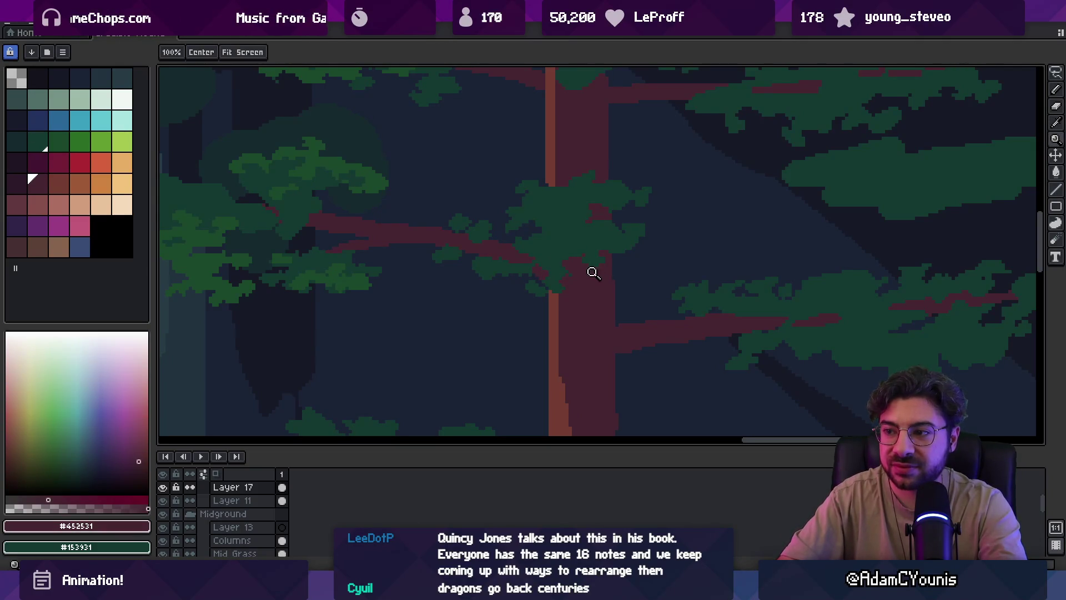
pyautogui.scroll(-2, 594, 272)
pyautogui.scroll(2, 555, 261)
# Switch back and forth between the Pencil, Eraser and Zoom tools
pyautogui.press('alt')
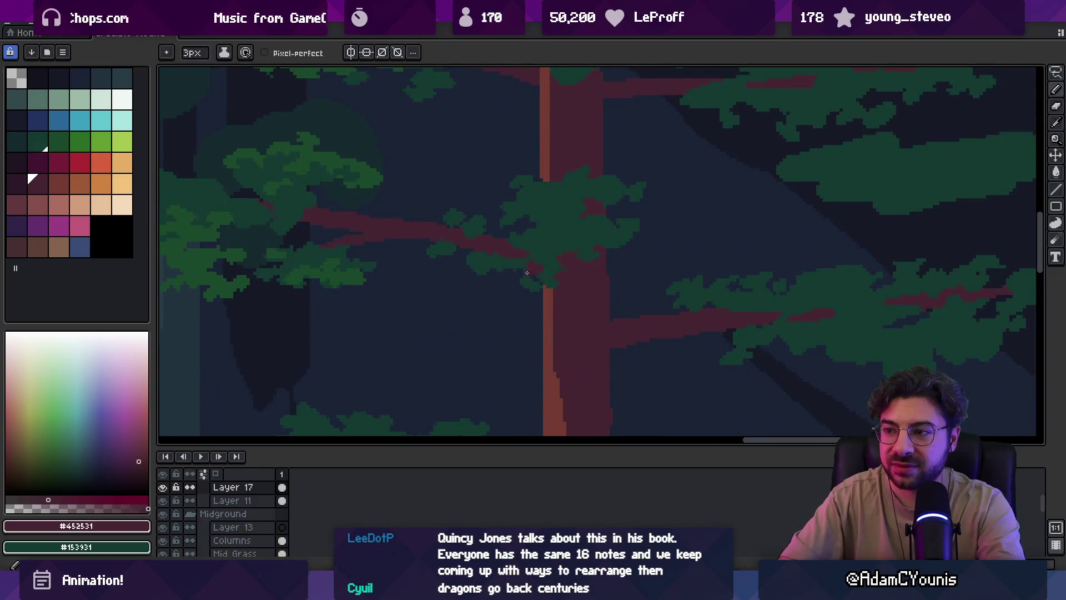
pyautogui.press('e')
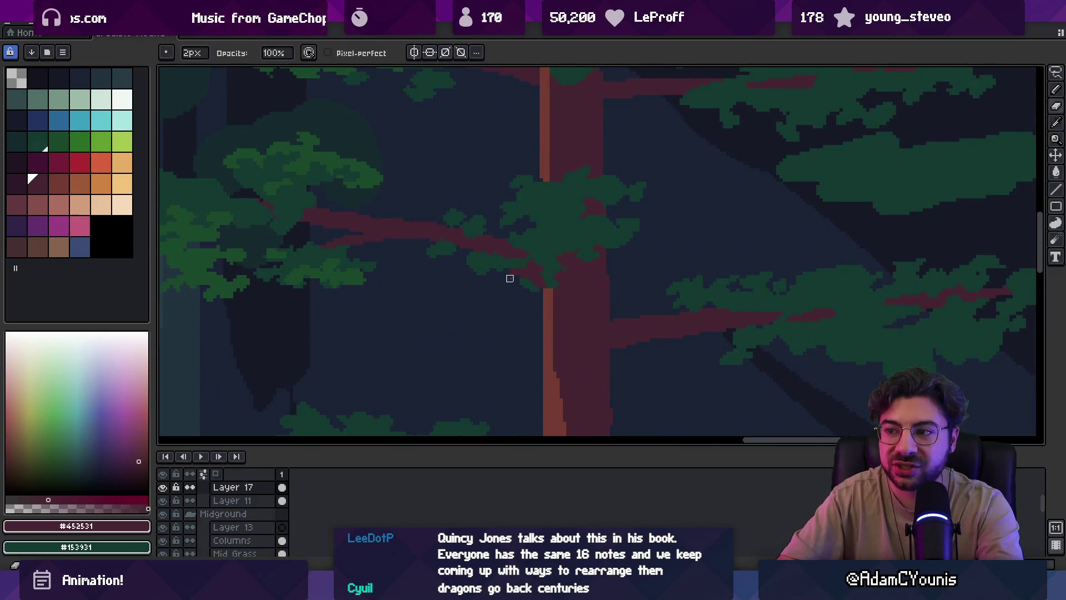
pyautogui.press('alt')
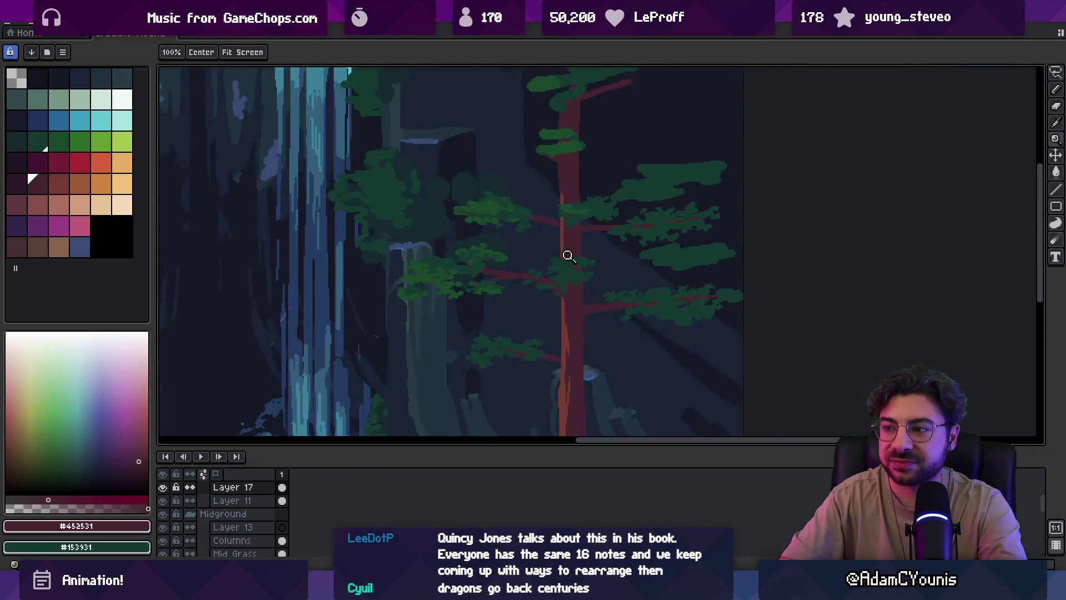
pyautogui.scroll(-3, 588, 233)
pyautogui.scroll(5, 602, 274)
pyautogui.press('b')
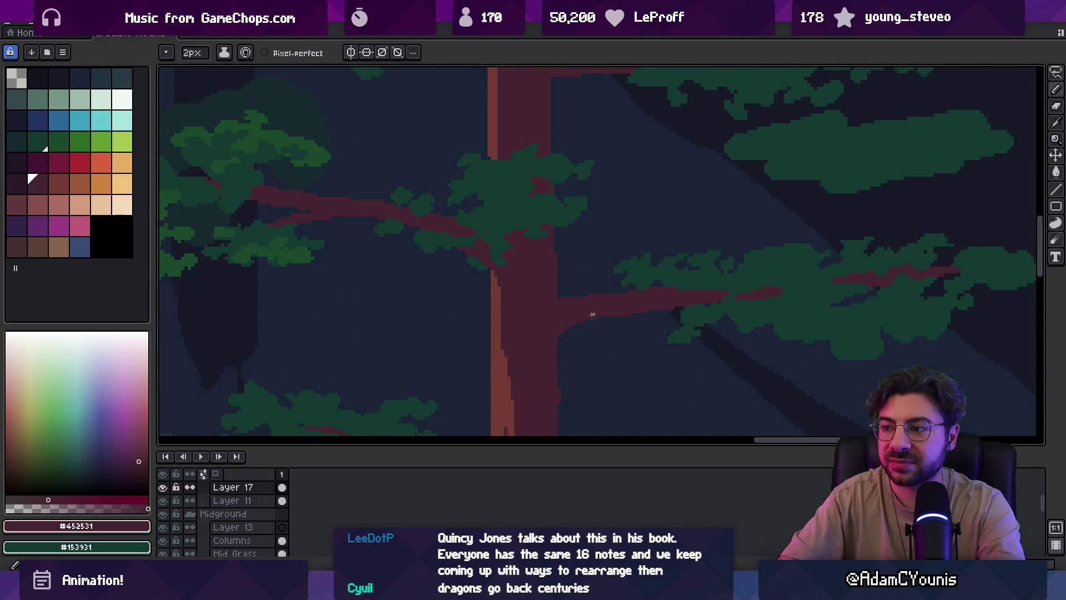
pyautogui.press('e')
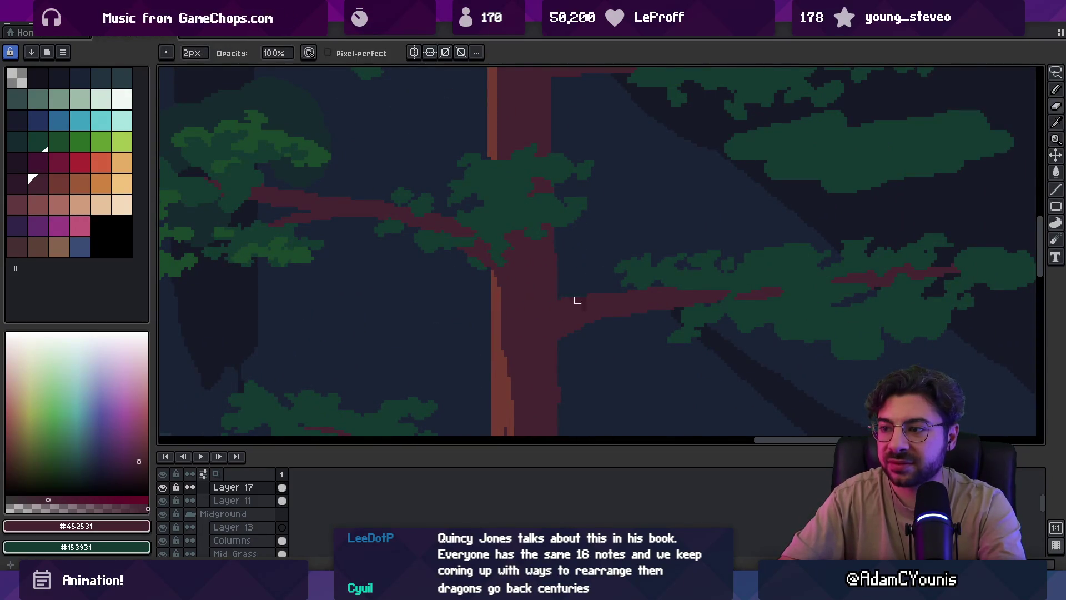
pyautogui.press('z')
pyautogui.scroll(-2, 583, 309)
pyautogui.scroll(2, 617, 307)
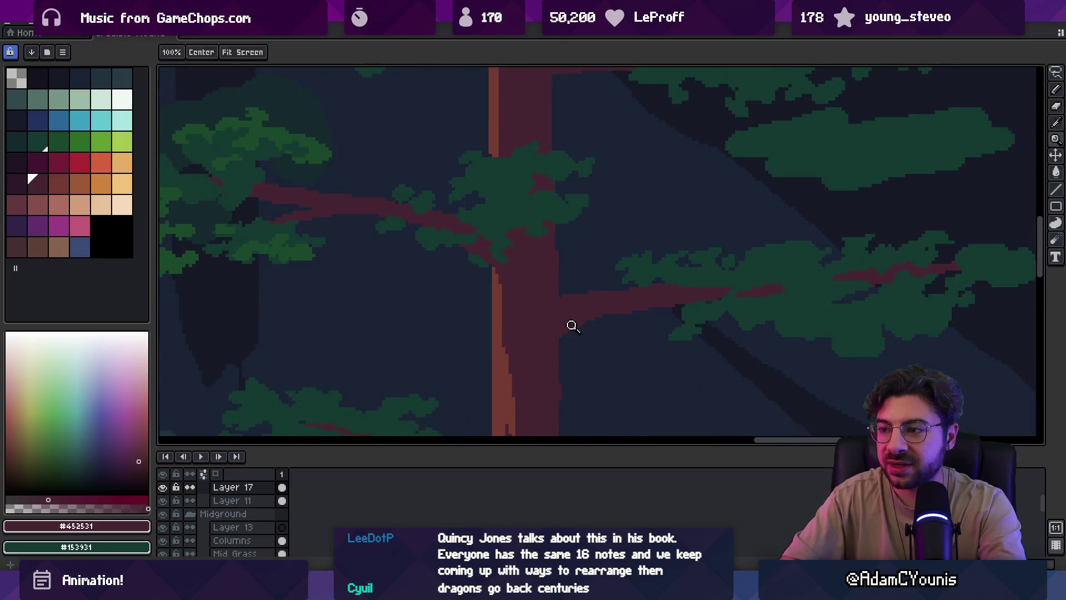
pyautogui.press('b')
pyautogui.press('e')
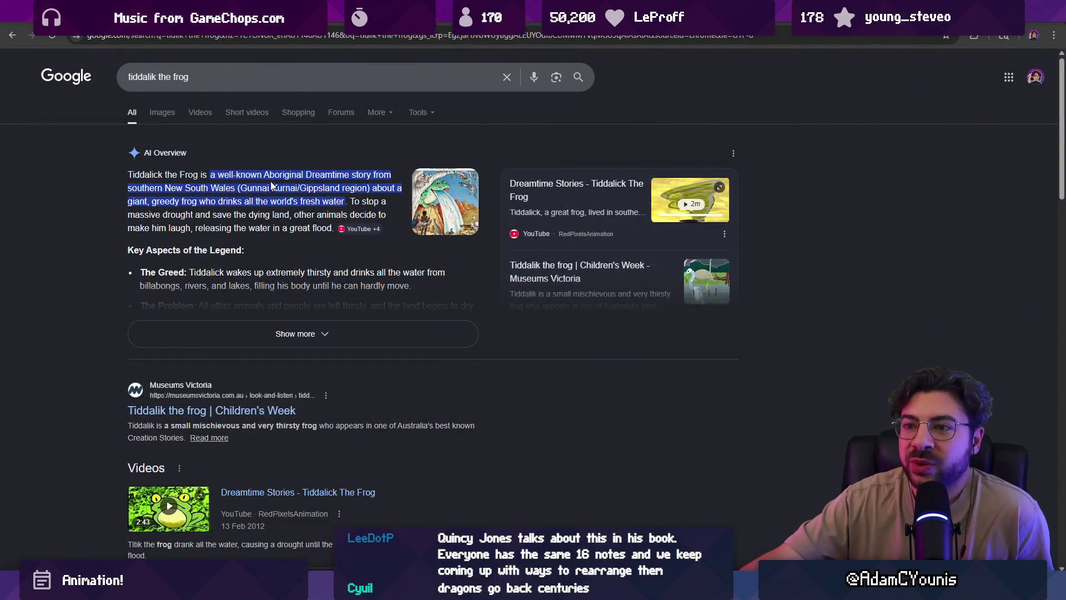
# Read the Dreamtime story description and expand the AI overview in the Tiddalik results
pyautogui.moveTo(262, 175); pyautogui.dragTo(371, 176)
pyautogui.click(372, 177)
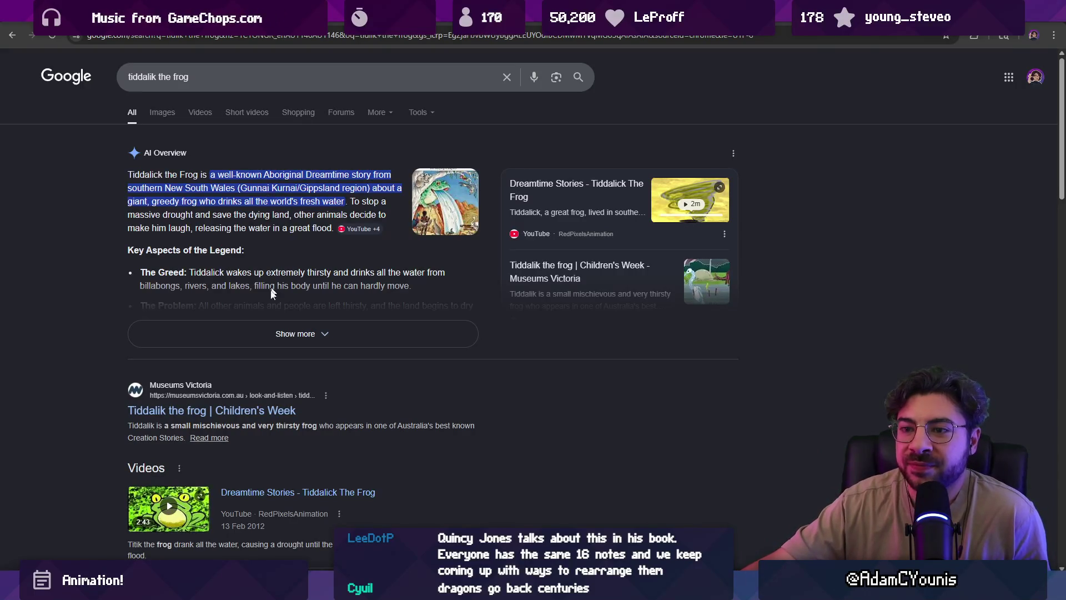
pyautogui.click(282, 332)
pyautogui.scroll(-4, 283, 324)
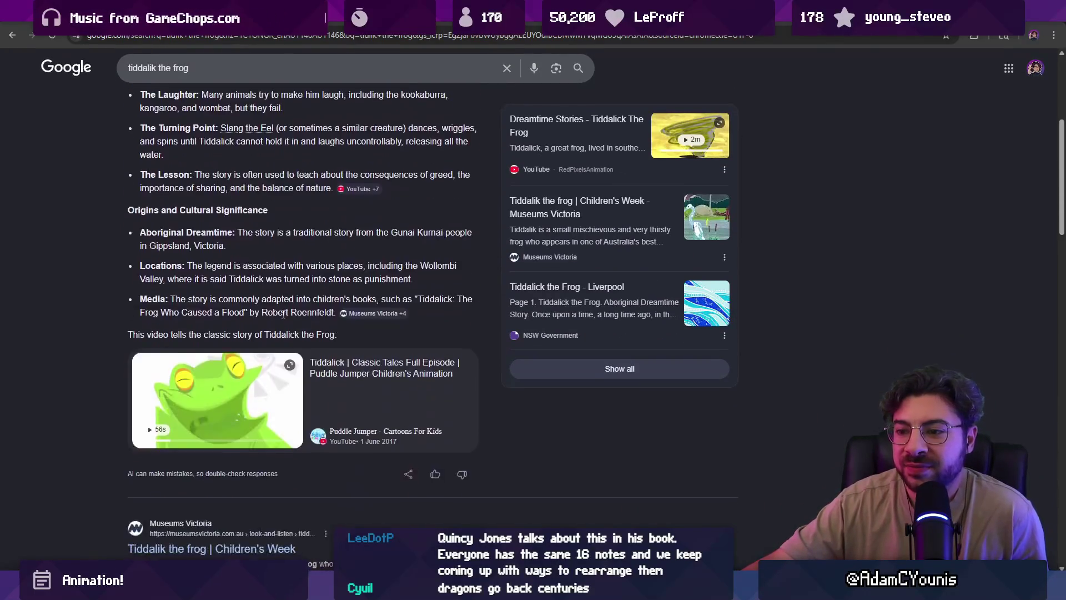
pyautogui.scroll(4, 283, 324)
# Search Google for 'how old is the tiddalik the frog story'
pyautogui.click(249, 72)
pyautogui.hotkey('ctrl', 'shift', 'Left')
pyautogui.hotkey('ctrl', 'shift', 'Left')
pyautogui.hotkey('ctrl', 'shift', 'Left')
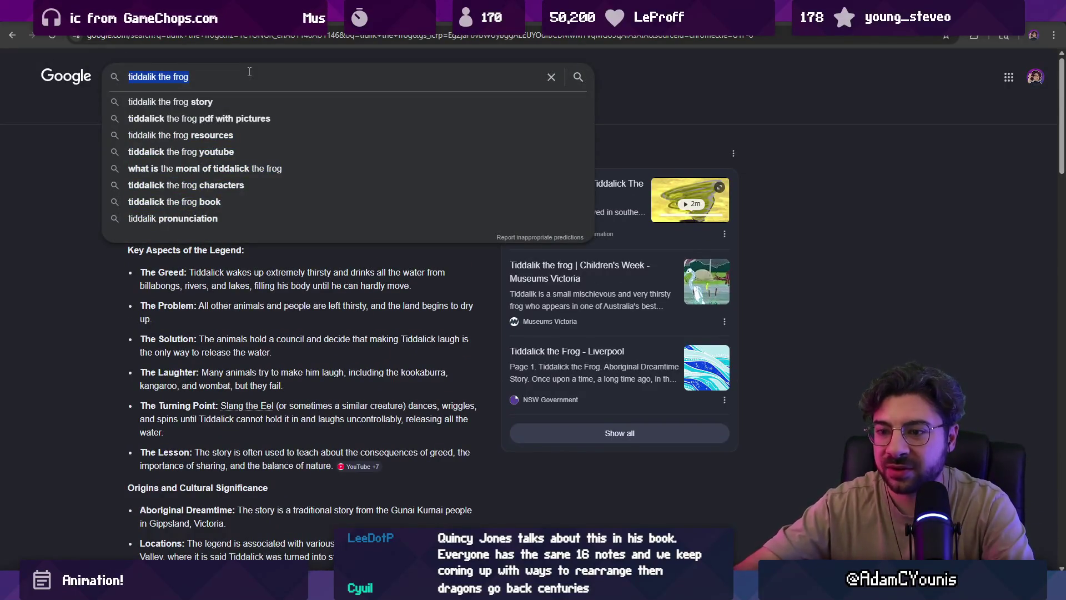
pyautogui.press('Home')
pyautogui.write('how old is the')
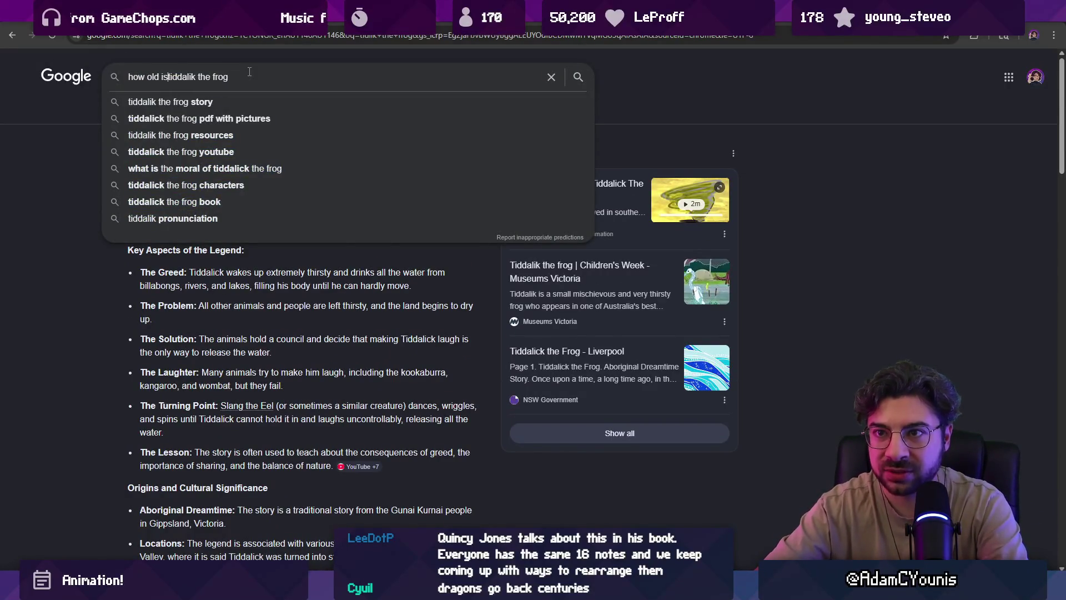
pyautogui.press('Down')
pyautogui.press('Up')
pyautogui.write('story')
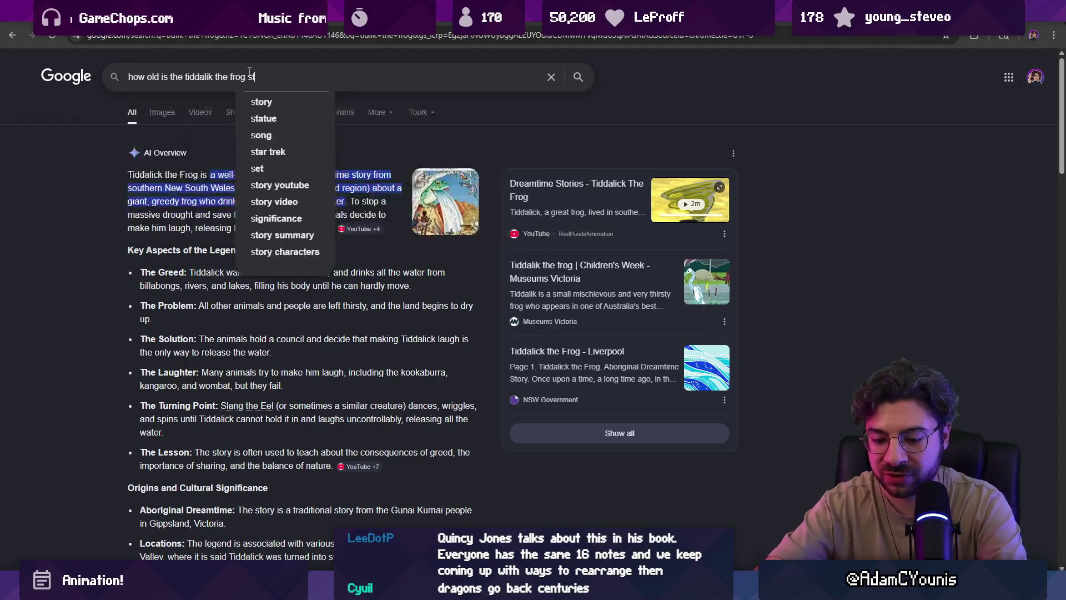
pyautogui.press('Return')
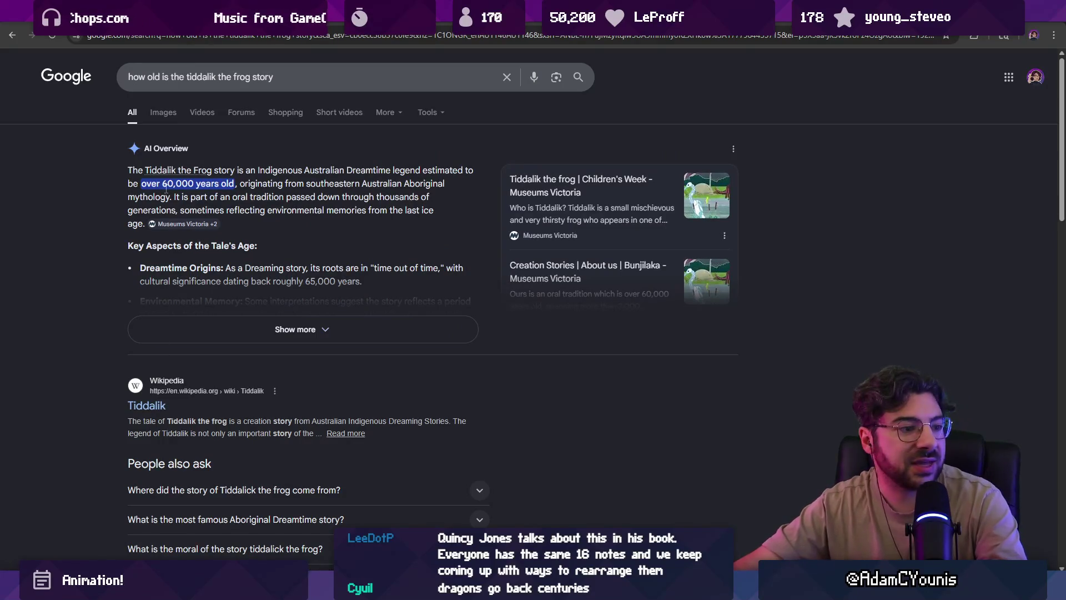
# Skim the Wikipedia article on Tiddalik, then return to the results citing 60,000+ years
pyautogui.click(146, 405)
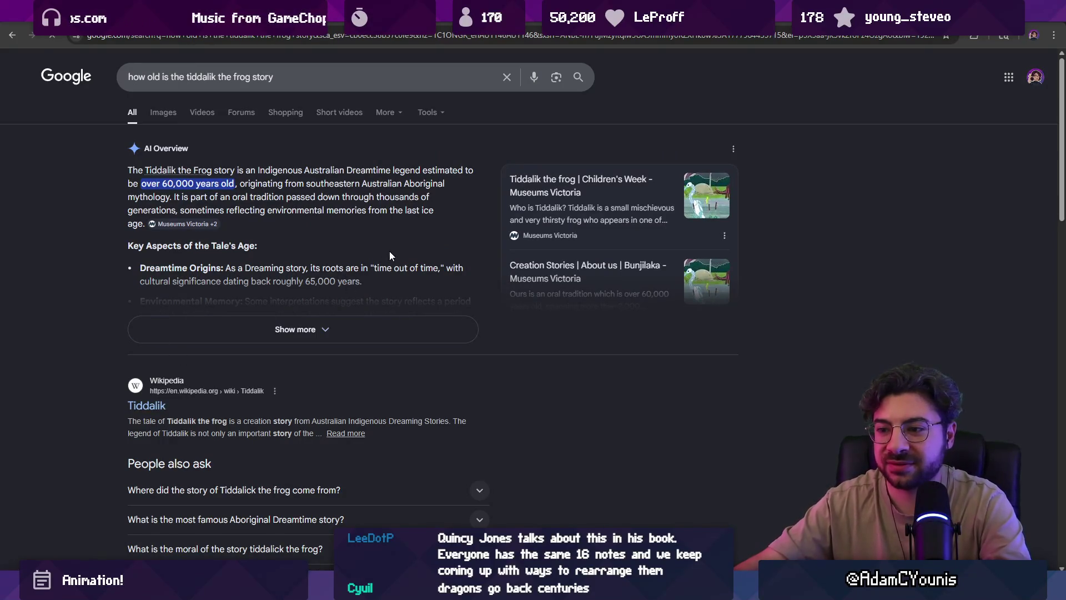
pyautogui.scroll(-5, 344, 256)
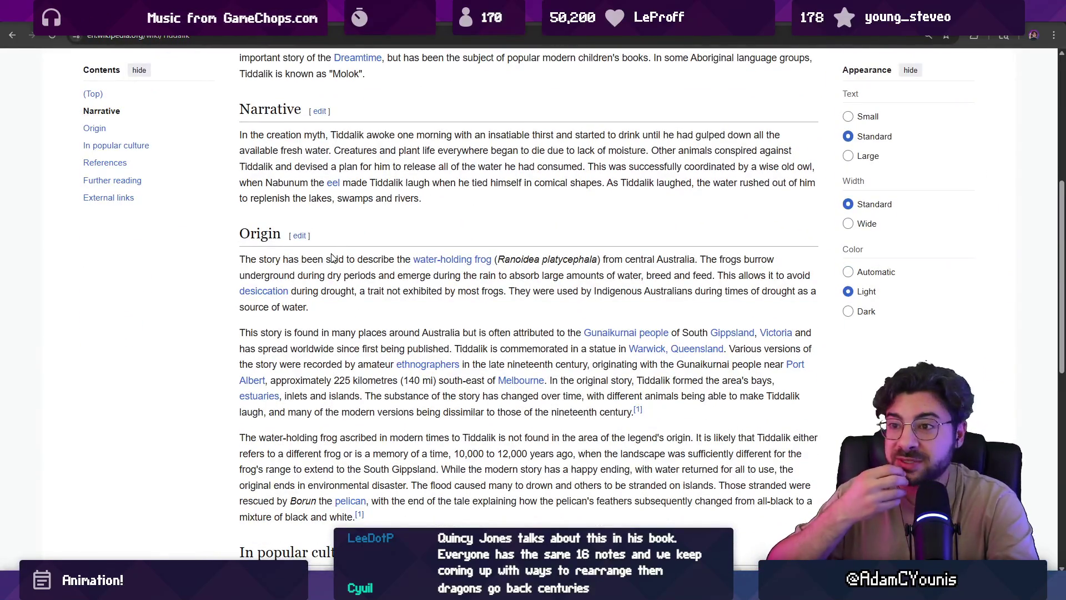
pyautogui.scroll(-6, 332, 258)
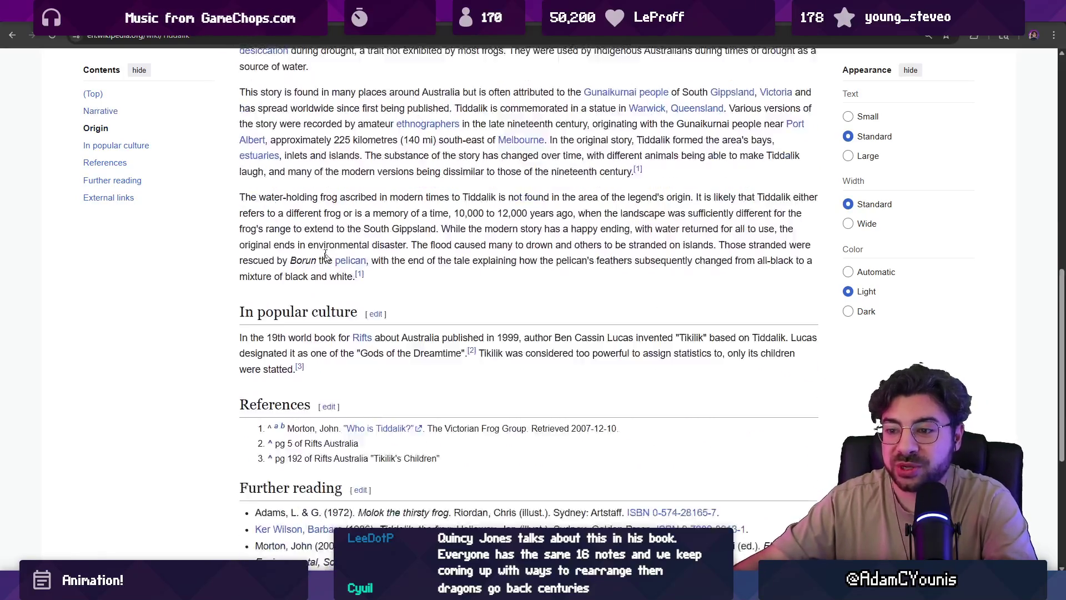
pyautogui.hotkey('alt', 'Left')
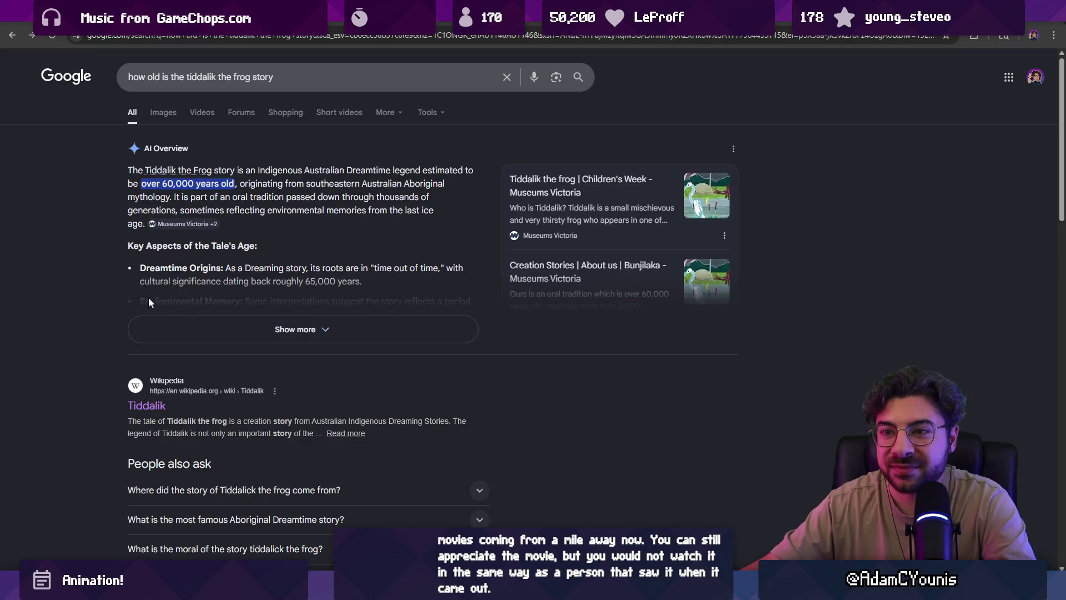
pyautogui.scroll(-3, 123, 286)
pyautogui.scroll(-3, 122, 286)
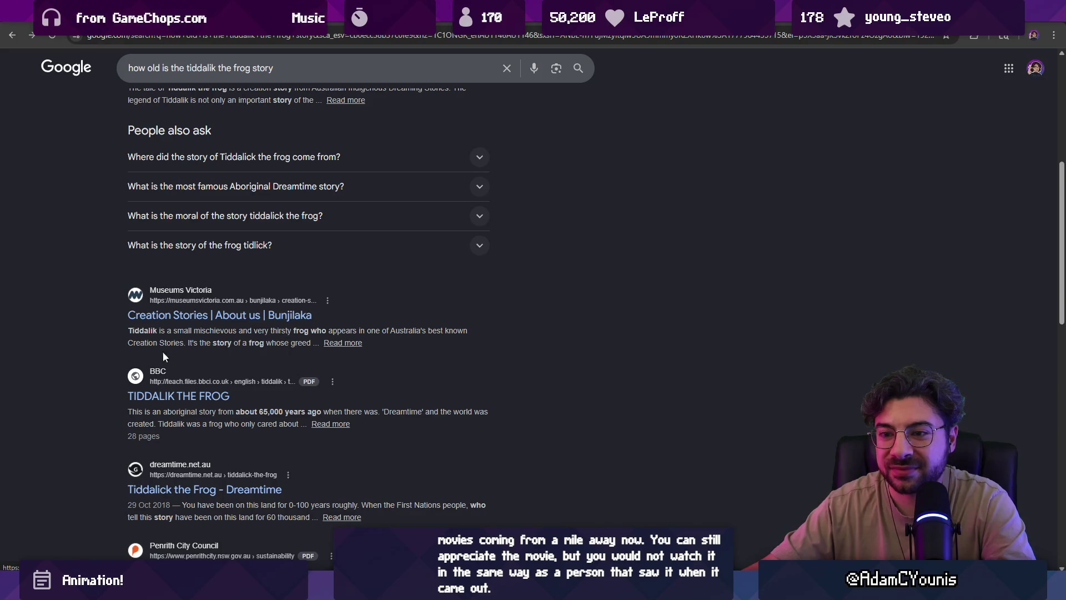
# Open the BBC Tiddalik the Frog PDF, skim it, and return to the results
pyautogui.click(175, 393)
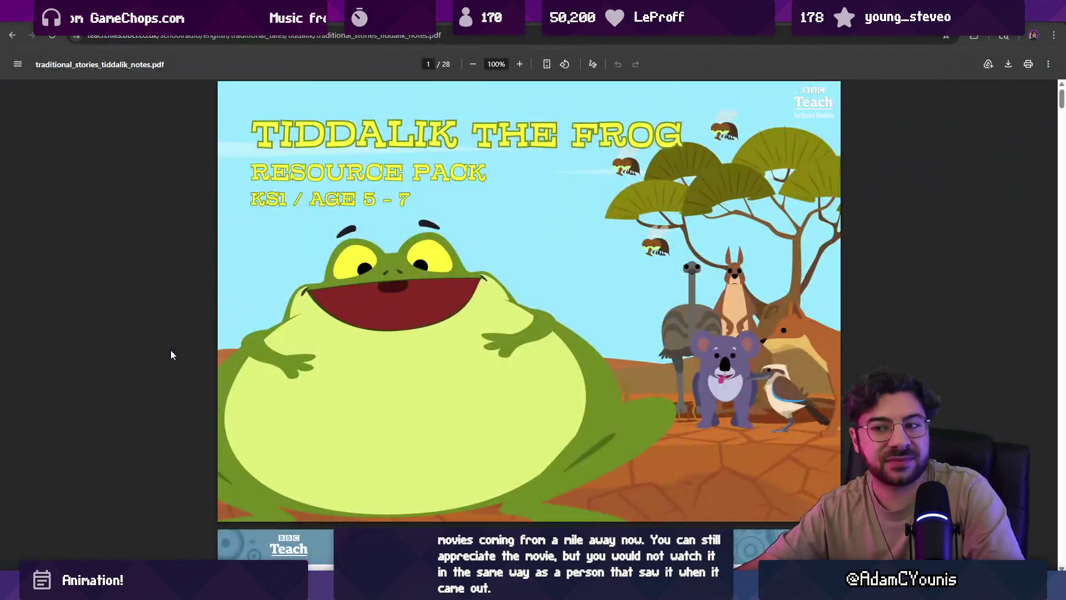
pyautogui.scroll(-20, 180, 353)
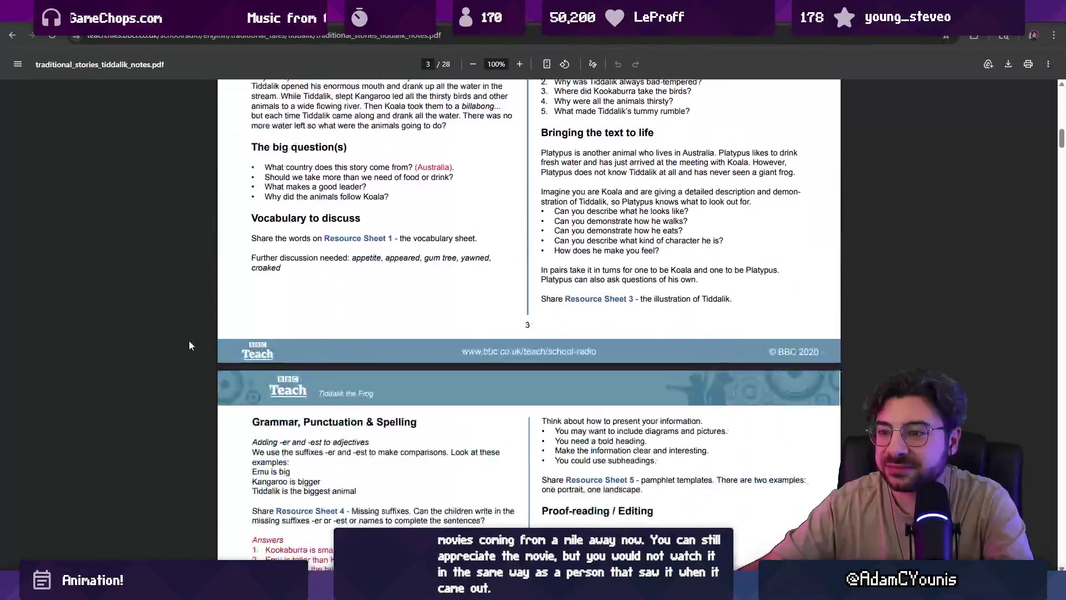
pyautogui.scroll(-20, 189, 344)
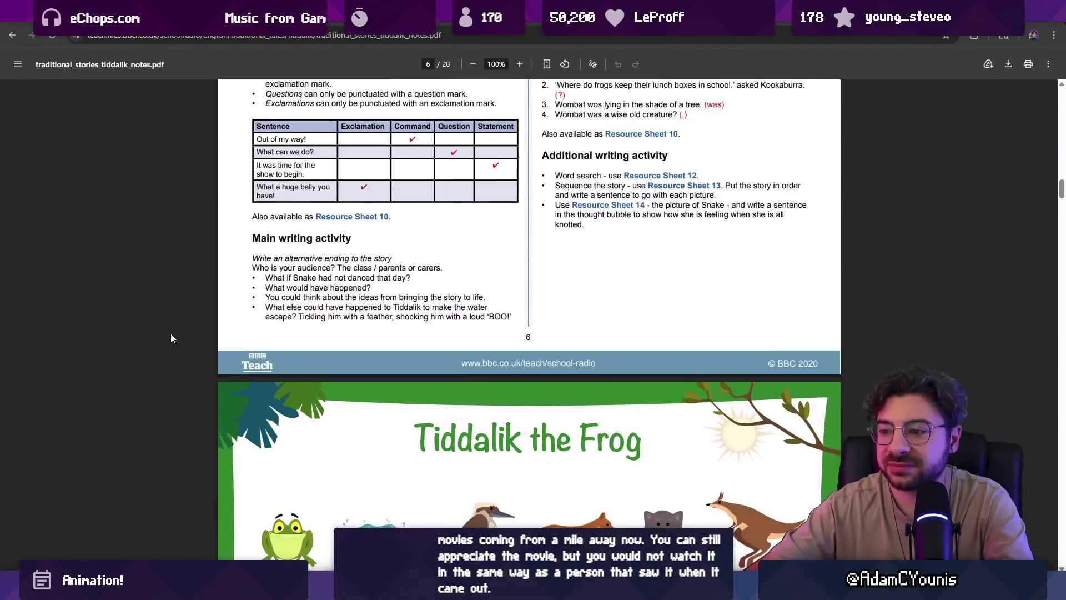
pyautogui.hotkey('alt', 'Left')
pyautogui.scroll(6, 224, 255)
# Search 'tiddalik the frog story' and open the Liverpool Tiddalick the Frog PDF
pyautogui.moveTo(186, 78); pyautogui.dragTo(57, 57)
pyautogui.press('BackSpace')
pyautogui.press('Return')
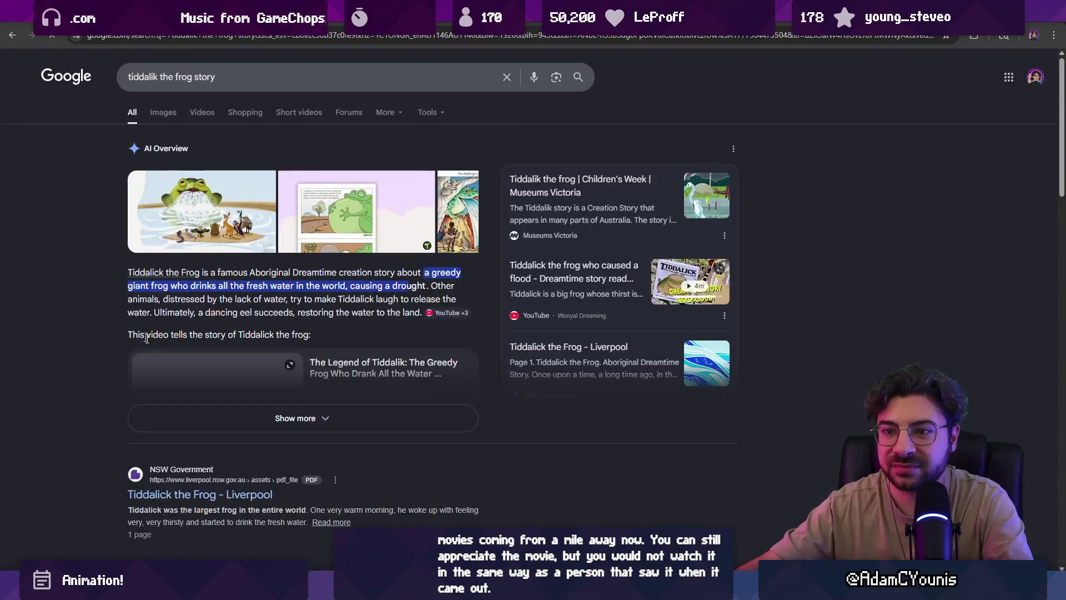
pyautogui.scroll(-3, 251, 399)
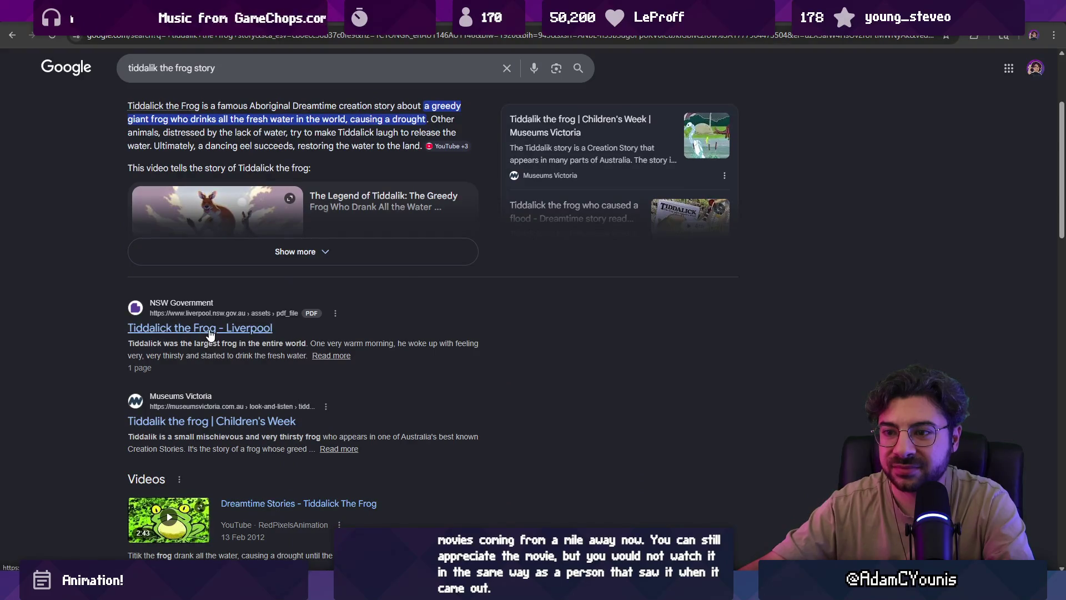
pyautogui.click(213, 330)
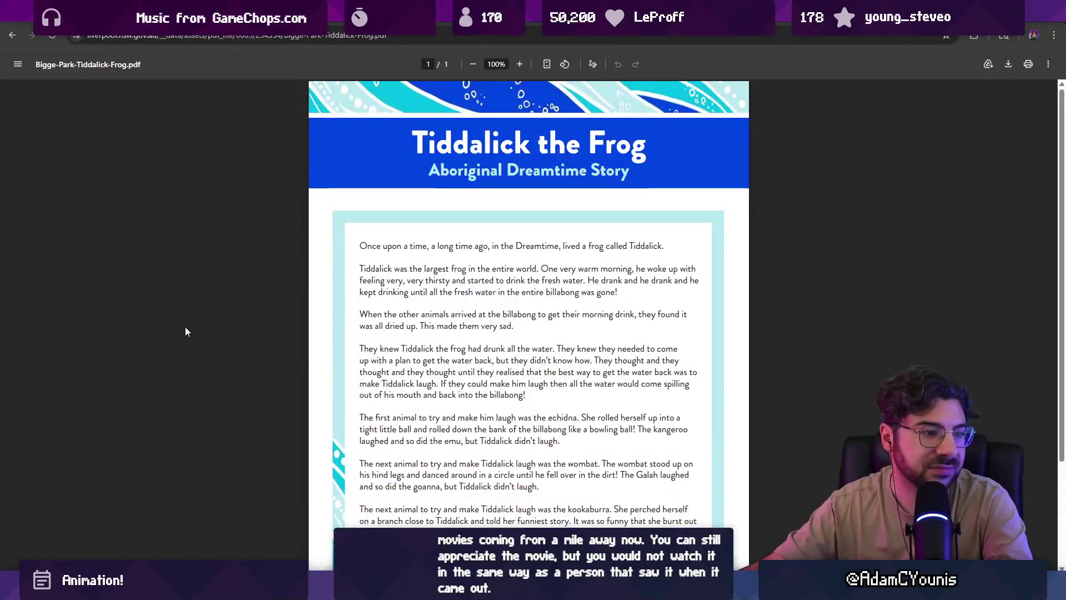
pyautogui.scroll(-2, 272, 291)
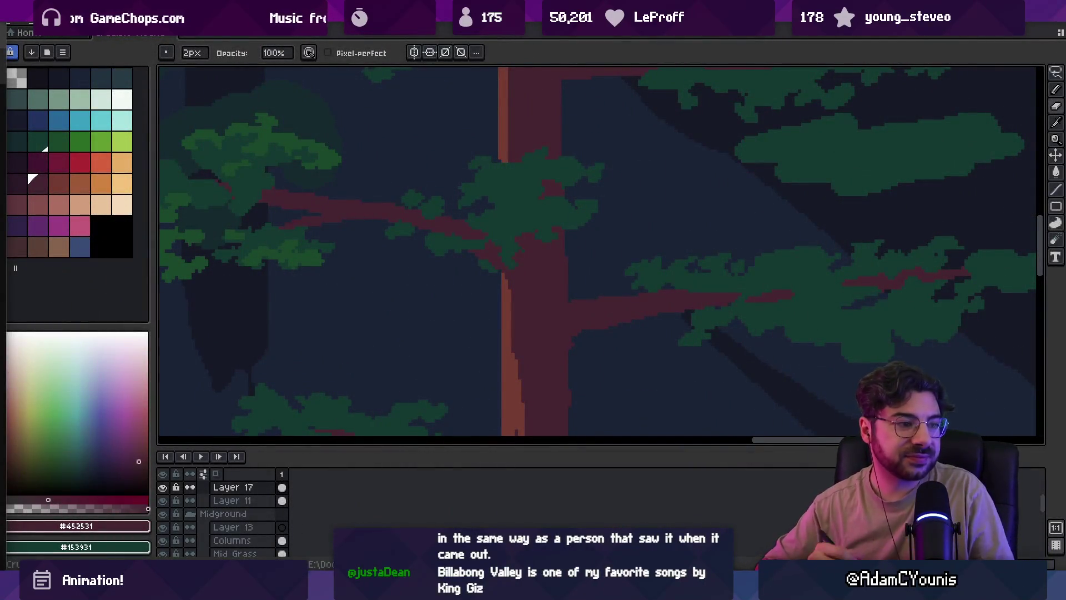
# Zoom in and pan to the right-hand red pine's branches
pyautogui.press('z')
pyautogui.scroll(-3, 503, 231)
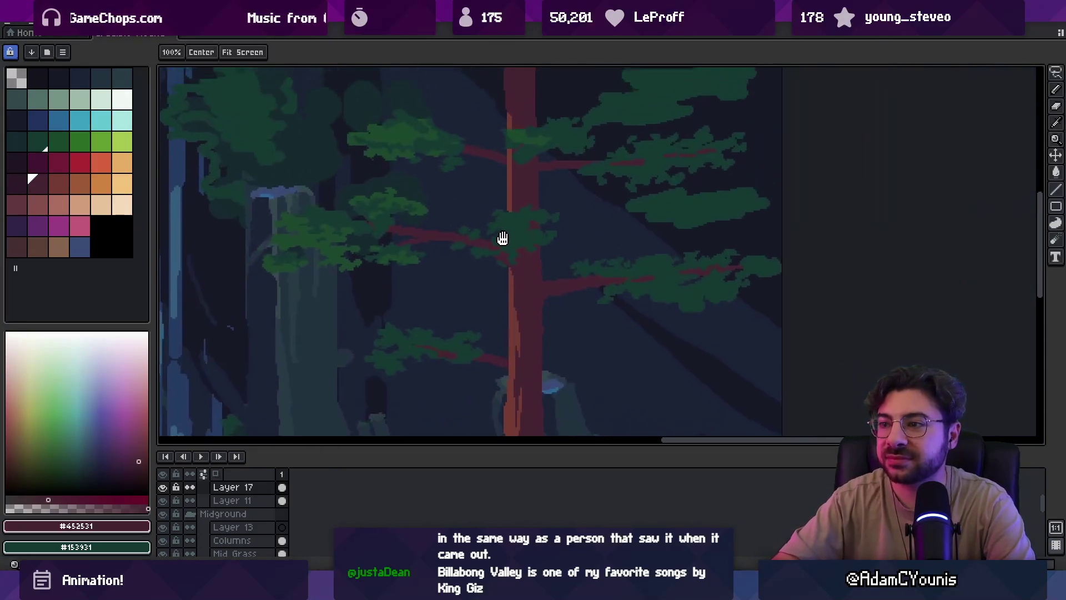
pyautogui.scroll(2, 422, 199)
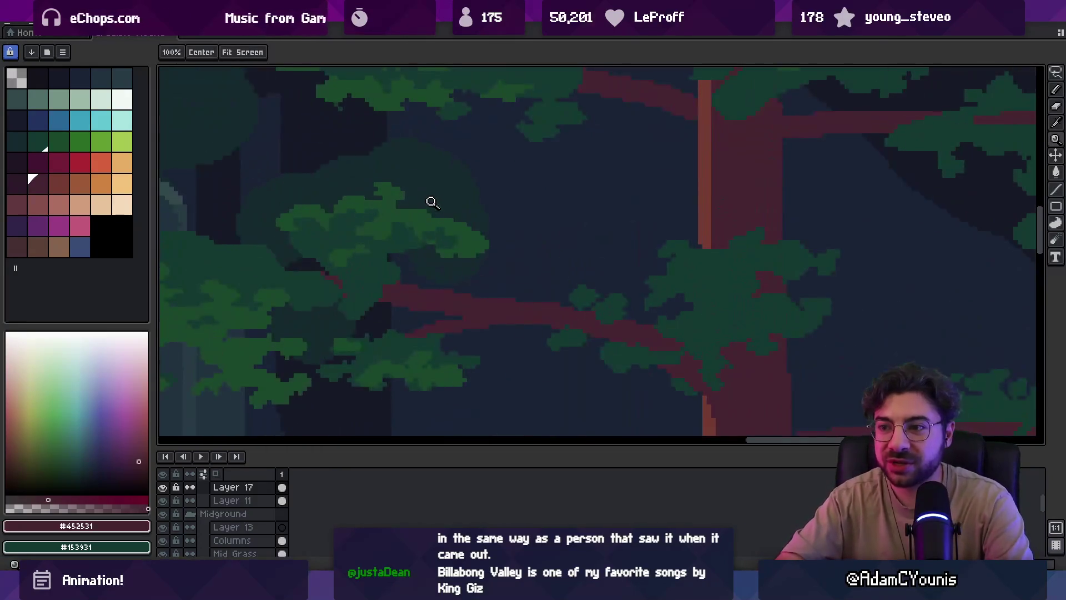
pyautogui.press('m')
pyautogui.scroll(1, 439, 233)
pyautogui.press('b')
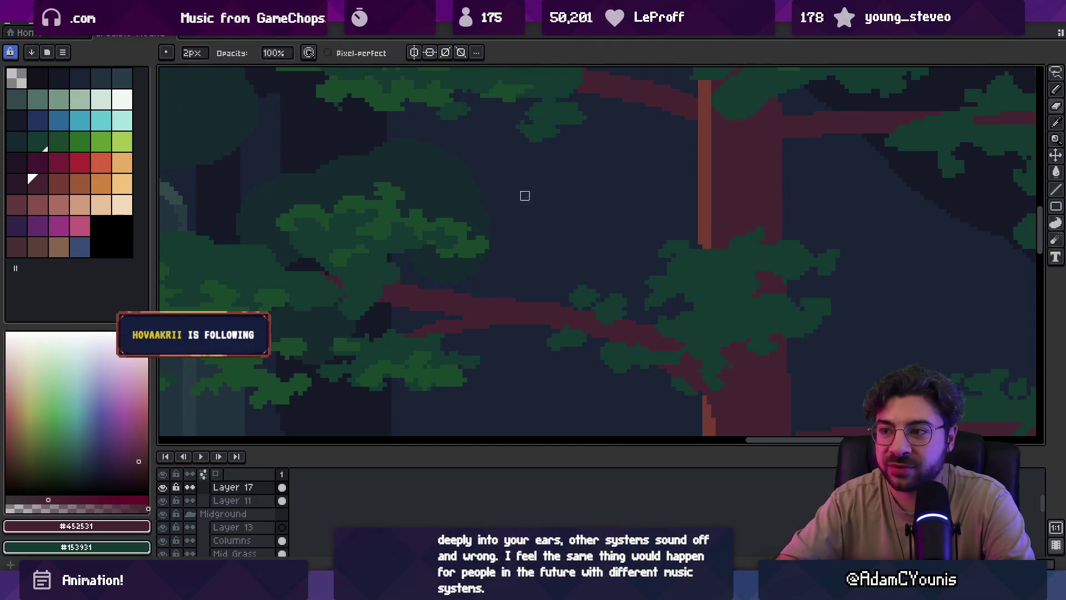
pyautogui.press('z')
pyautogui.scroll(-1, 473, 191)
pyautogui.scroll(-2, 466, 209)
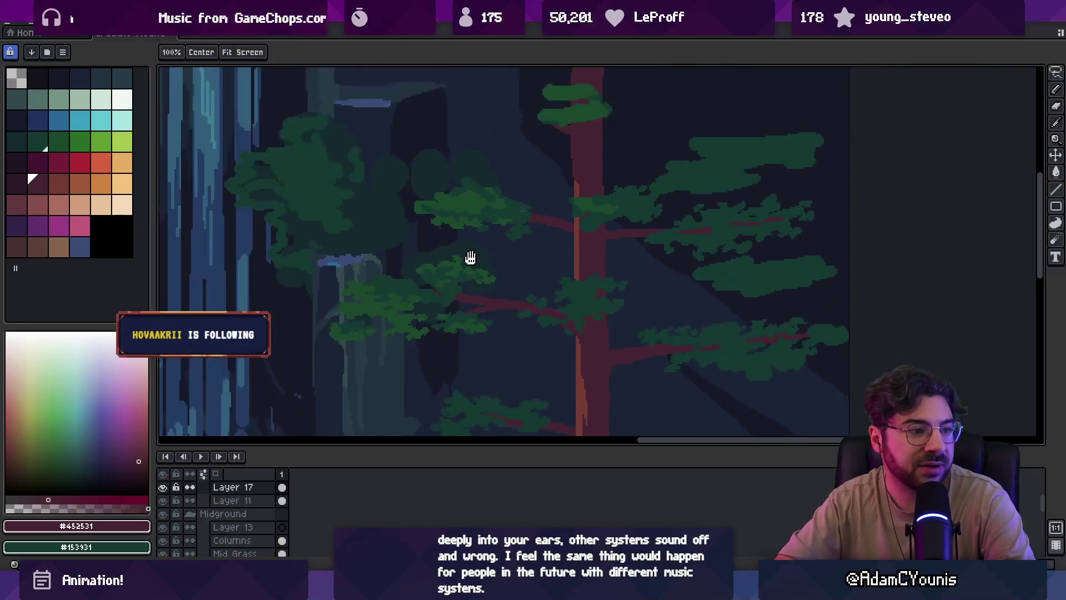
pyautogui.scroll(-1, 550, 276)
pyautogui.scroll(-2, 614, 295)
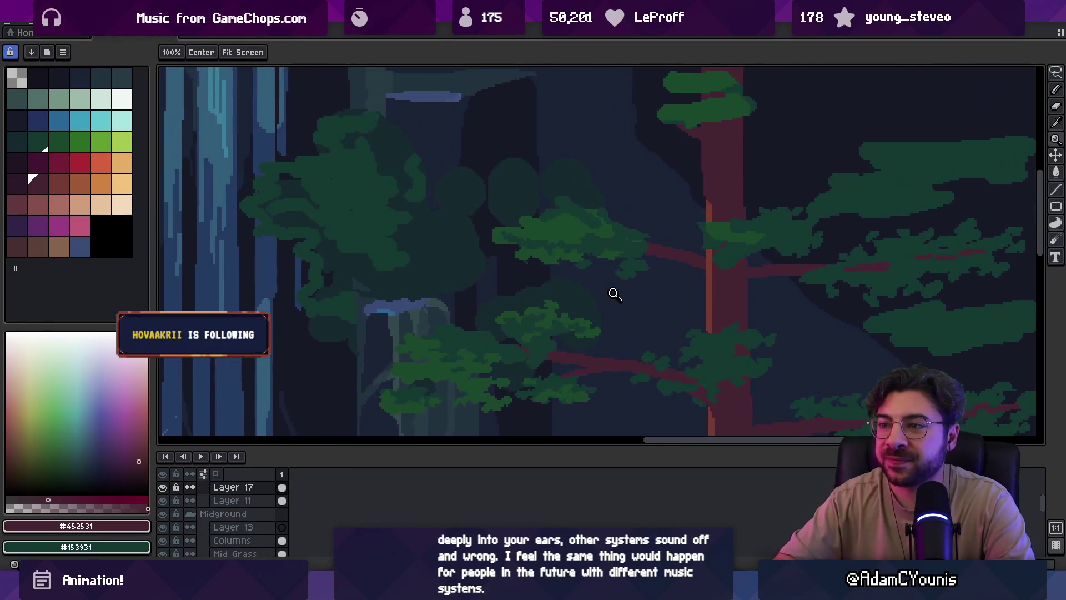
pyautogui.moveTo(605, 290); pyautogui.dragTo(598, 276)
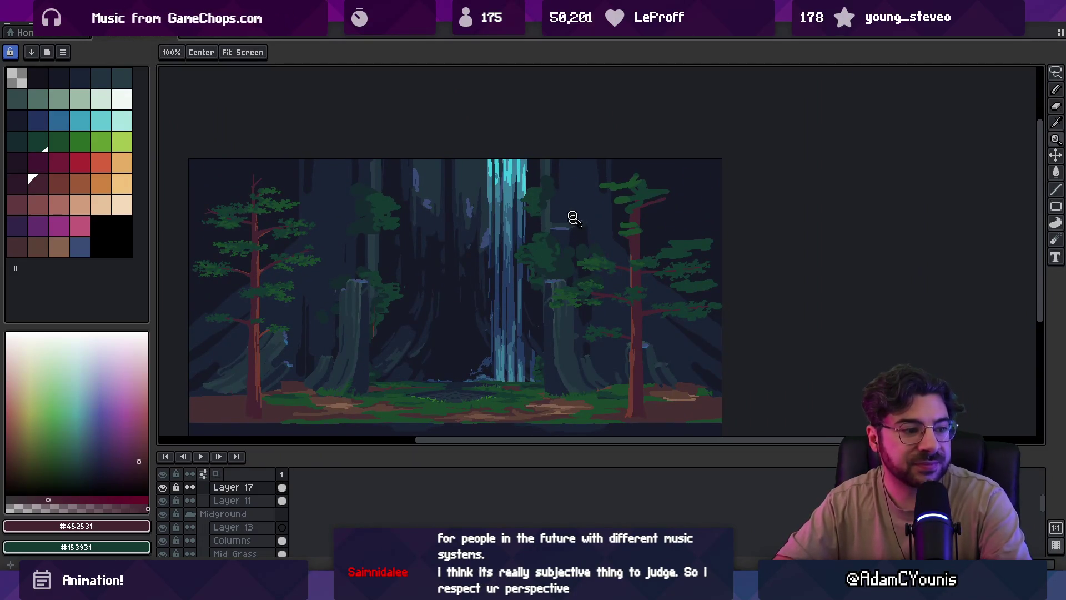
pyautogui.scroll(3, 636, 192)
pyautogui.scroll(2, 633, 185)
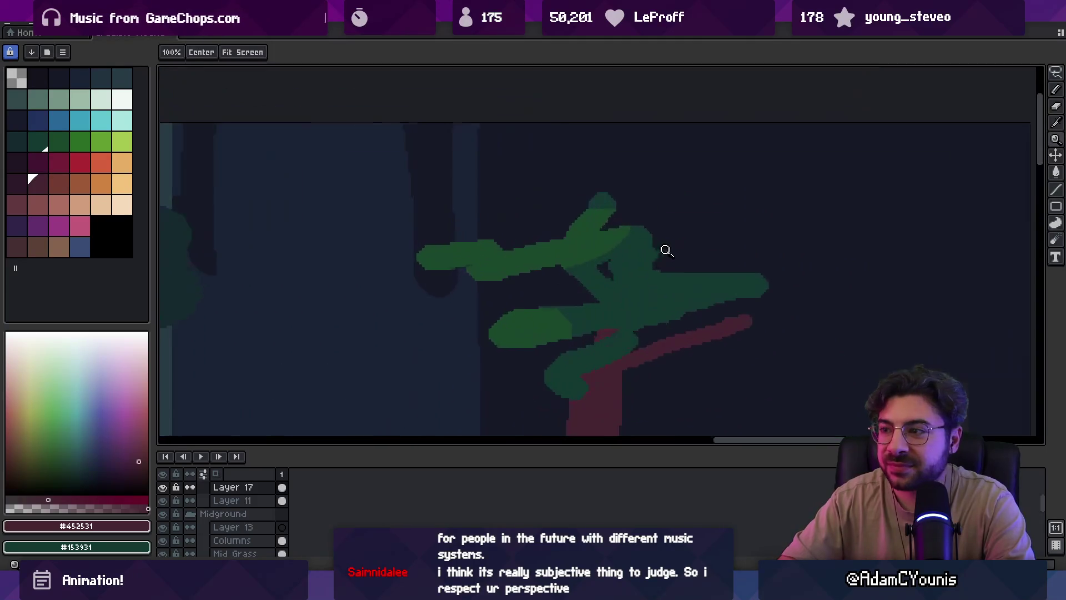
# Roughen the pine's branch tip into jagged needle strokes and pick dark green #153931
pyautogui.press('b')
pyautogui.moveTo(707, 281); pyautogui.dragTo(707, 189)
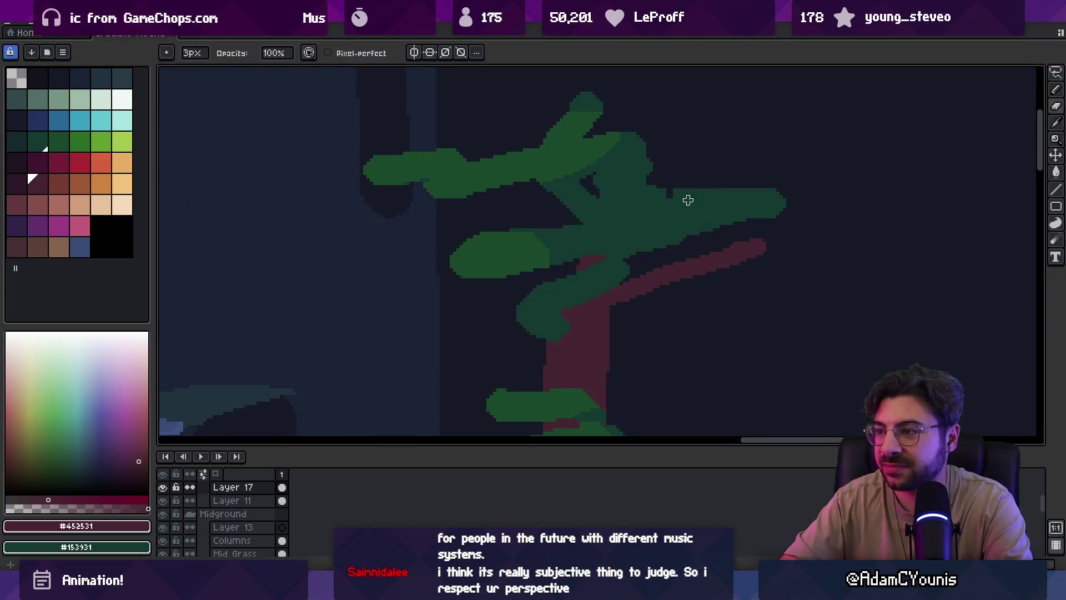
pyautogui.moveTo(752, 220)
pyautogui.mouseDown()
pyautogui.moveTo(784, 180)
pyautogui.moveTo(708, 181)
pyautogui.moveTo(743, 225)
pyautogui.mouseUp()
pyautogui.keyDown('alt'); pyautogui.click(744, 205); pyautogui.keyUp('alt')
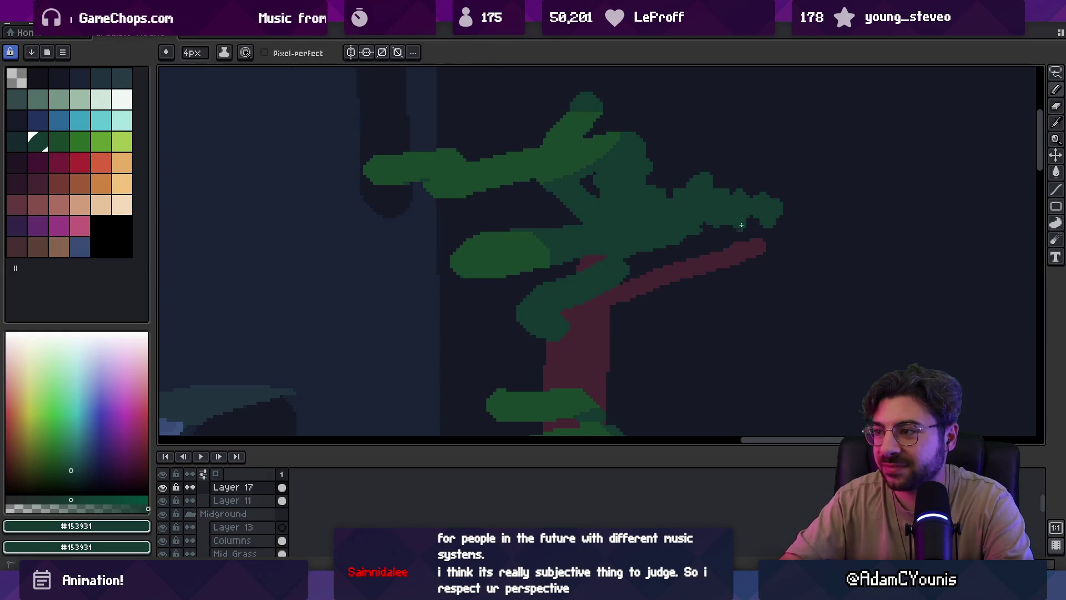
pyautogui.press('space')
pyautogui.scroll(-4, 678, 249)
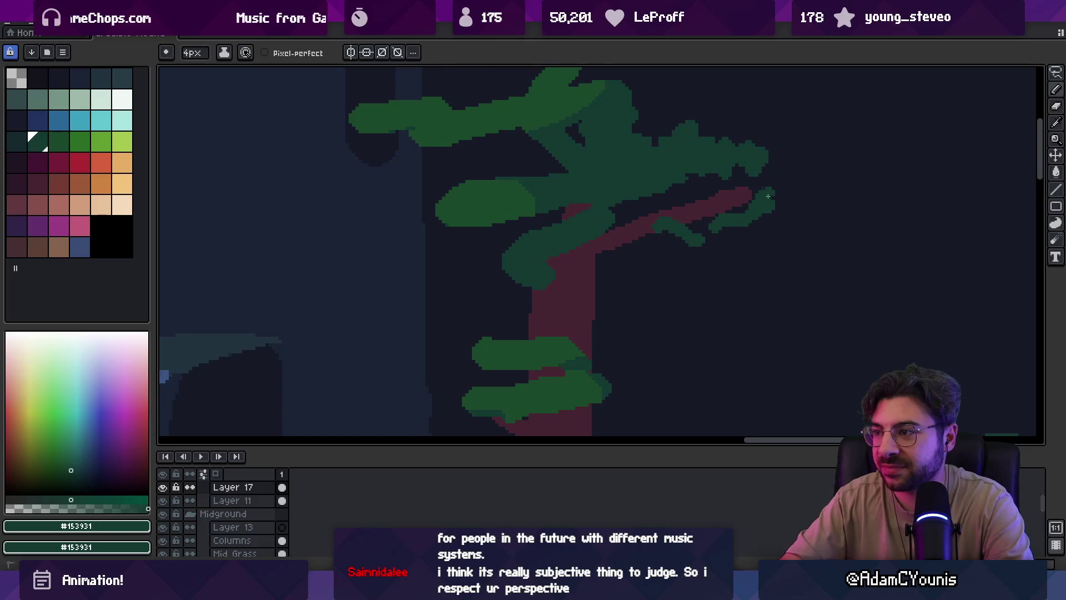
pyautogui.scroll(-1, 690, 245)
pyautogui.scroll(1, 682, 207)
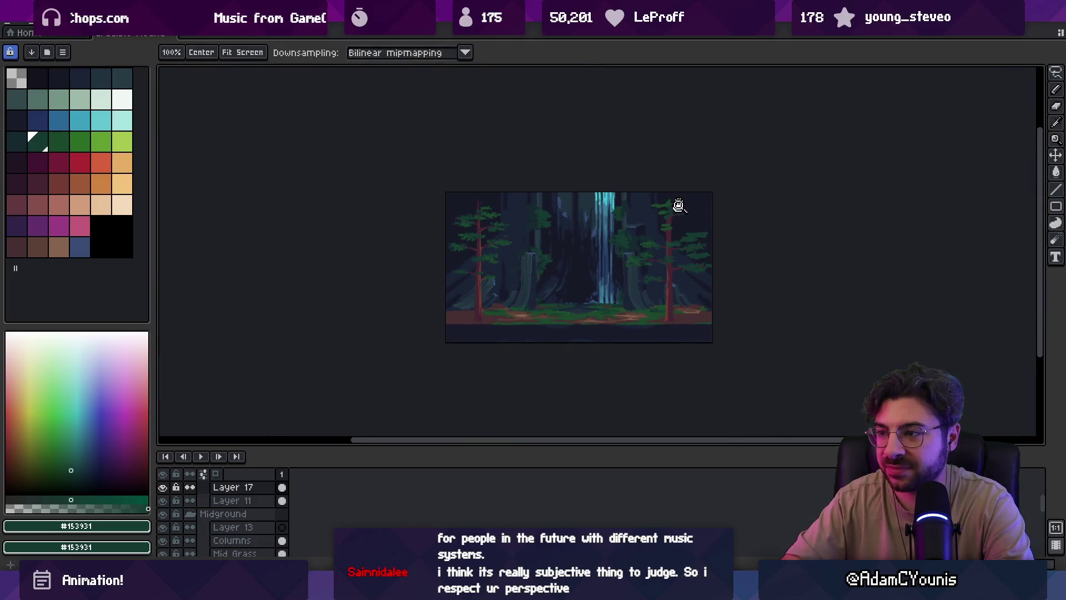
pyautogui.scroll(1, 711, 259)
# Lasso a foliage clump on the right pine, move it into place and commit
pyautogui.press('v')
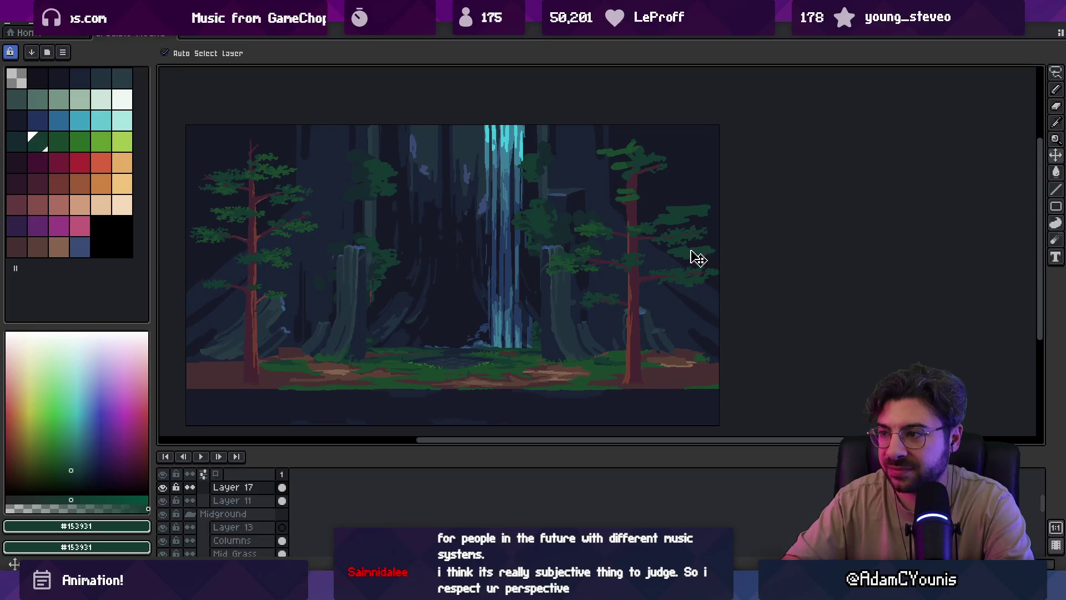
pyautogui.press('q')
pyautogui.moveTo(666, 260); pyautogui.dragTo(725, 251)
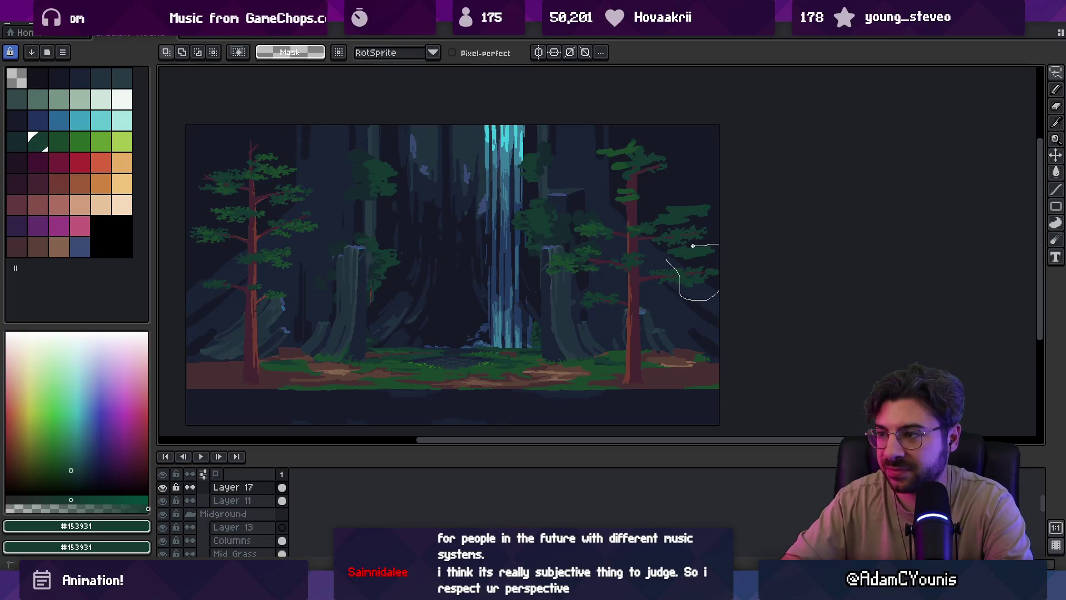
pyautogui.moveTo(659, 251); pyautogui.dragTo(685, 254)
pyautogui.hotkey('ctrl', 'd')
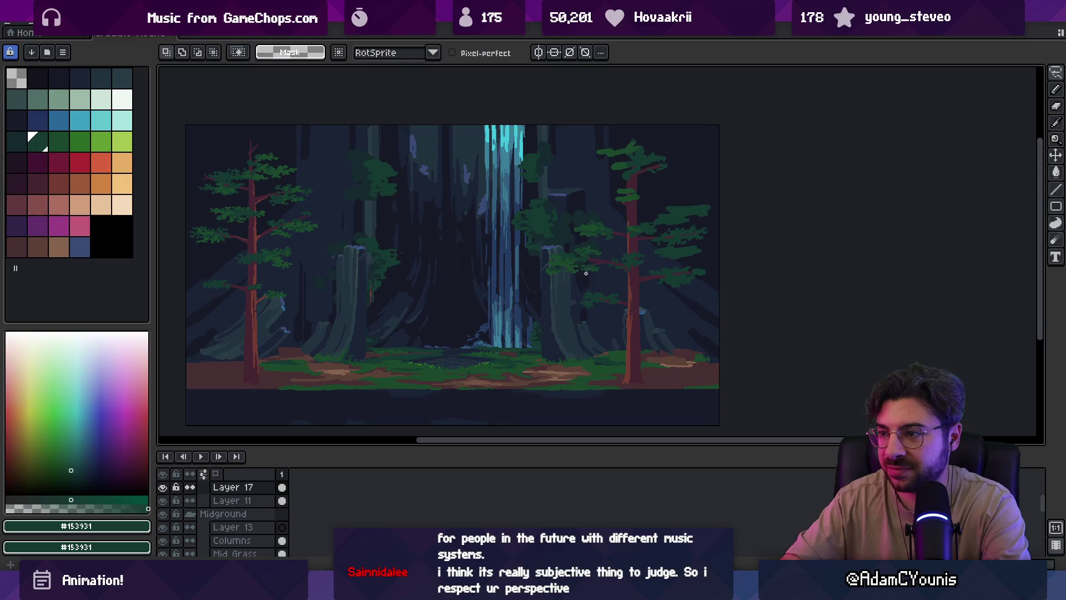
pyautogui.moveTo(596, 244); pyautogui.dragTo(553, 240)
pyautogui.moveTo(571, 267); pyautogui.dragTo(584, 272)
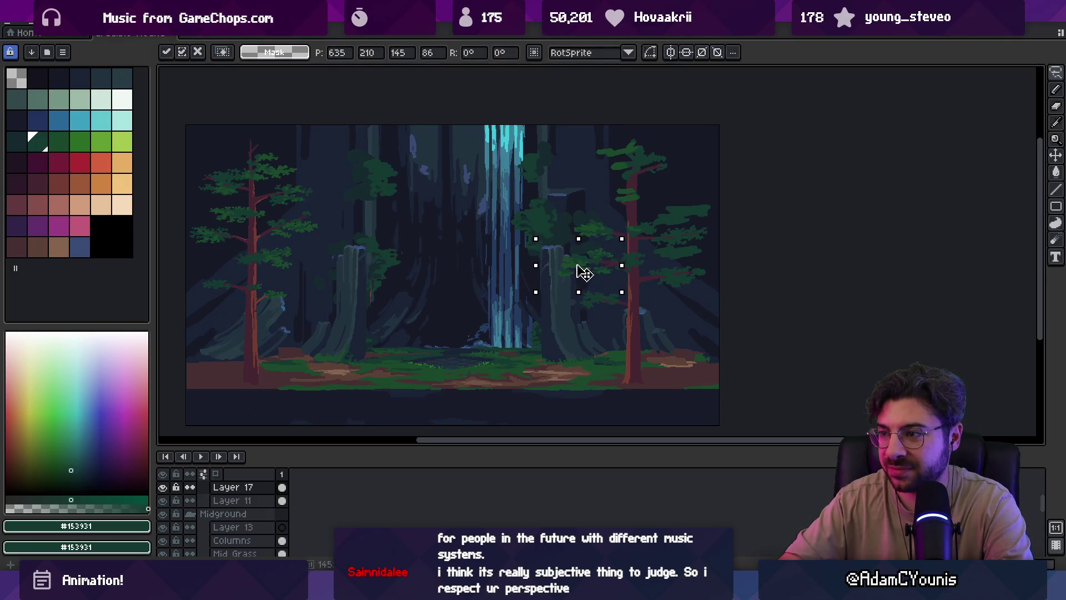
pyautogui.press('Return')
# Zoom out on the scene, then zoom back in on the right-hand pine
pyautogui.press('b')
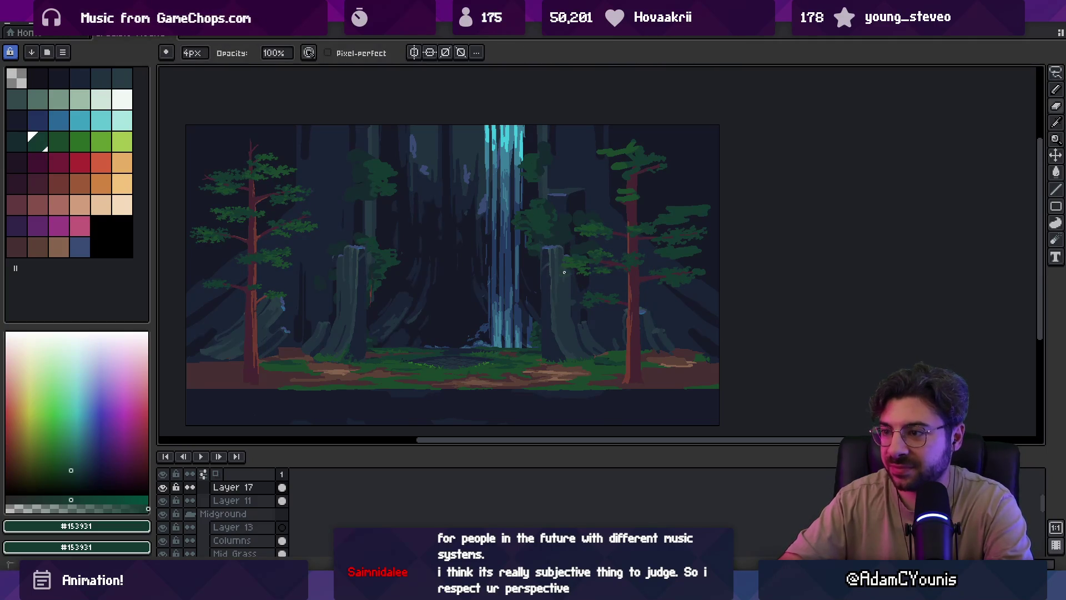
pyautogui.press('z')
pyautogui.rightClick(594, 268)
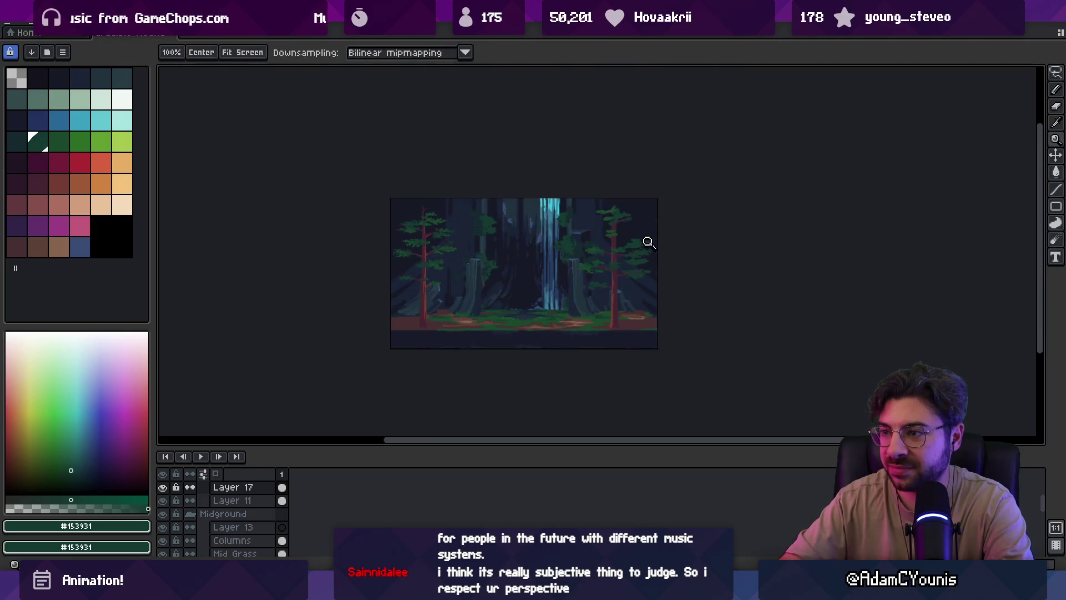
pyautogui.click(638, 269)
pyautogui.click(659, 285)
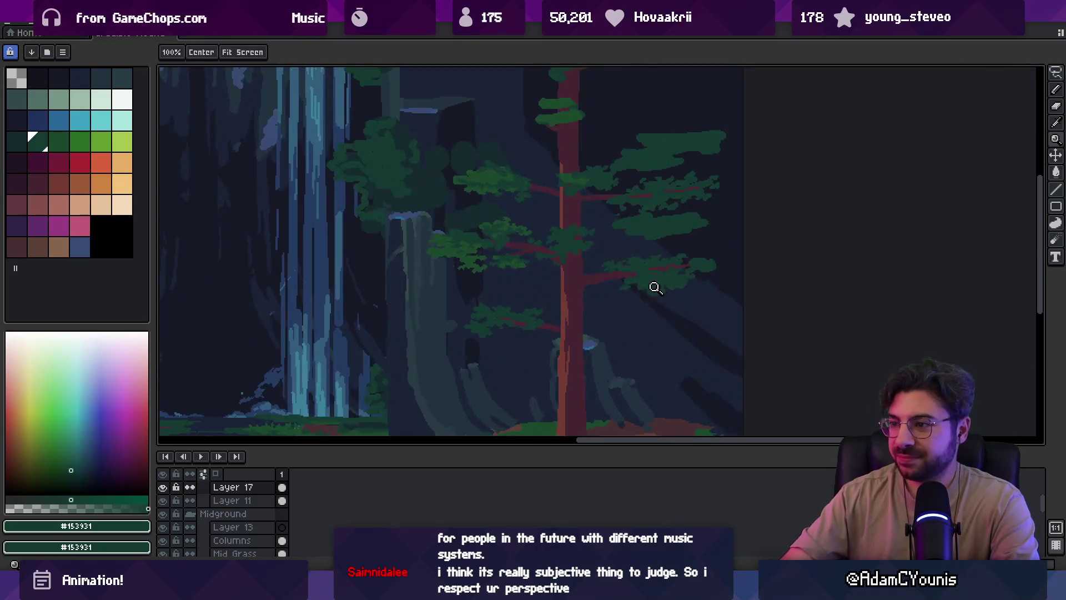
# Lasso the right-hand foliage clump, shrink it, and commit the transform
pyautogui.press('b')
pyautogui.press('m')
pyautogui.moveTo(609, 253)
pyautogui.mouseDown()
pyautogui.moveTo(721, 275)
pyautogui.moveTo(706, 249)
pyautogui.mouseUp()
pyautogui.moveTo(729, 316)
pyautogui.mouseDown()
pyautogui.moveTo(680, 298)
pyautogui.moveTo(690, 305)
pyautogui.mouseUp()
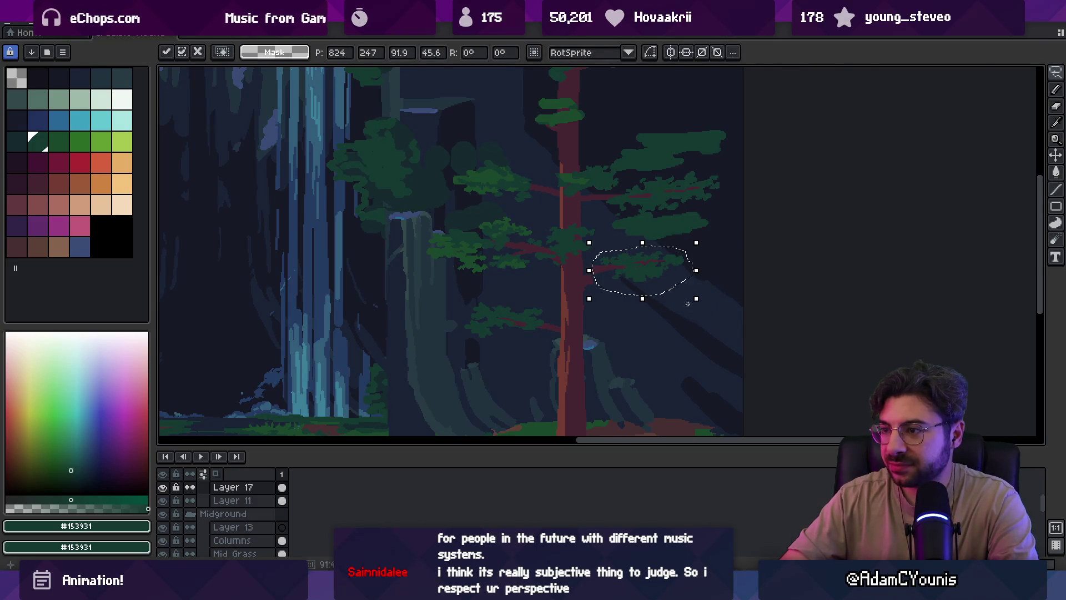
pyautogui.press('z')
pyautogui.scroll(-3, 635, 265)
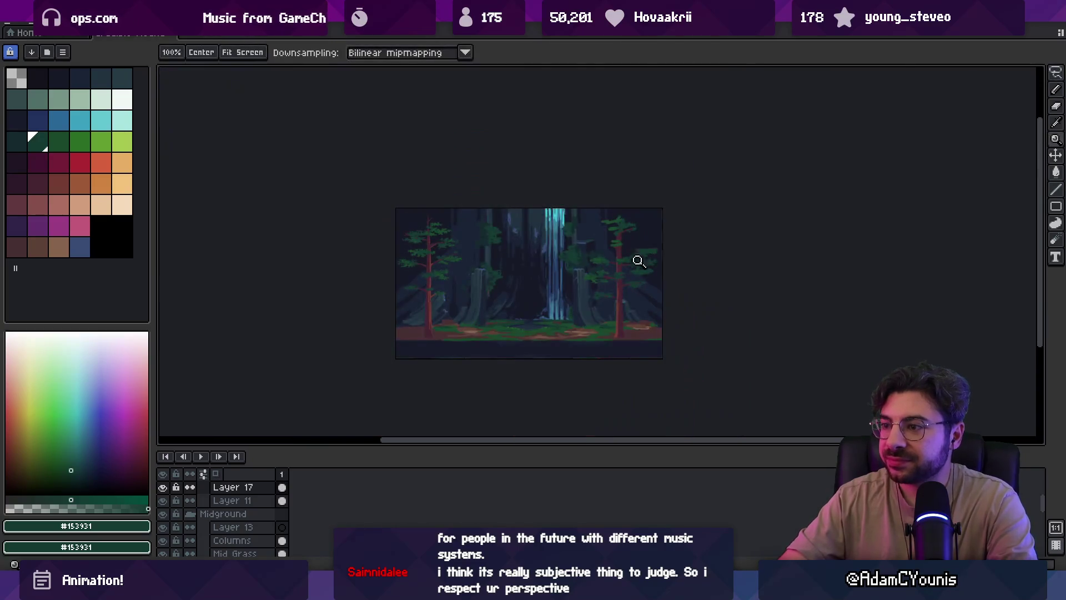
pyautogui.scroll(4, 642, 248)
pyautogui.press('q')
pyautogui.moveTo(570, 281)
pyautogui.mouseDown()
pyautogui.moveTo(531, 327)
pyautogui.moveTo(628, 332)
pyautogui.mouseUp()
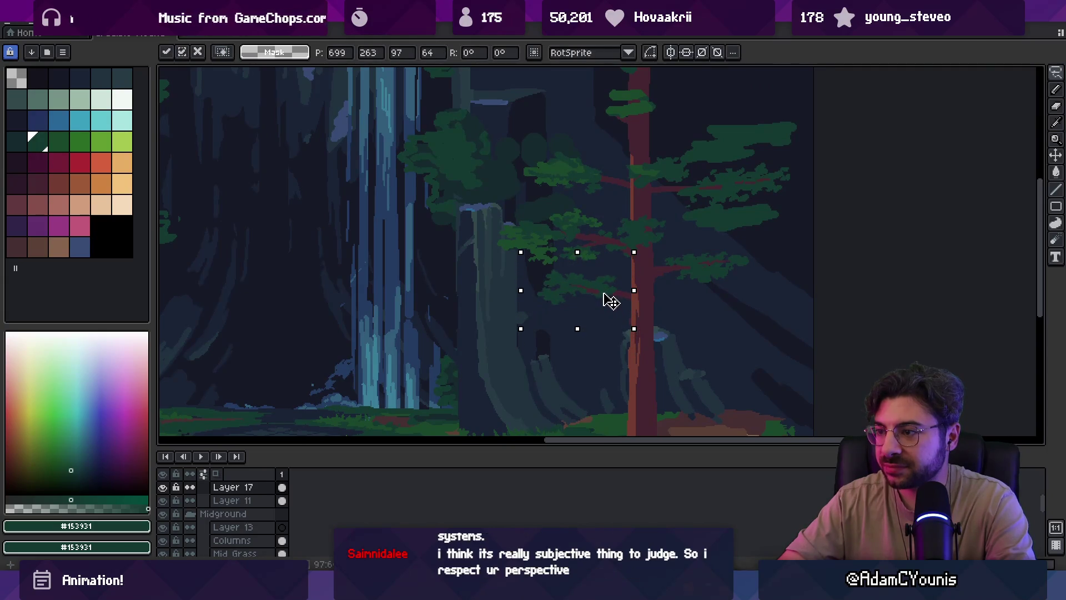
pyautogui.press('Return')
# Lasso a foliage clump beside the right pine and move it up-left onto the trunk
pyautogui.press('z')
pyautogui.scroll(-5, 633, 318)
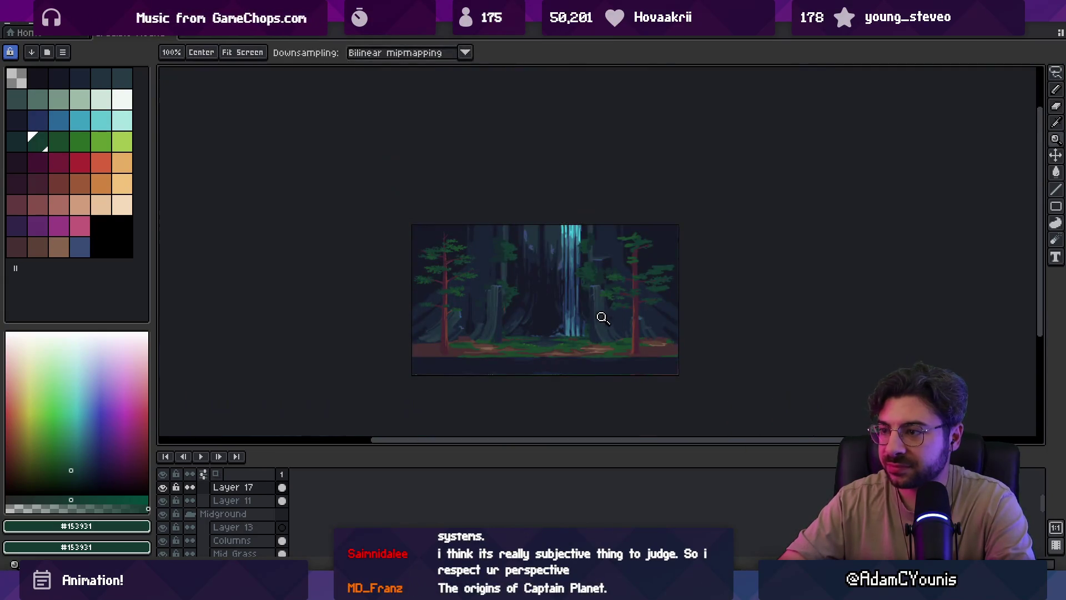
pyautogui.scroll(4, 602, 312)
pyautogui.press('i')
pyautogui.press('z')
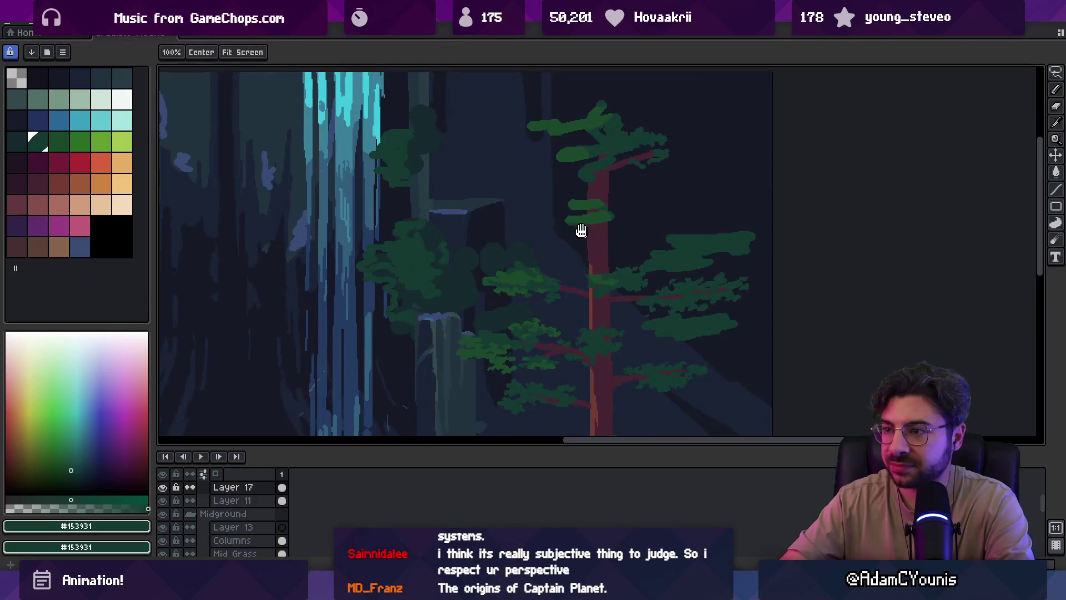
pyautogui.moveTo(583, 231); pyautogui.dragTo(579, 295)
pyautogui.press('b')
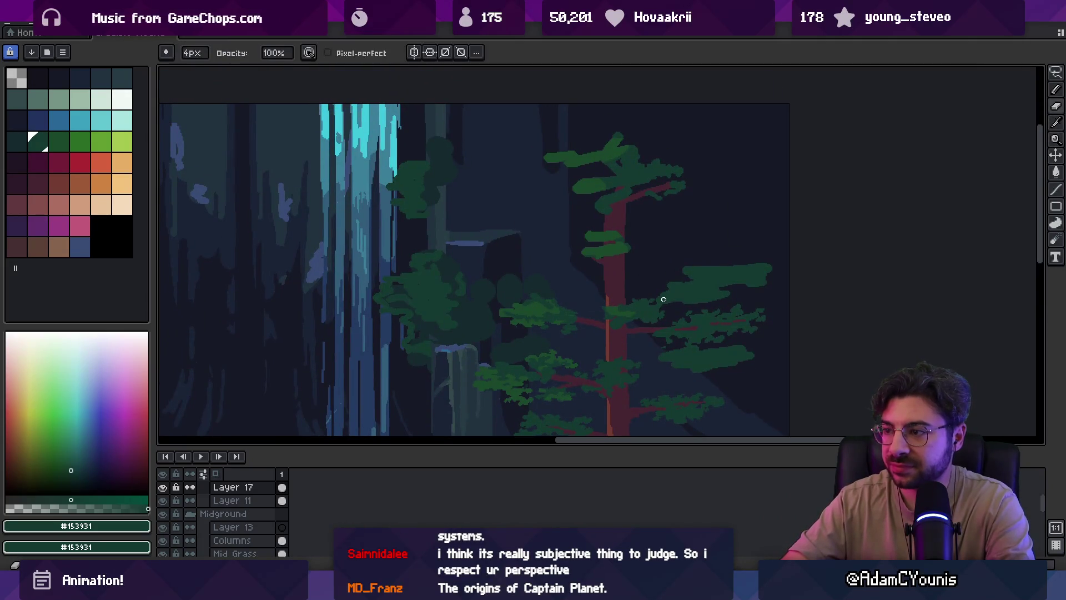
pyautogui.press('q')
pyautogui.moveTo(670, 267); pyautogui.dragTo(698, 302)
pyautogui.moveTo(776, 285); pyautogui.dragTo(777, 286)
pyautogui.moveTo(726, 278); pyautogui.dragTo(673, 252)
pyautogui.hotkey('ctrl', 'd')
# Paint a new green foliage stroke along the branch
pyautogui.press('i')
pyautogui.press('b')
pyautogui.moveTo(523, 239); pyautogui.dragTo(567, 240)
pyautogui.press('z')
pyautogui.scroll(-5, 611, 219)
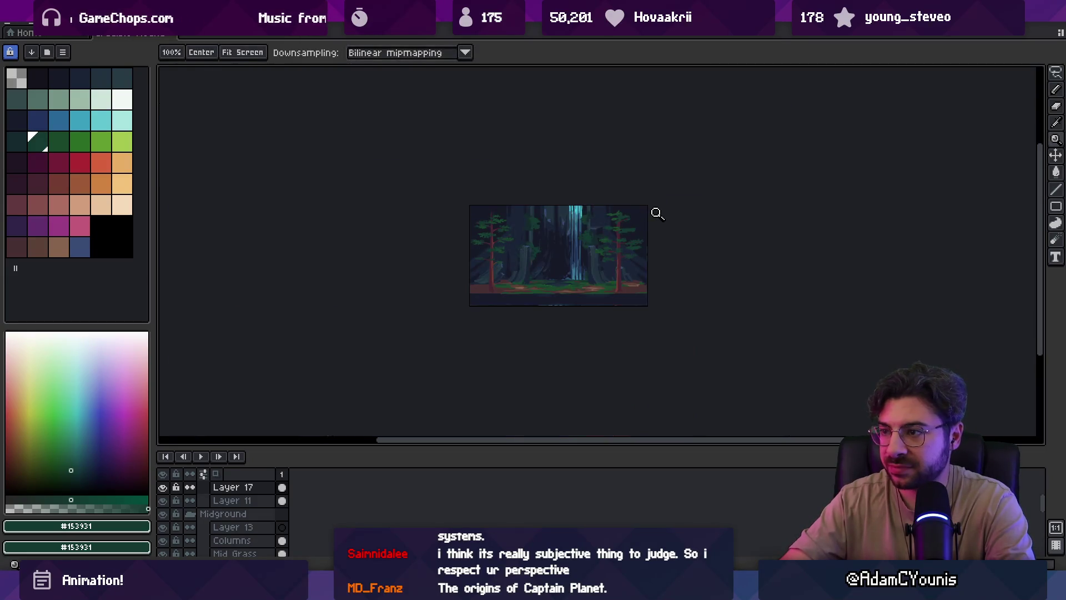
pyautogui.scroll(6, 656, 222)
pyautogui.press('b')
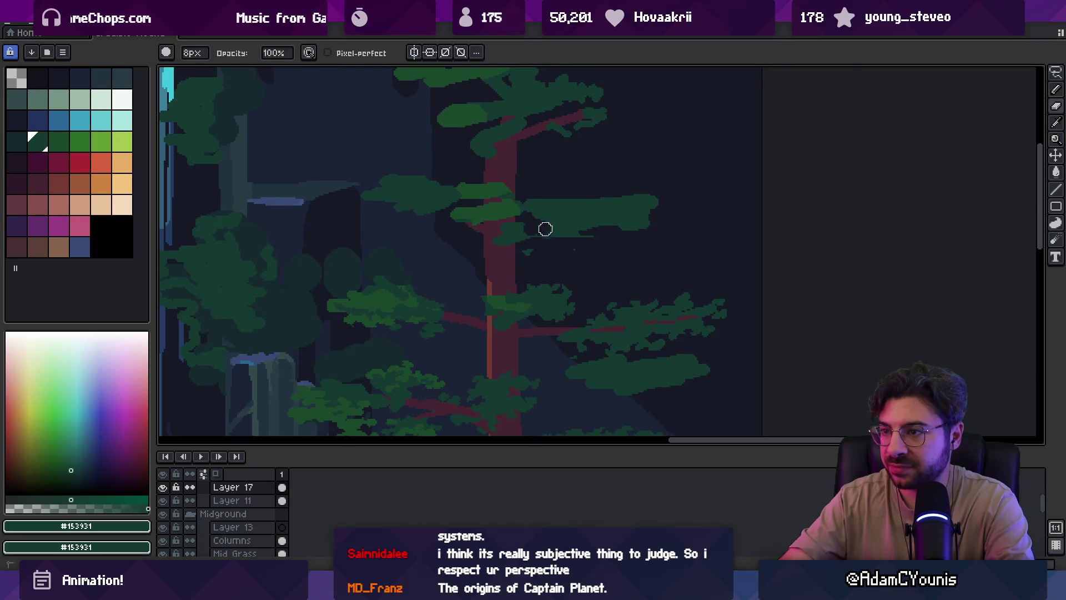
# Center the trunk and shade its left and right edges with dark strokes
pyautogui.press('m')
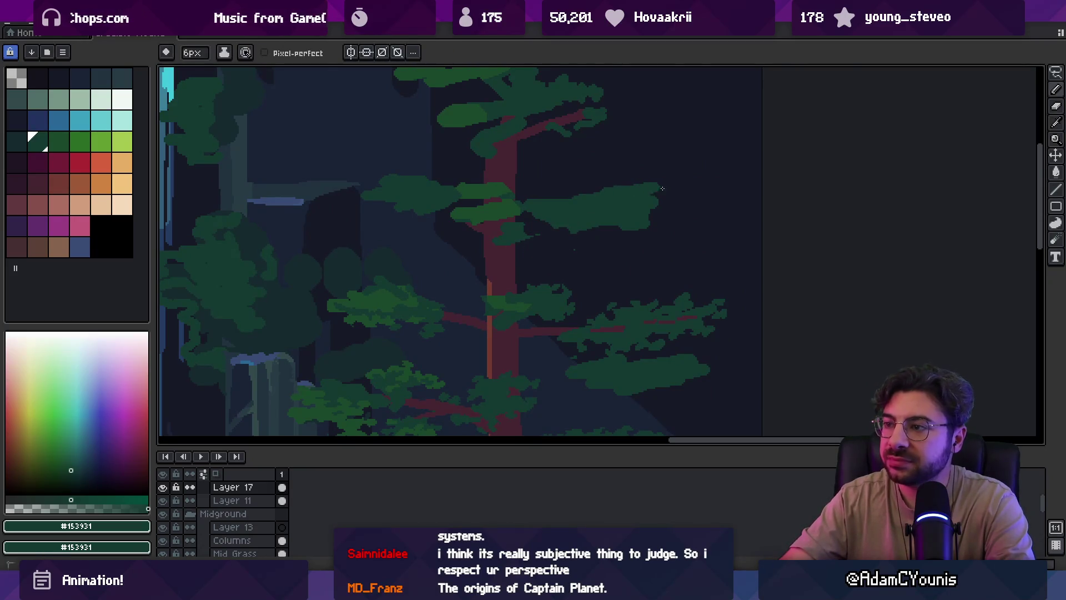
pyautogui.moveTo(424, 188); pyautogui.dragTo(499, 202)
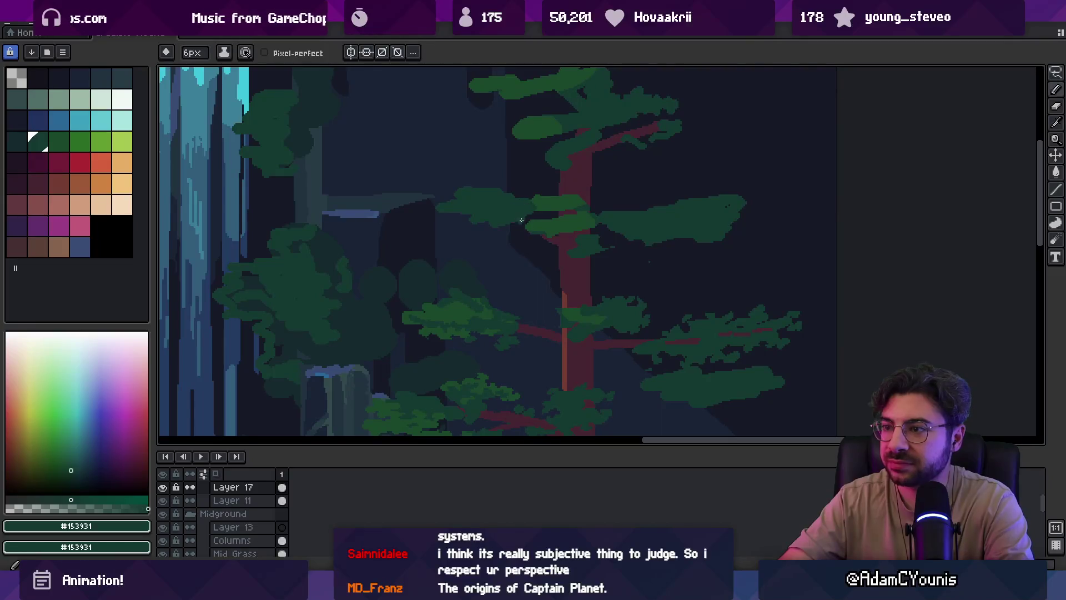
pyautogui.press('b')
pyautogui.press('space')
pyautogui.scroll(-4, 578, 190)
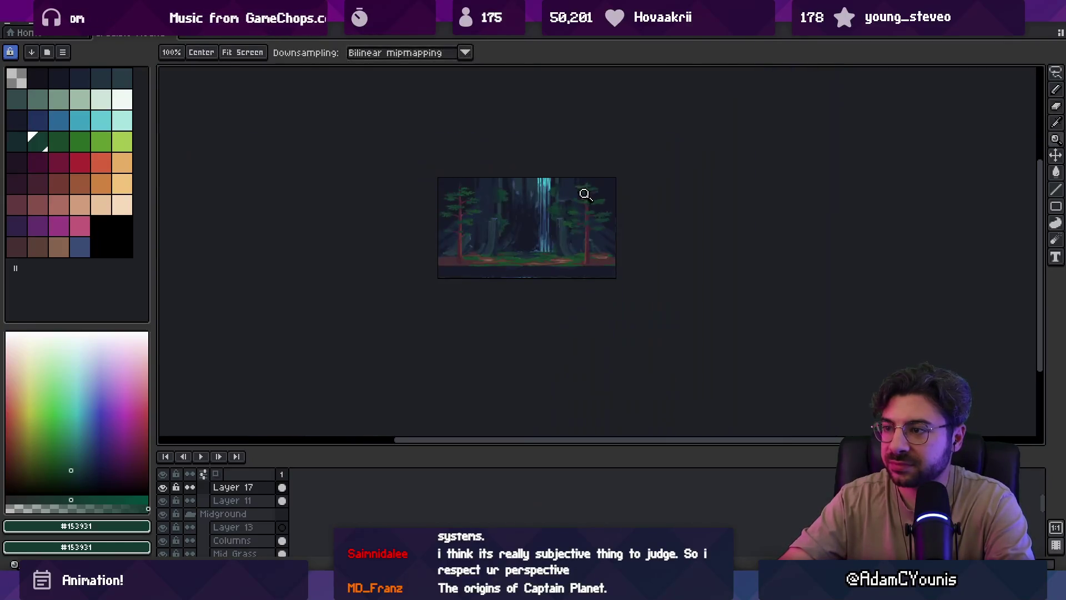
pyautogui.scroll(4, 618, 183)
pyautogui.moveTo(547, 196); pyautogui.dragTo(552, 231)
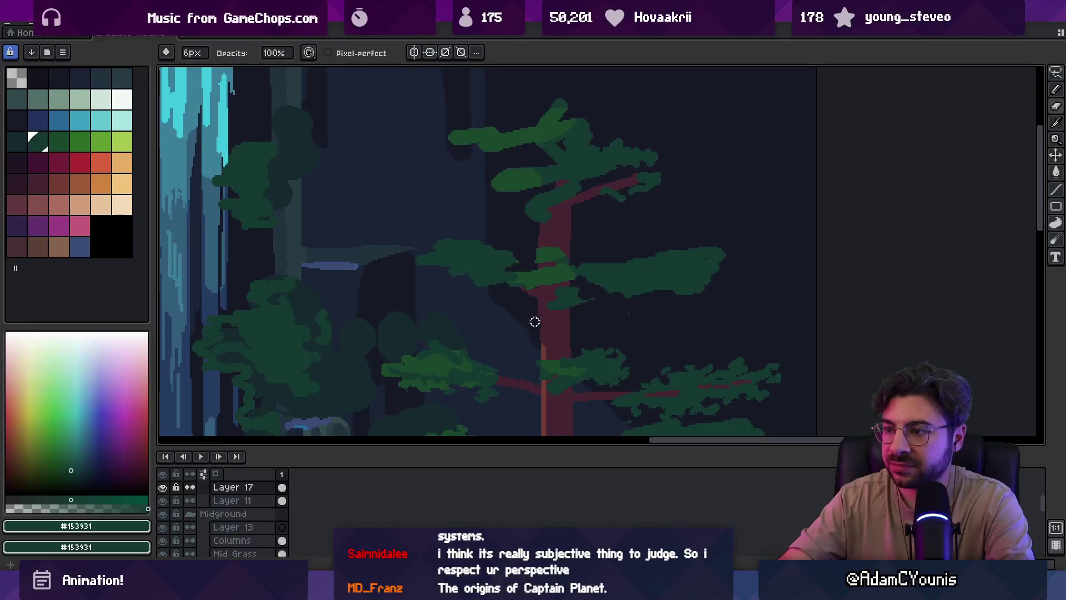
pyautogui.moveTo(542, 233); pyautogui.dragTo(545, 265)
pyautogui.moveTo(568, 228); pyautogui.dragTo(547, 261)
pyautogui.moveTo(541, 327); pyautogui.dragTo(538, 352)
# Zoom out to check the scene, then add more dark strokes down the trunk
pyautogui.press('z')
pyautogui.scroll(-5, 571, 257)
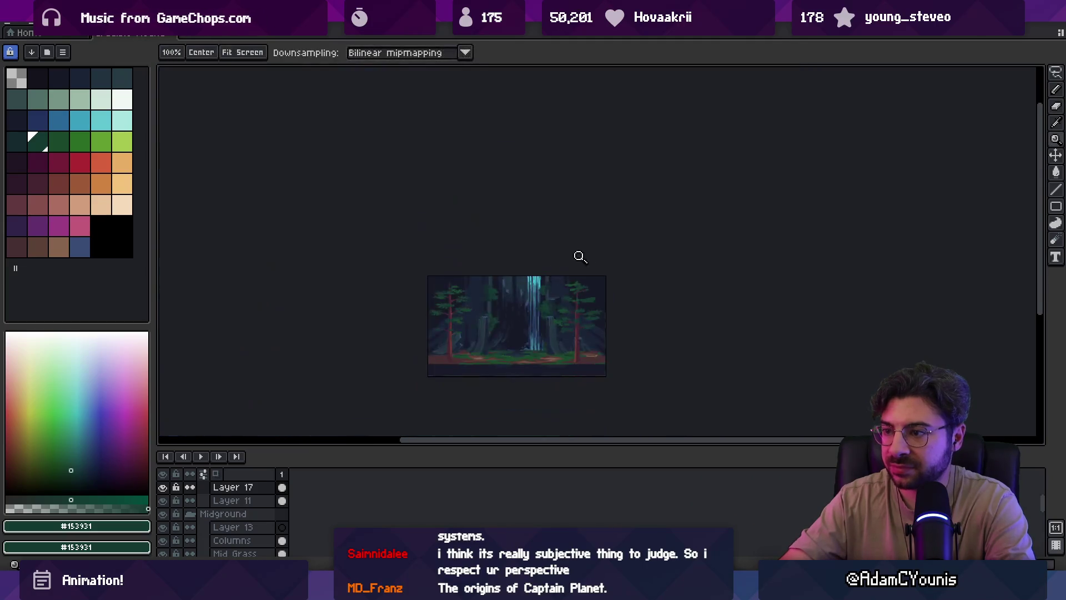
pyautogui.scroll(4, 589, 278)
pyautogui.scroll(1, 574, 281)
pyautogui.press('b')
pyautogui.moveTo(538, 231)
pyautogui.mouseDown()
pyautogui.moveTo(552, 222)
pyautogui.moveTo(548, 200)
pyautogui.moveTo(579, 203)
pyautogui.moveTo(554, 247)
pyautogui.moveTo(571, 245)
pyautogui.mouseUp()
# Sample a green and fill out the canopy's left edge
pyautogui.press('alt')
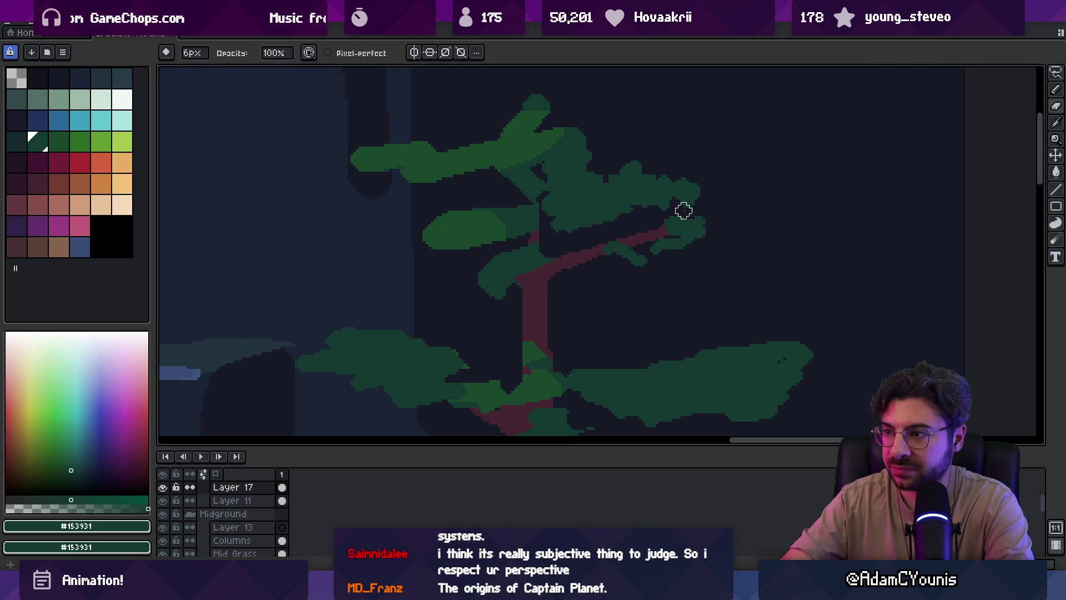
pyautogui.moveTo(481, 274); pyautogui.dragTo(468, 261)
pyautogui.press('alt')
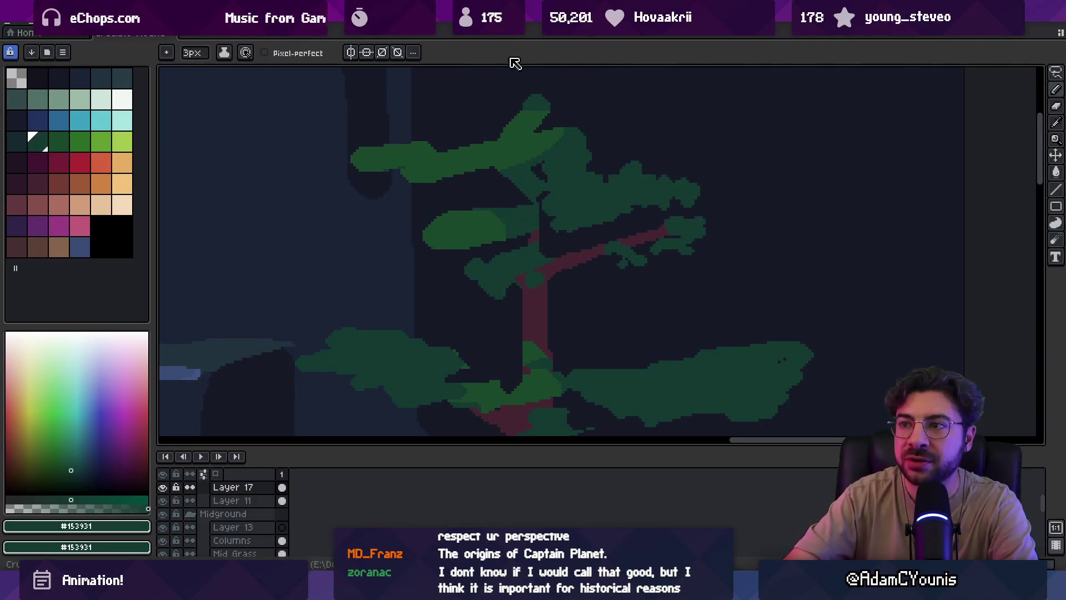
# Return to the 3px brush for dabbing leaf clumps beneath the right branch
pyautogui.scroll(2, 438, 248)
pyautogui.press('b')
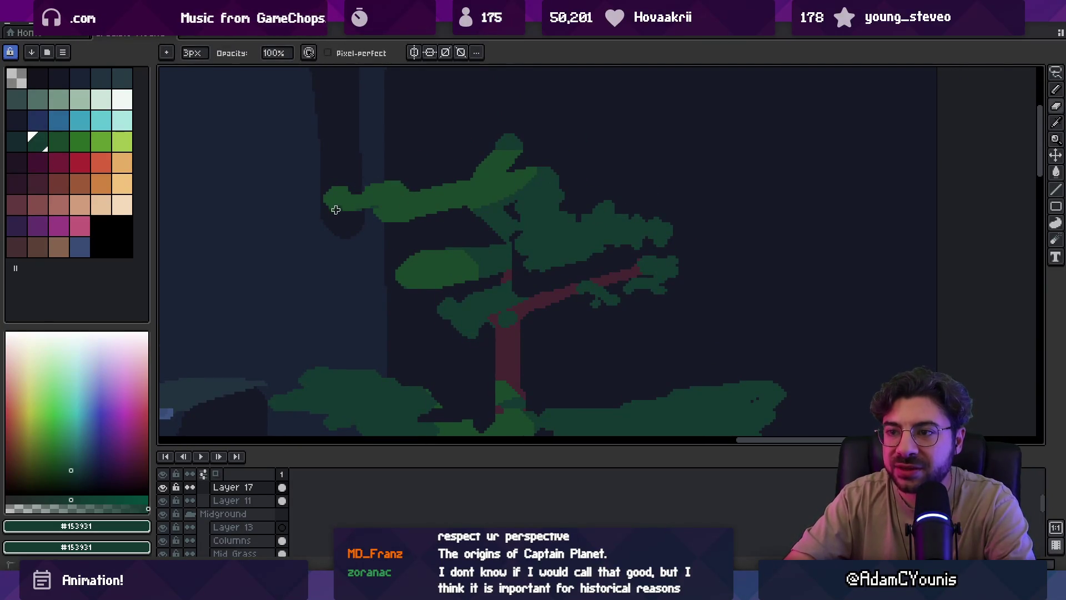
# Lasso the left foliage clump and move it closer to the trunk
pyautogui.press('q')
pyautogui.moveTo(344, 161)
pyautogui.mouseDown()
pyautogui.moveTo(393, 238)
pyautogui.moveTo(452, 211)
pyautogui.mouseUp()
pyautogui.press('Return')
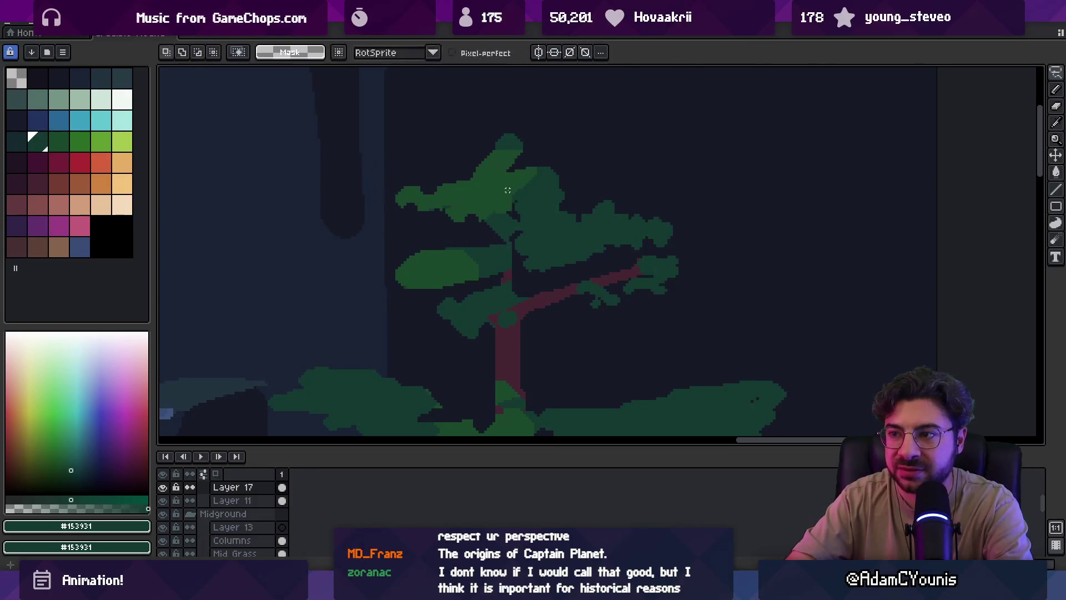
pyautogui.scroll(-2, 453, 211)
pyautogui.scroll(2, 504, 209)
pyautogui.press('b')
# Cut dark-green notches into the left foliage and sample a foliage colour
pyautogui.moveTo(450, 238)
pyautogui.mouseDown()
pyautogui.moveTo(491, 231)
pyautogui.moveTo(539, 193)
pyautogui.moveTo(433, 187)
pyautogui.mouseUp()
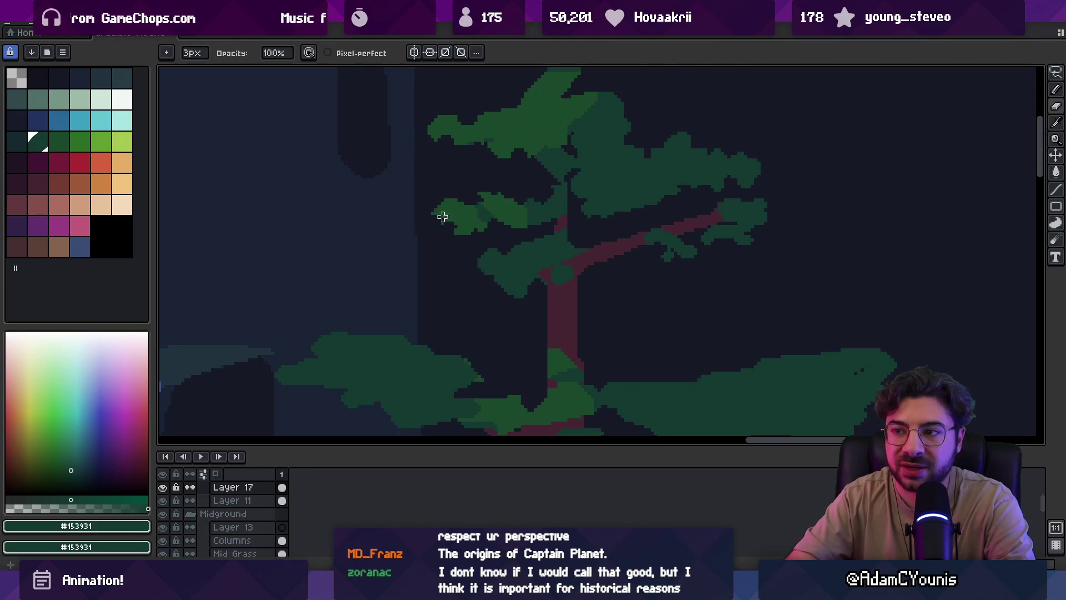
pyautogui.scroll(-1, 512, 220)
pyautogui.scroll(2, 540, 228)
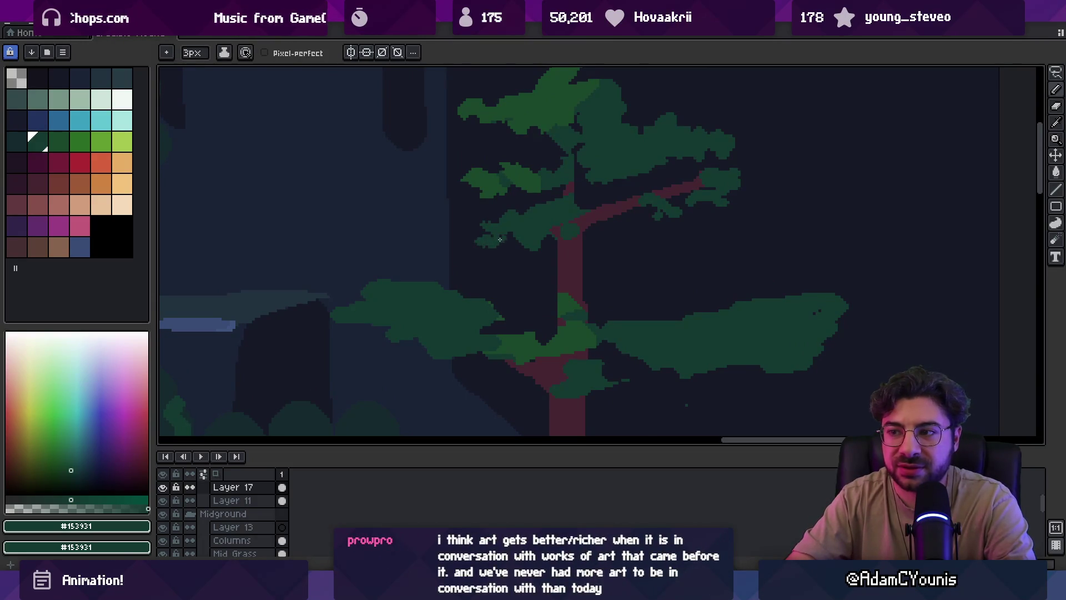
pyautogui.press('r')
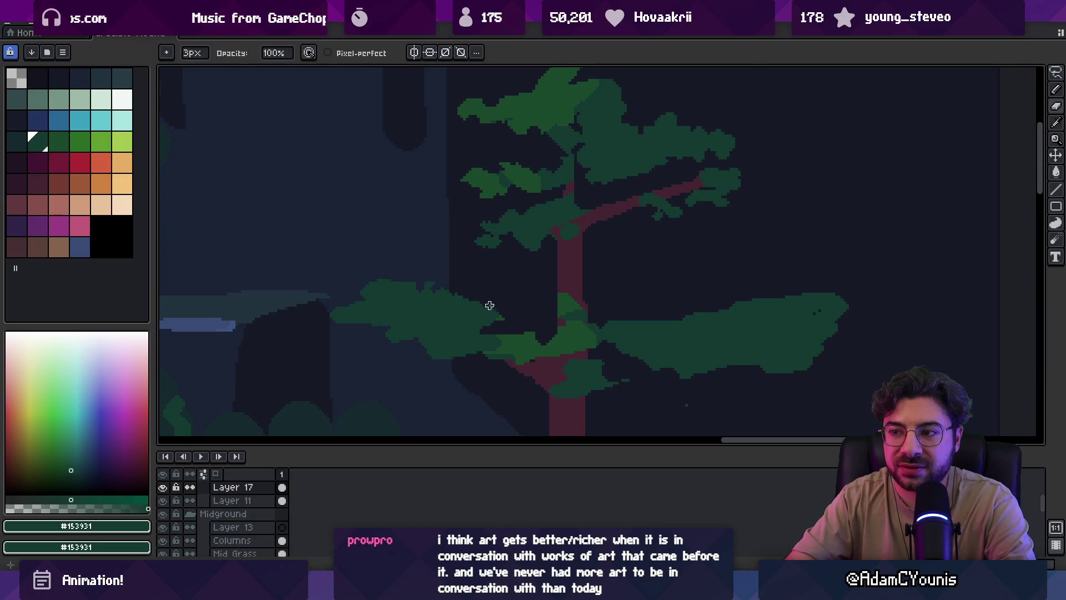
pyautogui.press('i')
pyautogui.press('b')
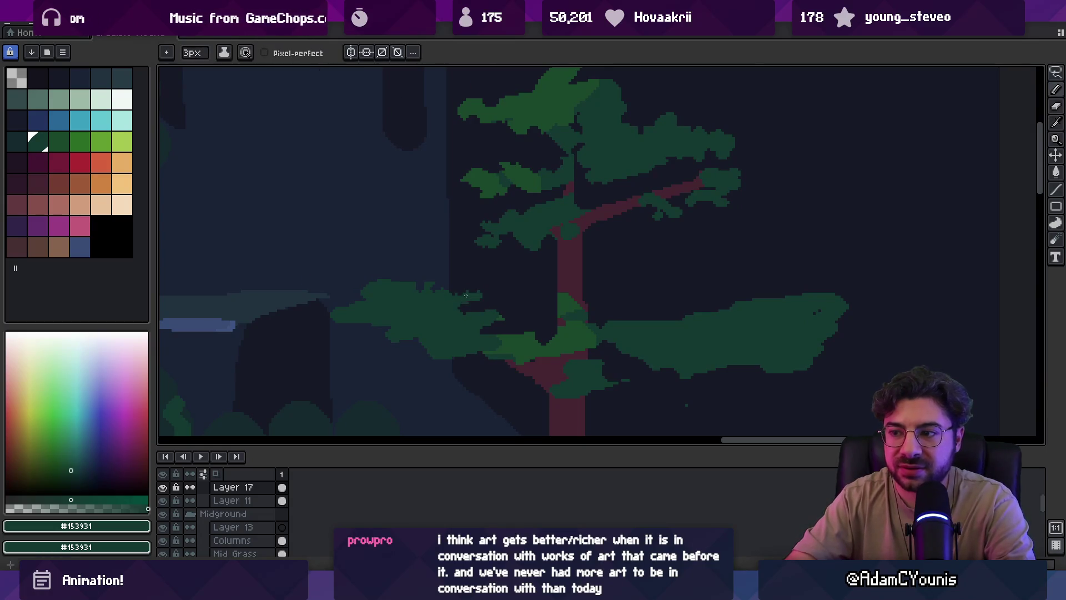
# Try lasso-selecting the lower left foliage clump, then drop the selection
pyautogui.press('r')
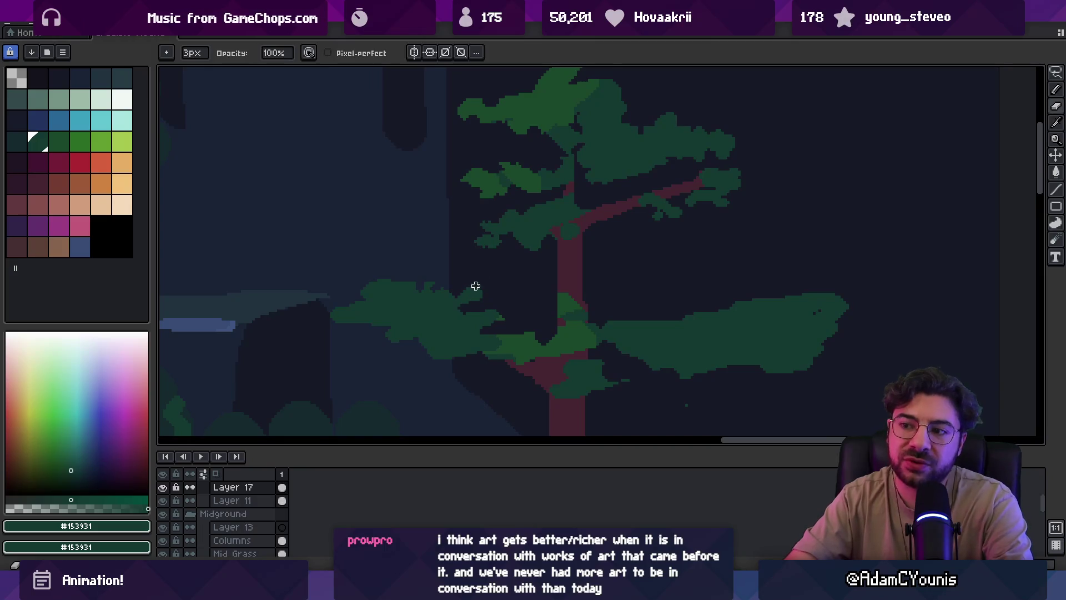
pyautogui.press('m')
pyautogui.moveTo(352, 262); pyautogui.dragTo(345, 333)
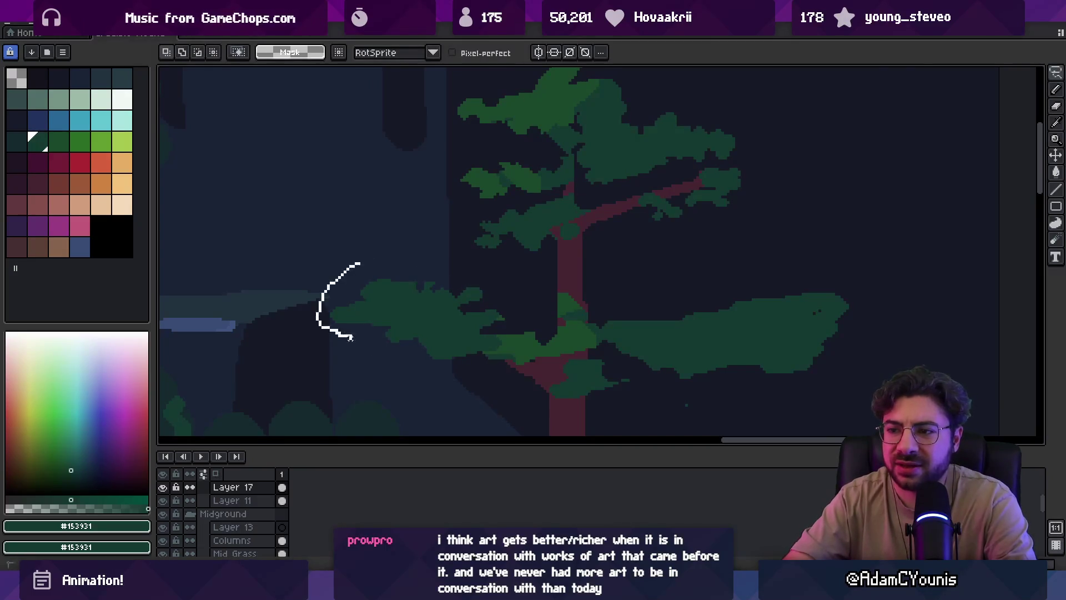
pyautogui.press('b')
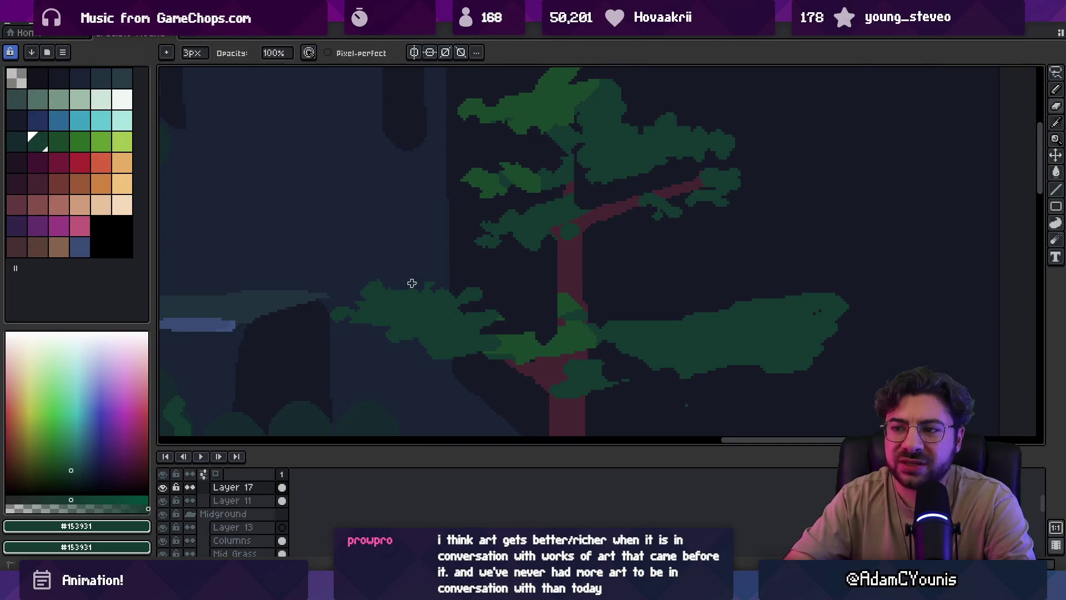
# Erase the foliage's top-left edge and pick the maroon #452531 trunk colour
pyautogui.press('e')
pyautogui.moveTo(396, 280)
pyautogui.mouseDown()
pyautogui.moveTo(361, 295)
pyautogui.moveTo(395, 295)
pyautogui.mouseUp()
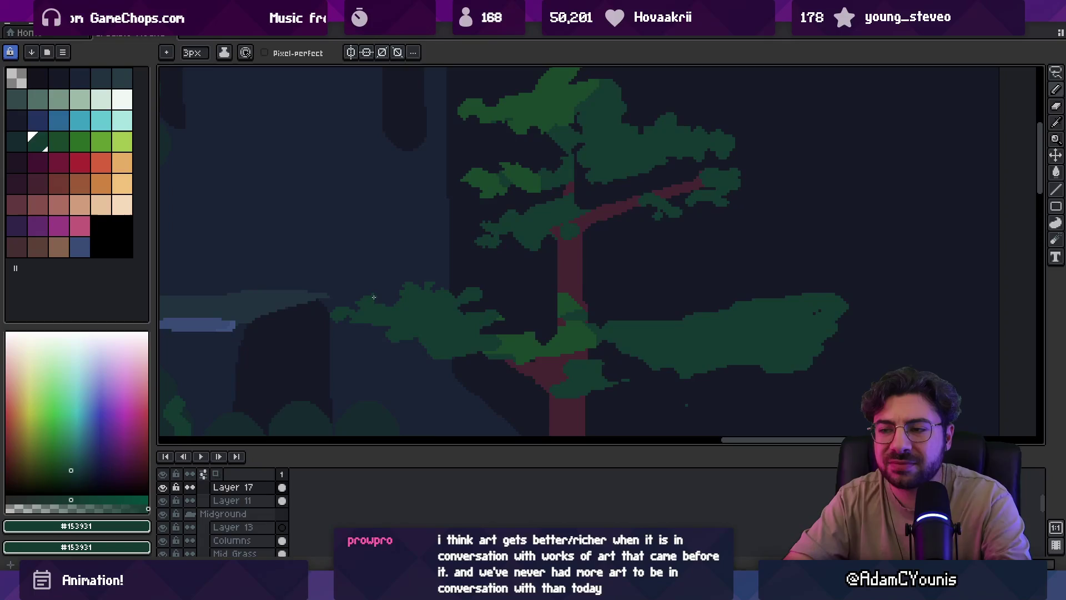
pyautogui.press('b')
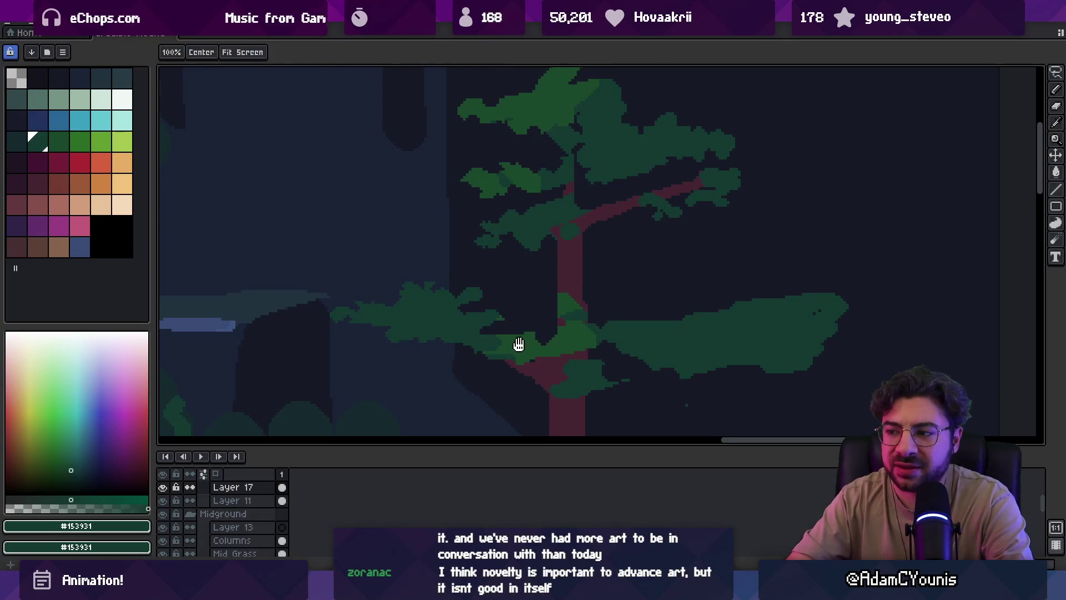
pyautogui.scroll(-3, 555, 328)
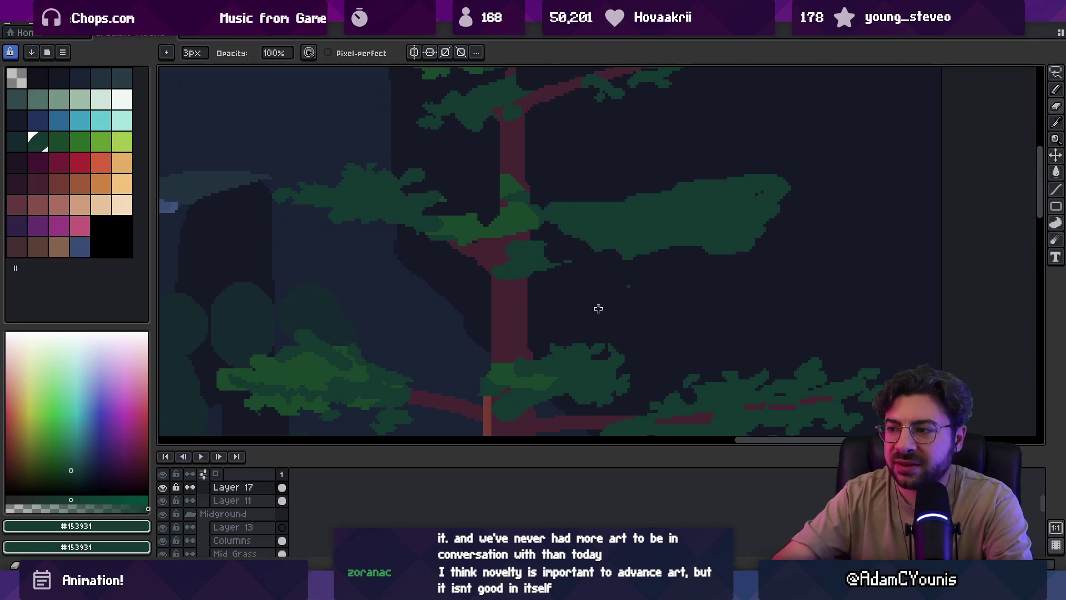
pyautogui.keyDown('alt'); pyautogui.click(528, 269); pyautogui.keyUp('alt')
pyautogui.press('z')
pyautogui.rightClick(508, 259)
pyautogui.rightClick(508, 260)
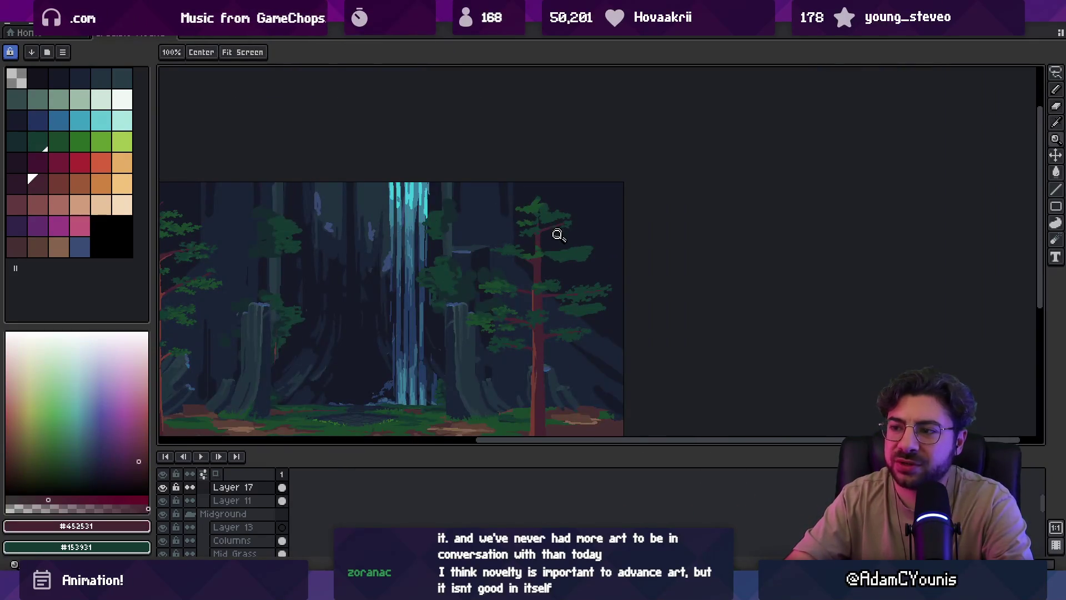
pyautogui.rightClick(528, 257)
pyautogui.click(575, 256)
pyautogui.click(577, 257)
pyautogui.click(578, 258)
pyautogui.press('b')
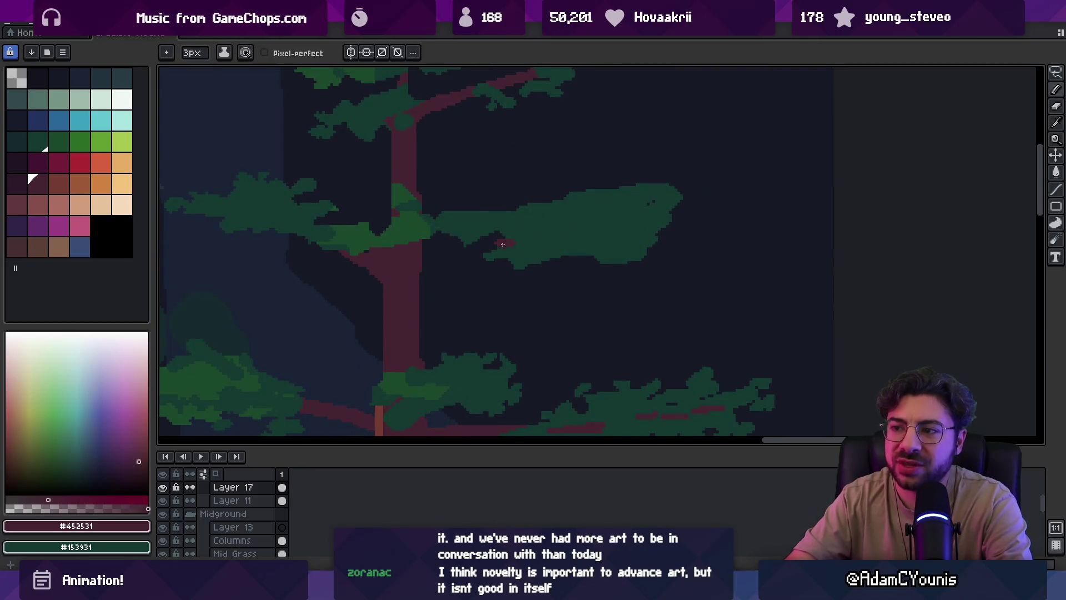
pyautogui.keyDown('alt'); pyautogui.click(491, 222); pyautogui.keyUp('alt')
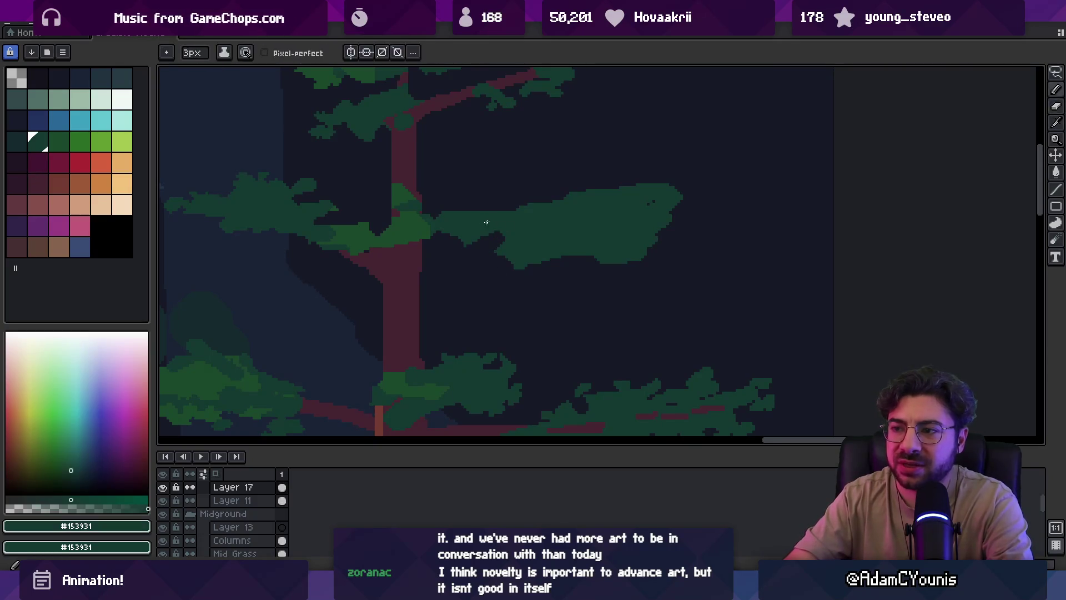
pyautogui.keyDown('alt'); pyautogui.click(425, 186); pyautogui.keyUp('alt')
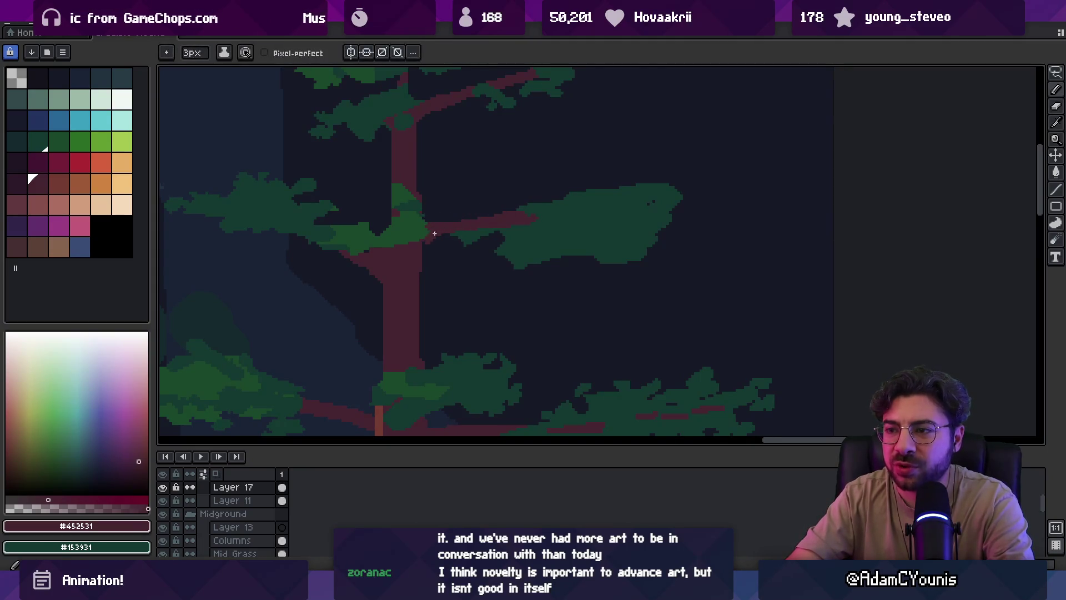
pyautogui.scroll(-3, 499, 207)
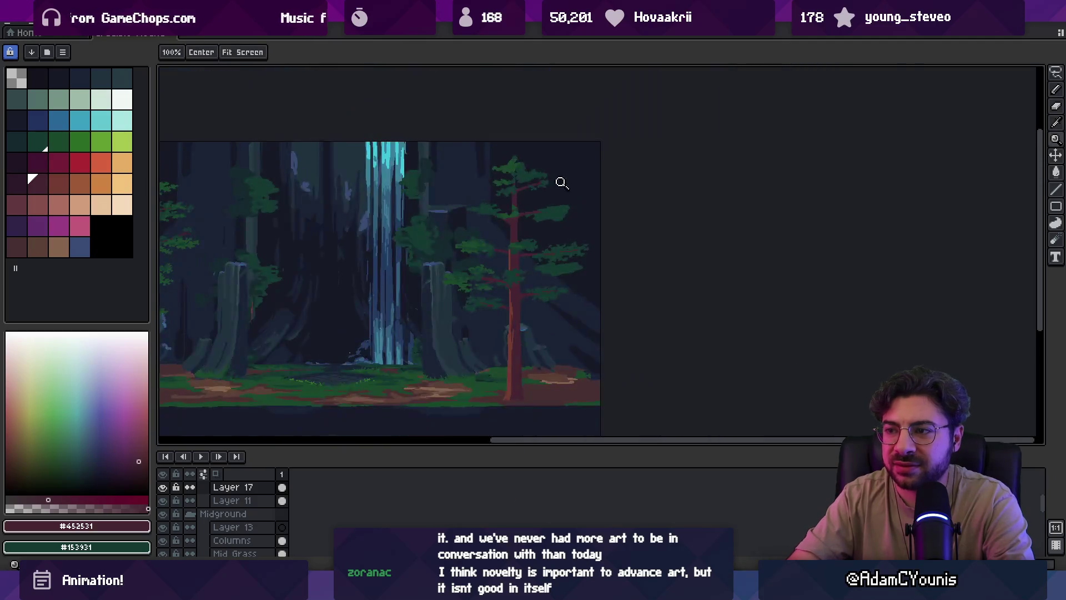
pyautogui.scroll(3, 557, 181)
pyautogui.keyDown('alt'); pyautogui.click(567, 215); pyautogui.keyUp('alt')
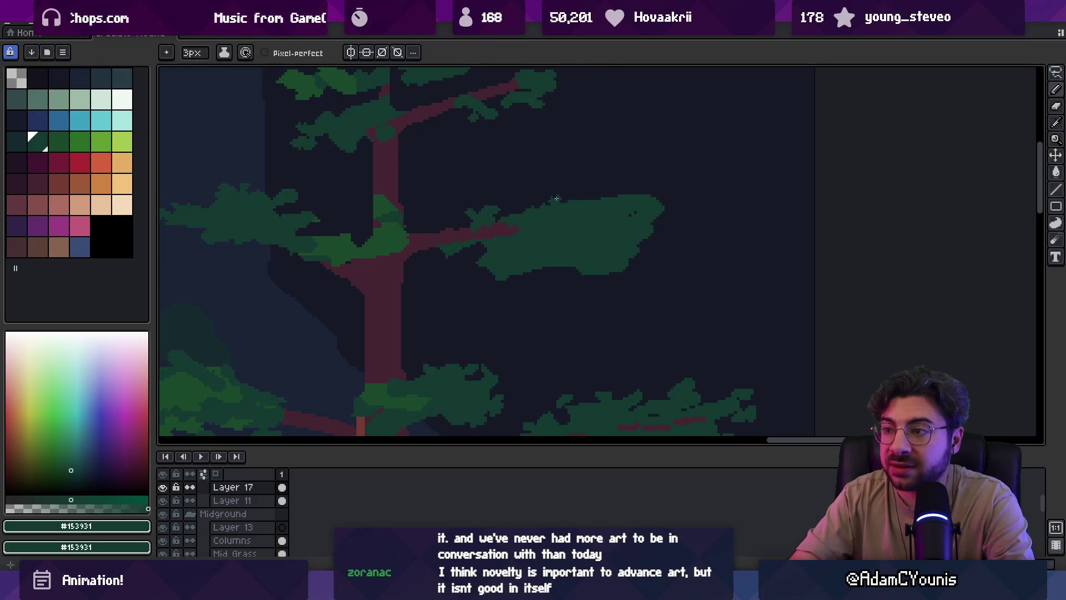
pyautogui.press('b')
pyautogui.moveTo(638, 215); pyautogui.dragTo(664, 207)
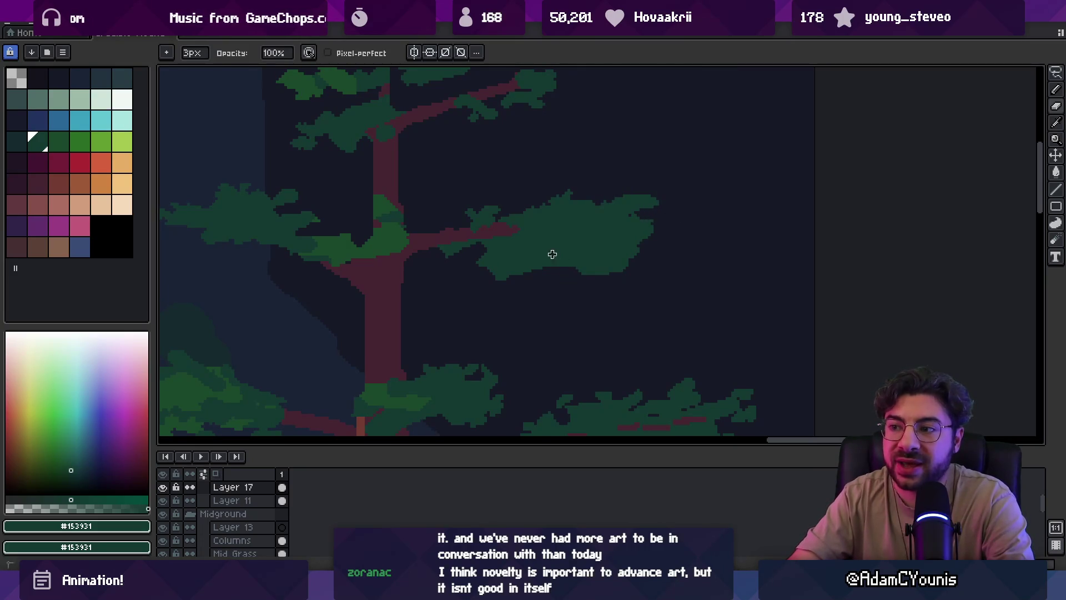
pyautogui.keyDown('alt'); pyautogui.click(587, 256); pyautogui.keyUp('alt')
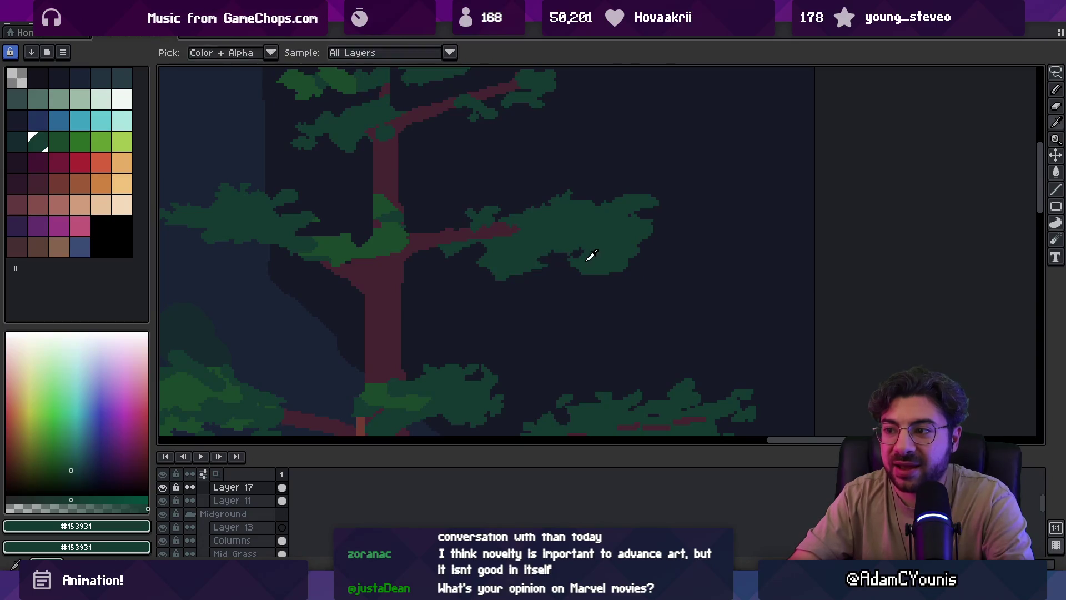
pyautogui.keyDown('alt'); pyautogui.click(635, 254); pyautogui.keyUp('alt')
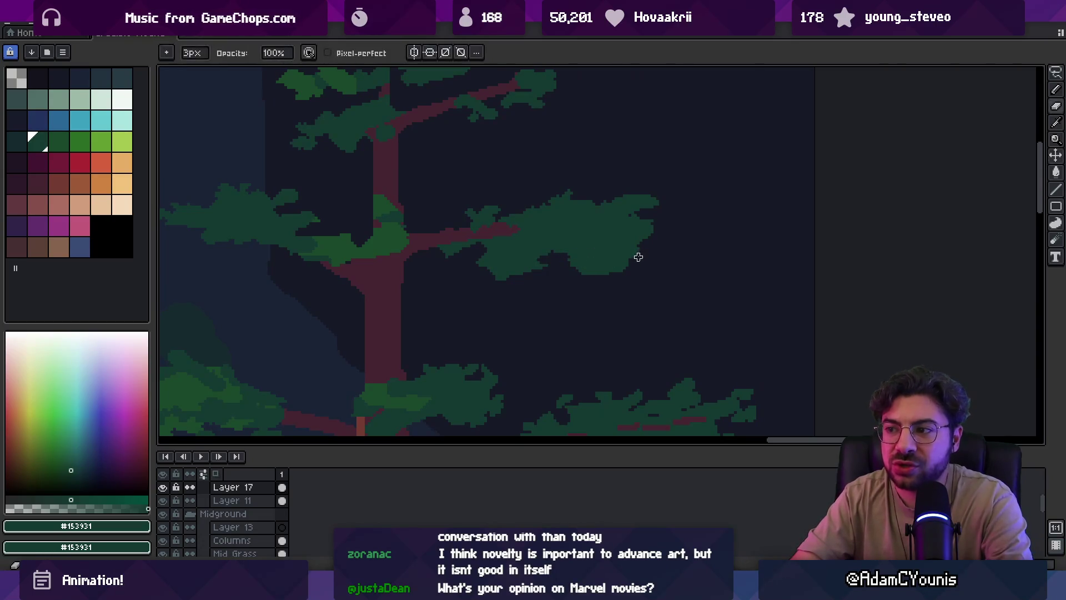
pyautogui.keyDown('alt'); pyautogui.click(607, 244); pyautogui.keyUp('alt')
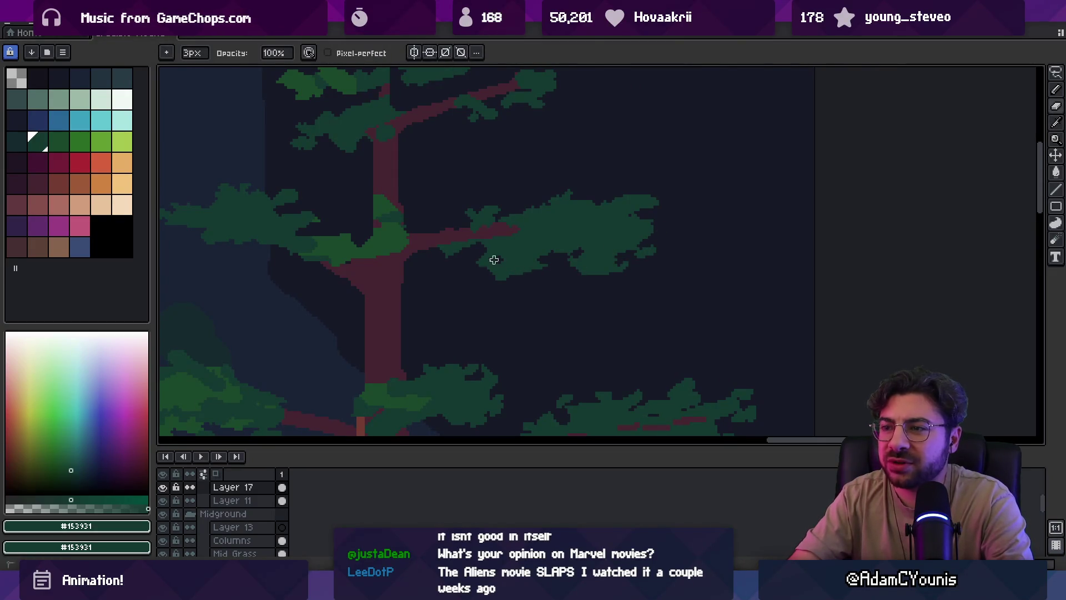
pyautogui.press('z')
pyautogui.scroll(-3, 512, 226)
pyautogui.scroll(3, 488, 249)
pyautogui.press('b')
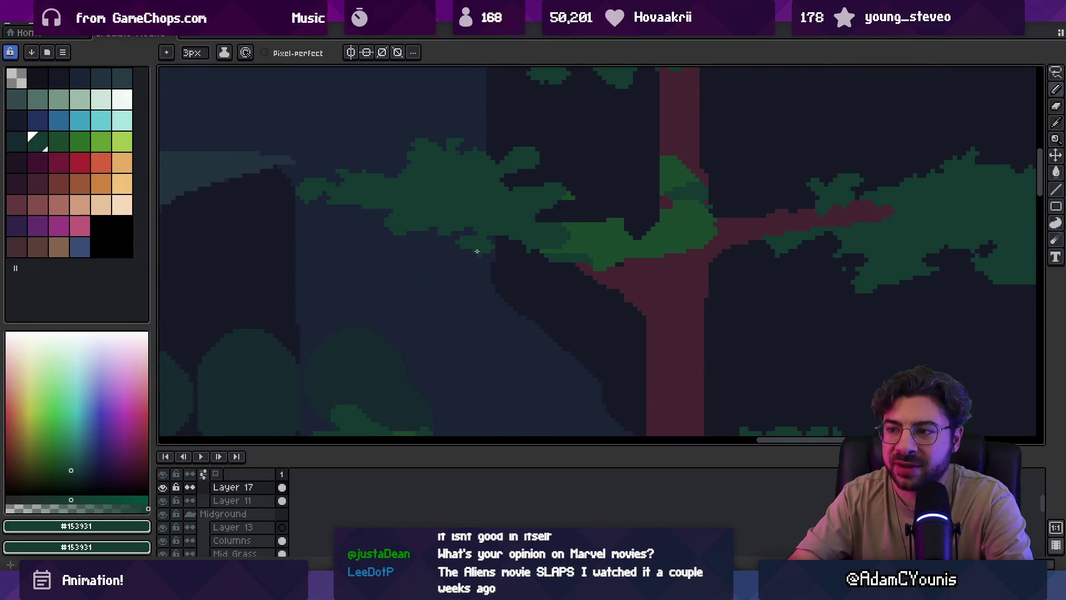
pyautogui.press('e')
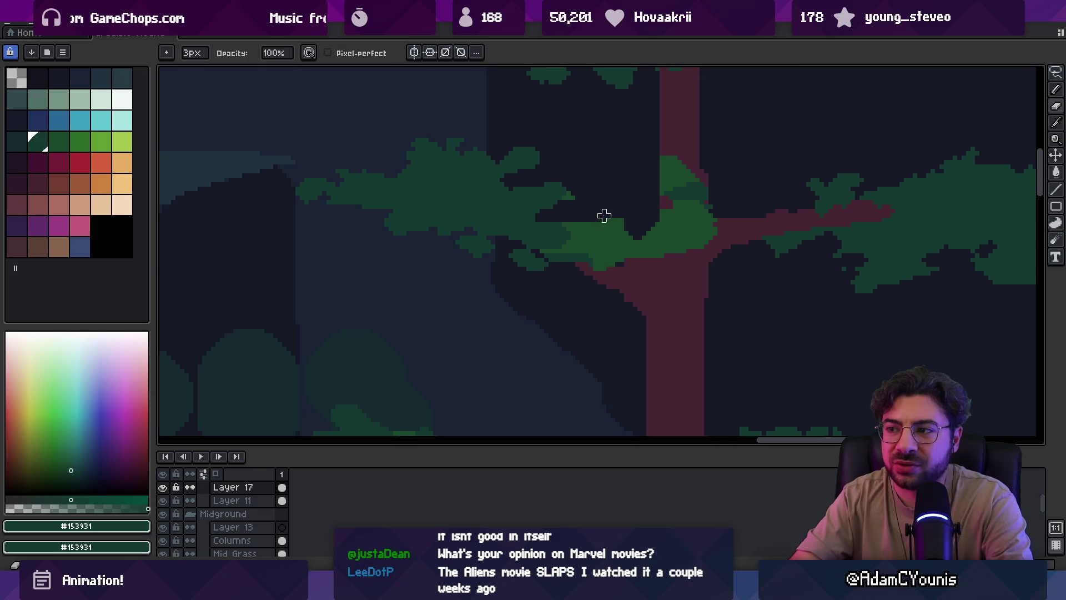
pyautogui.keyDown('alt'); pyautogui.click(611, 255); pyautogui.keyUp('alt')
pyautogui.press('b')
pyautogui.press('e')
pyautogui.press('z')
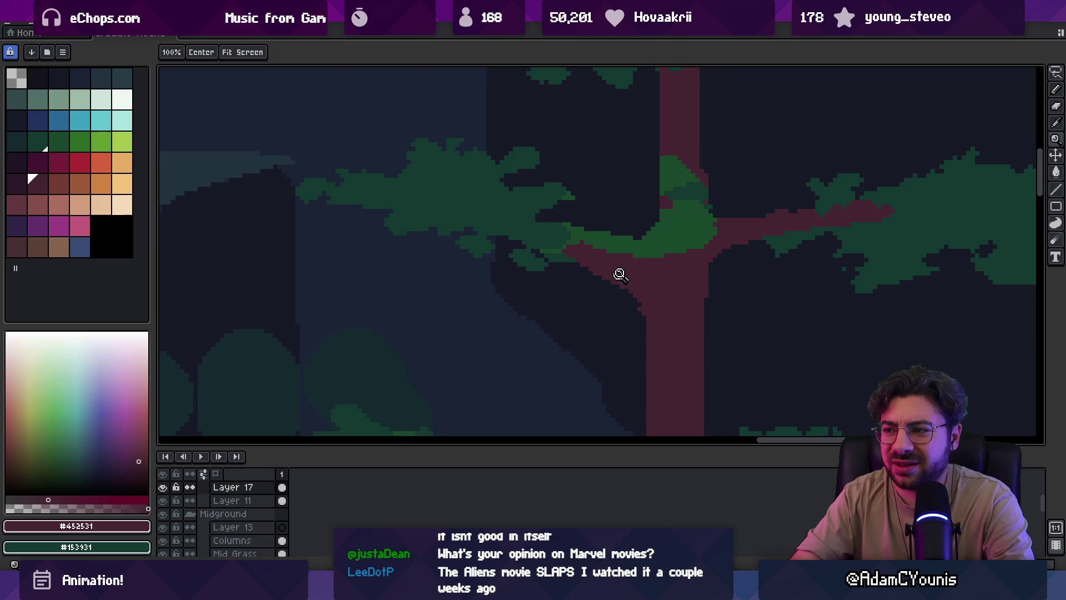
pyautogui.scroll(-3, 655, 248)
pyautogui.scroll(5, 655, 248)
pyautogui.press('b')
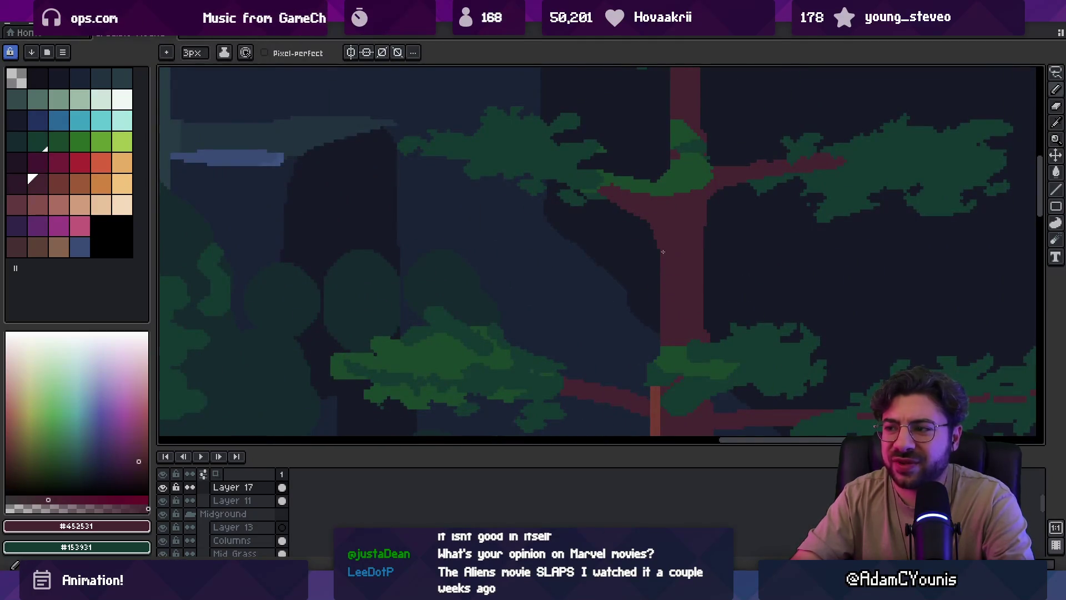
pyautogui.press('z')
pyautogui.scroll(-2, 652, 223)
pyautogui.scroll(2, 624, 186)
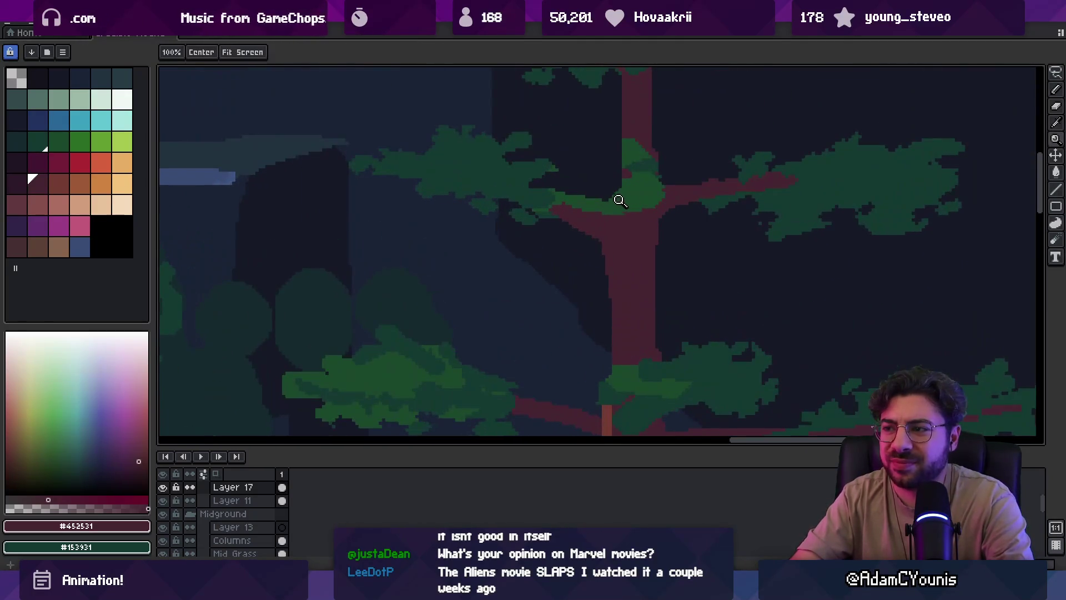
pyautogui.press('b')
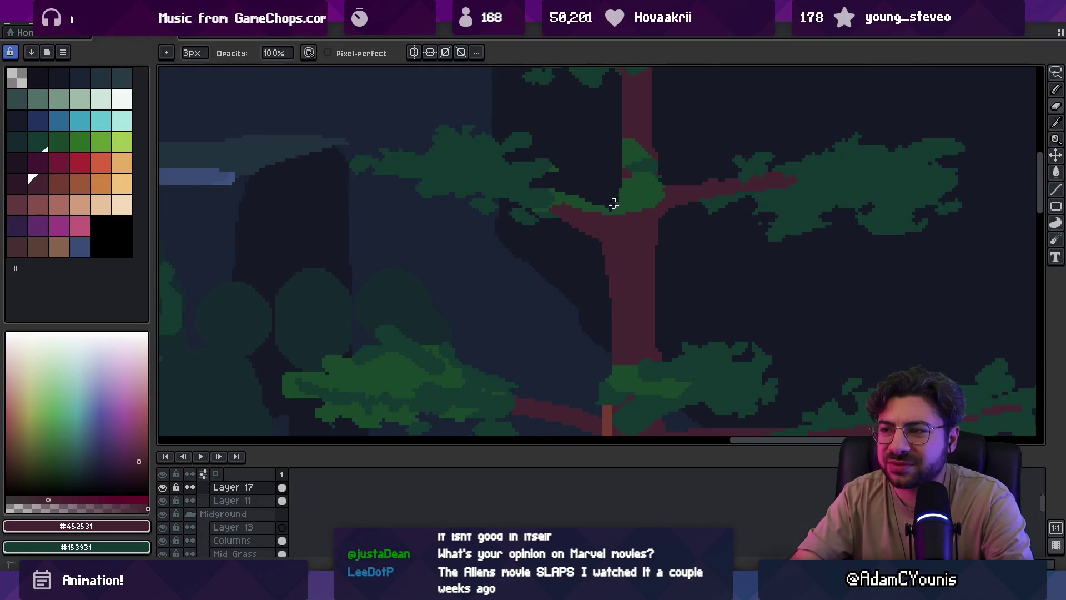
pyautogui.moveTo(611, 200); pyautogui.dragTo(571, 250)
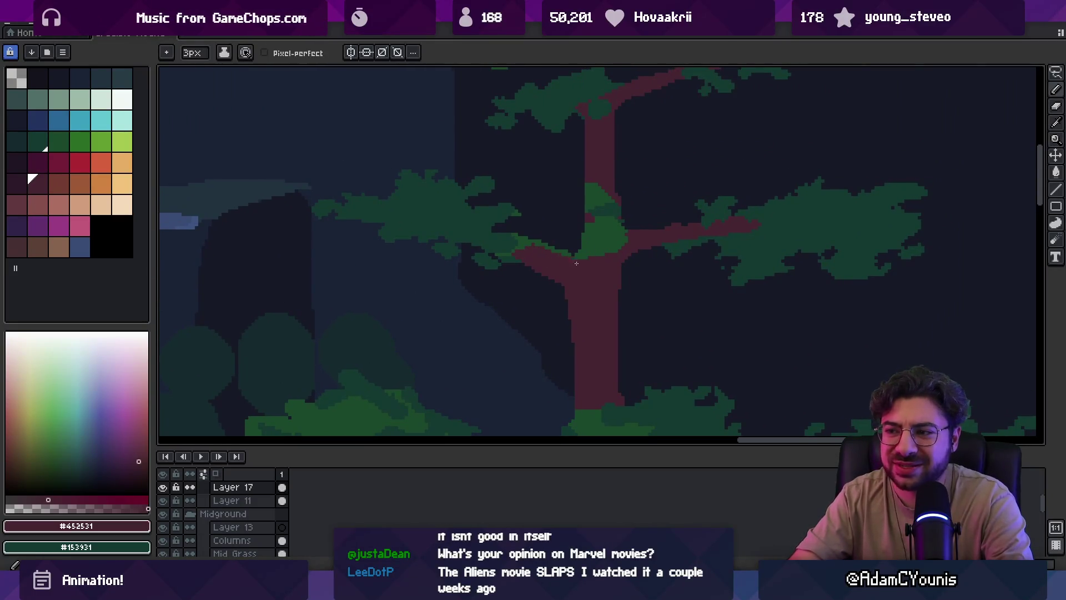
pyautogui.press('b')
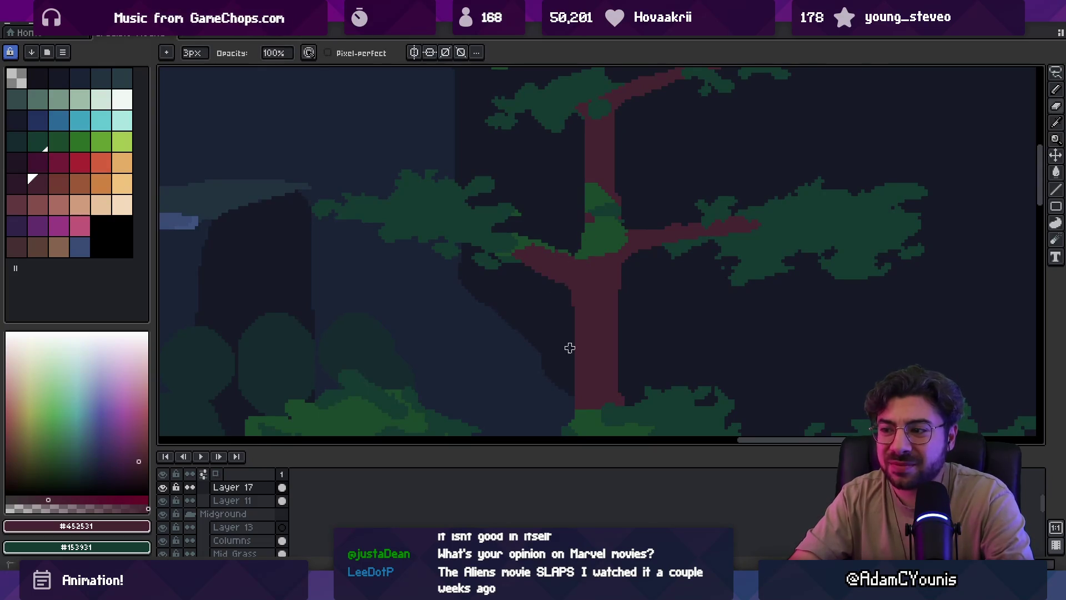
pyautogui.press('z')
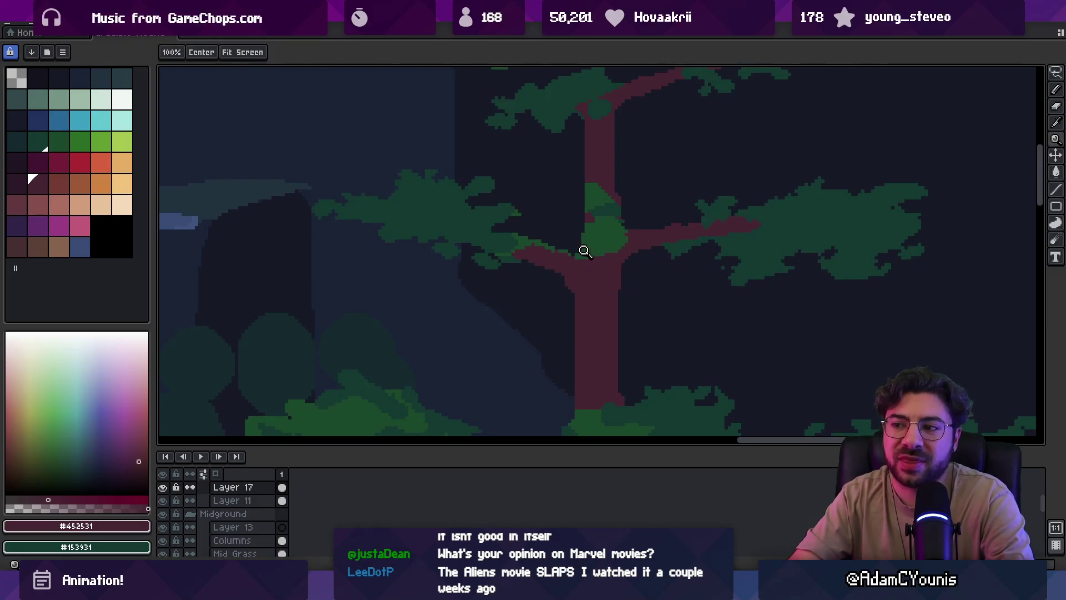
pyautogui.scroll(-3, 583, 245)
pyautogui.scroll(3, 590, 240)
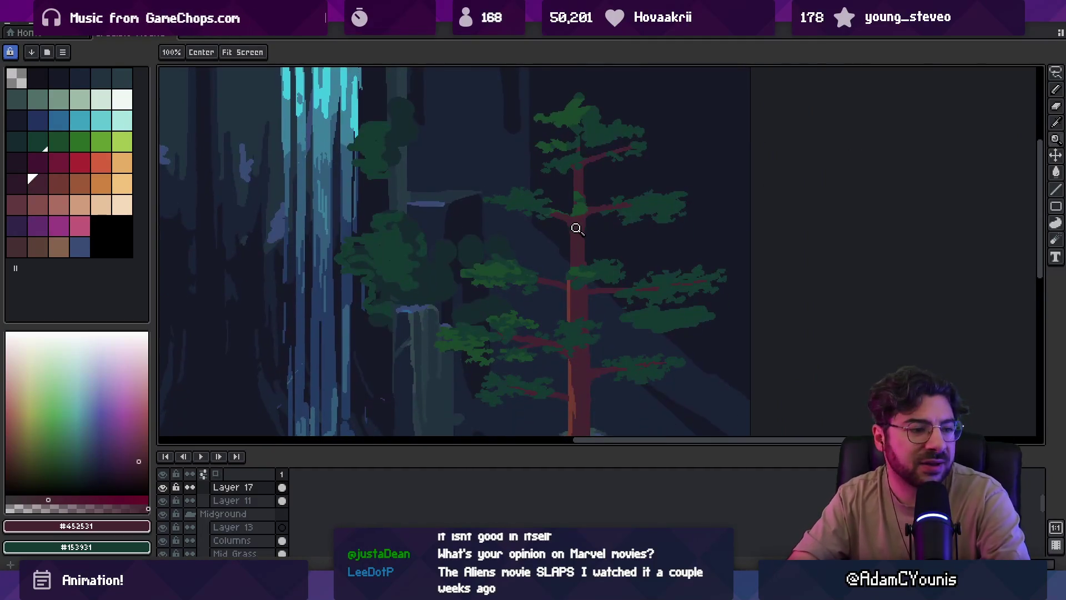
pyautogui.press('m')
pyautogui.moveTo(481, 215)
pyautogui.mouseDown()
pyautogui.moveTo(586, 255)
pyautogui.moveTo(591, 274)
pyautogui.mouseUp()
pyautogui.hotkey('ctrl', 'd')
pyautogui.press('z')
pyautogui.scroll(-3, 550, 227)
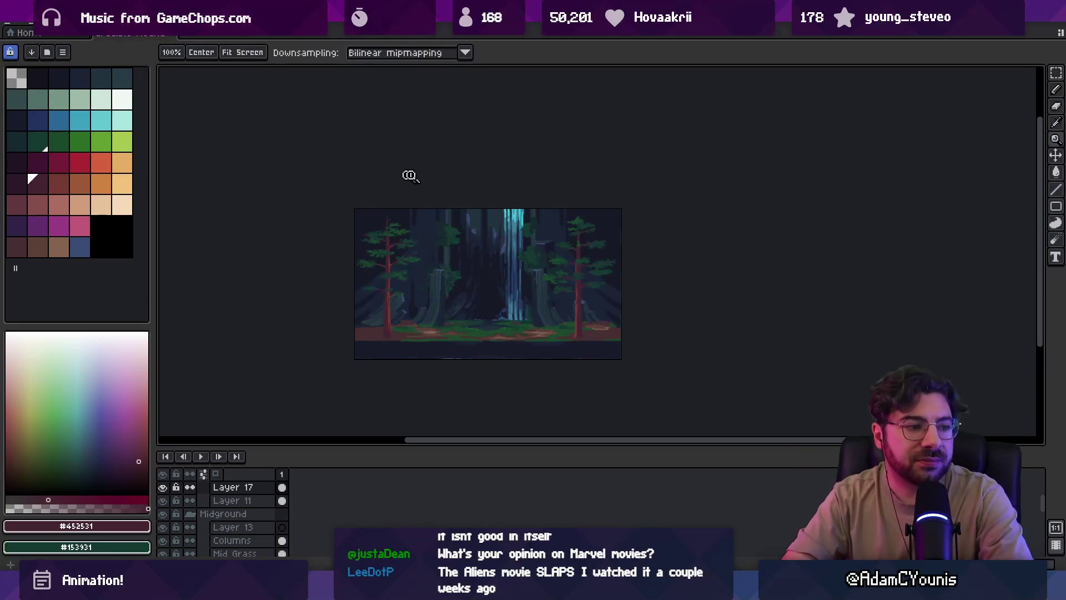
pyautogui.click(581, 258)
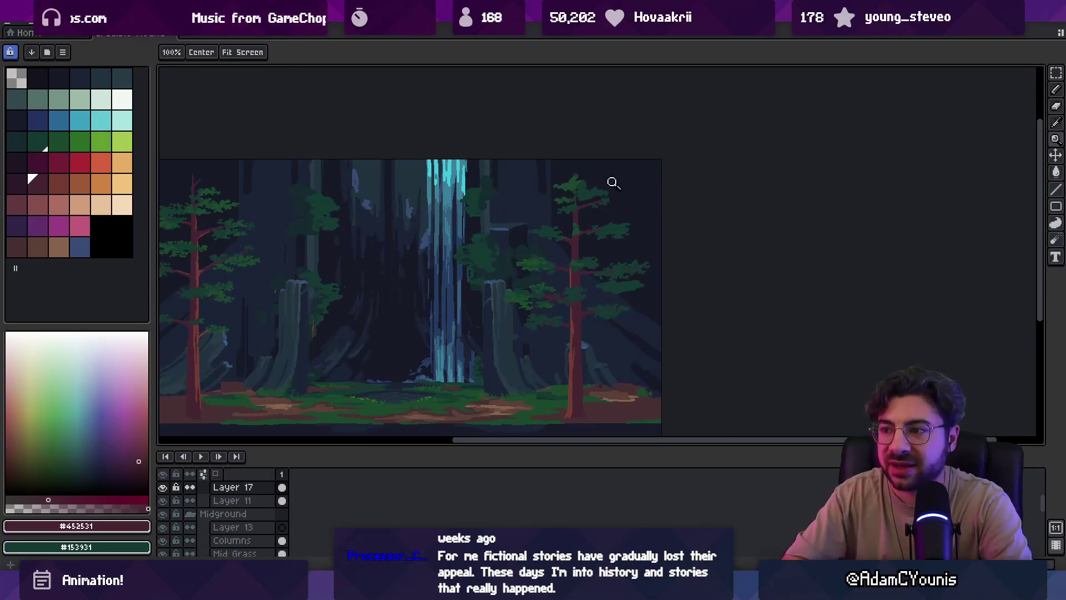
pyautogui.click(575, 205)
pyautogui.press('b')
# Paint trunk colour over the green blob on the trunk
pyautogui.keyDown('alt'); pyautogui.click(578, 302); pyautogui.keyUp('alt')
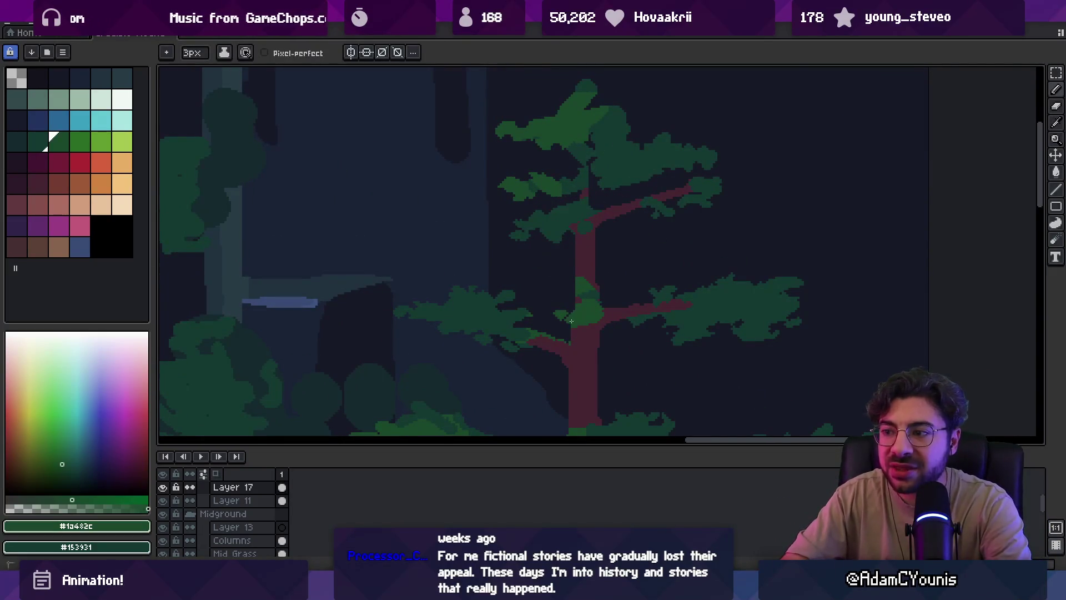
pyautogui.keyDown('alt'); pyautogui.click(587, 319); pyautogui.keyUp('alt')
pyautogui.moveTo(589, 300)
pyautogui.mouseDown()
pyautogui.moveTo(588, 333)
pyautogui.moveTo(581, 315)
pyautogui.mouseUp()
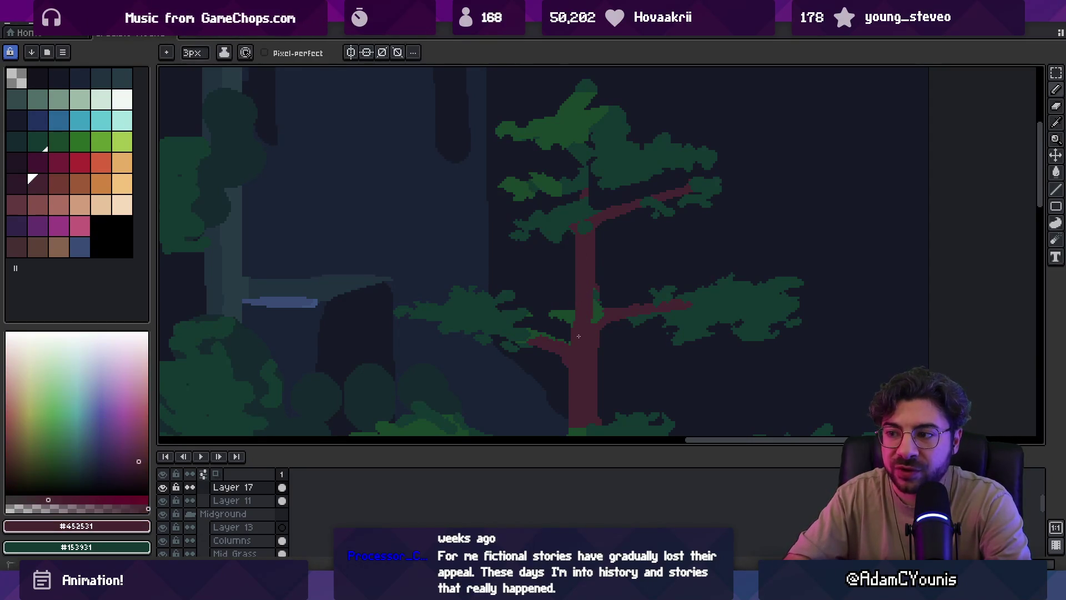
pyautogui.press('e')
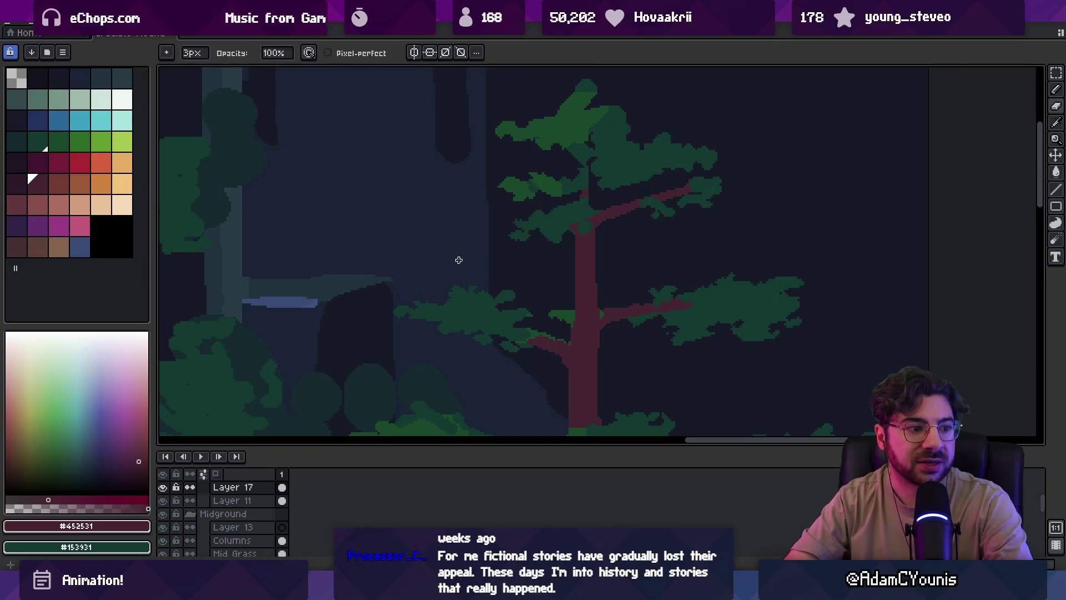
pyautogui.moveTo(527, 211); pyautogui.dragTo(499, 311)
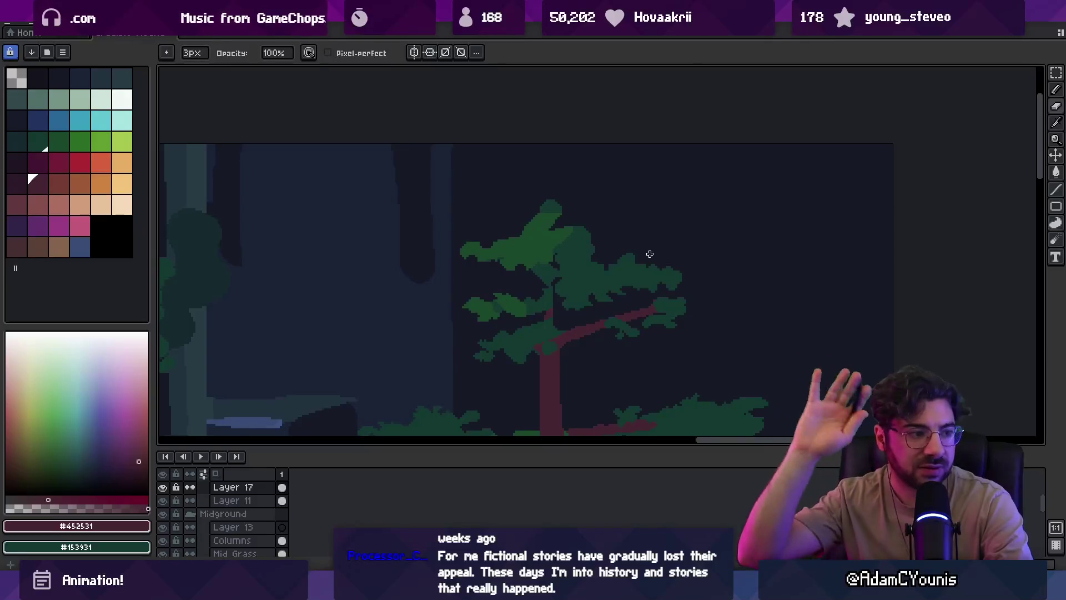
# Lasso the right foliage cluster and shift it left
pyautogui.press('q')
pyautogui.moveTo(639, 278)
pyautogui.mouseDown()
pyautogui.moveTo(702, 290)
pyautogui.moveTo(662, 278)
pyautogui.mouseUp()
pyautogui.click(591, 298)
pyautogui.press('b')
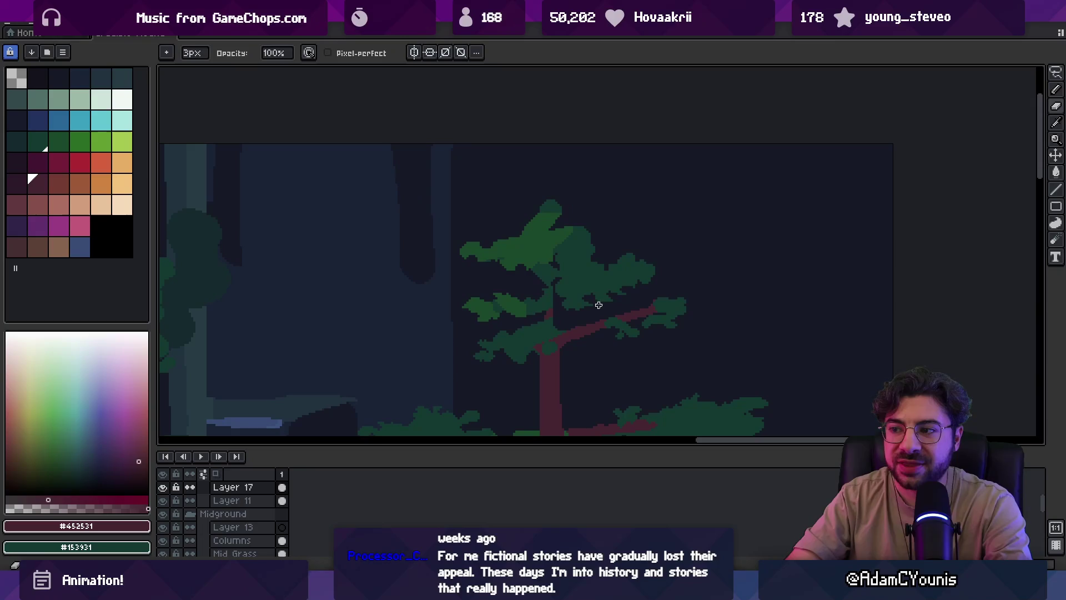
# Extend the trunk up through the crown and erase the green treetop to leave a bare tip
pyautogui.keyDown('alt'); pyautogui.click(553, 292); pyautogui.keyUp('alt')
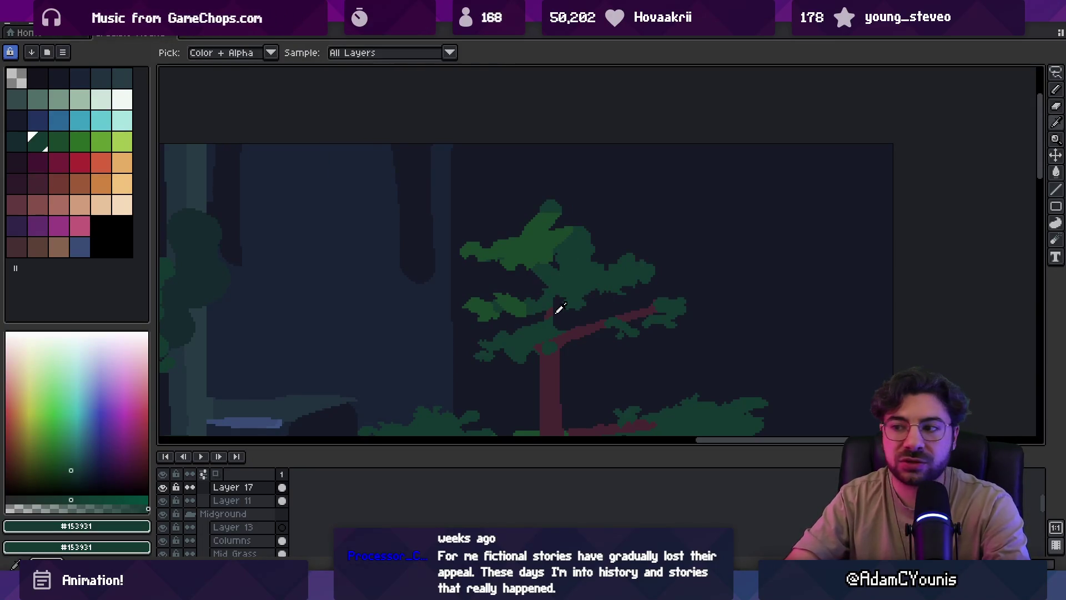
pyautogui.keyDown('alt'); pyautogui.click(552, 310); pyautogui.keyUp('alt')
pyautogui.moveTo(551, 321); pyautogui.dragTo(546, 238)
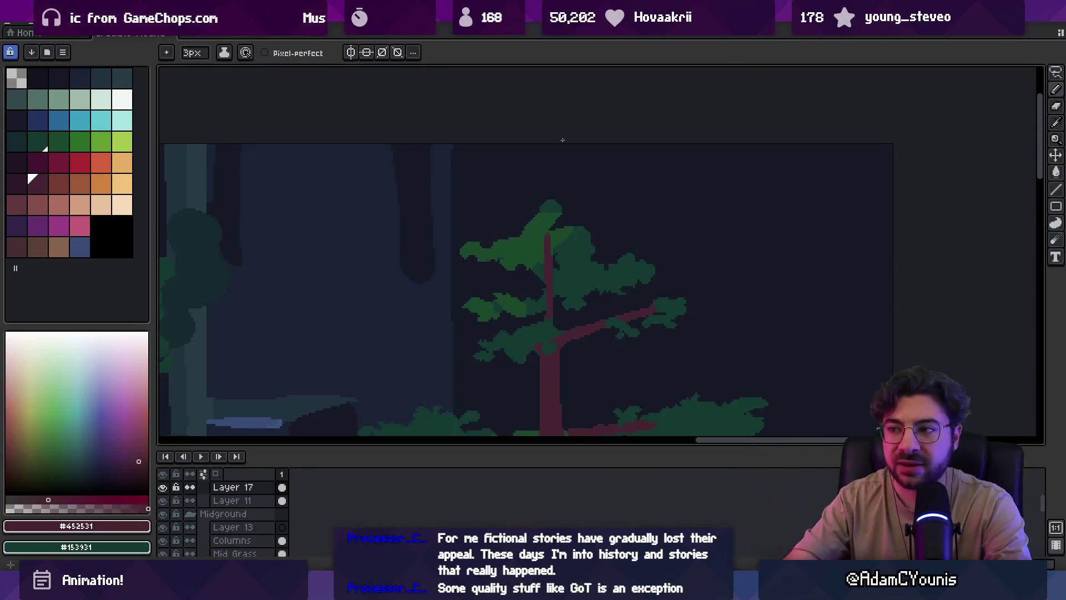
pyautogui.press('e')
pyautogui.moveTo(539, 216)
pyautogui.mouseDown()
pyautogui.moveTo(542, 204)
pyautogui.moveTo(555, 240)
pyautogui.moveTo(569, 212)
pyautogui.moveTo(582, 233)
pyautogui.moveTo(569, 217)
pyautogui.mouseUp()
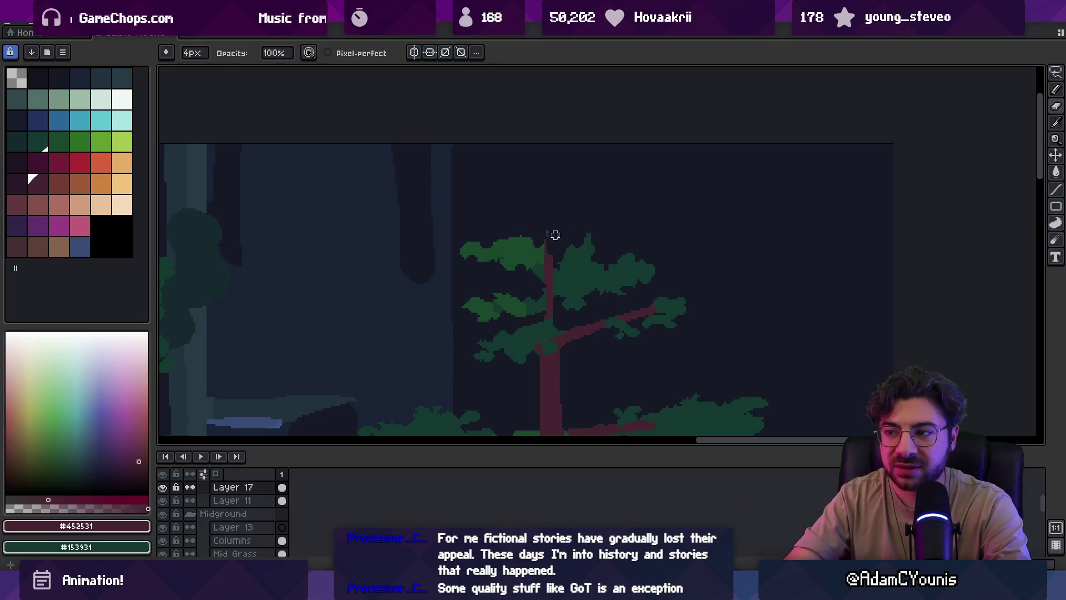
pyautogui.press('z')
pyautogui.scroll(-5, 552, 236)
pyautogui.scroll(5, 571, 238)
pyautogui.scroll(1, 581, 233)
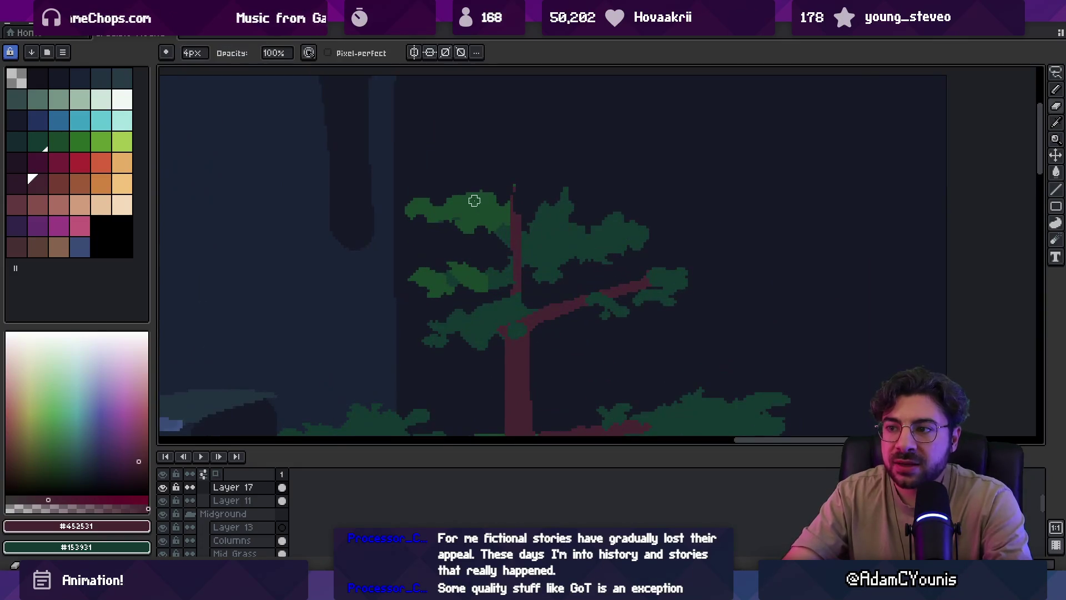
# Draw a trunk-coloured branch into the upper-left foliage
pyautogui.press('b')
pyautogui.keyDown('alt'); pyautogui.click(494, 212); pyautogui.keyUp('alt')
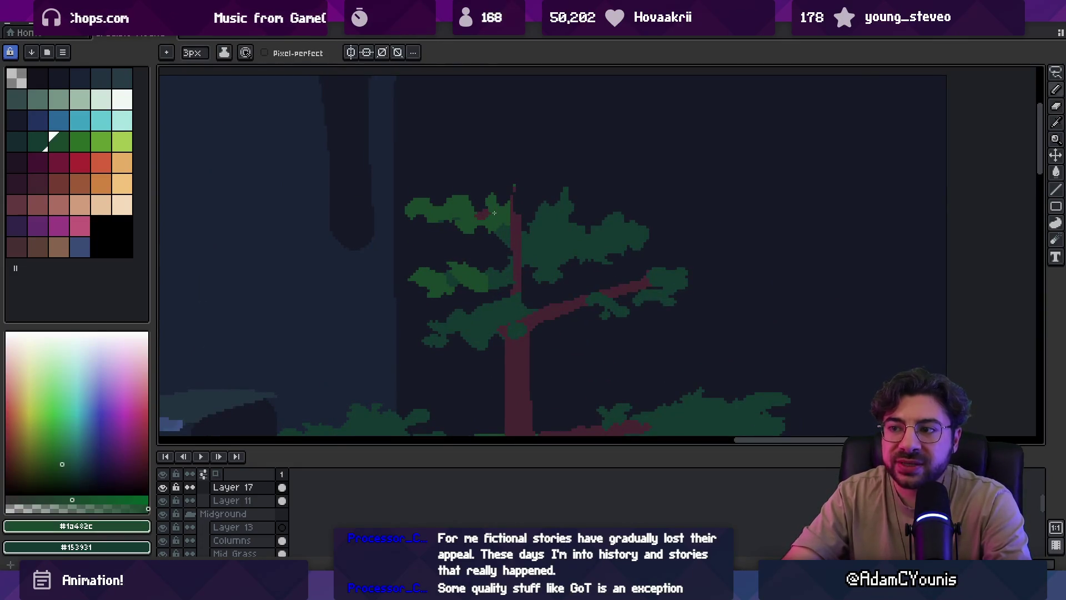
pyautogui.keyDown('alt'); pyautogui.click(511, 233); pyautogui.keyUp('alt')
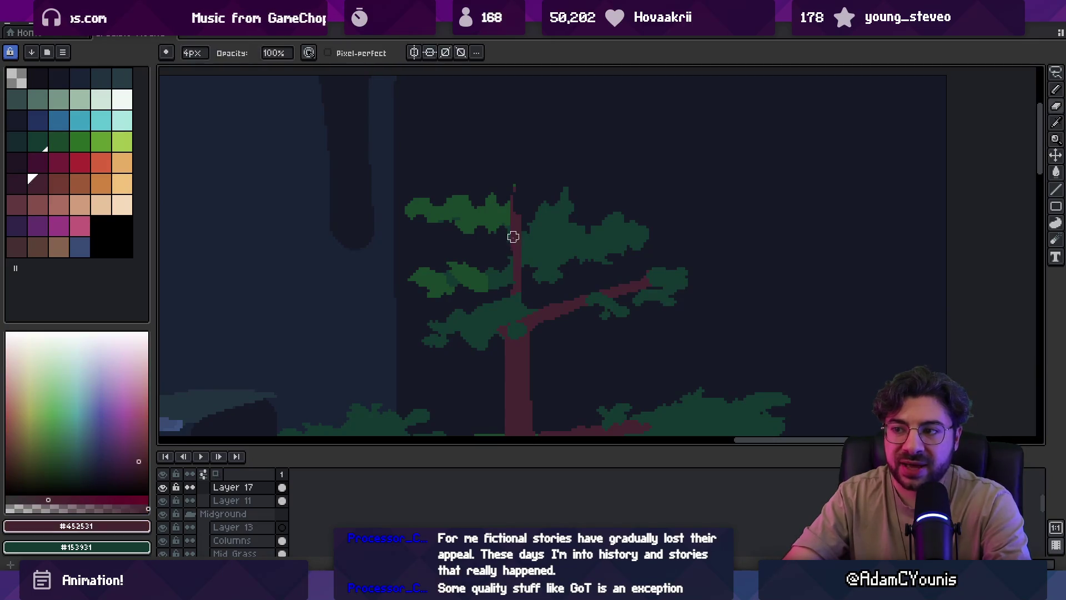
pyautogui.moveTo(473, 216); pyautogui.dragTo(502, 226)
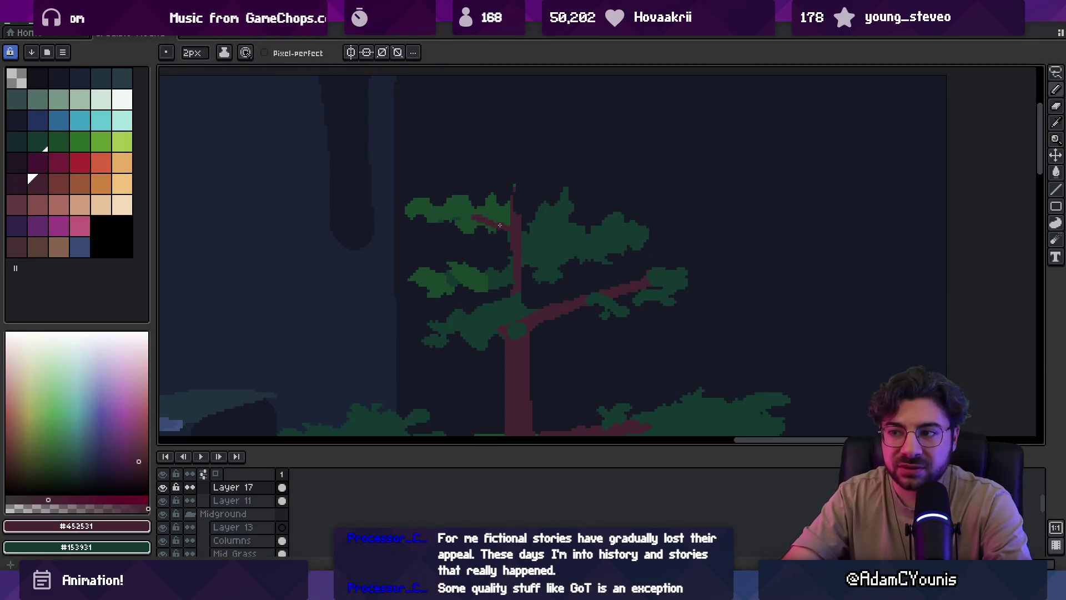
pyautogui.press('z')
pyautogui.scroll(-3, 534, 251)
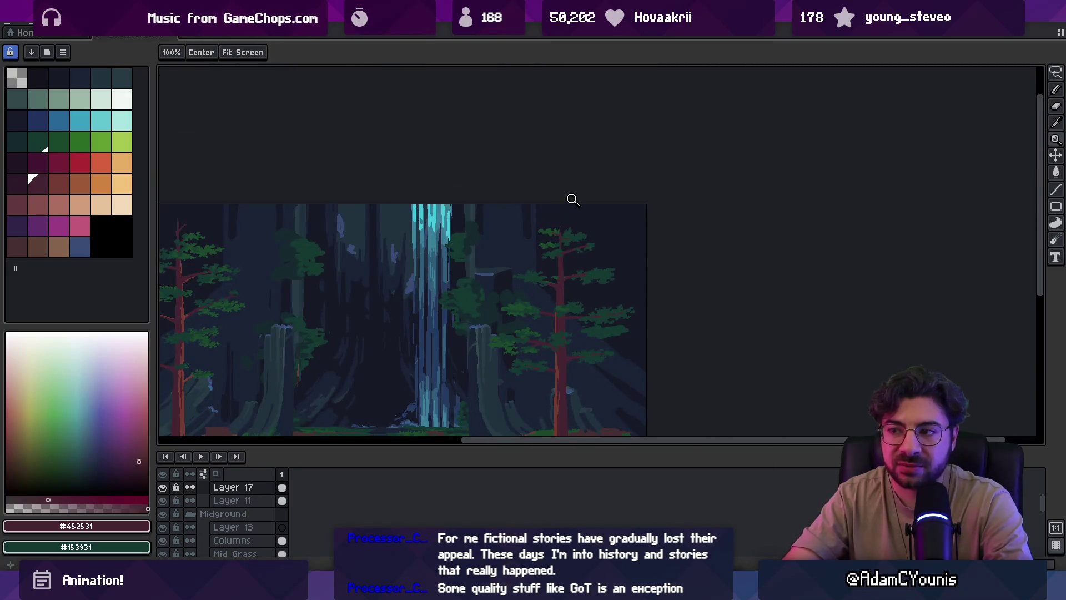
pyautogui.scroll(3, 566, 217)
# Add green pixels to the foliage's upper-left edge and erase stray foliage pixels
pyautogui.keyDown('alt'); pyautogui.click(510, 236); pyautogui.keyUp('alt')
pyautogui.press('b')
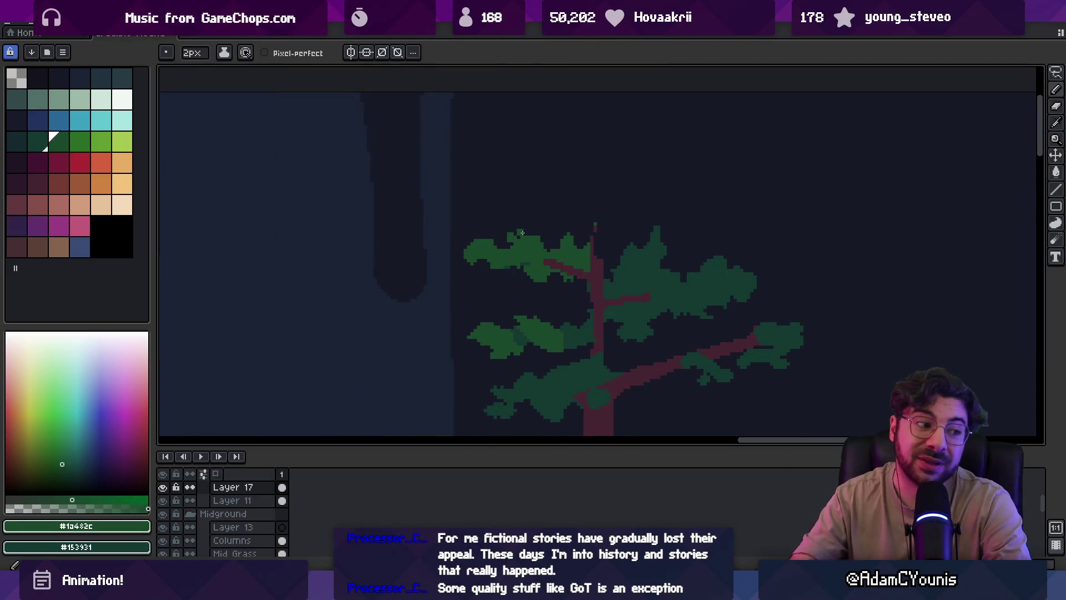
pyautogui.click(504, 228)
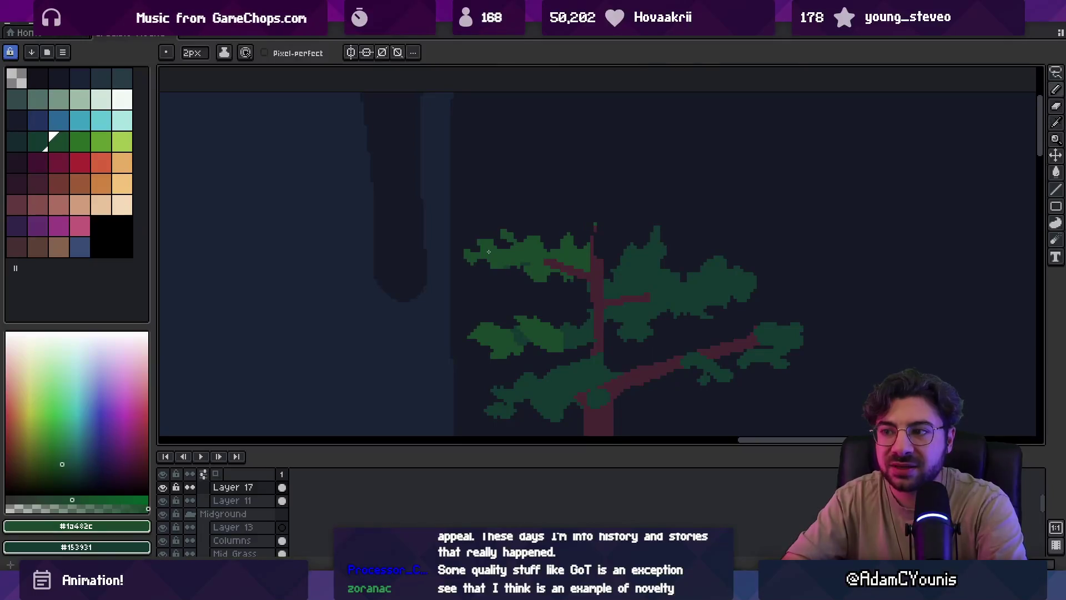
pyautogui.scroll(3, 503, 261)
pyautogui.press('b')
pyautogui.moveTo(479, 266); pyautogui.dragTo(492, 266)
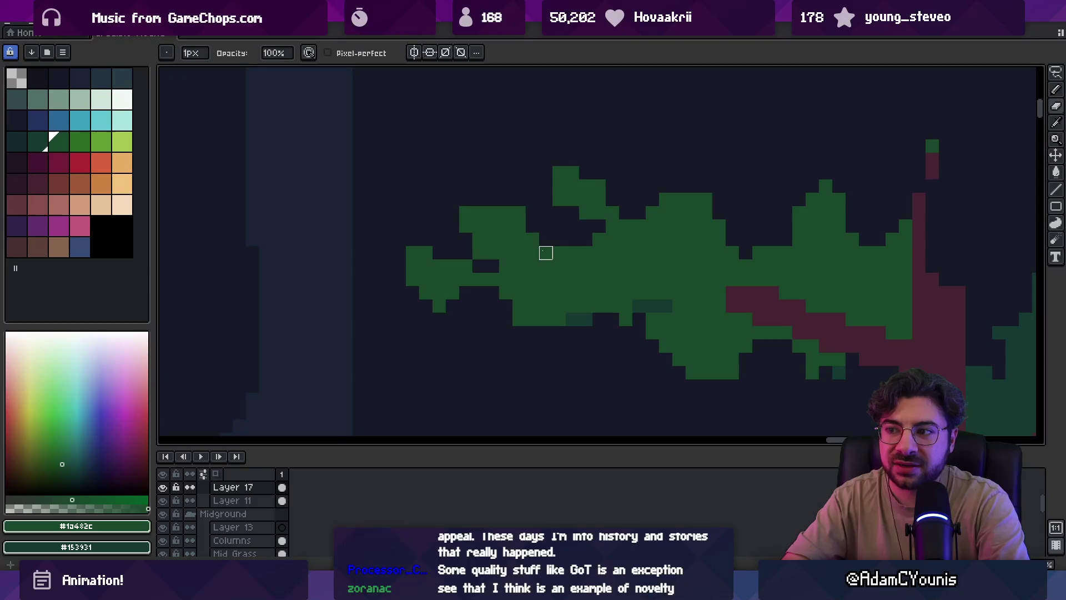
pyautogui.press('z')
pyautogui.scroll(-3, 550, 222)
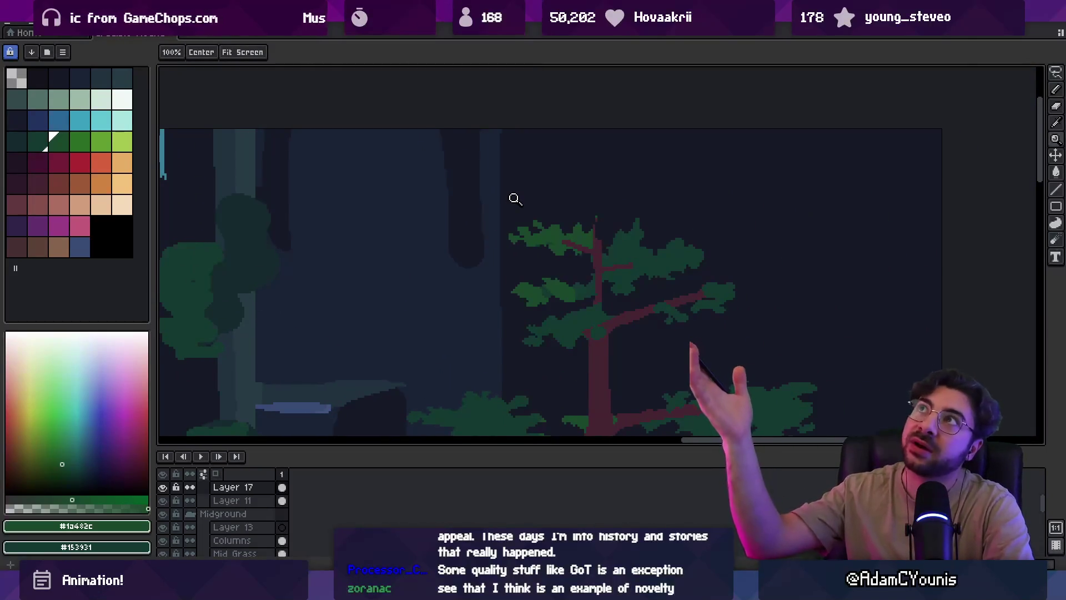
# Extend the trunk tip higher, undo, and redraw it slightly to the right
pyautogui.click(603, 230)
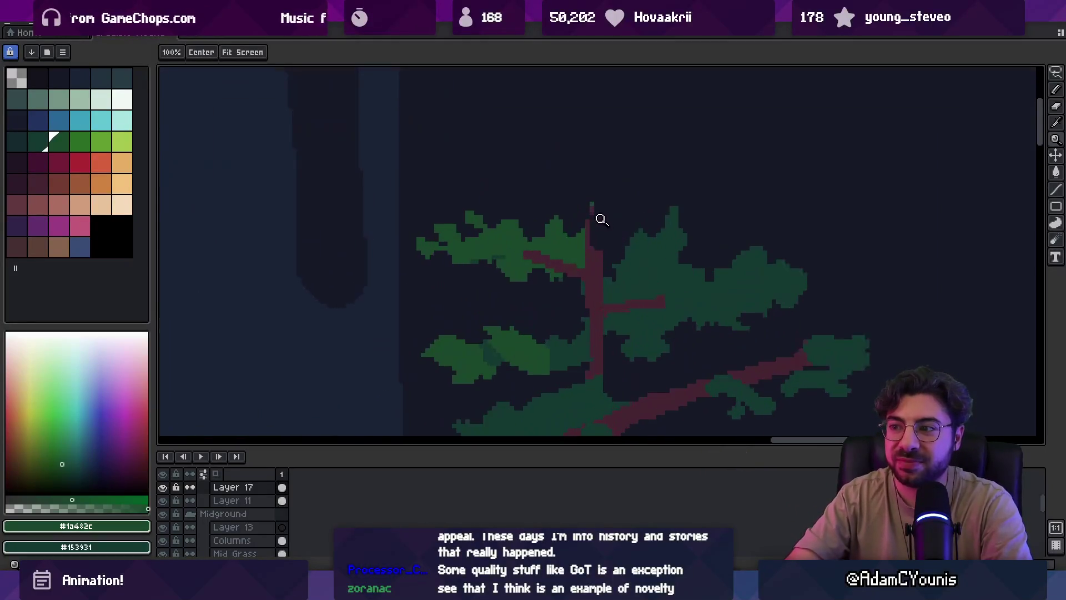
pyautogui.keyDown('alt'); pyautogui.click(595, 251); pyautogui.keyUp('alt')
pyautogui.press('b')
pyautogui.moveTo(594, 185); pyautogui.dragTo(595, 261)
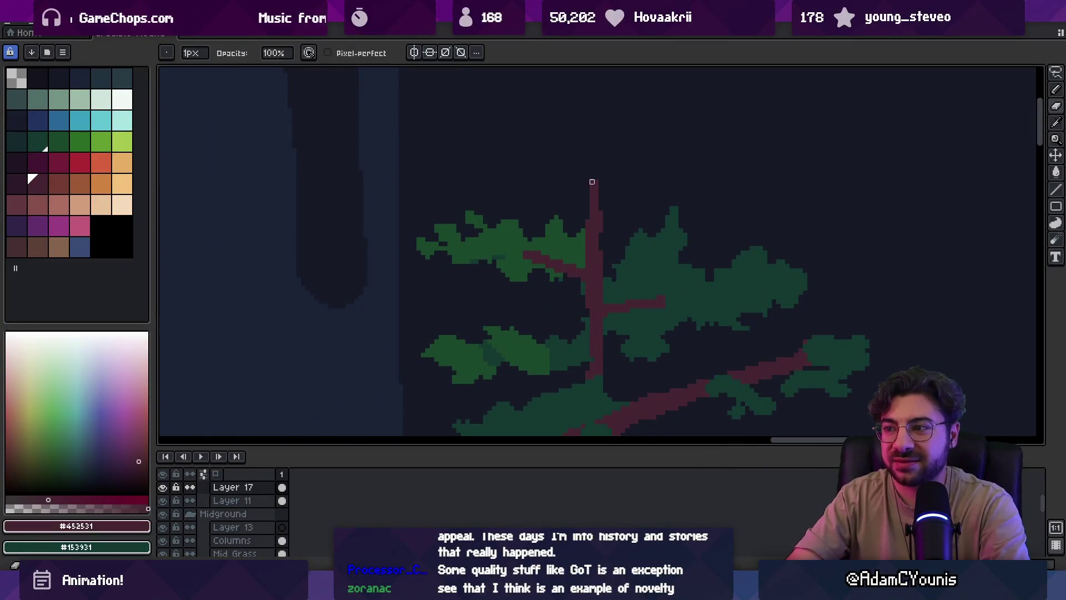
pyautogui.hotkey('ctrl', 'z')
pyautogui.moveTo(596, 180); pyautogui.dragTo(596, 222)
pyautogui.click(583, 236)
pyautogui.press('z')
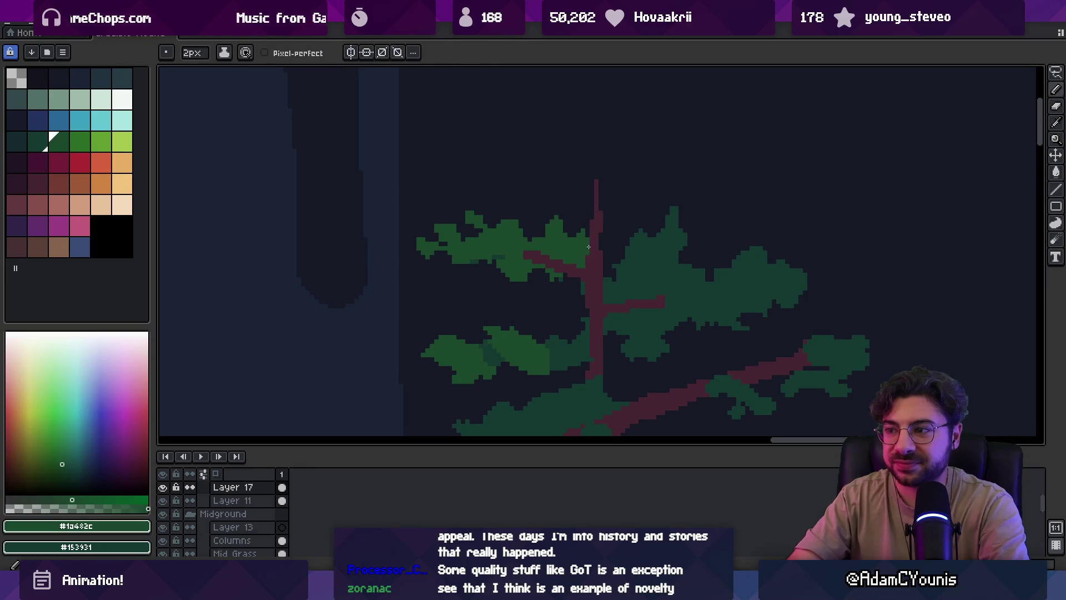
pyautogui.rightClick(577, 233)
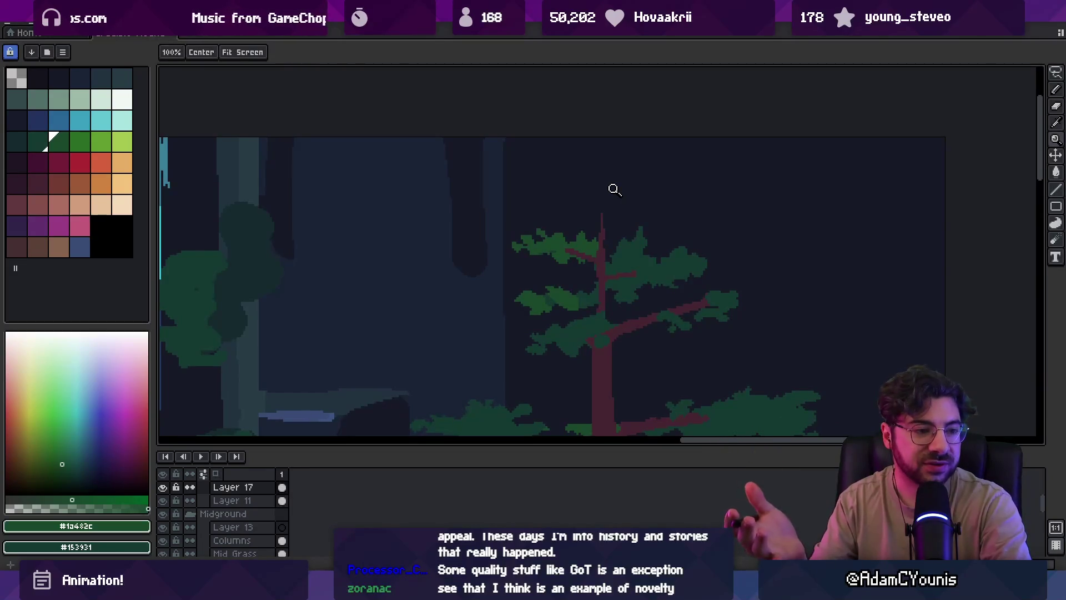
# Extend the trunk straight up to a pointed tip
pyautogui.press('b')
pyautogui.scroll(1, 608, 236)
pyautogui.keyDown('alt'); pyautogui.click(598, 195); pyautogui.keyUp('alt')
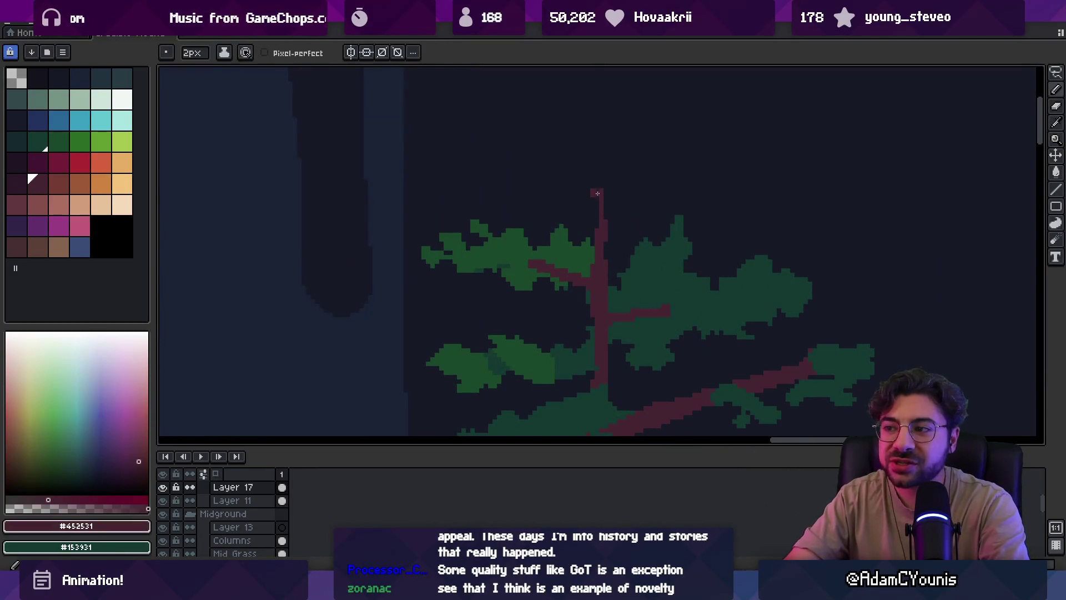
pyautogui.keyDown('shift'); pyautogui.click(596, 177); pyautogui.keyUp('shift')
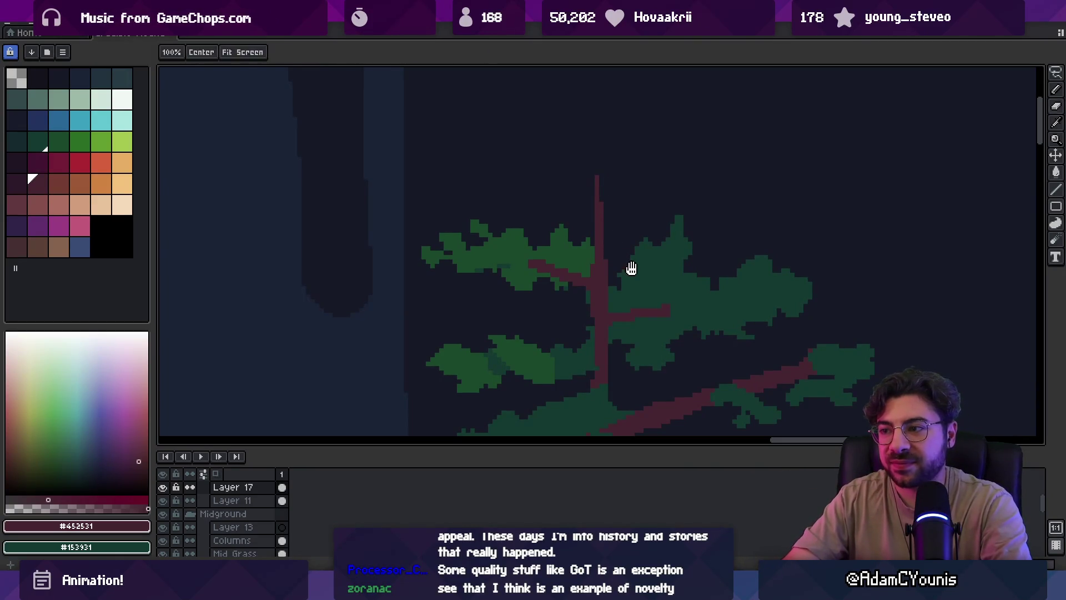
pyautogui.scroll(-3, 628, 264)
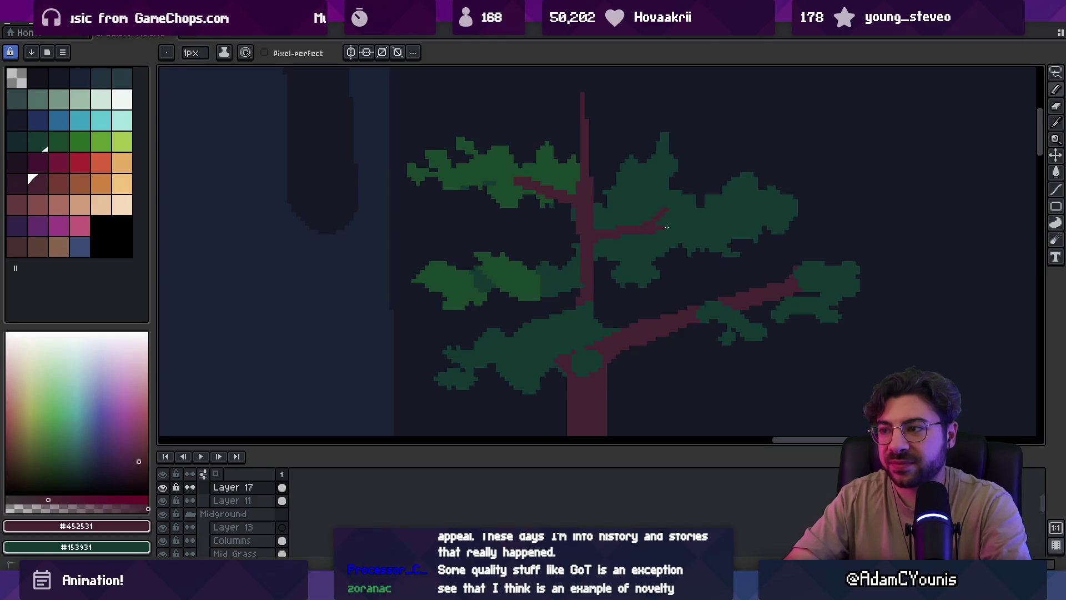
pyautogui.scroll(-2, 683, 191)
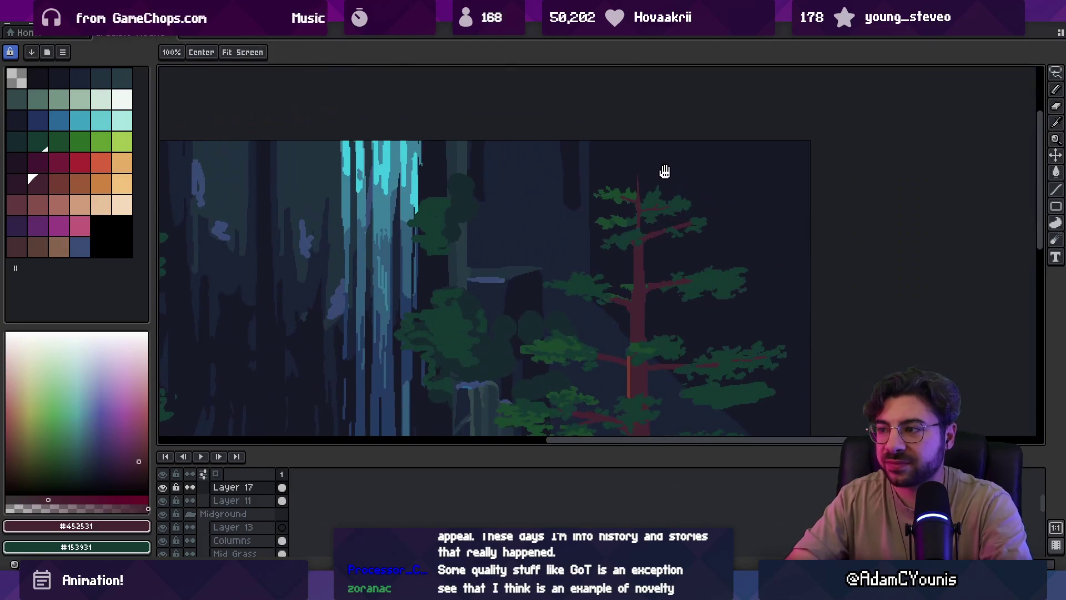
pyautogui.scroll(2, 664, 209)
# Shade the middle-left foliage clump with 2px dark green #153931 strokes
pyautogui.keyDown('alt'); pyautogui.click(605, 246); pyautogui.keyUp('alt')
pyautogui.hotkey('ctrl', '+')
pyautogui.moveTo(609, 247); pyautogui.dragTo(636, 225)
pyautogui.keyDown('alt'); pyautogui.click(596, 252); pyautogui.keyUp('alt')
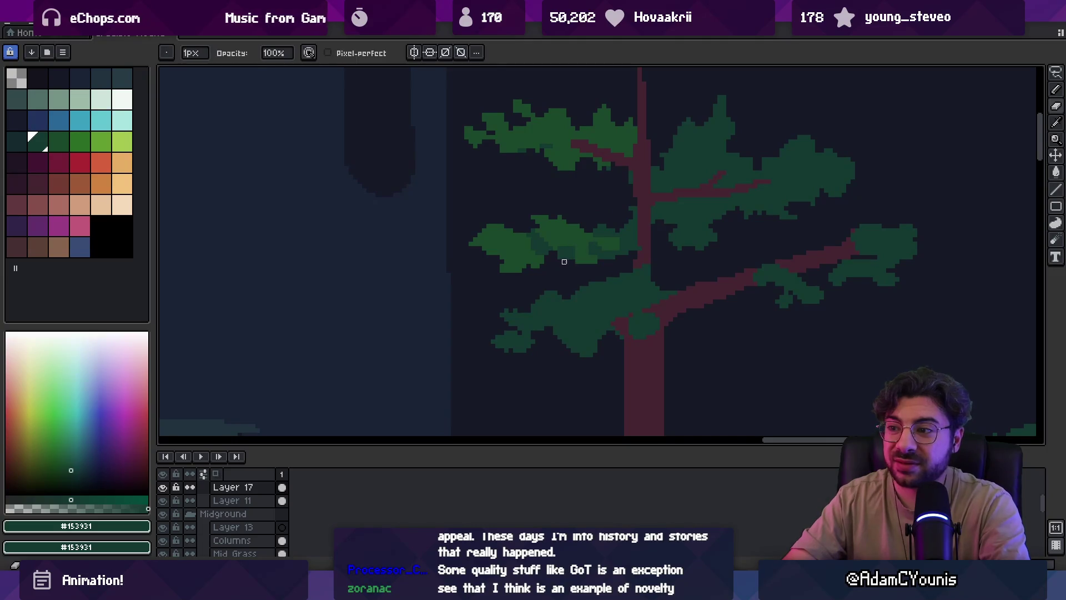
pyautogui.scroll(-2, 577, 252)
pyautogui.scroll(3, 607, 217)
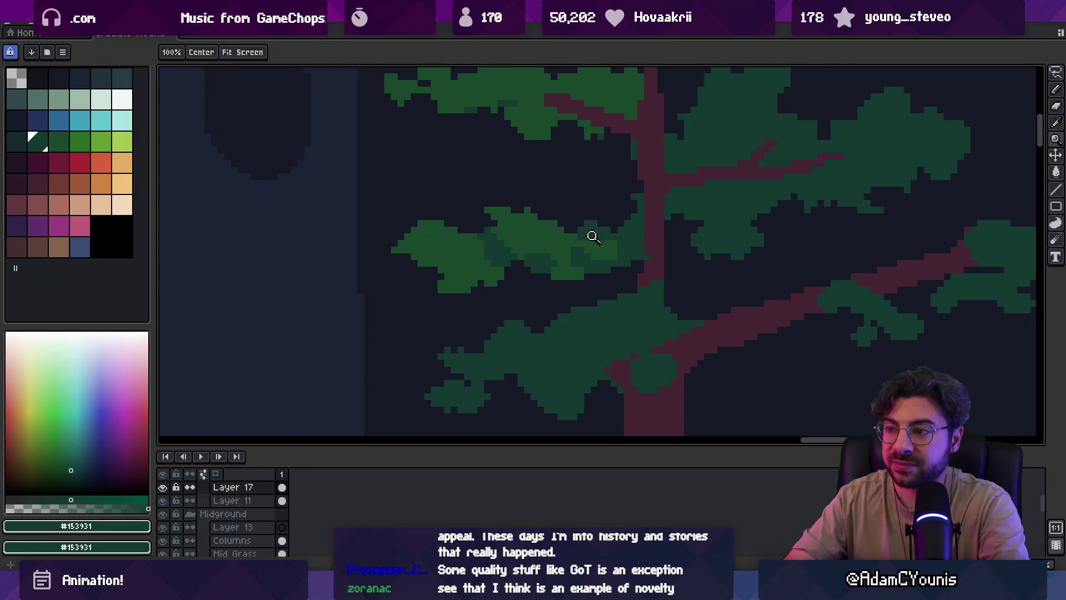
pyautogui.scroll(-1, 594, 236)
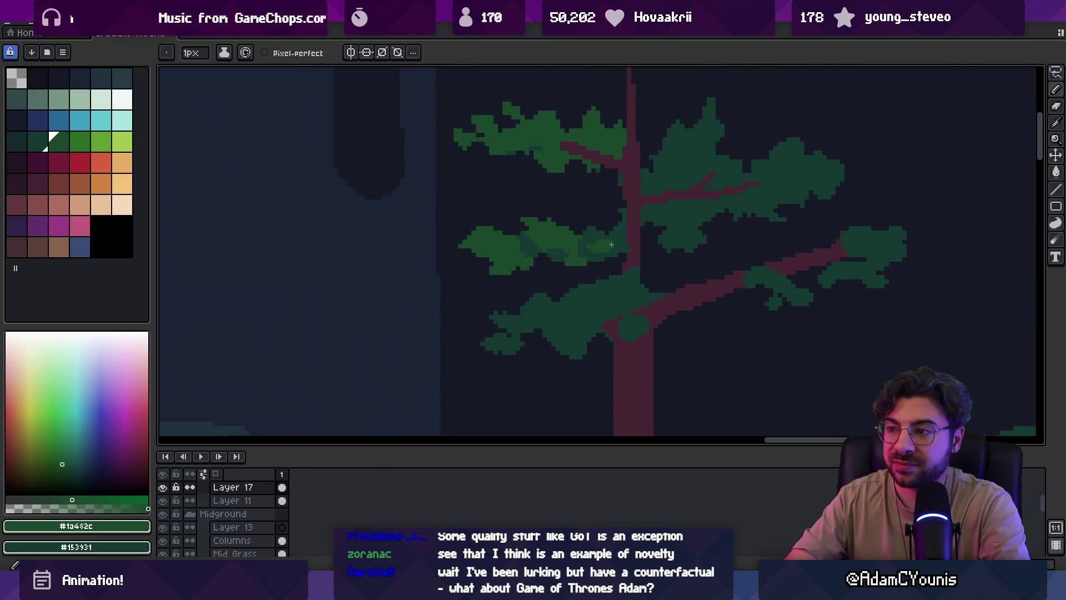
pyautogui.press('alt')
pyautogui.press('alt')
pyautogui.press('z')
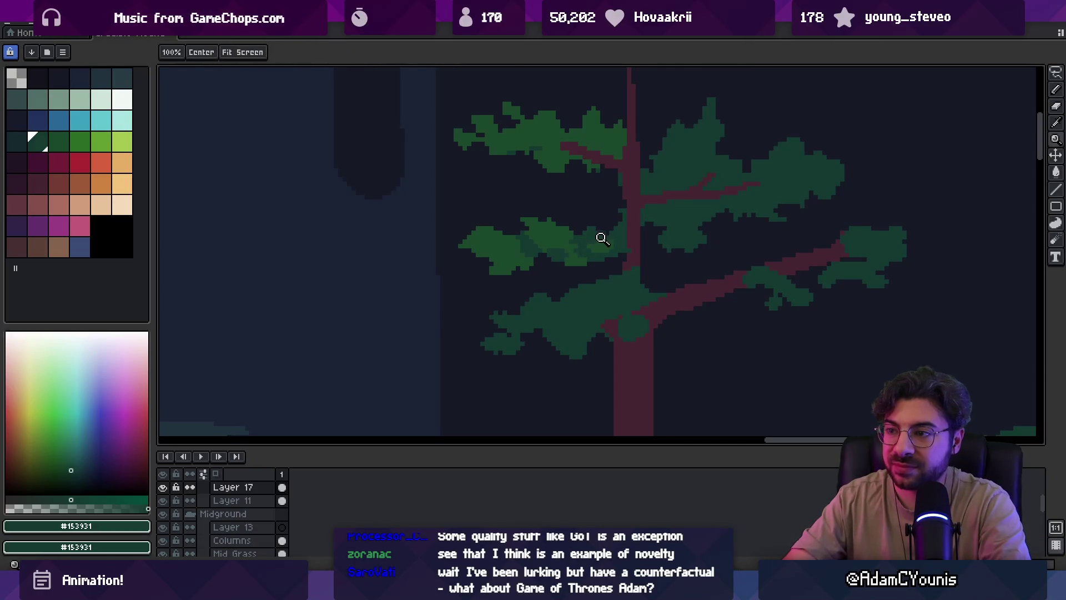
pyautogui.scroll(-2, 602, 236)
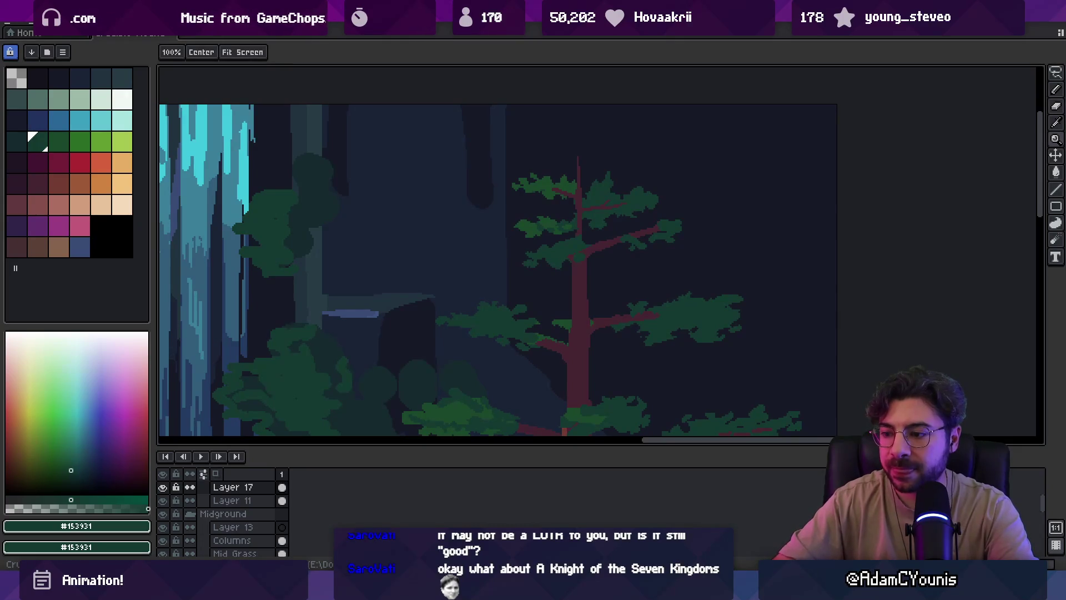
pyautogui.press('super')
# Launch the 'leonardo' painting app and stamp a large 348 px white circle
pyautogui.write('leonardo')
pyautogui.press('Return')
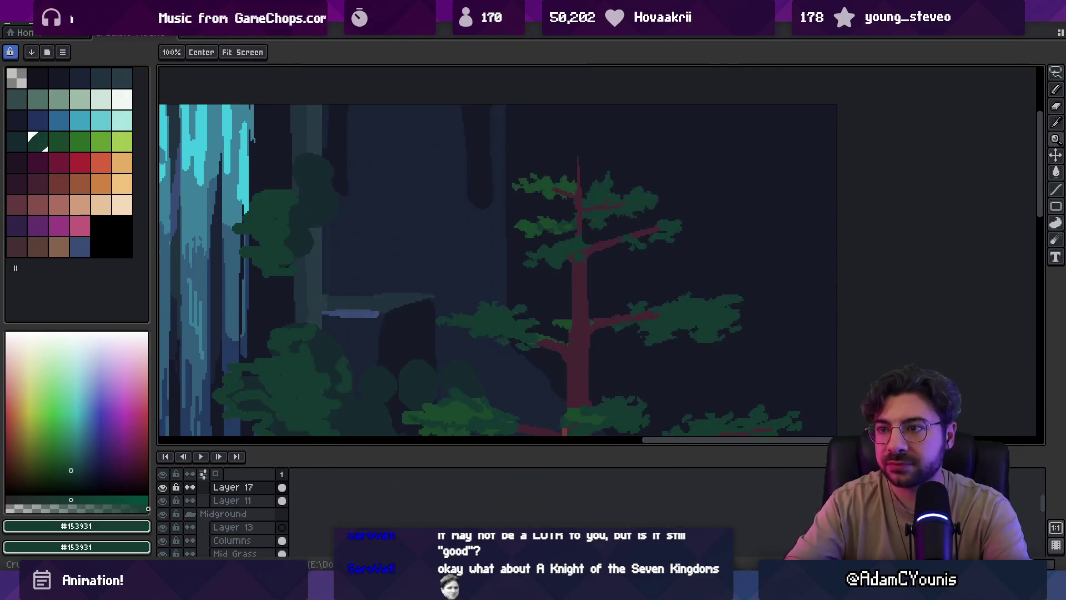
pyautogui.moveTo(341, 185); pyautogui.dragTo(411, 293)
pyautogui.click(408, 281)
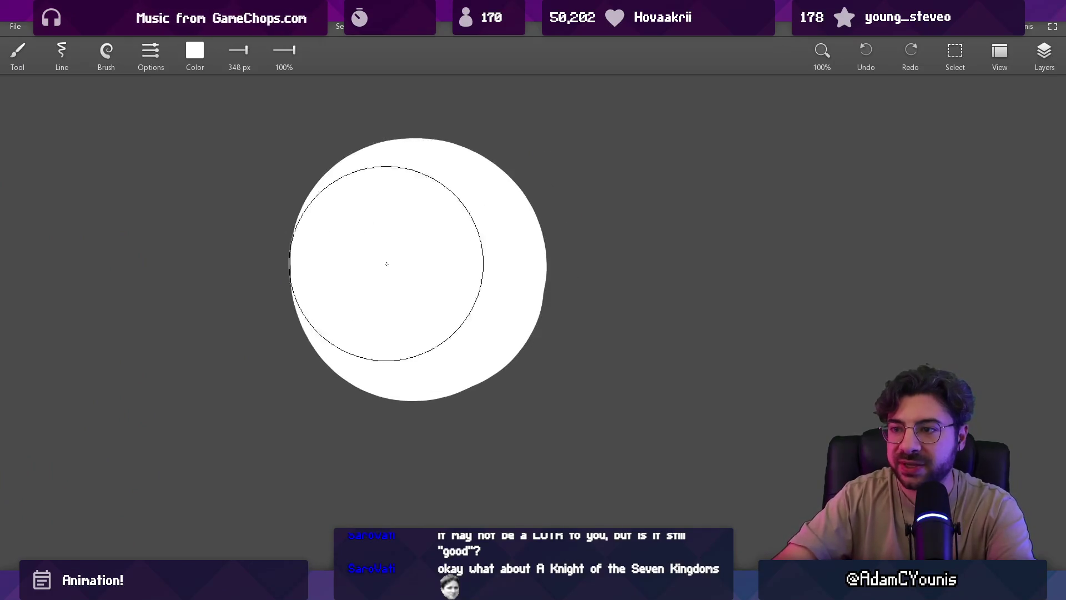
# Paint a black pupil with a 119 px brush on the white circle
pyautogui.click(194, 50)
pyautogui.moveTo(267, 125); pyautogui.dragTo(120, 123)
pyautogui.click(176, 244)
pyautogui.press('[')
pyautogui.click(474, 315)
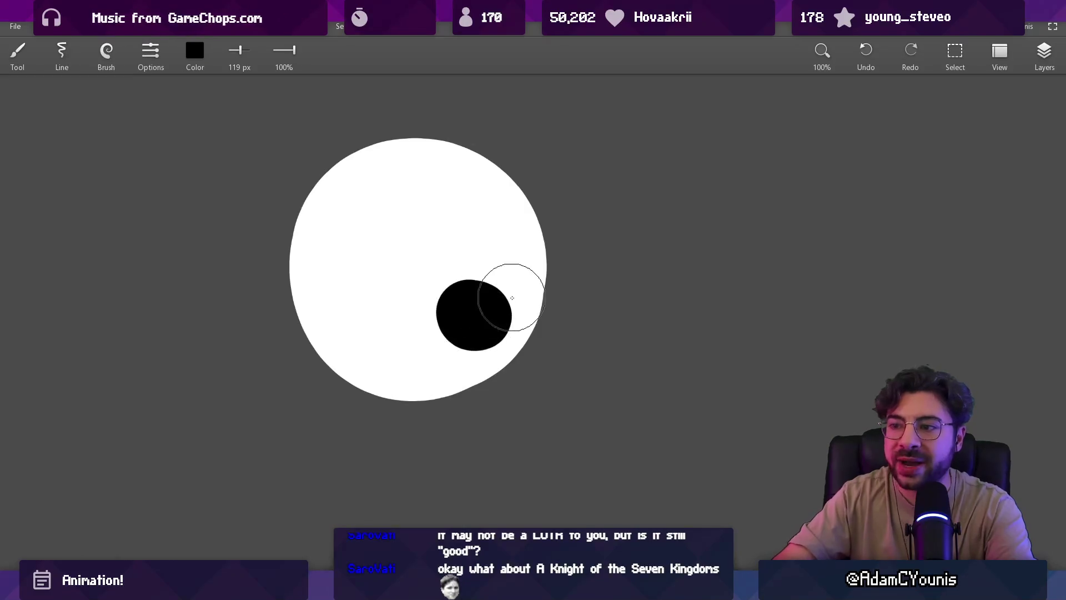
# Lasso-cut part of the circle, move it far left, and shift the pupil
pyautogui.press('l')
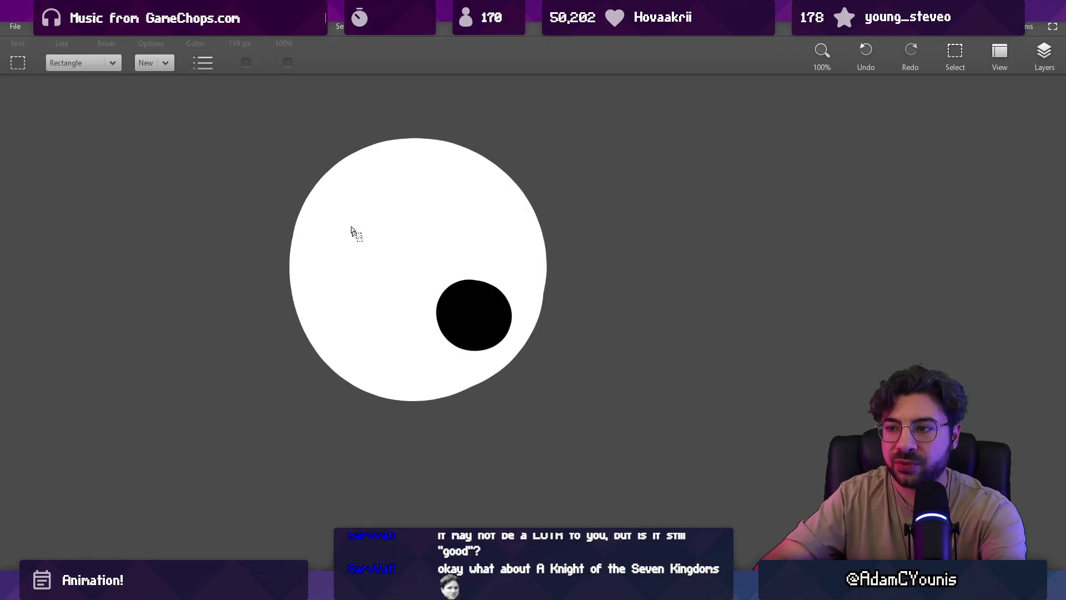
pyautogui.moveTo(315, 118)
pyautogui.mouseDown()
pyautogui.moveTo(437, 367)
pyautogui.moveTo(457, 119)
pyautogui.mouseUp()
pyautogui.moveTo(370, 262); pyautogui.dragTo(112, 288)
pyautogui.moveTo(476, 305); pyautogui.dragTo(569, 437)
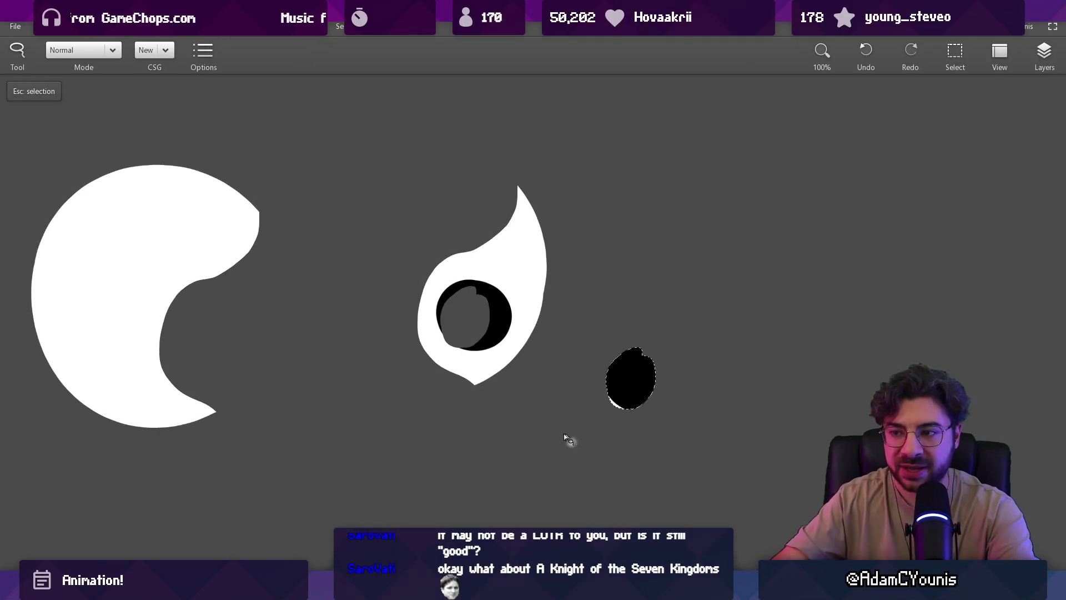
pyautogui.moveTo(481, 362); pyautogui.dragTo(543, 384)
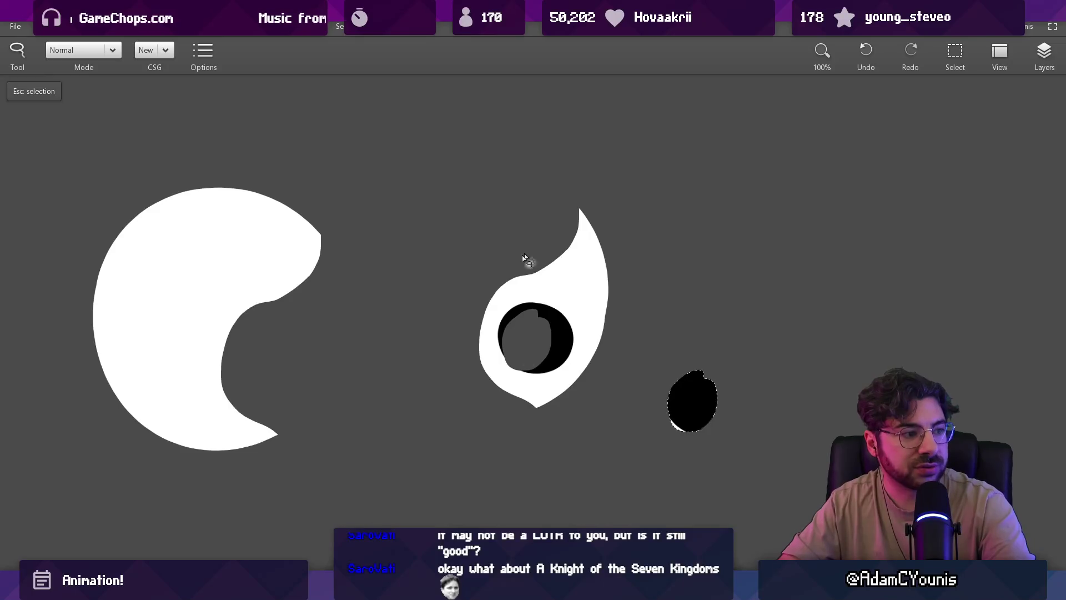
# Undo the moves, erase the whole eye, and return to the forest scene
pyautogui.hotkey('ctrl', 'z')
pyautogui.hotkey('ctrl', 'z')
pyautogui.press('e')
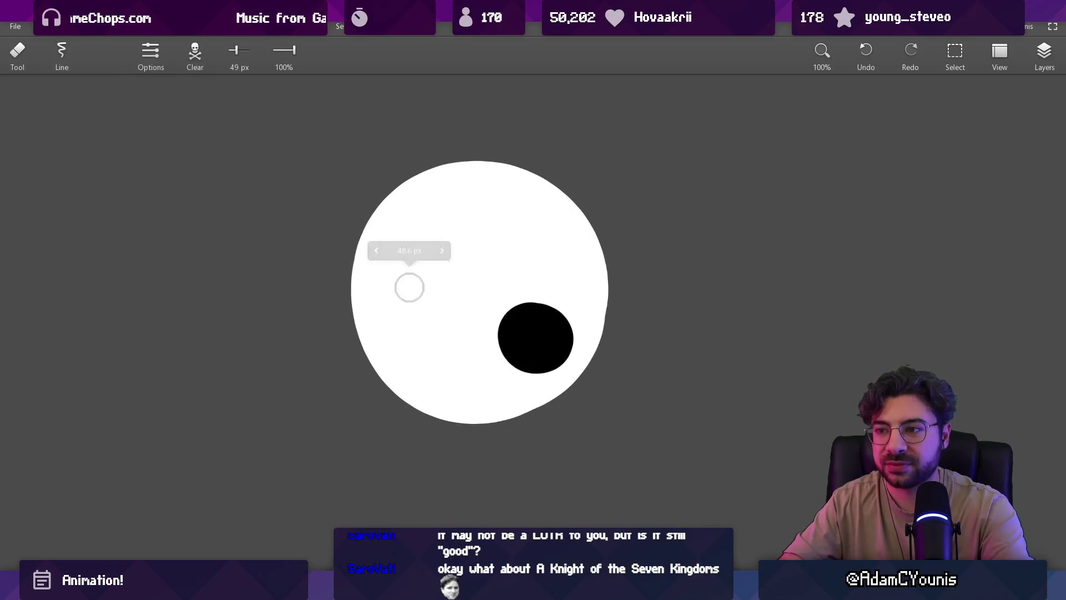
pyautogui.moveTo(464, 238)
pyautogui.mouseDown()
pyautogui.moveTo(452, 226)
pyautogui.moveTo(583, 281)
pyautogui.mouseUp()
pyautogui.press('b')
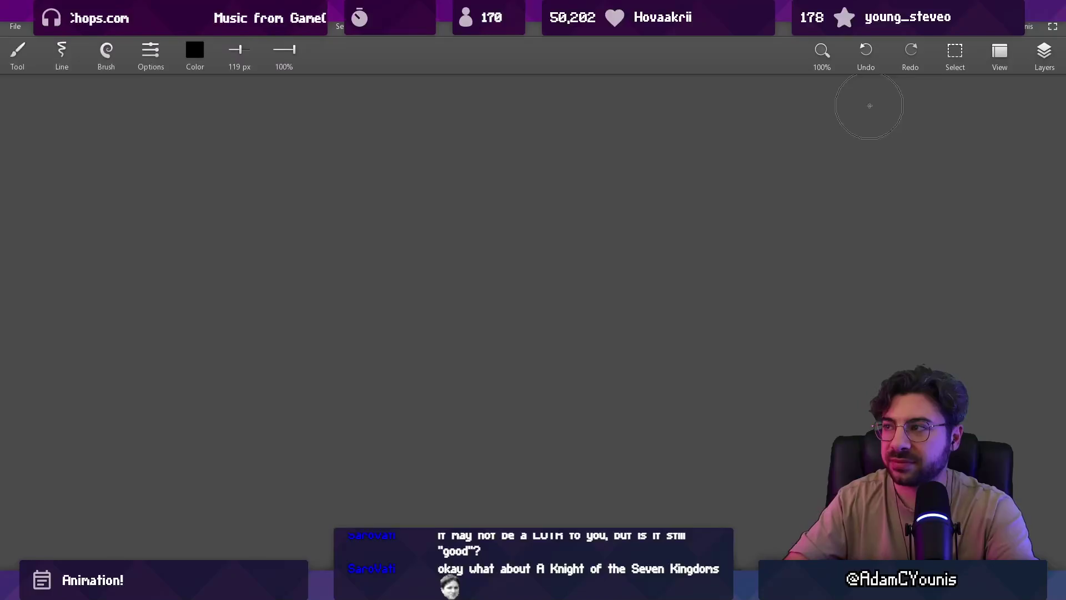
pyautogui.hotkey('alt', 'Tab')
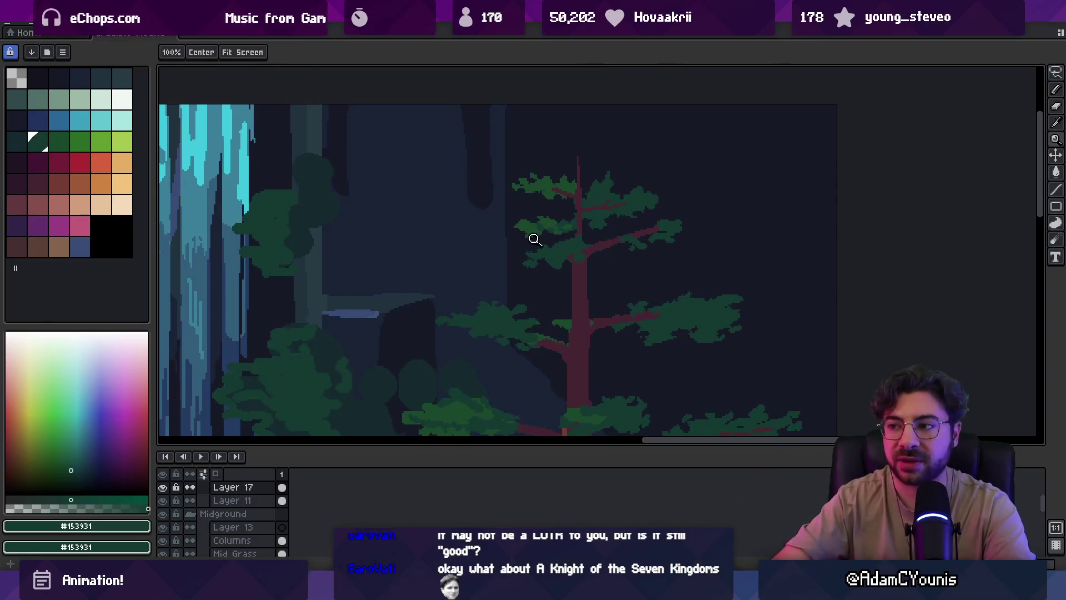
# Zoom in on the pine and sample the red trunk colour
pyautogui.click(590, 210)
pyautogui.press('b')
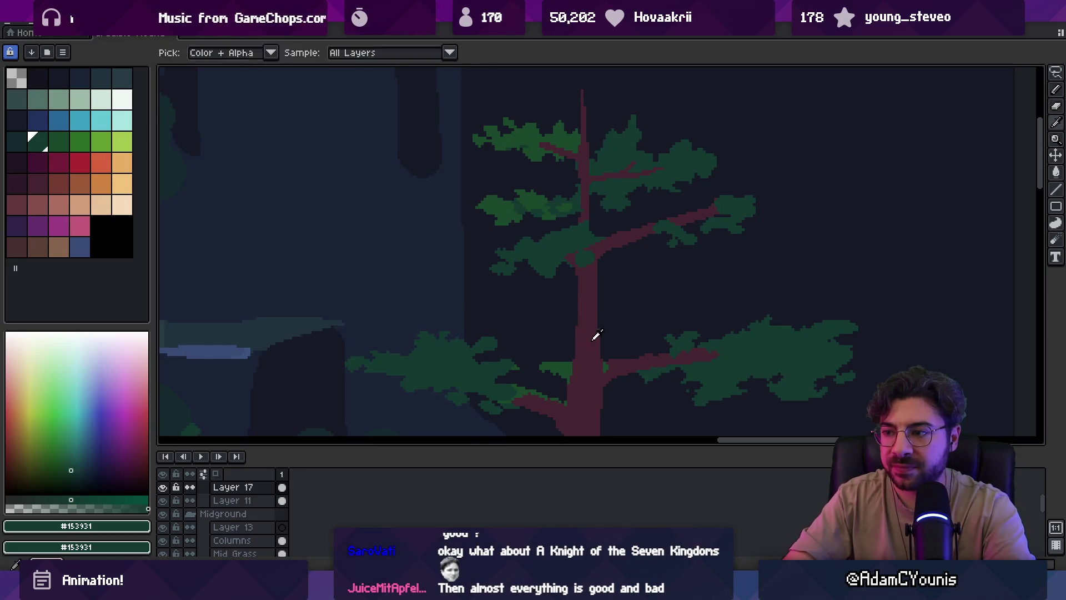
pyautogui.keyDown('alt'); pyautogui.click(594, 335); pyautogui.keyUp('alt')
pyautogui.press('z')
pyautogui.rightClick(583, 276)
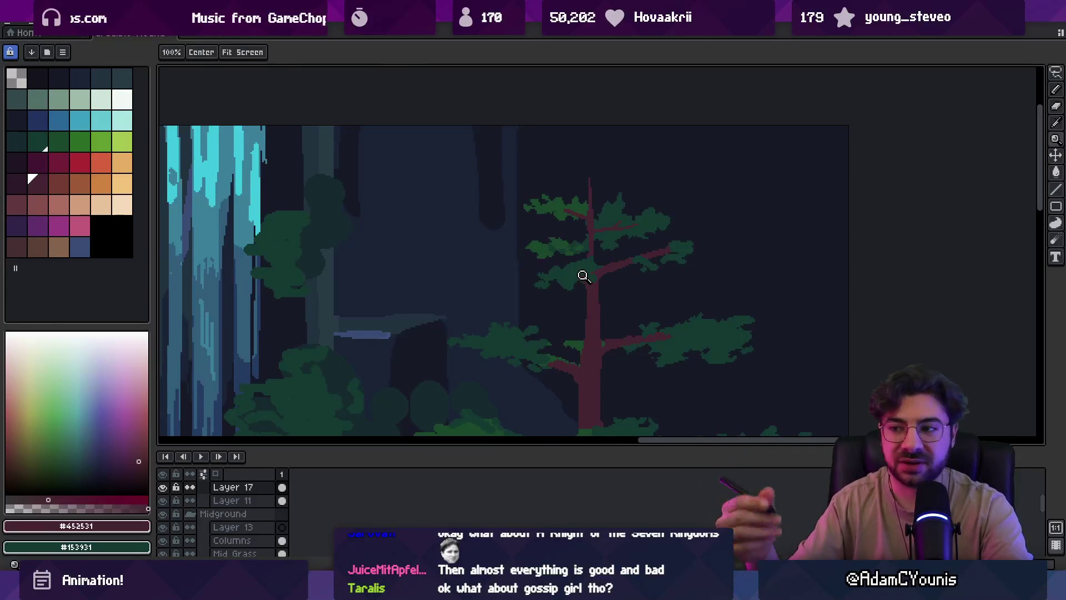
pyautogui.scroll(-1, 502, 288)
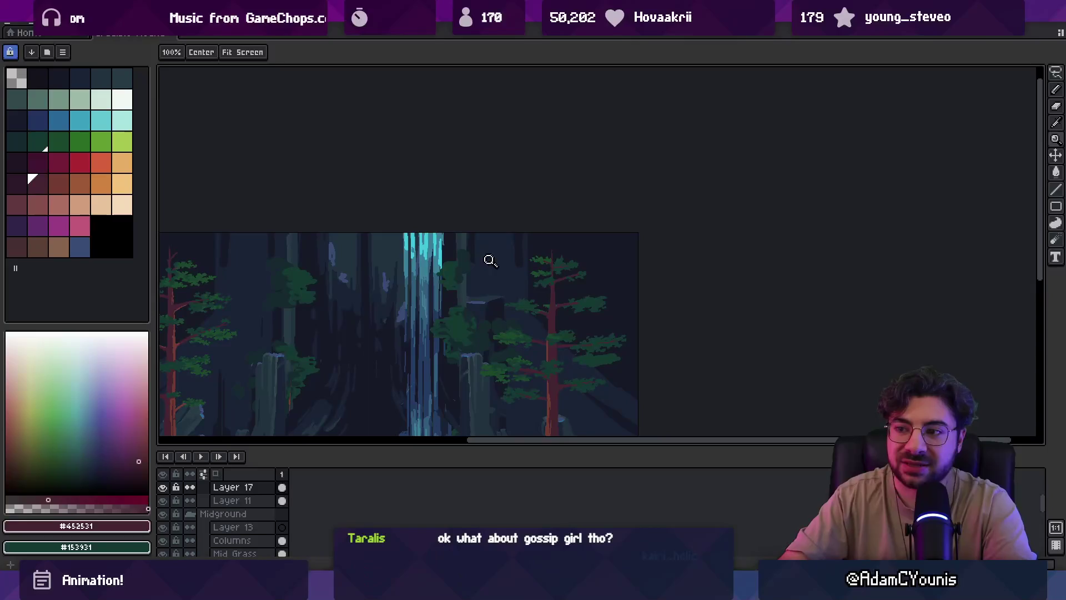
pyautogui.scroll(3, 521, 266)
# Sample dark green from the pine leaves and check the scene zoomed out
pyautogui.keyDown('alt'); pyautogui.click(461, 199); pyautogui.keyUp('alt')
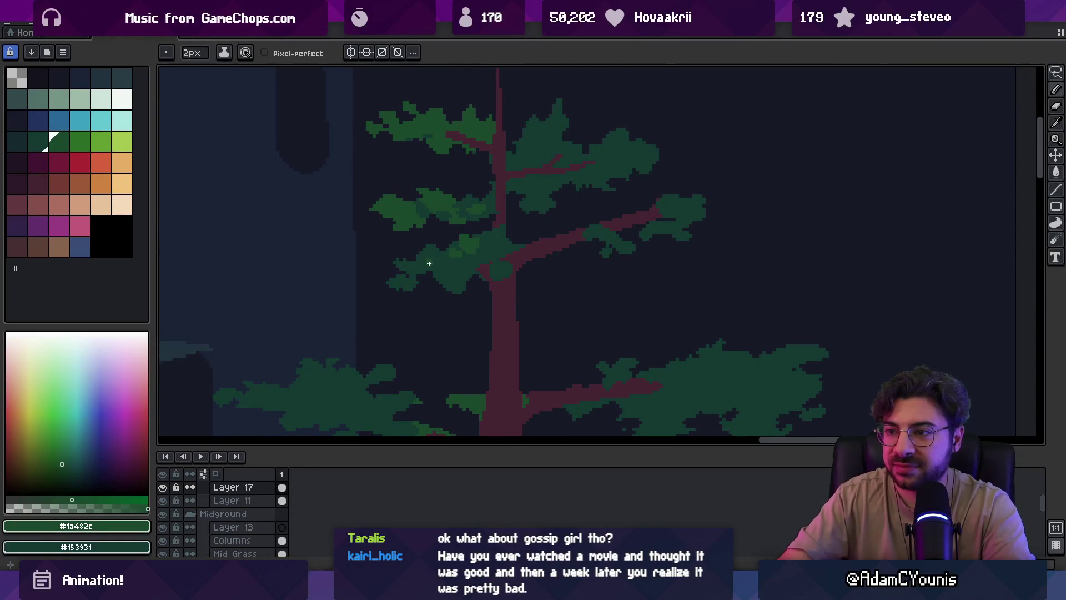
pyautogui.press('z')
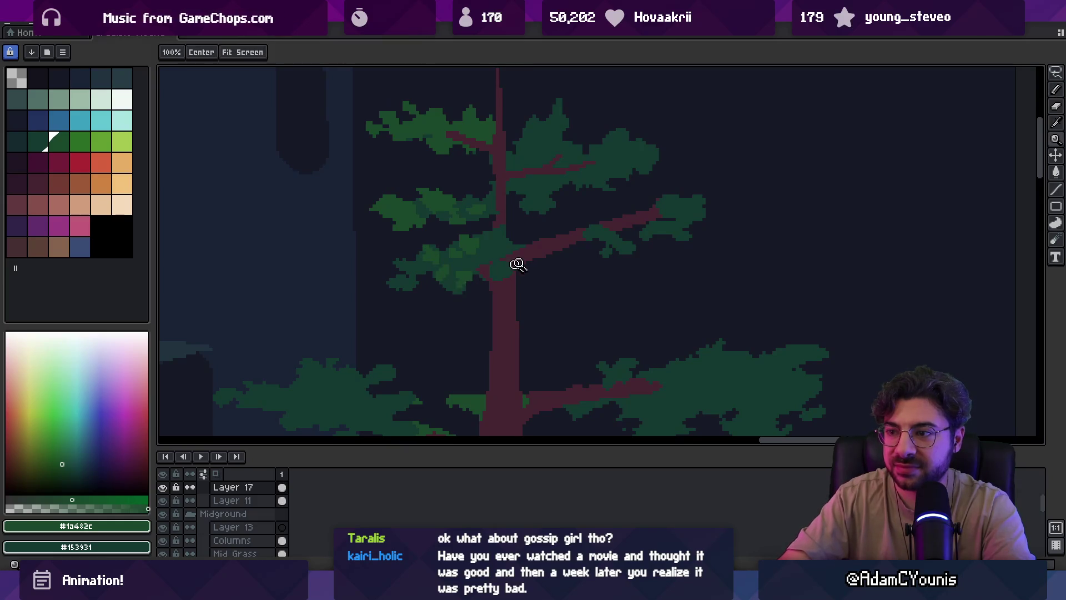
pyautogui.scroll(-4, 507, 269)
pyautogui.scroll(3, 558, 245)
pyautogui.scroll(-4, 572, 255)
pyautogui.scroll(1, 595, 257)
pyautogui.scroll(-1, 590, 251)
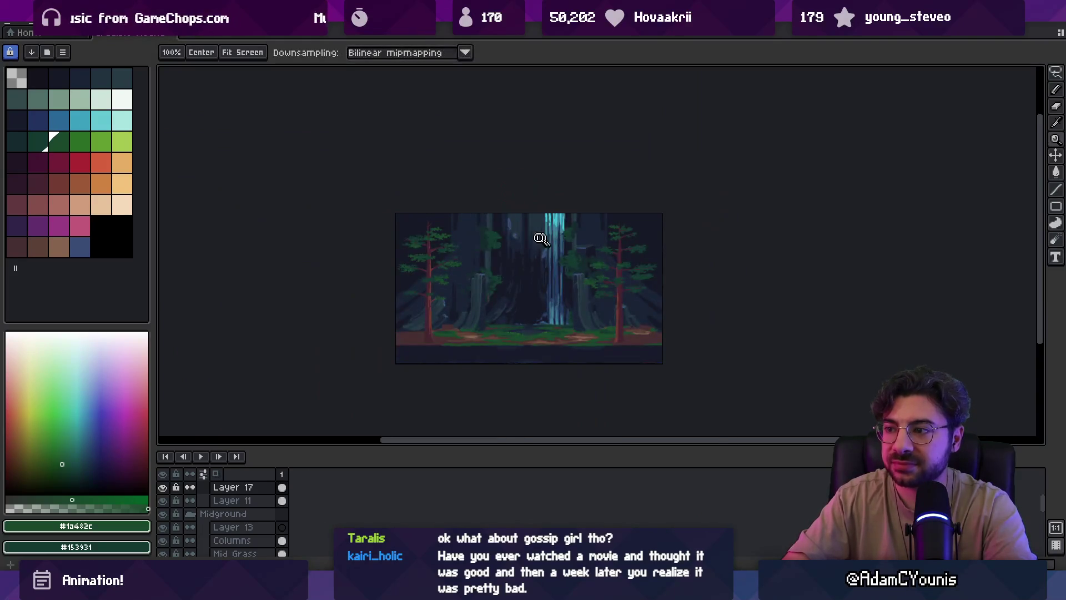
pyautogui.scroll(4, 597, 276)
# Lasso a lower foliage clump, scale it down, and nudge it slightly lower
pyautogui.press('m')
pyautogui.moveTo(691, 273); pyautogui.dragTo(588, 274)
pyautogui.moveTo(711, 333); pyautogui.dragTo(684, 324)
pyautogui.moveTo(630, 299); pyautogui.dragTo(631, 307)
# Apply the transform, pick the maroon trunk colour, and view the whole scene
pyautogui.press('b')
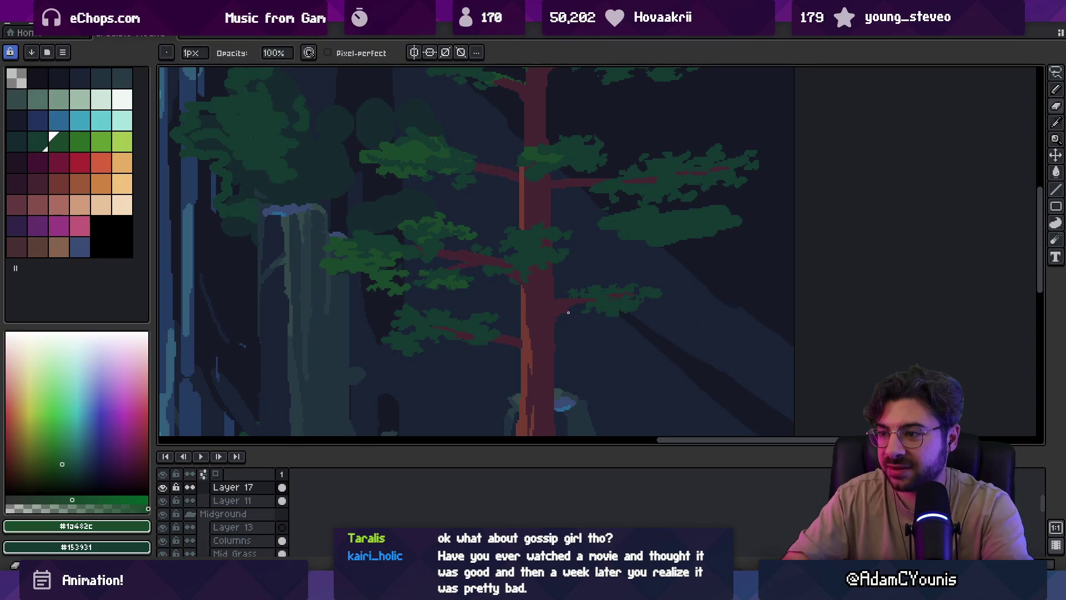
pyautogui.click(29, 175)
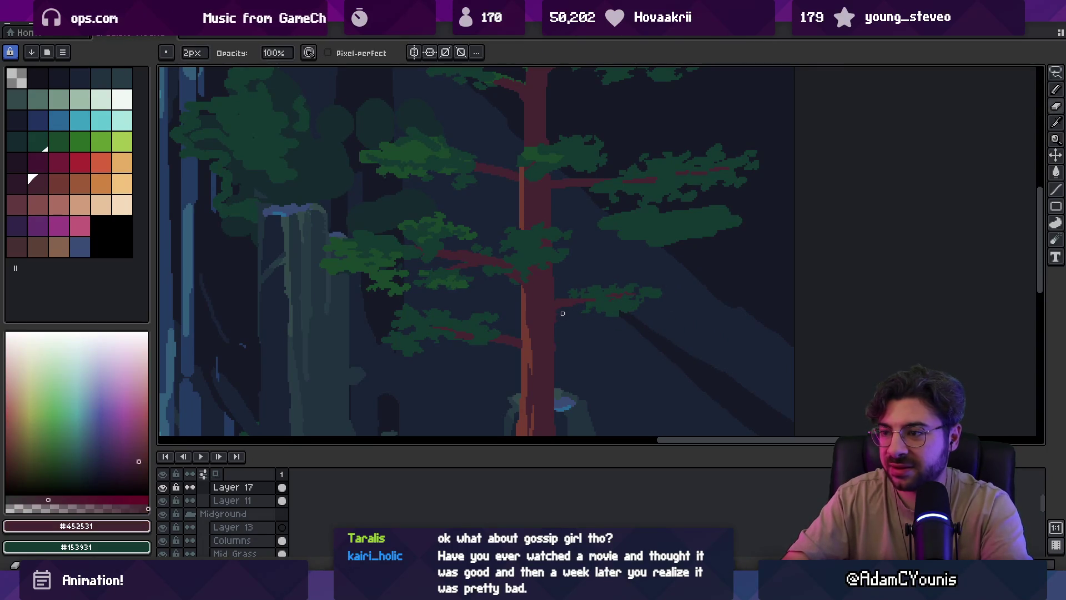
pyautogui.press('z')
pyautogui.scroll(-5, 564, 336)
pyautogui.scroll(5, 577, 365)
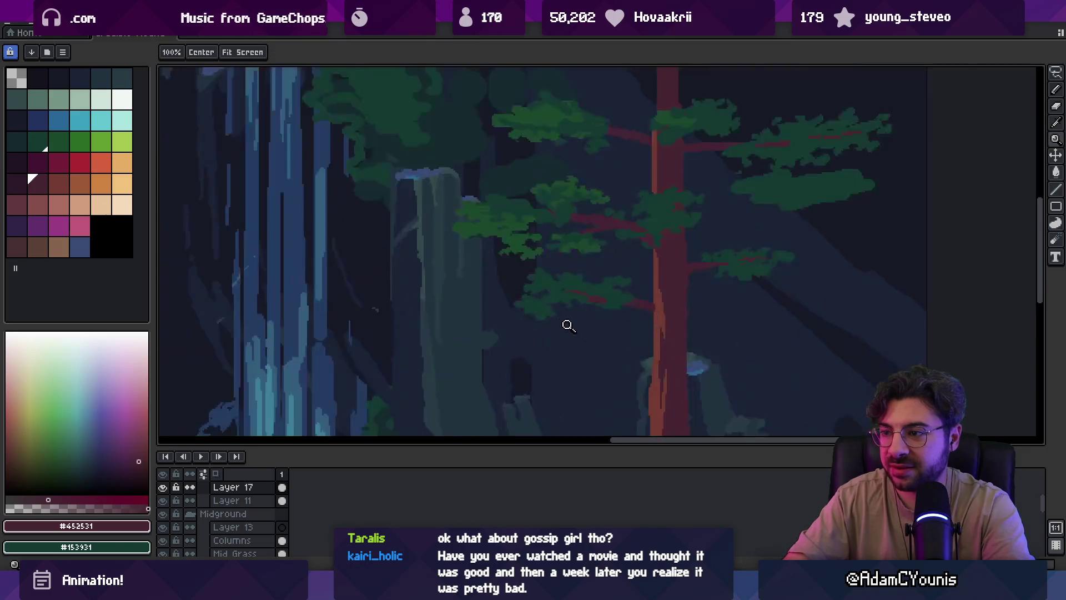
# Lasso a foliage clump, shift it to the right, and deselect
pyautogui.press('q')
pyautogui.moveTo(498, 276)
pyautogui.mouseDown()
pyautogui.moveTo(547, 332)
pyautogui.moveTo(507, 290)
pyautogui.moveTo(573, 295)
pyautogui.moveTo(554, 311)
pyautogui.moveTo(478, 304)
pyautogui.moveTo(561, 309)
pyautogui.mouseUp()
pyautogui.press('Return')
pyautogui.hotkey('ctrl', 'd')
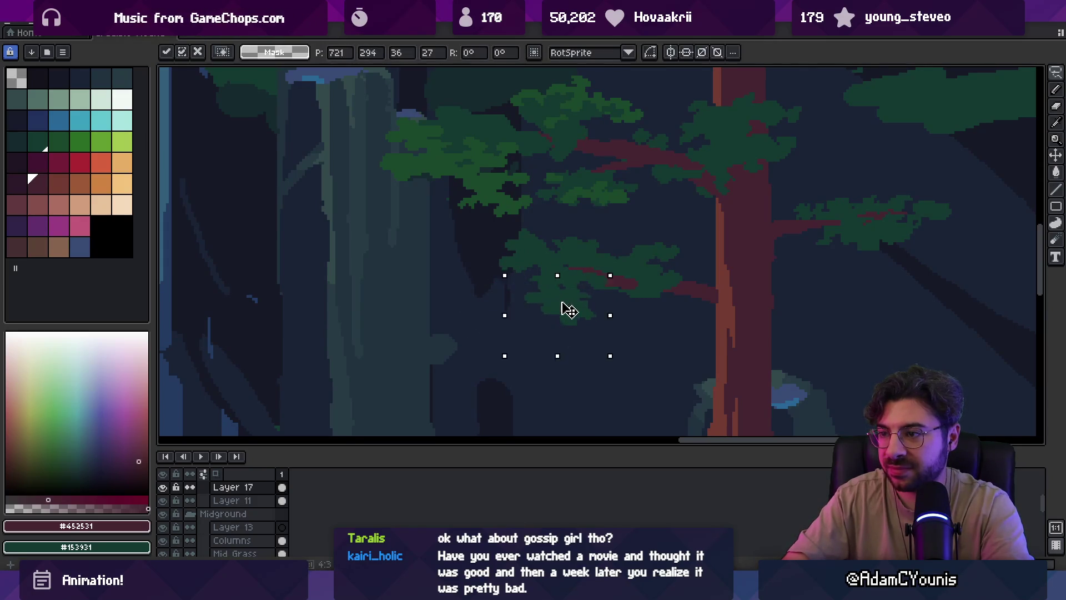
pyautogui.press('Return')
pyautogui.hotkey('ctrl', 'd')
pyautogui.press('b')
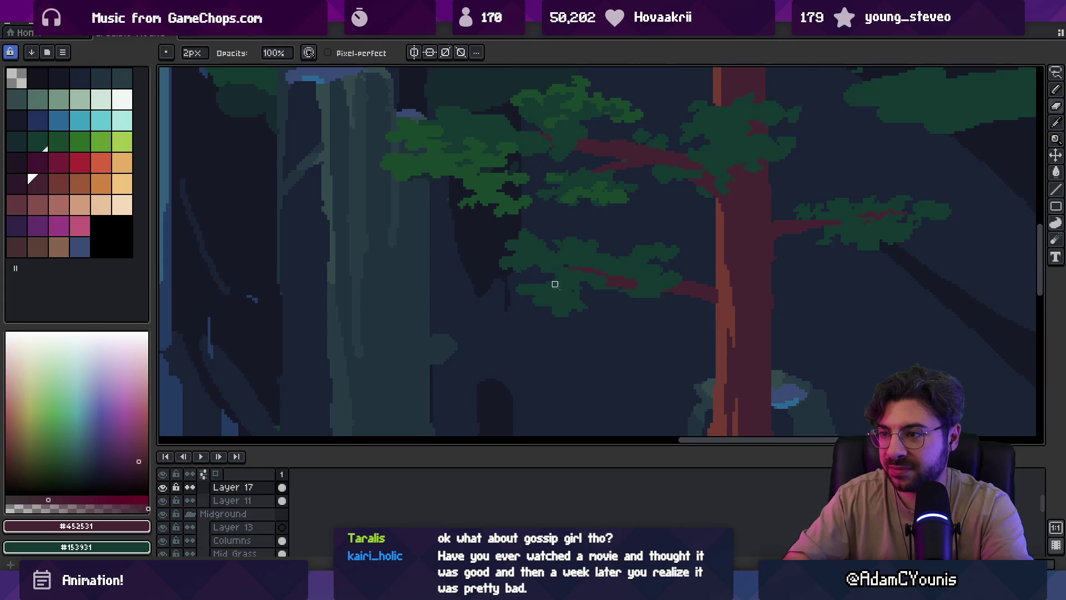
# Sample dark green, dark red and lighter red-brown colours from the tree
pyautogui.keyDown('alt'); pyautogui.click(588, 311); pyautogui.keyUp('alt')
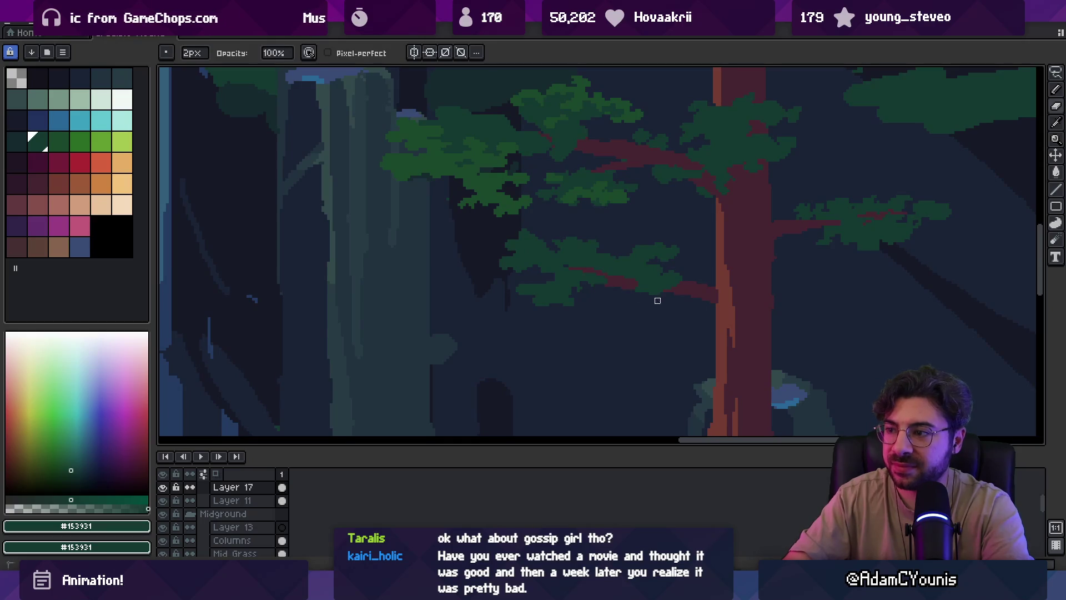
pyautogui.keyDown('alt'); pyautogui.click(636, 282); pyautogui.keyUp('alt')
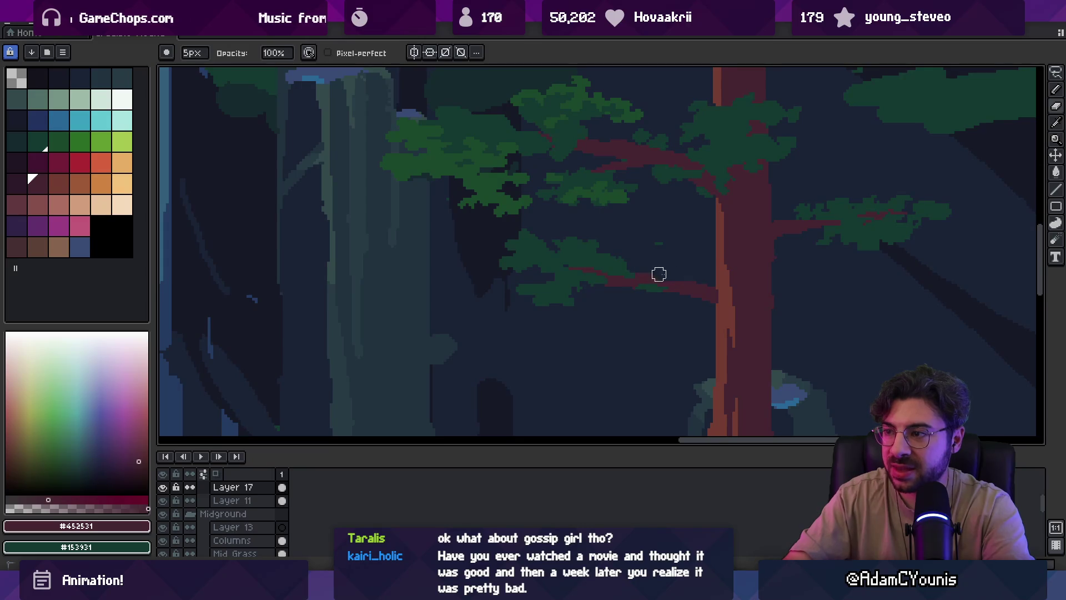
pyautogui.keyDown('alt'); pyautogui.click(611, 256); pyautogui.keyUp('alt')
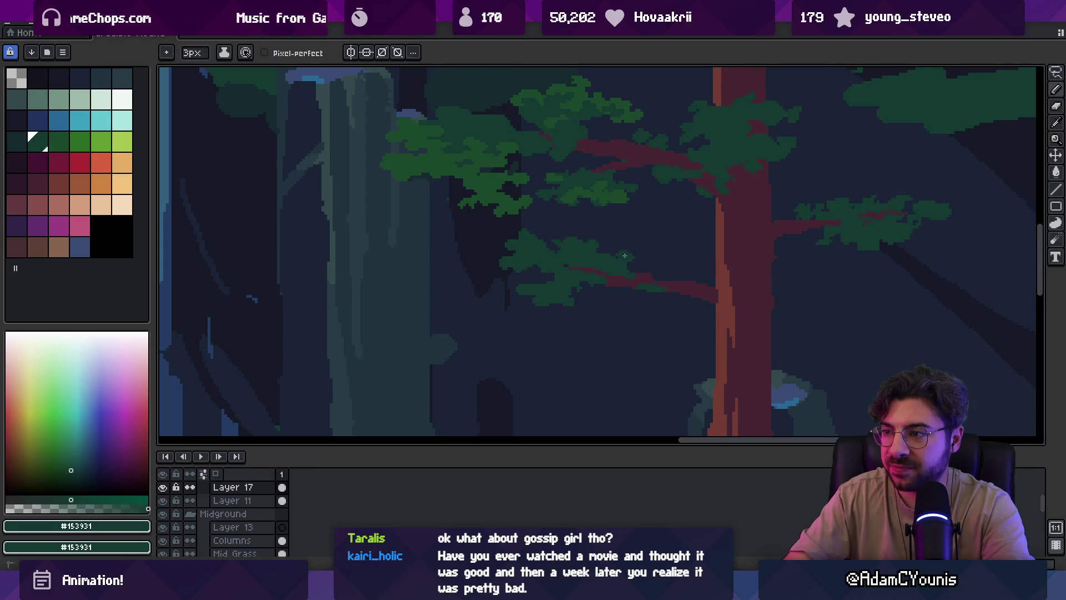
pyautogui.keyDown('alt'); pyautogui.click(663, 286); pyautogui.keyUp('alt')
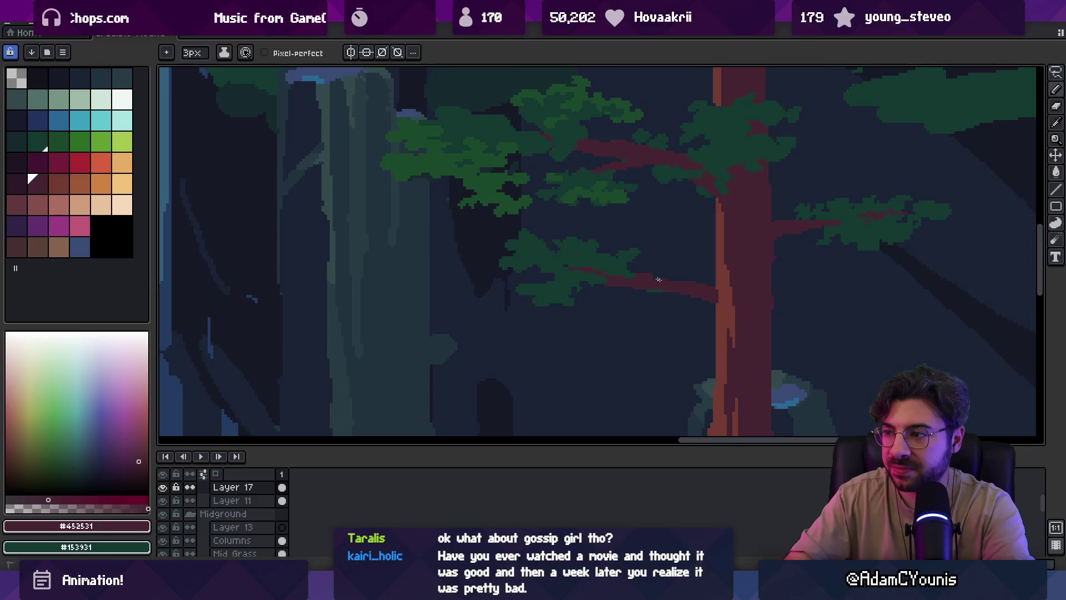
pyautogui.keyDown('alt'); pyautogui.click(722, 306); pyautogui.keyUp('alt')
pyautogui.press('z')
pyautogui.scroll(-5, 716, 255)
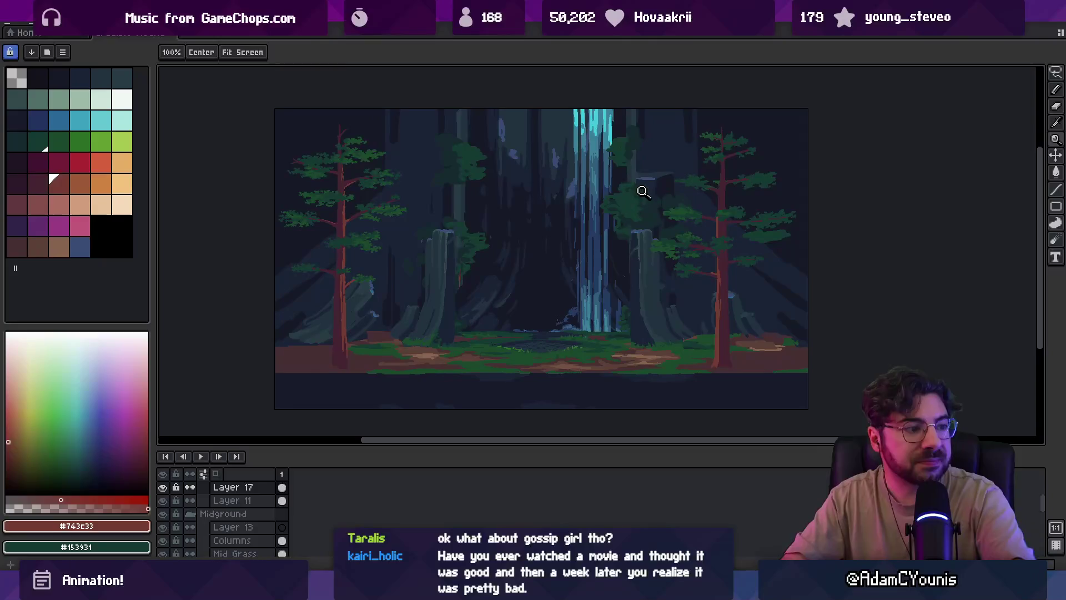
pyautogui.scroll(5, 714, 255)
# Paint a light-brown highlight on top of the branch where it meets the trunk
pyautogui.press('b')
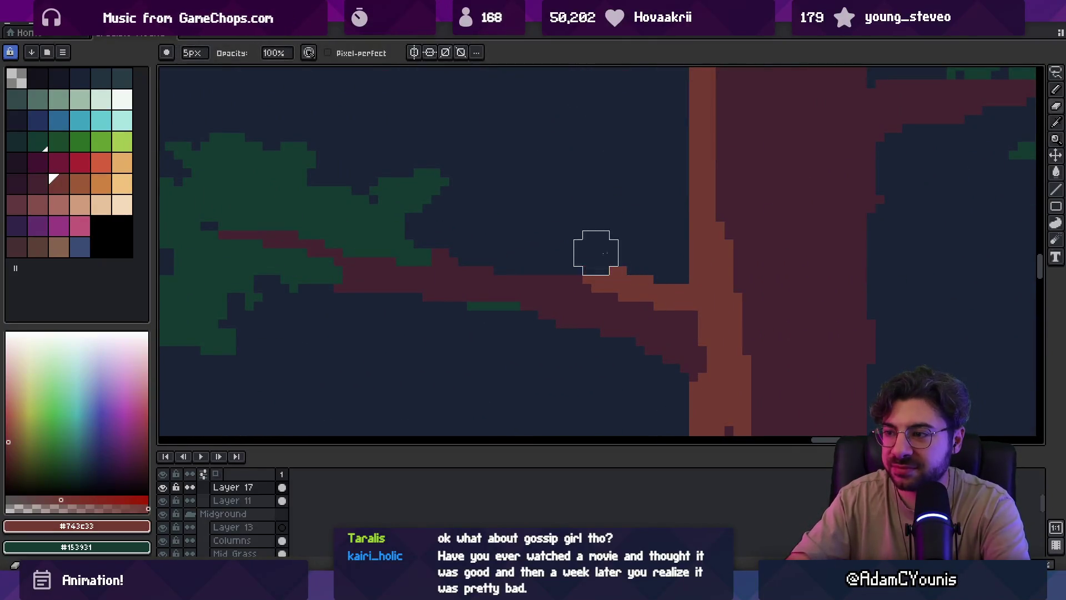
pyautogui.press('i')
pyautogui.press('b')
pyautogui.moveTo(568, 278); pyautogui.dragTo(558, 279)
pyautogui.keyDown('alt'); pyautogui.click(597, 286); pyautogui.keyUp('alt')
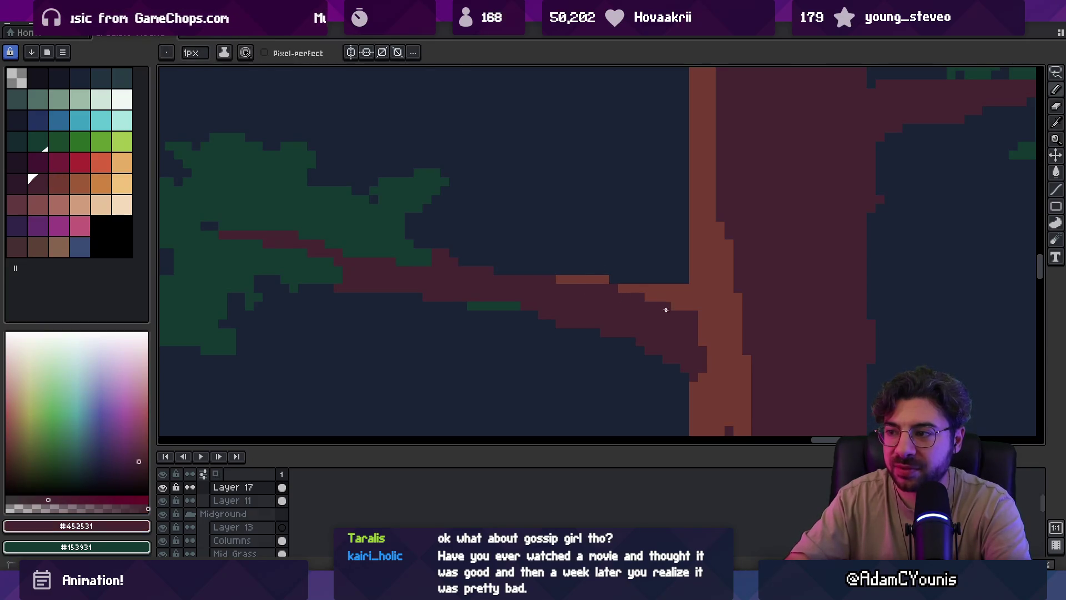
pyautogui.press('z')
pyautogui.scroll(-3, 662, 309)
pyautogui.scroll(3, 658, 289)
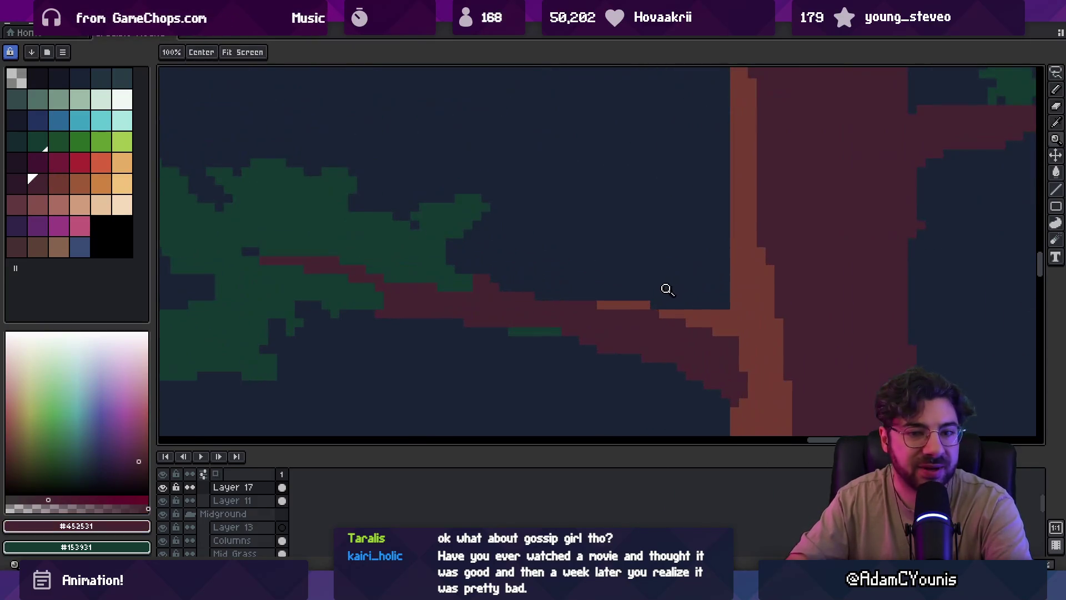
# Shrink the brush to a single pixel and zoom out to view the forest
pyautogui.press('b')
pyautogui.press('i')
pyautogui.press('b')
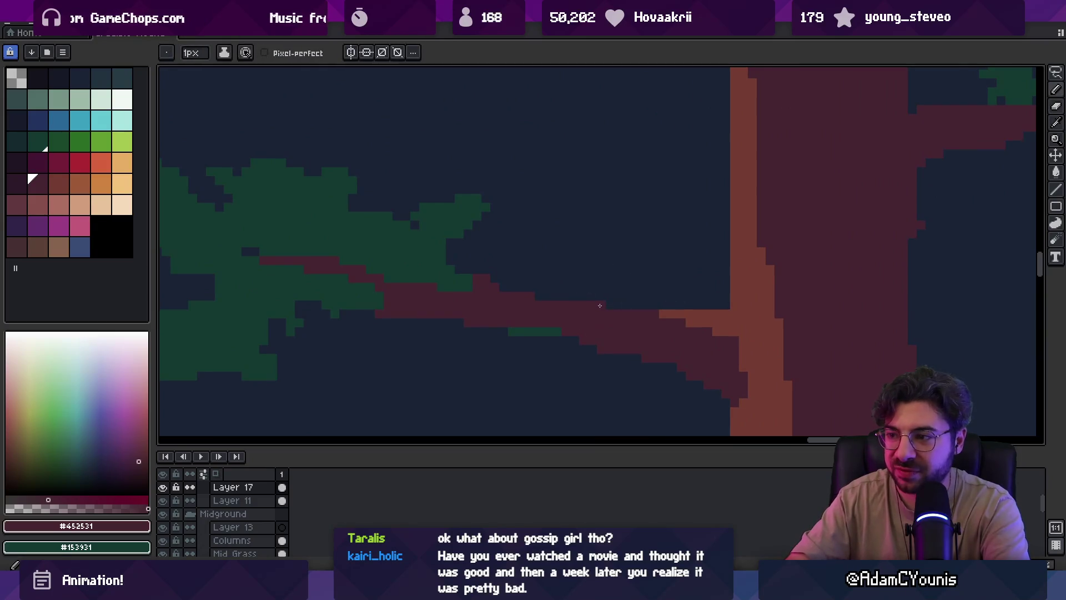
pyautogui.press('-')
pyautogui.press('-')
pyautogui.press('-')
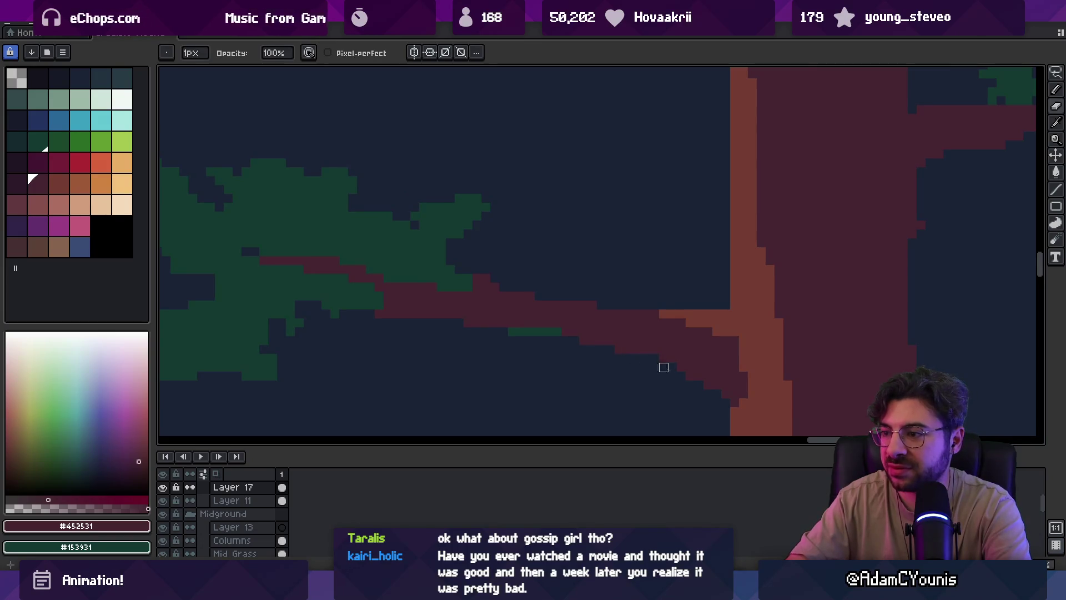
pyautogui.press('z')
pyautogui.scroll(-2, 643, 295)
pyautogui.scroll(5, 683, 320)
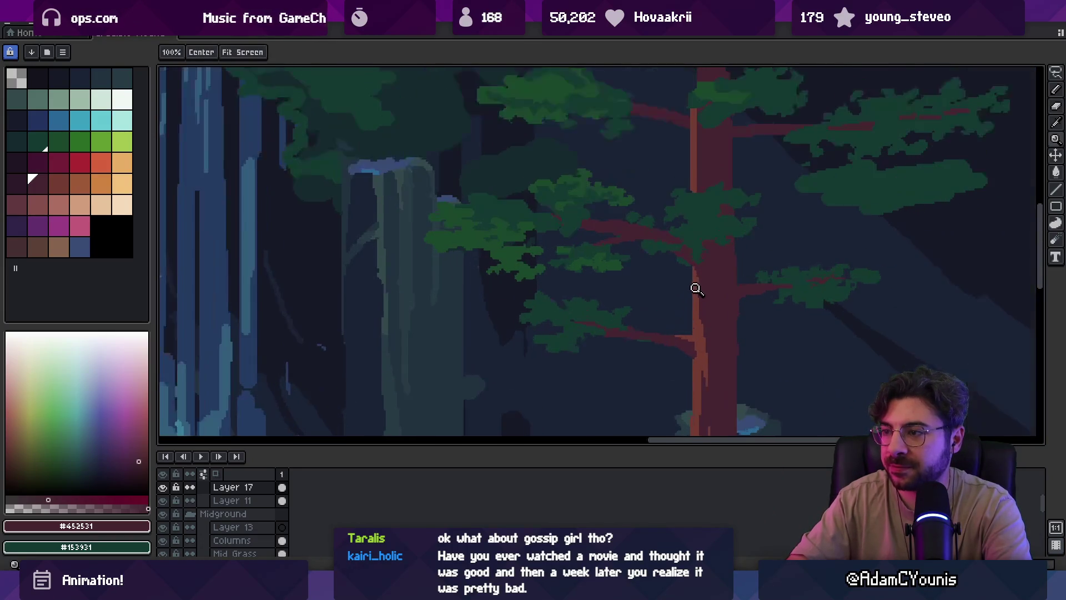
# Pick the dark green #153931 foliage colour and review the trees zoomed out
pyautogui.press('b')
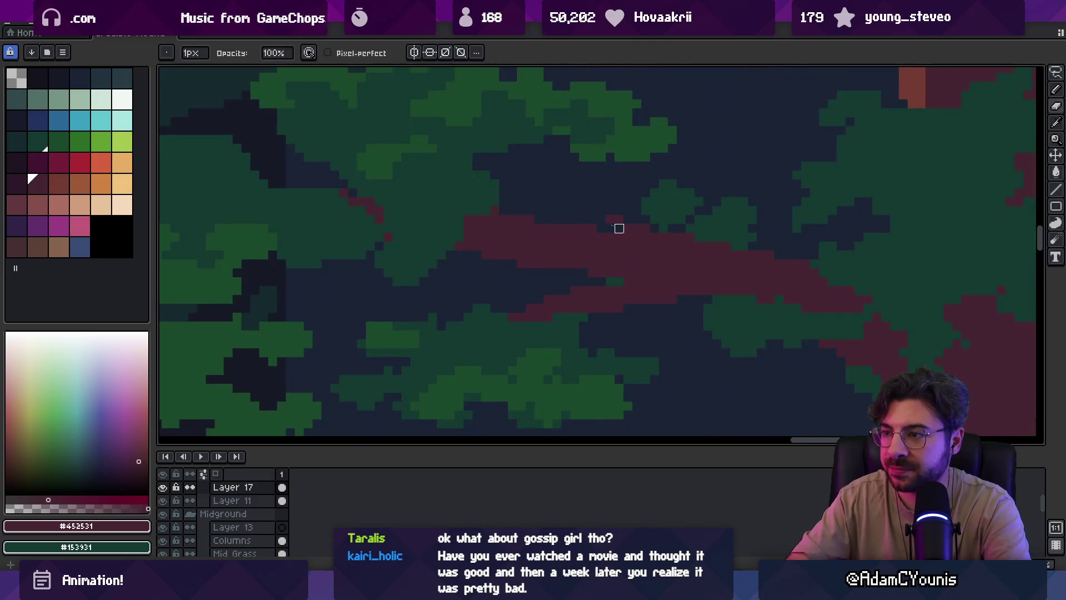
pyautogui.moveTo(681, 219); pyautogui.dragTo(659, 238)
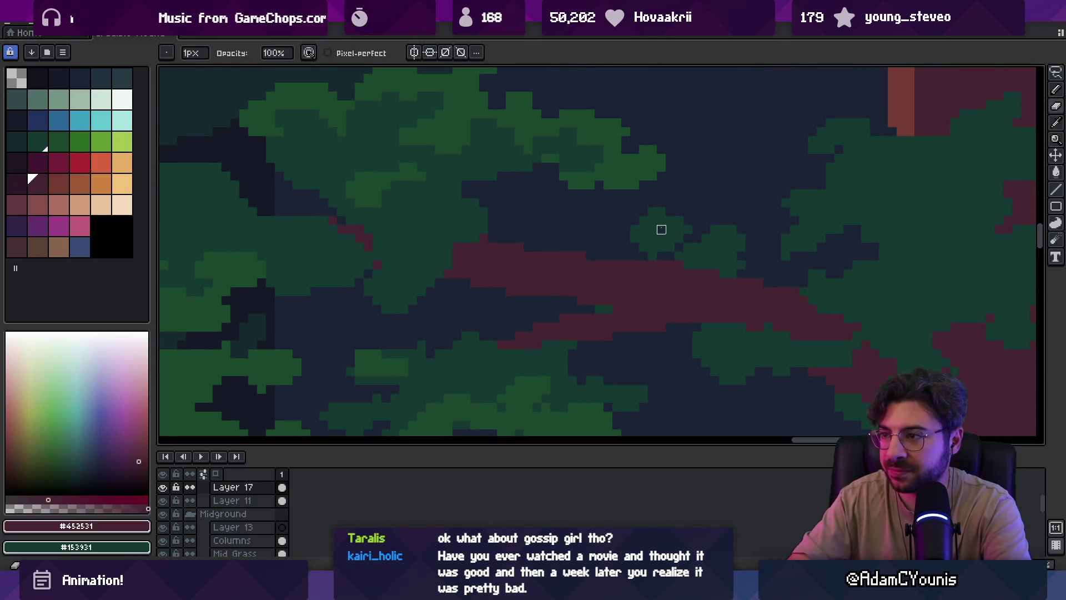
pyautogui.keyDown('alt'); pyautogui.click(630, 228); pyautogui.keyUp('alt')
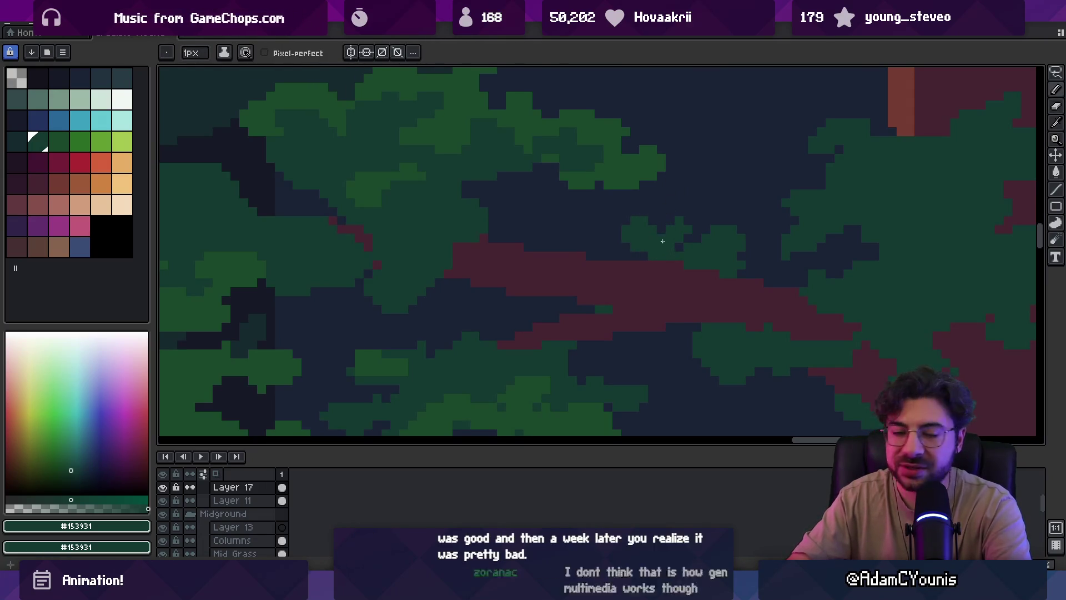
pyautogui.press('z')
pyautogui.scroll(-2, 651, 257)
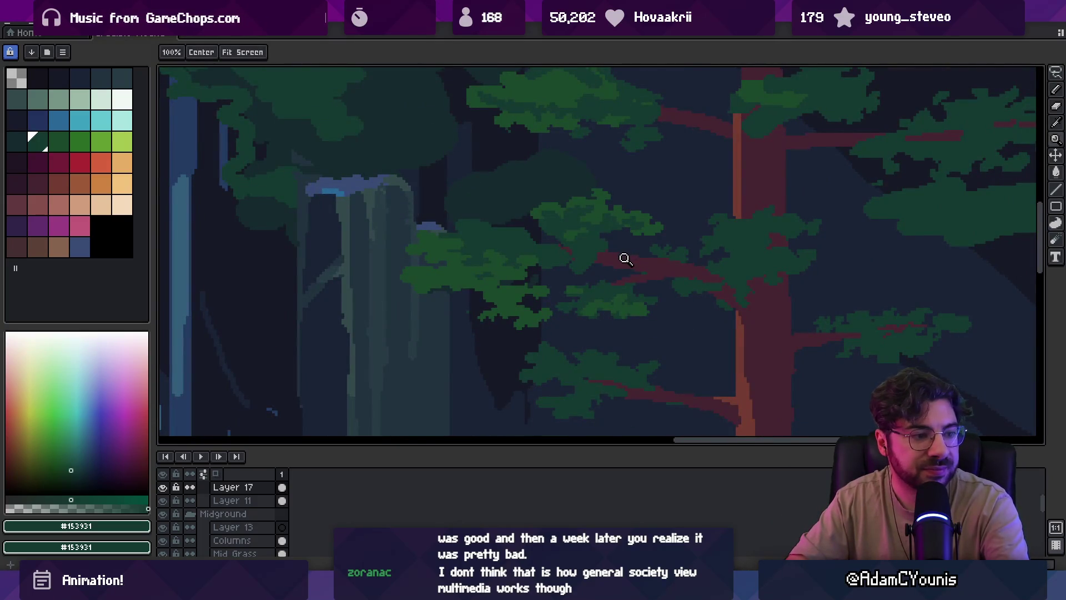
pyautogui.scroll(-1, 660, 222)
pyautogui.scroll(1, 644, 222)
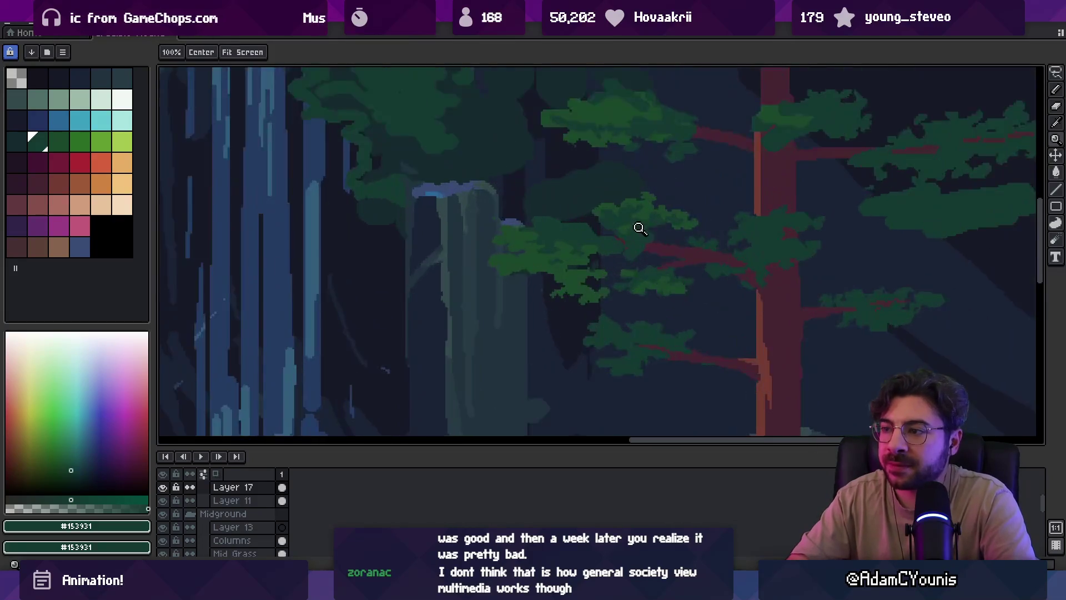
pyautogui.scroll(1, 638, 226)
pyautogui.scroll(1, 535, 247)
# Paint 1px dark notches along the clump's top edge, reverting one stray pixel to green
pyautogui.press('b')
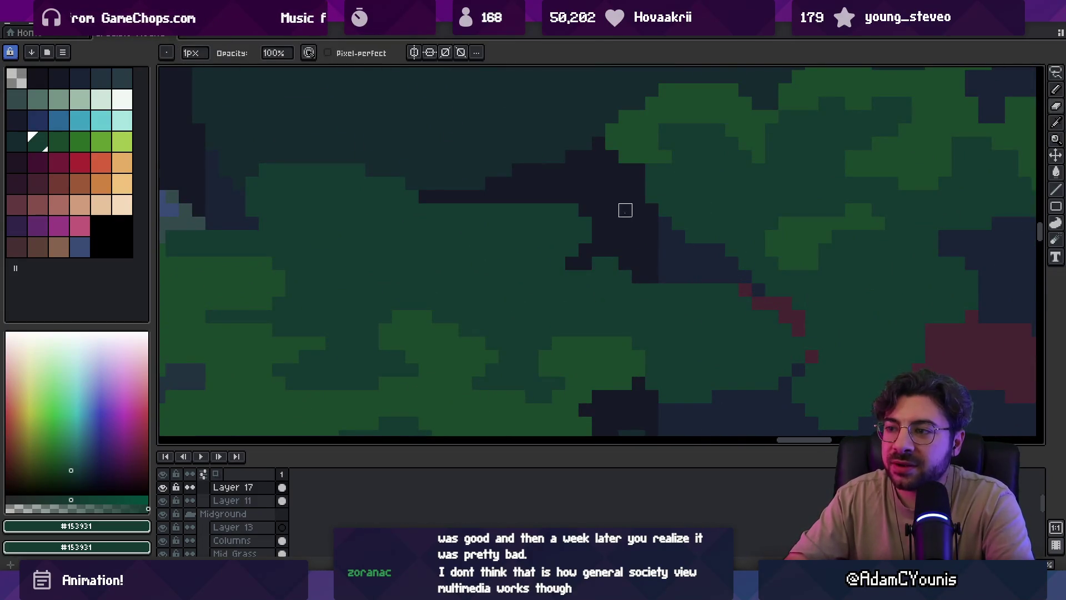
pyautogui.moveTo(532, 223); pyautogui.dragTo(558, 210)
pyautogui.click(545, 238)
pyautogui.click(532, 210)
pyautogui.moveTo(478, 223)
pyautogui.mouseDown()
pyautogui.moveTo(479, 210)
pyautogui.moveTo(452, 224)
pyautogui.mouseUp()
pyautogui.click(492, 250)
pyautogui.click(465, 210)
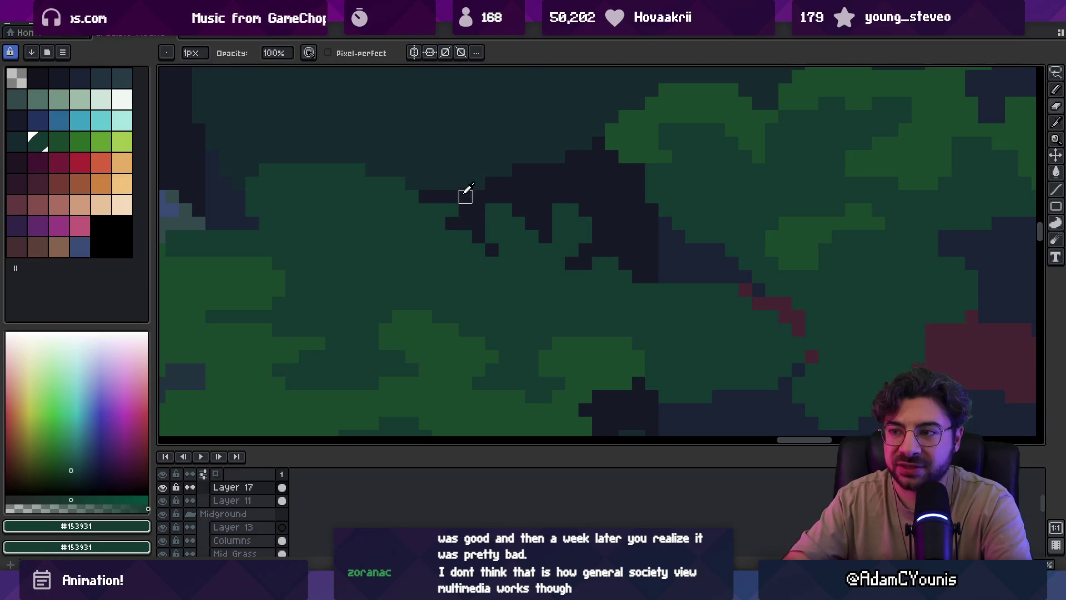
pyautogui.moveTo(399, 197); pyautogui.dragTo(399, 210)
pyautogui.rightClick(425, 197)
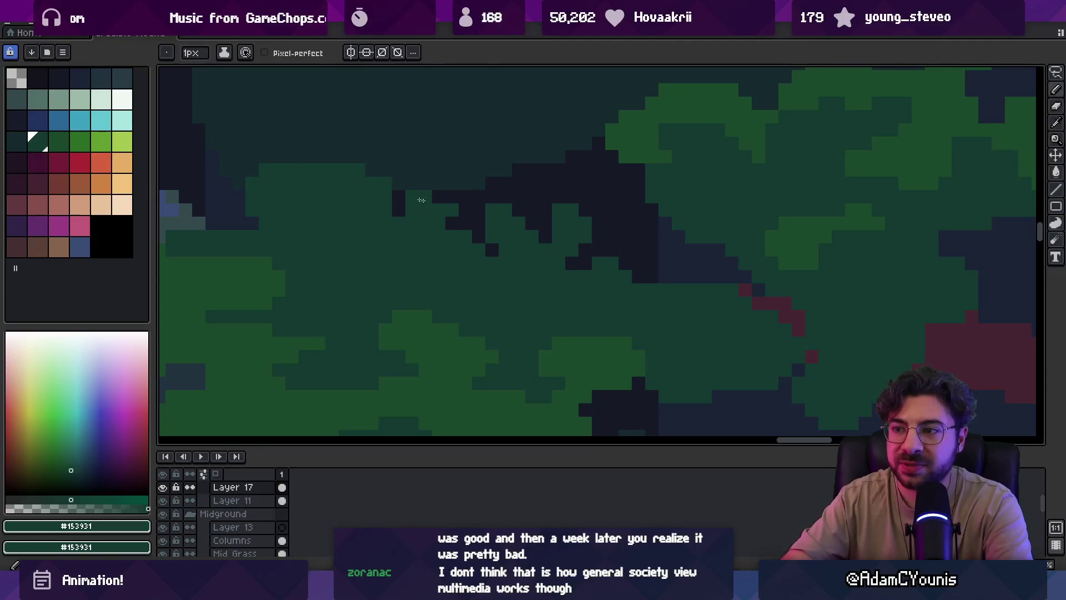
pyautogui.press('z')
pyautogui.scroll(-3, 483, 205)
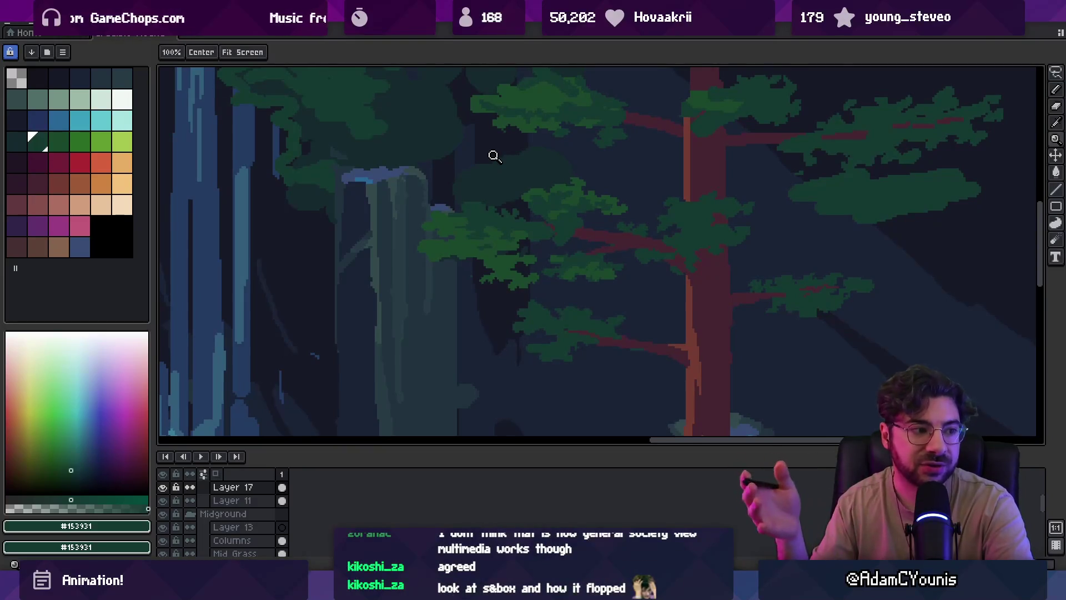
# Zoom into the foliage, try a freehand selection of a patch, then drop it
pyautogui.click(488, 204)
pyautogui.click(489, 203)
pyautogui.press('b')
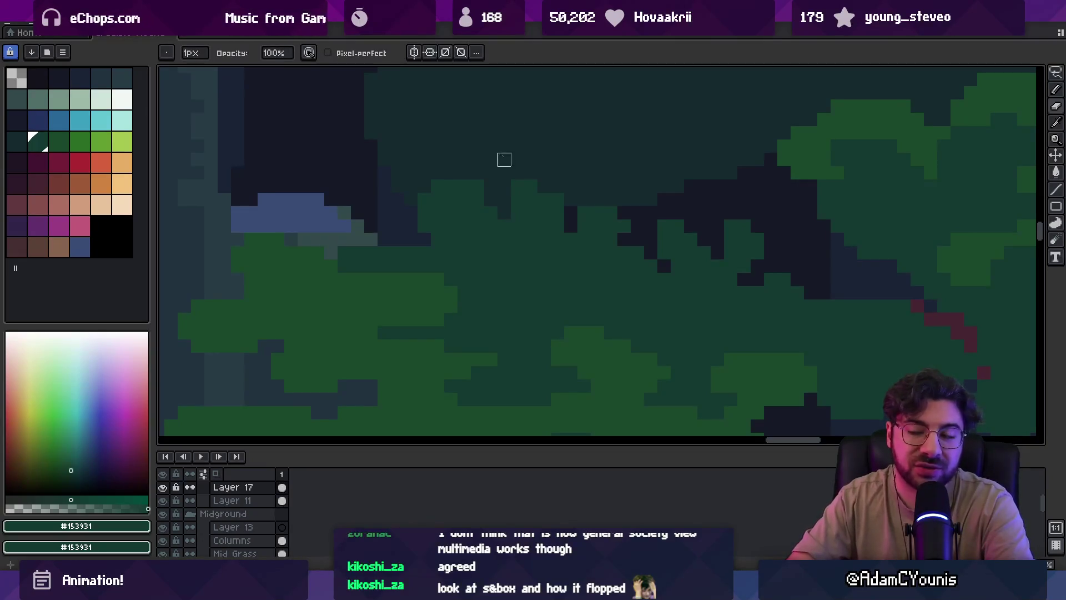
pyautogui.press('m')
pyautogui.moveTo(517, 186)
pyautogui.mouseDown()
pyautogui.moveTo(517, 203)
pyautogui.moveTo(631, 234)
pyautogui.moveTo(631, 180)
pyautogui.mouseUp()
pyautogui.hotkey('ctrl', 'd')
pyautogui.moveTo(595, 239)
pyautogui.mouseDown()
pyautogui.moveTo(574, 231)
pyautogui.moveTo(559, 245)
pyautogui.mouseUp()
# Zoom out over the trees and sample the red branch and dark green colours
pyautogui.press('b')
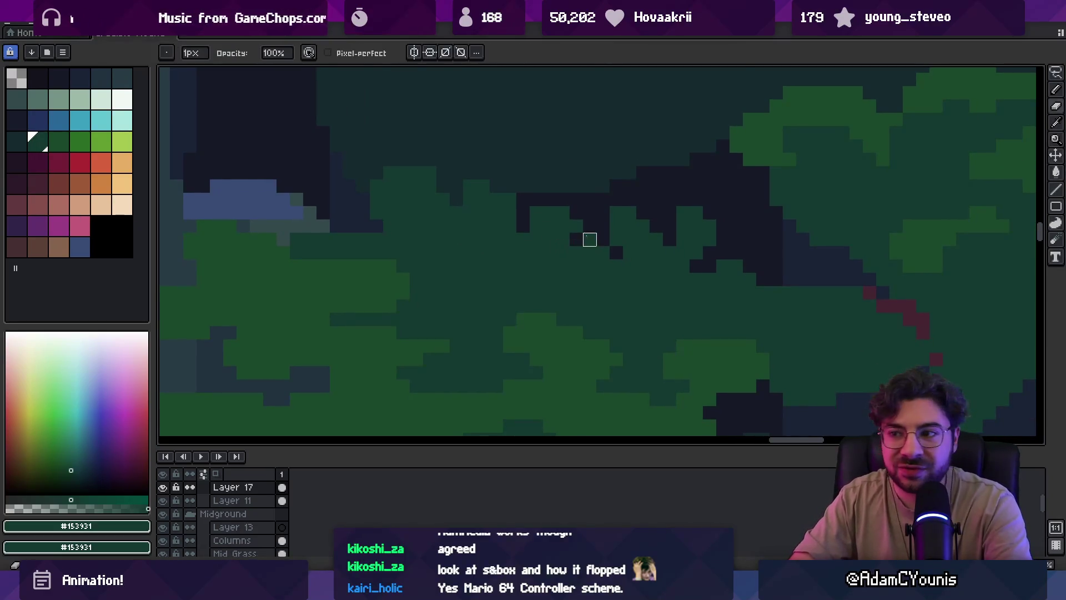
pyautogui.press('z')
pyautogui.scroll(-5, 617, 237)
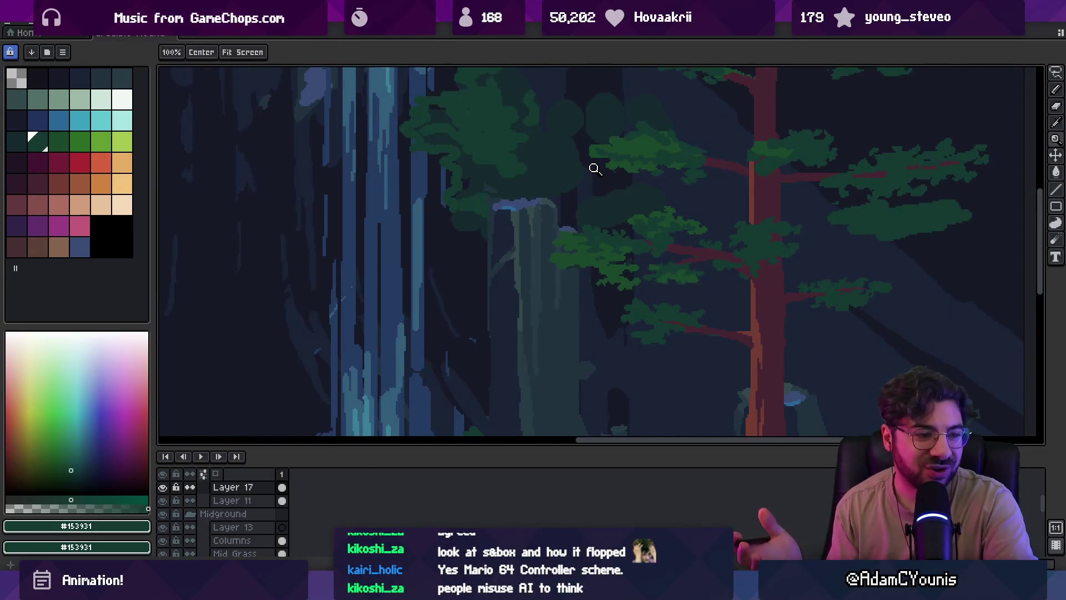
pyautogui.scroll(4, 587, 233)
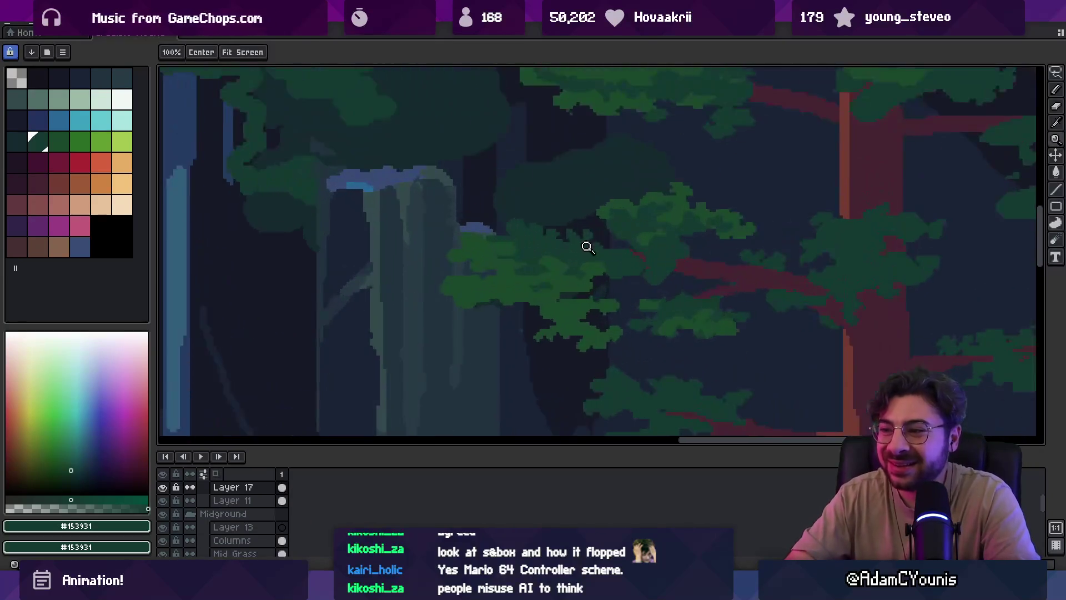
pyautogui.scroll(-3, 588, 230)
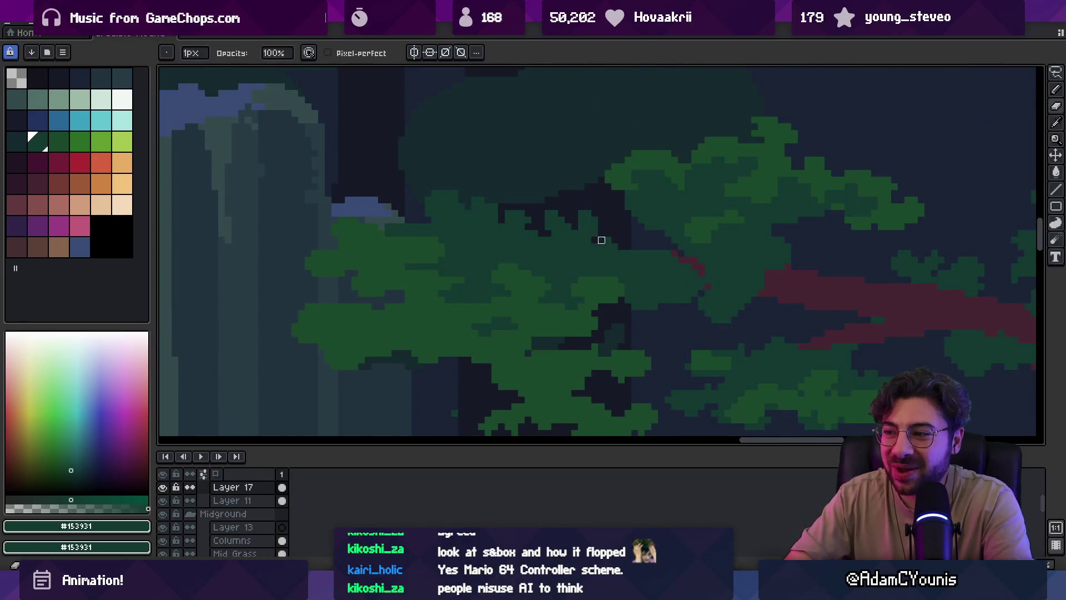
pyautogui.scroll(1, 590, 223)
pyautogui.scroll(3, 589, 223)
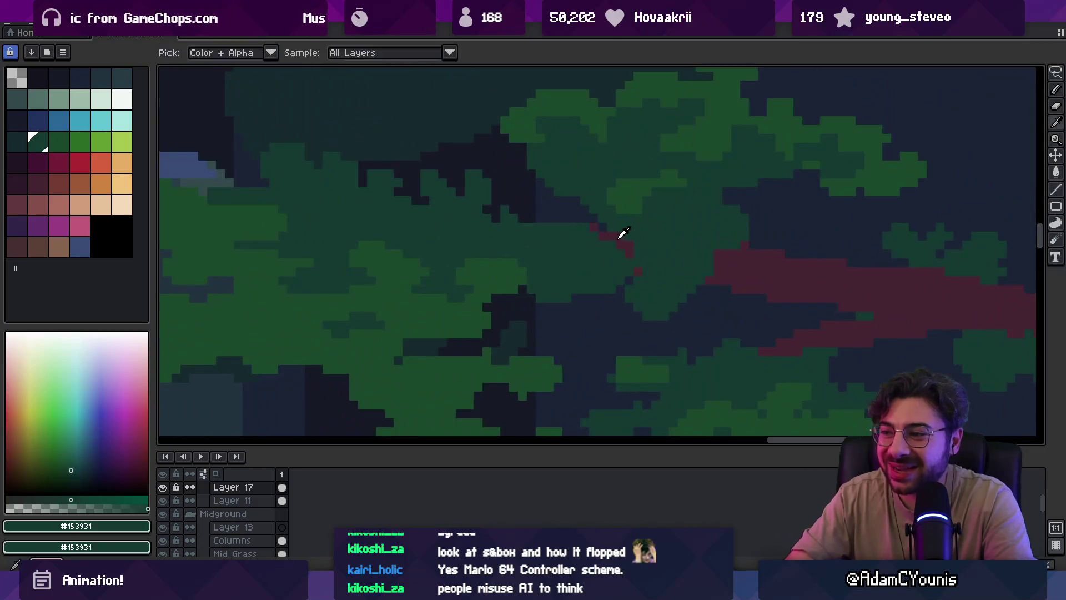
pyautogui.keyDown('alt'); pyautogui.click(564, 237); pyautogui.keyUp('alt')
pyautogui.press('b')
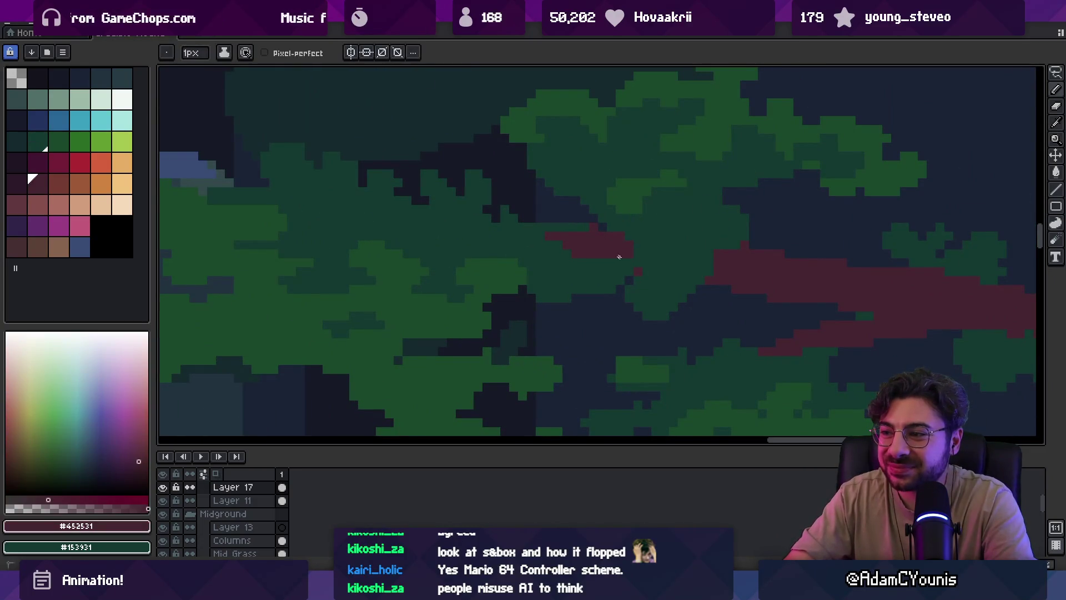
pyautogui.keyDown('alt'); pyautogui.click(634, 232); pyautogui.keyUp('alt')
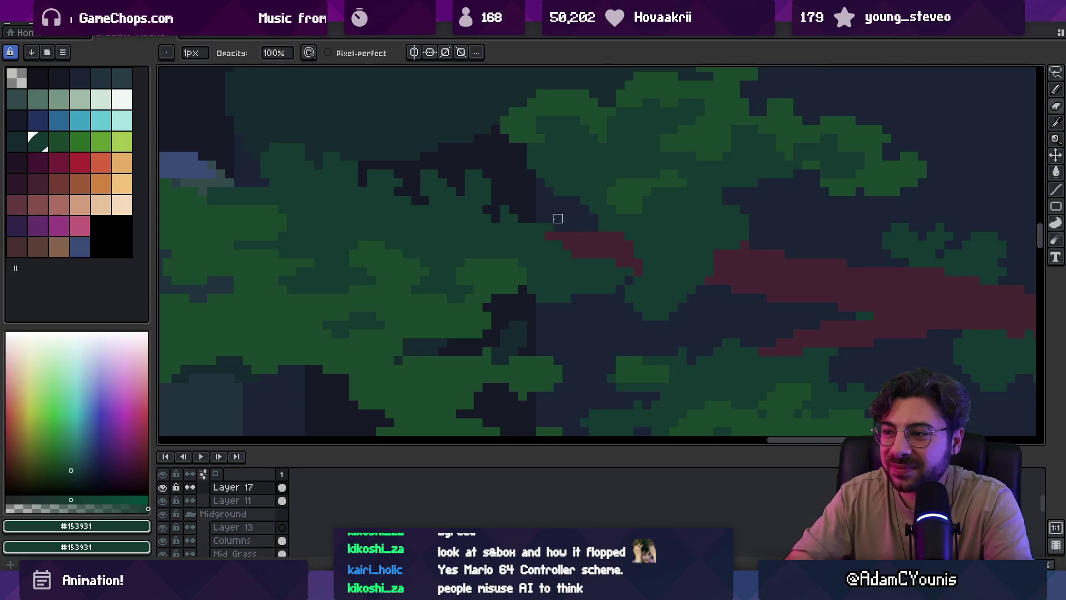
# Toggle the eraser and resample red branch and dark leaf green #153931 for the pencil
pyautogui.press('e')
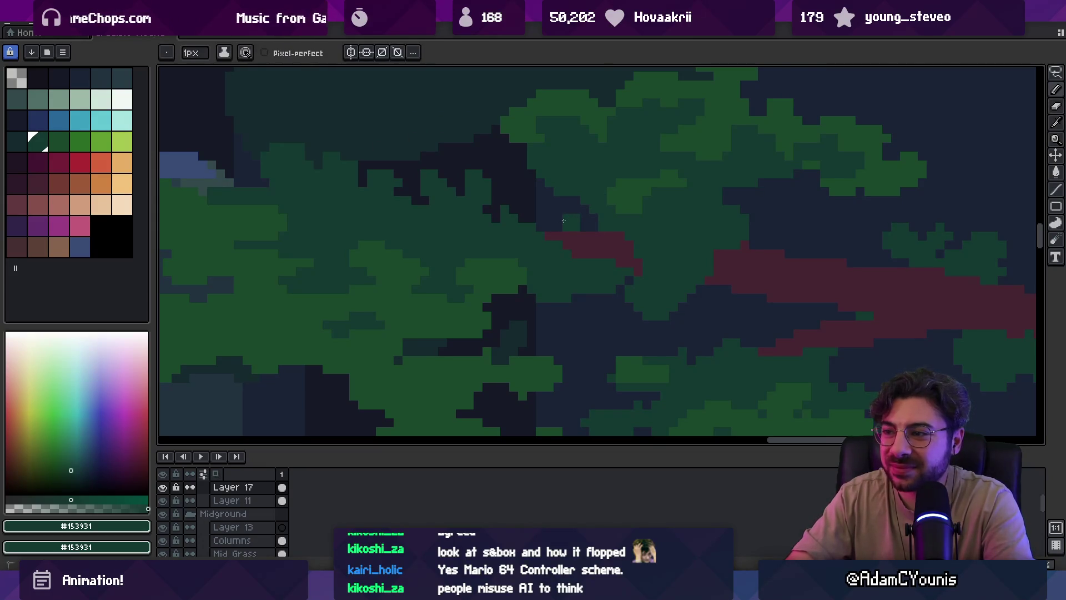
pyautogui.scroll(-3, 583, 227)
pyautogui.scroll(3, 601, 237)
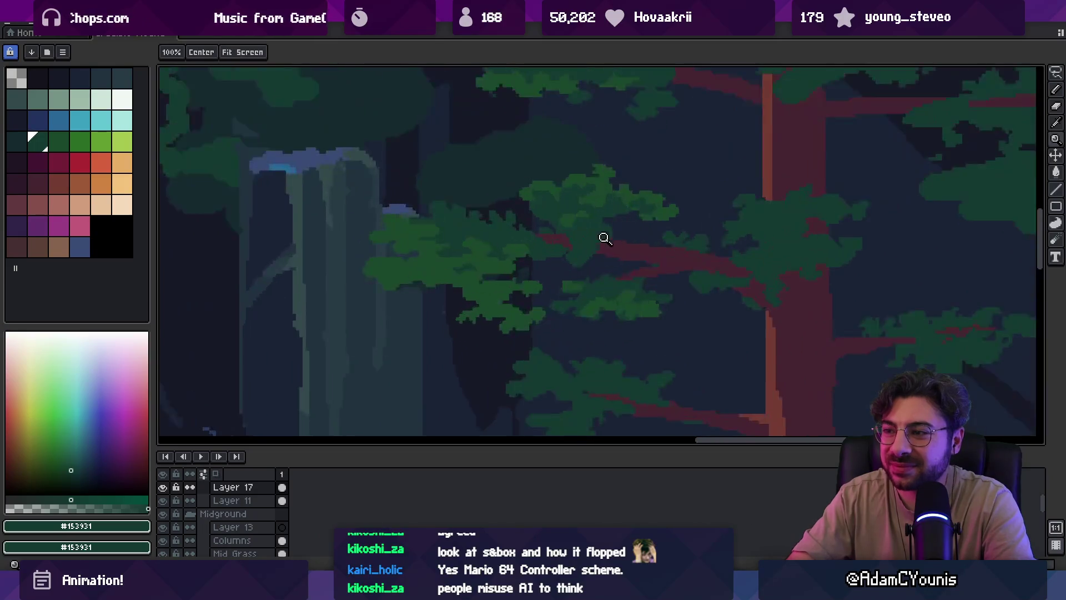
pyautogui.press('b')
pyautogui.press('e')
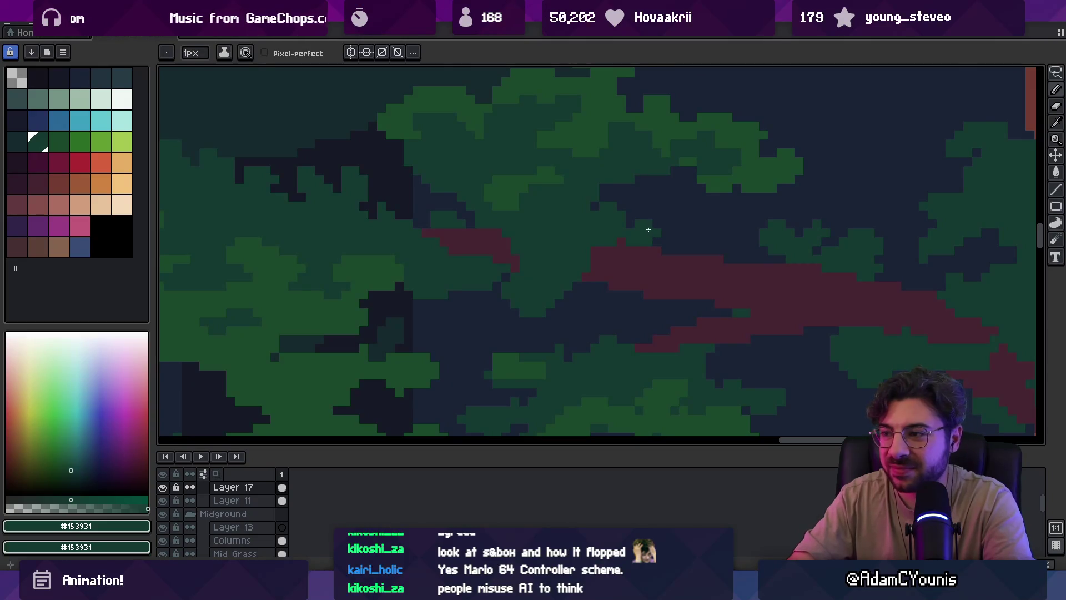
pyautogui.scroll(-3, 648, 230)
pyautogui.scroll(3, 637, 197)
pyautogui.keyDown('alt'); pyautogui.click(630, 247); pyautogui.keyUp('alt')
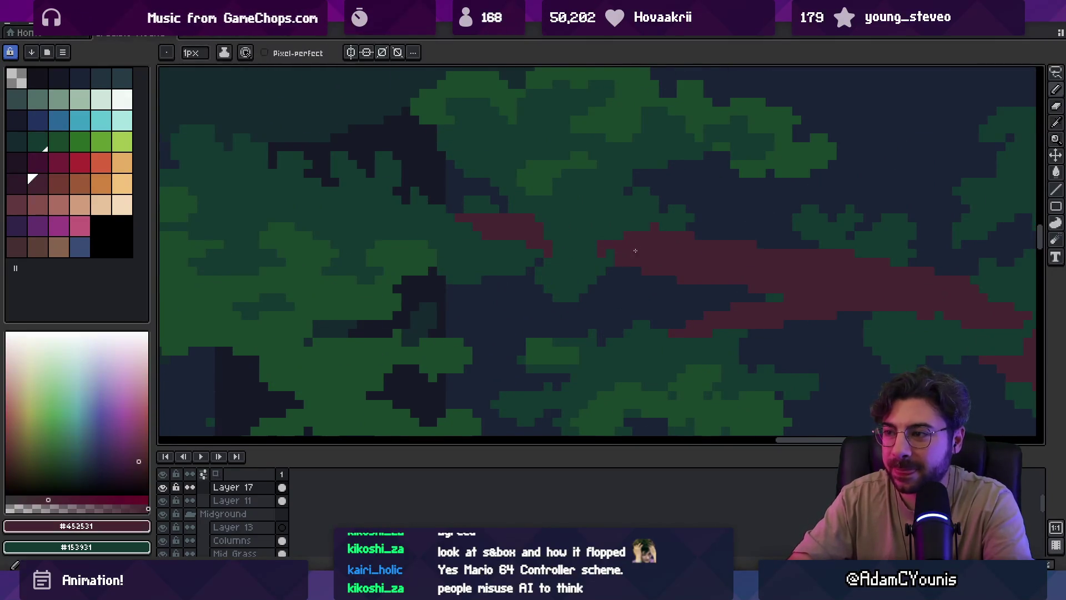
pyautogui.press('e')
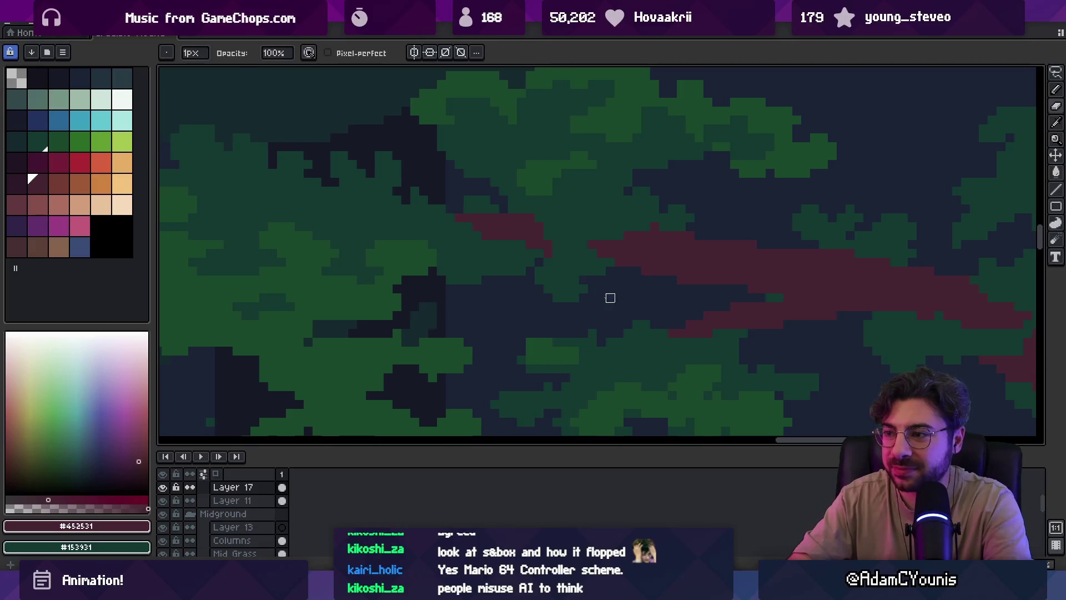
pyautogui.keyDown('alt'); pyautogui.click(609, 269); pyautogui.keyUp('alt')
pyautogui.press('b')
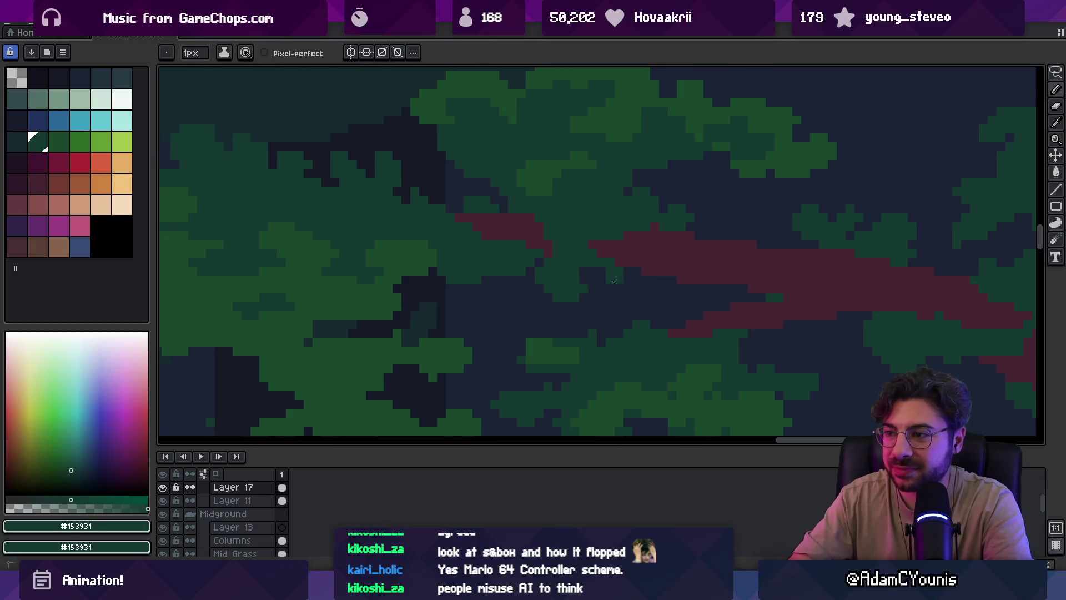
# Lasso a dark-green foliage clump, move it slightly right, commit, and zoom out
pyautogui.press('z')
pyautogui.scroll(-3, 604, 282)
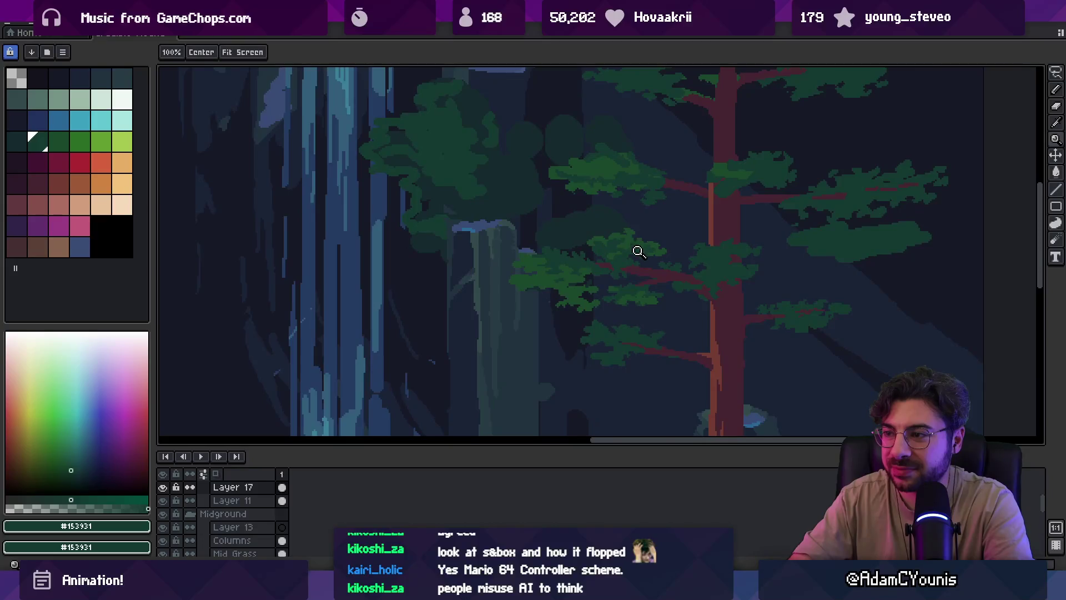
pyautogui.scroll(4, 571, 281)
pyautogui.press('b')
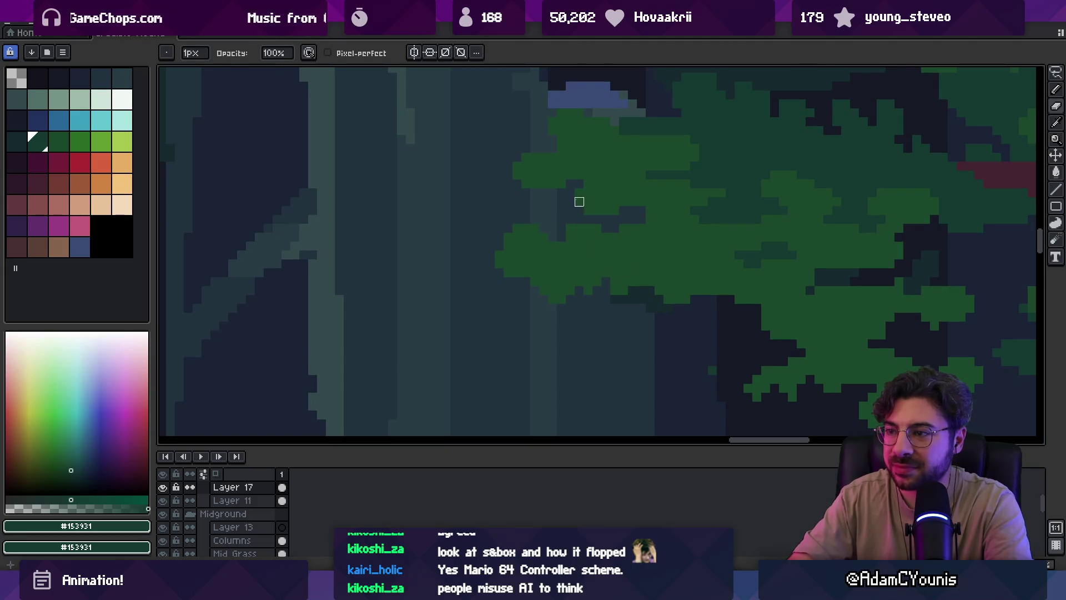
pyautogui.scroll(-2, 564, 226)
pyautogui.scroll(2, 633, 219)
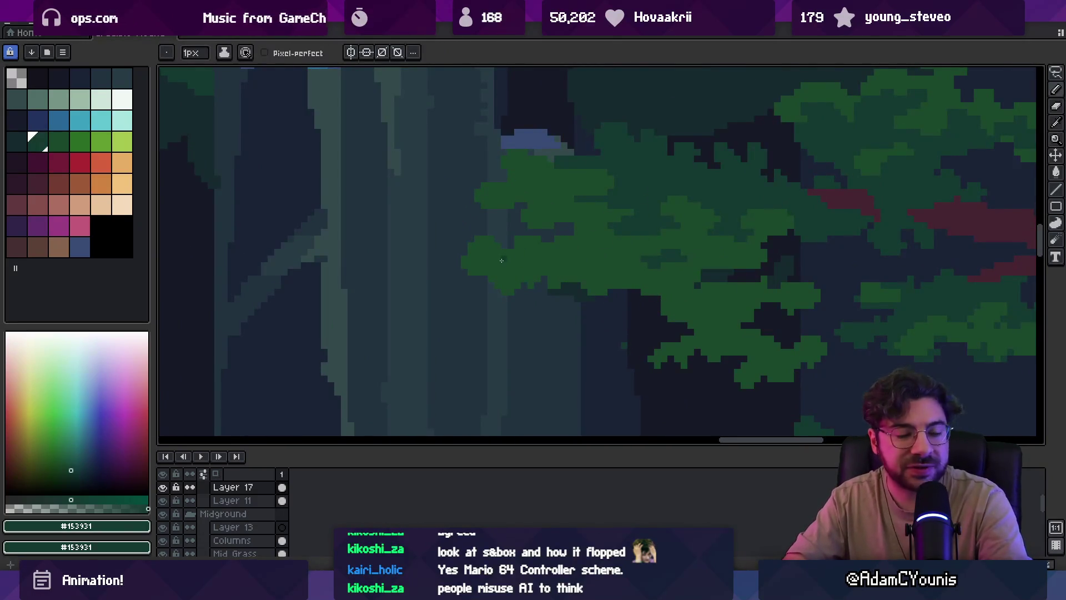
pyautogui.press('q')
pyautogui.moveTo(487, 224)
pyautogui.mouseDown()
pyautogui.moveTo(472, 309)
pyautogui.moveTo(543, 265)
pyautogui.moveTo(519, 232)
pyautogui.moveTo(568, 234)
pyautogui.moveTo(570, 295)
pyautogui.moveTo(439, 241)
pyautogui.mouseUp()
pyautogui.moveTo(519, 278); pyautogui.dragTo(538, 281)
pyautogui.press('Return')
pyautogui.press('b')
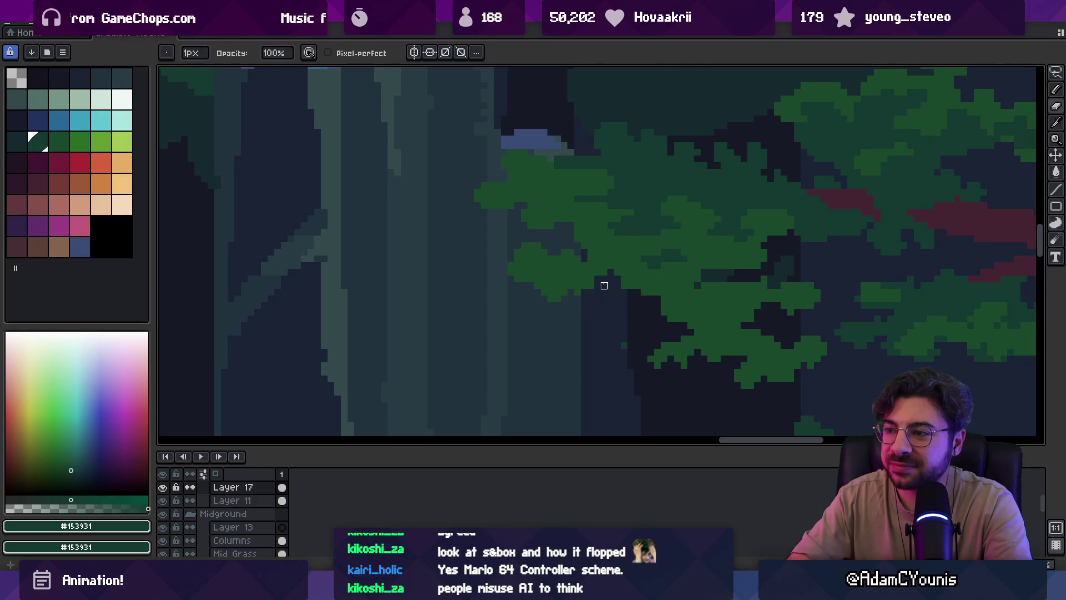
pyautogui.press('z')
pyautogui.scroll(-4, 603, 261)
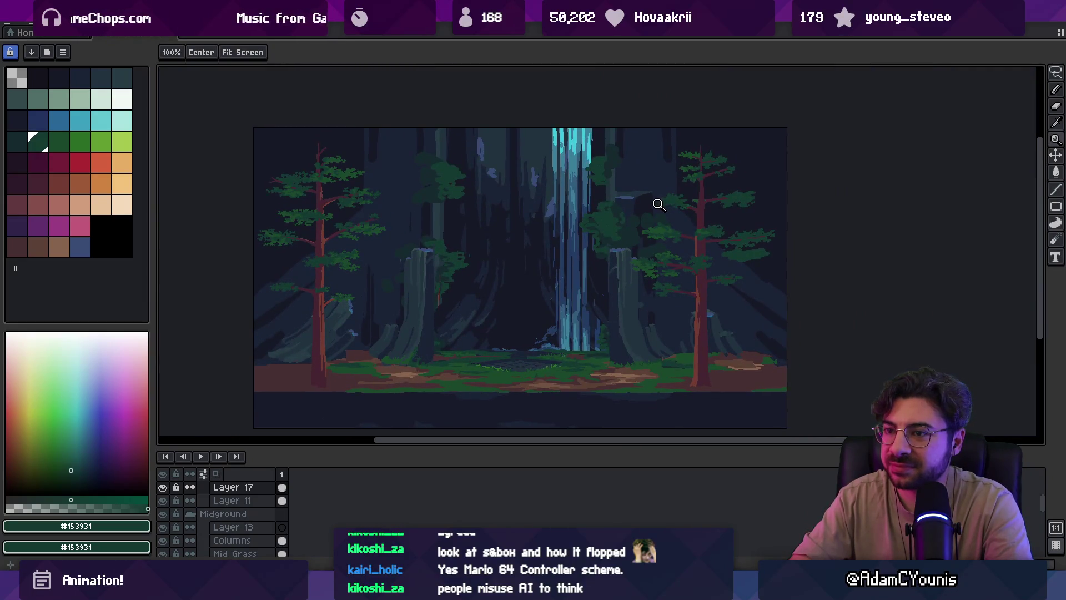
# Pan toward the left pine and enlarge the pencil brush to 5px
pyautogui.moveTo(621, 219)
pyautogui.mouseDown()
pyautogui.moveTo(624, 234)
pyautogui.moveTo(692, 245)
pyautogui.mouseUp()
pyautogui.scroll(3, 409, 233)
pyautogui.press('b')
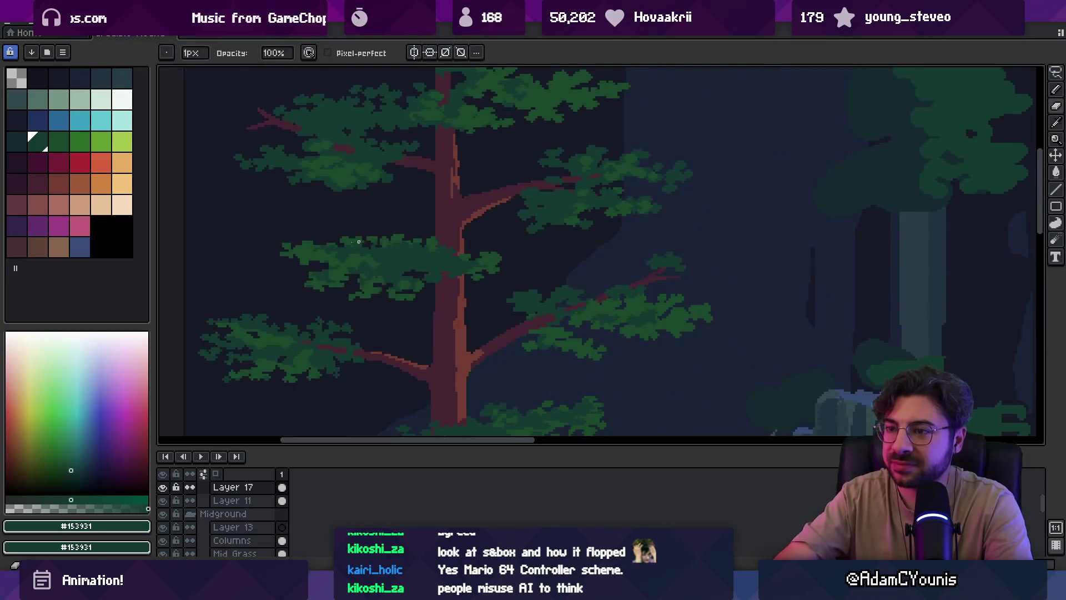
pyautogui.press('+')
pyautogui.press('+')
pyautogui.press('+')
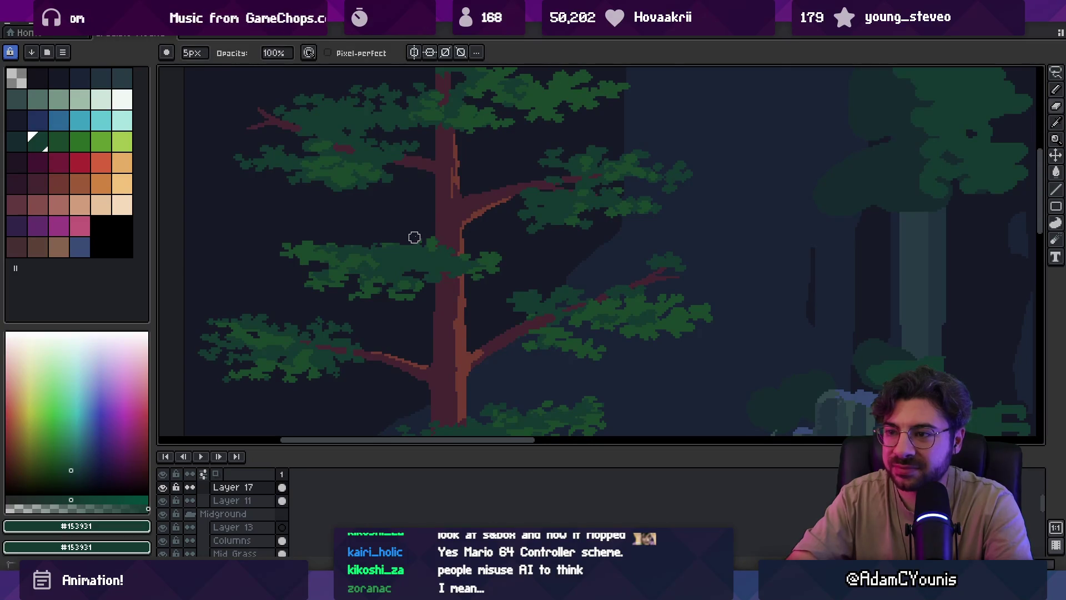
pyautogui.press('i')
pyautogui.scroll(3, 414, 237)
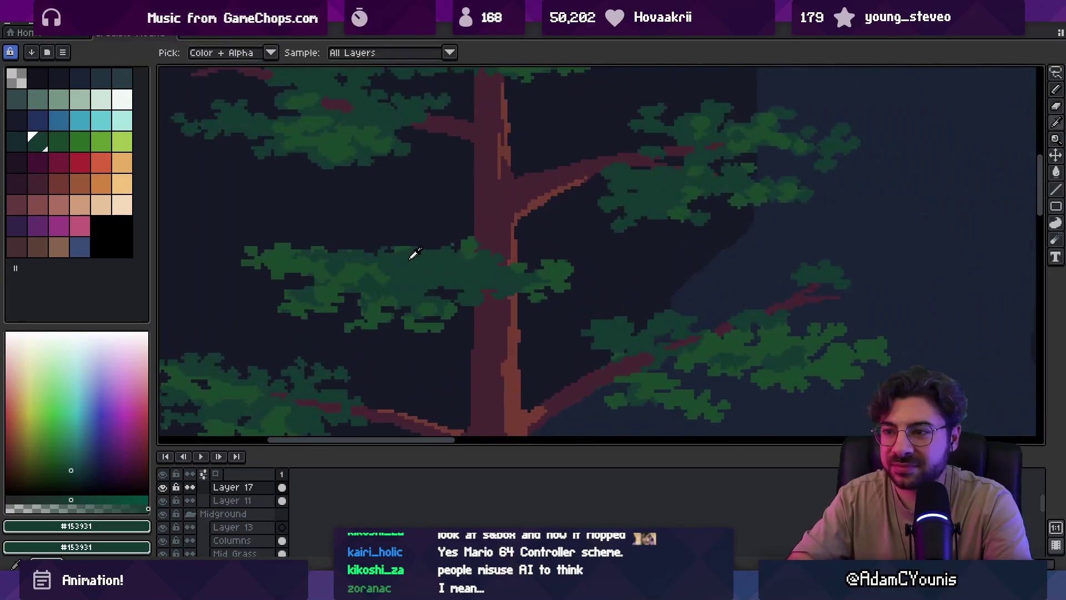
pyautogui.press('b')
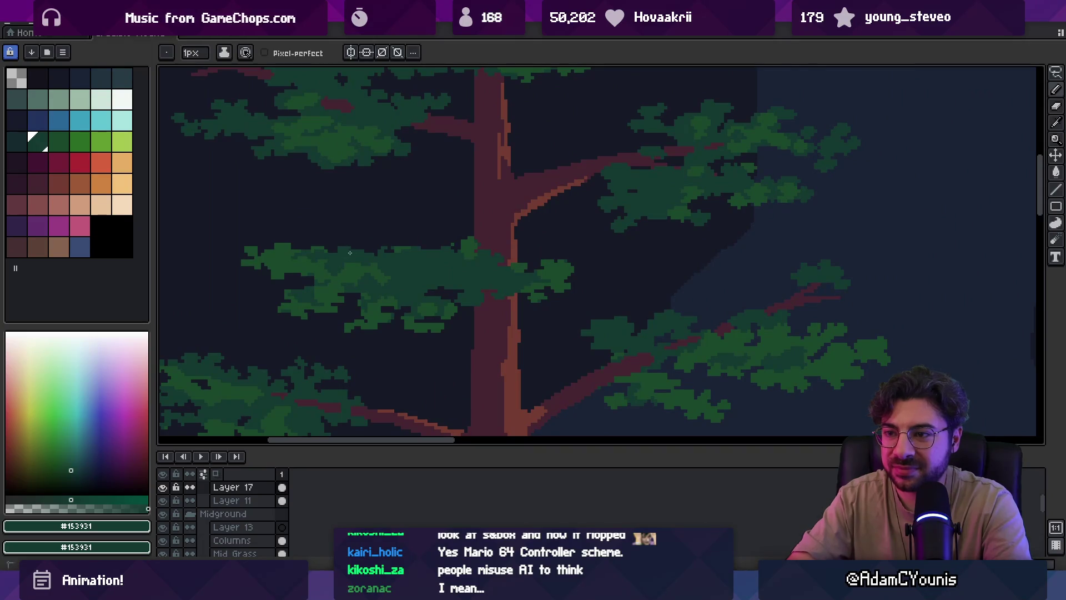
pyautogui.press('i')
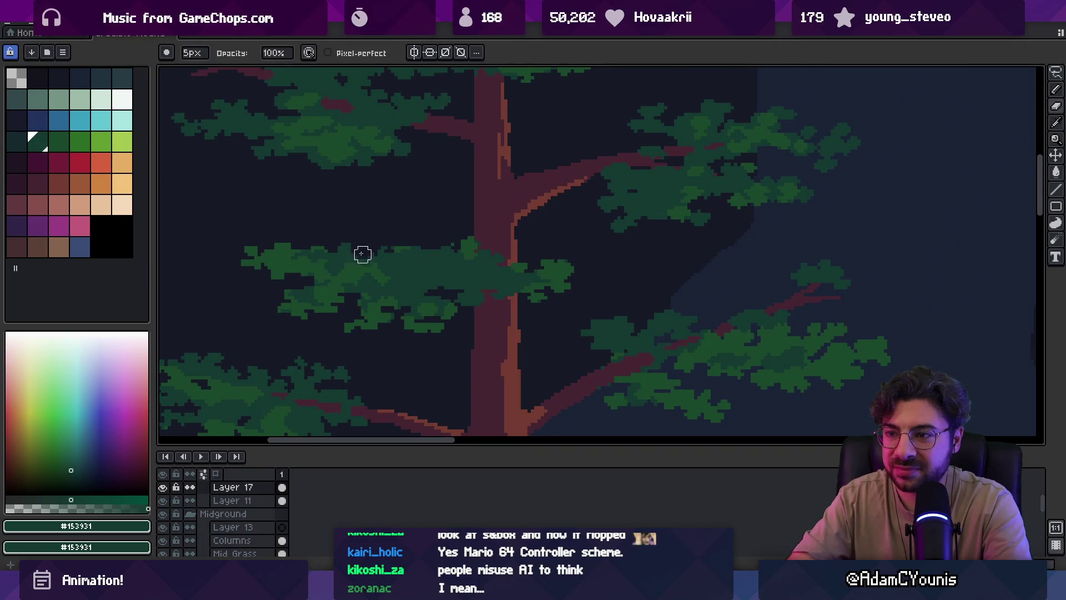
pyautogui.press('b')
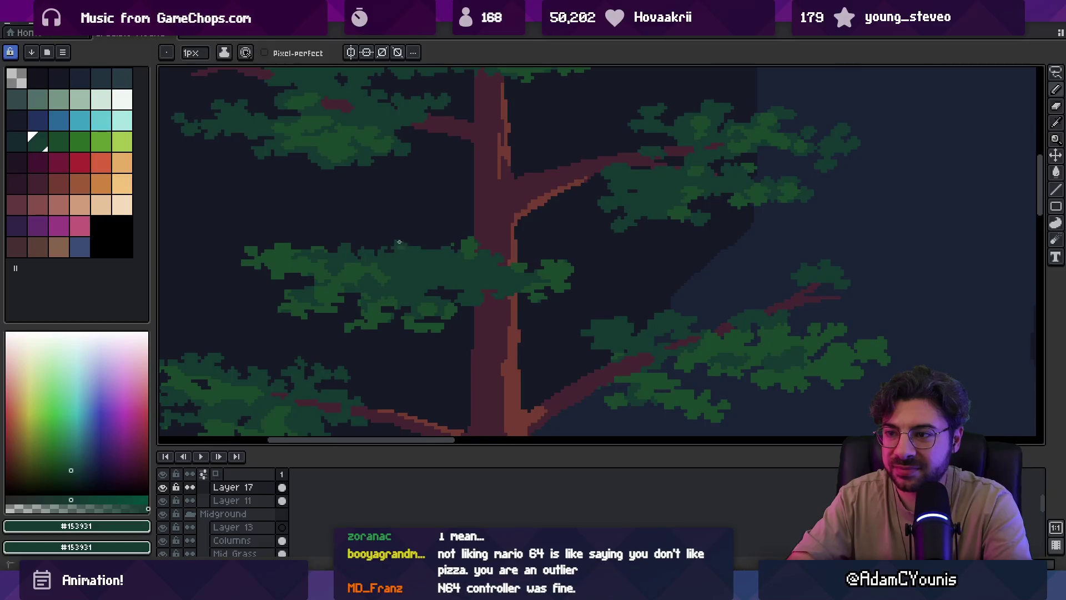
pyautogui.press('i')
pyautogui.press('b')
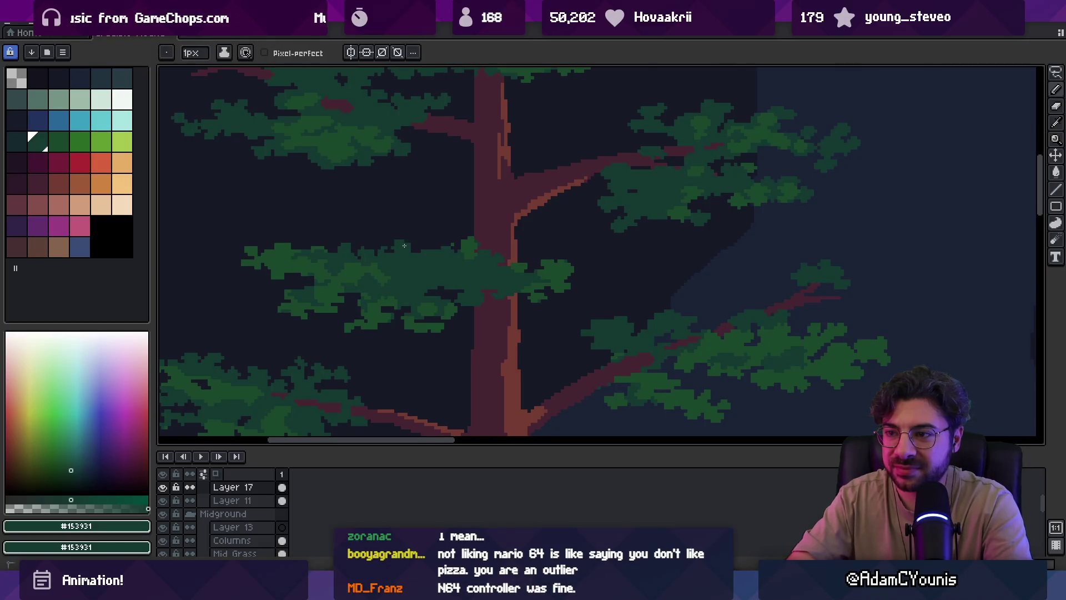
pyautogui.press('i')
pyautogui.press('b')
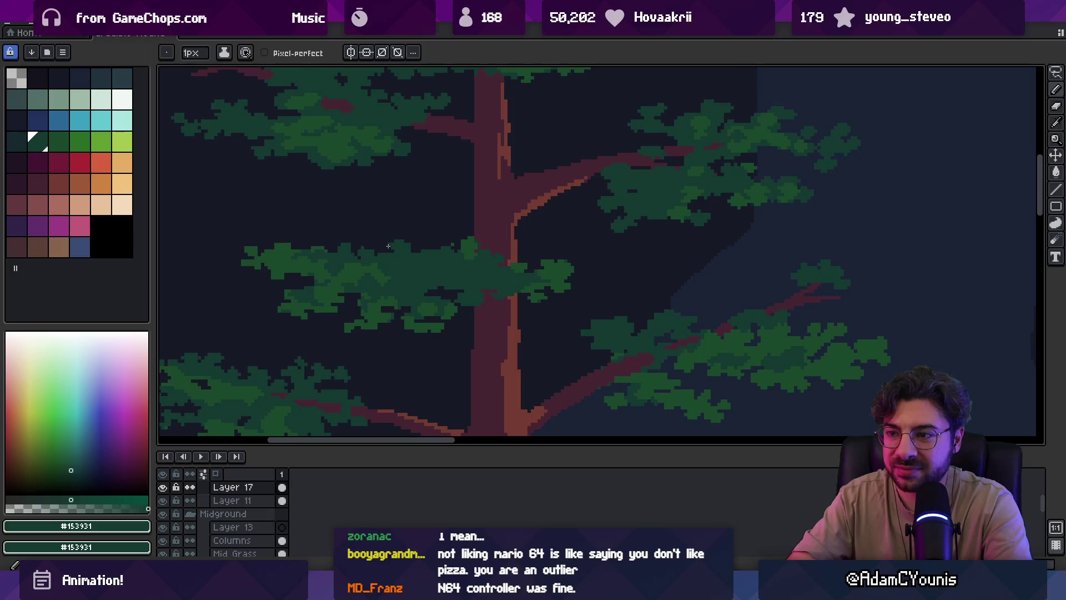
# Zoom in on the left pine's trunk and take its maroon #452531 as the drawing colour
pyautogui.press('z')
pyautogui.click(435, 238)
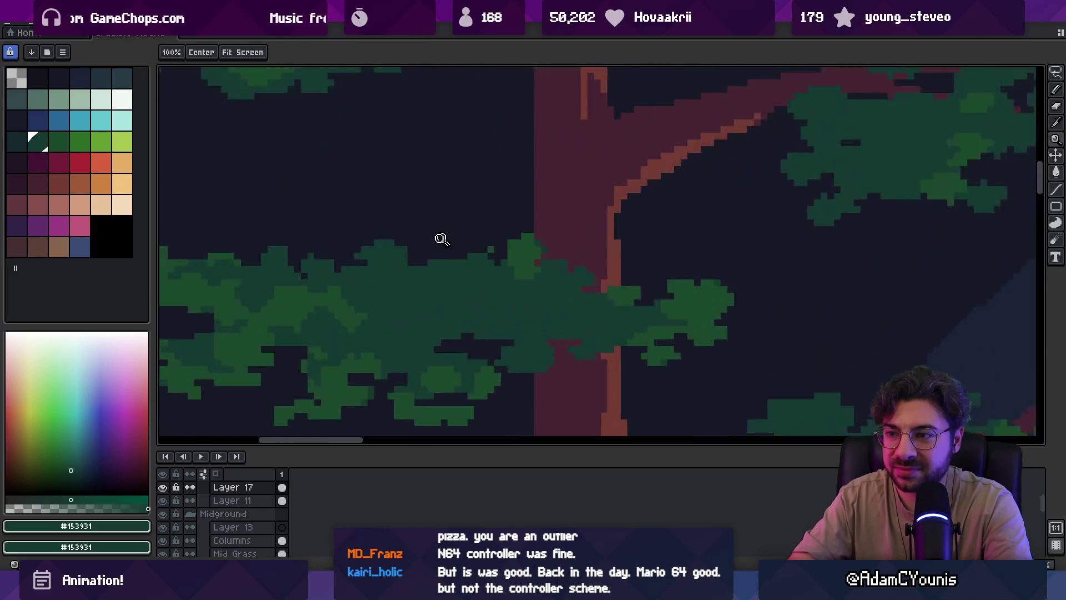
pyautogui.press('e')
pyautogui.press('b')
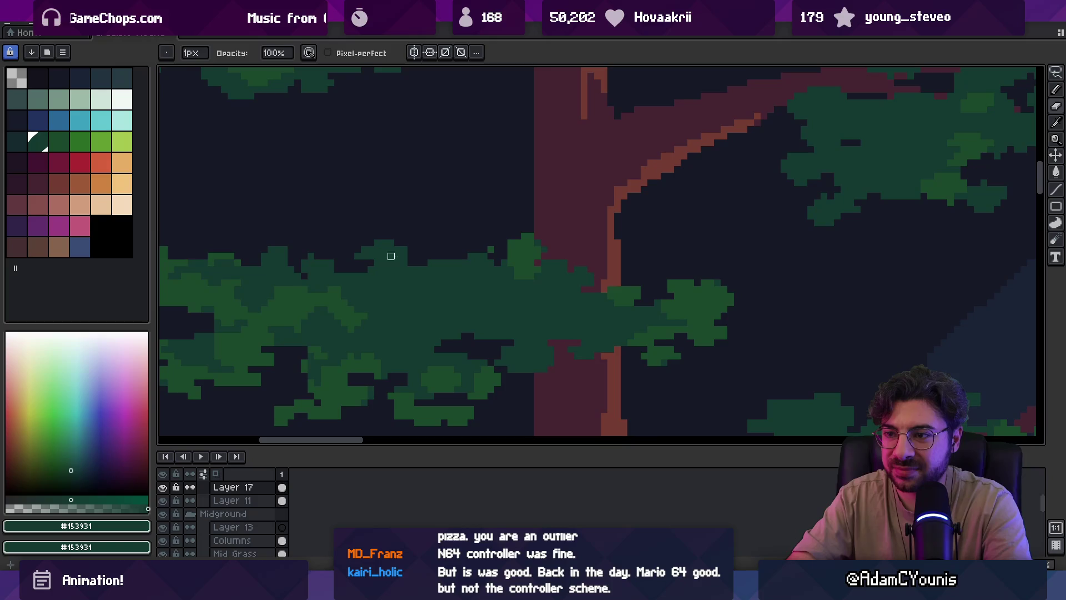
pyautogui.press('z')
pyautogui.scroll(-3, 443, 231)
pyautogui.scroll(3, 471, 243)
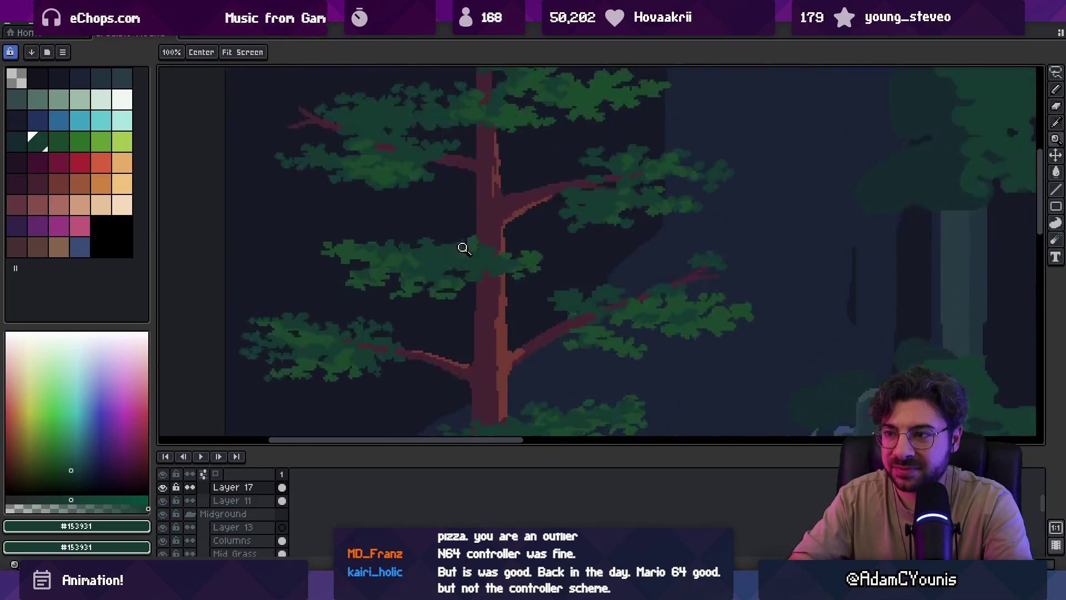
pyautogui.press('b')
pyautogui.press('z')
pyautogui.scroll(-3, 422, 228)
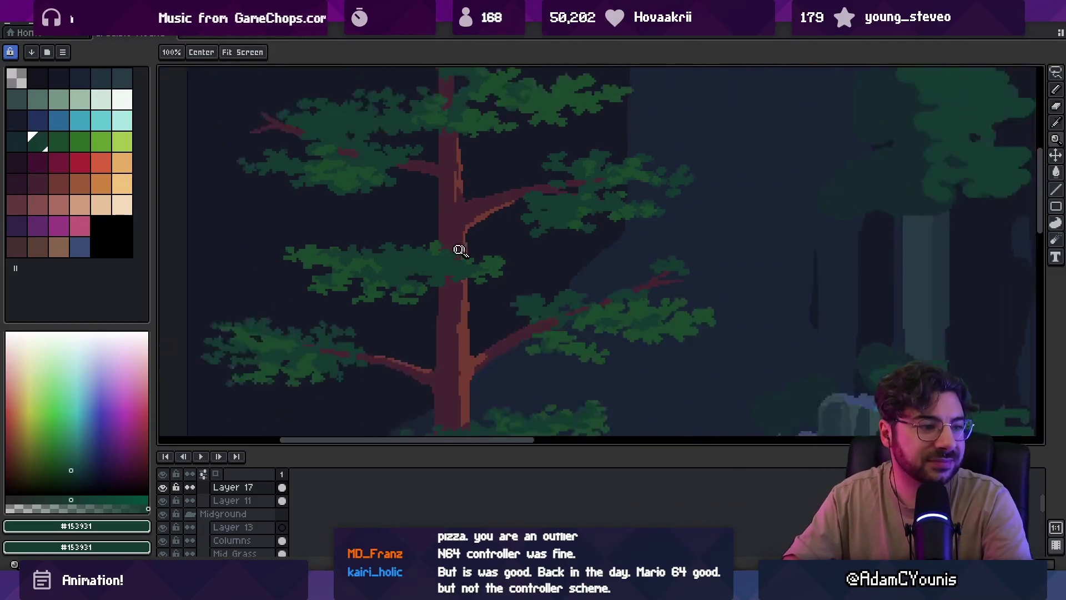
pyautogui.scroll(-3, 461, 245)
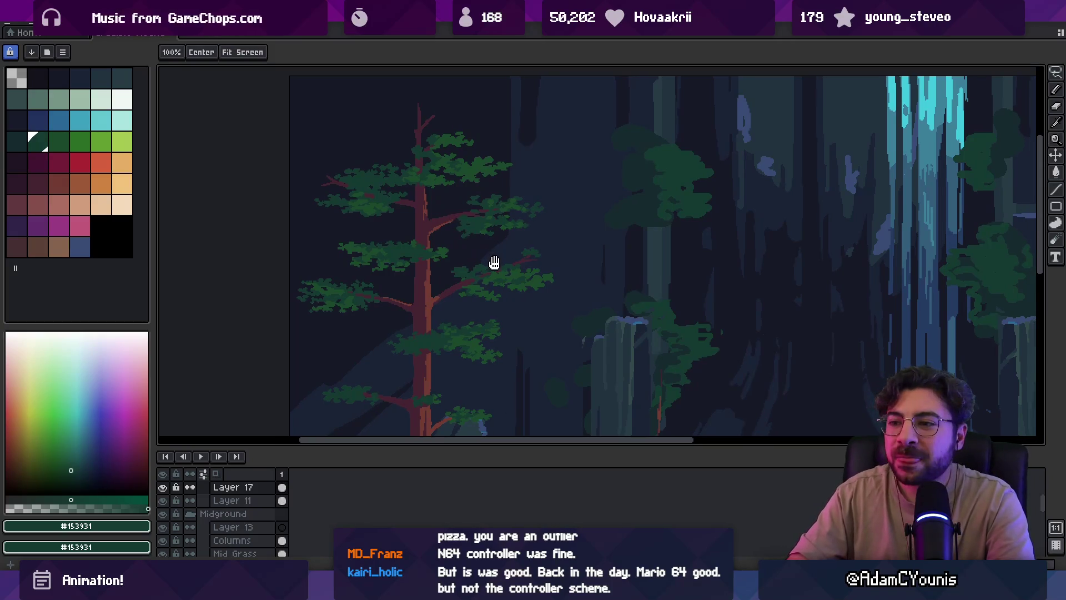
pyautogui.scroll(3, 499, 261)
pyautogui.click(441, 235)
pyautogui.press('b')
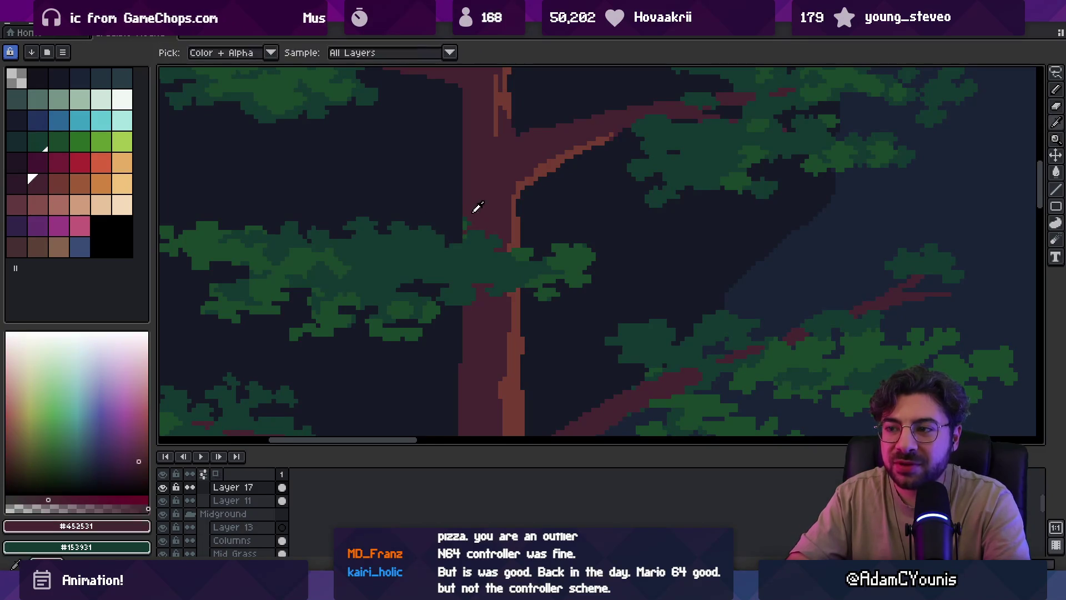
pyautogui.keyDown('alt'); pyautogui.click(467, 223); pyautogui.keyUp('alt')
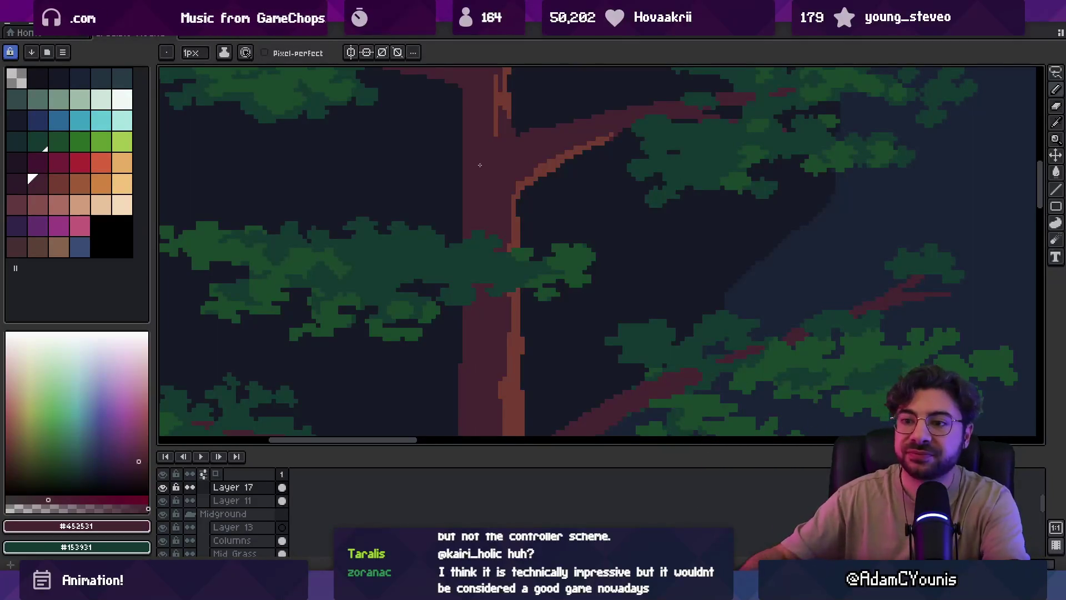
# Sample dark green #153931 from a pine leaf, then zoom out to view the whole tree
pyautogui.hscroll(-3, 479, 165)
pyautogui.keyDown('alt'); pyautogui.click(438, 298); pyautogui.keyUp('alt')
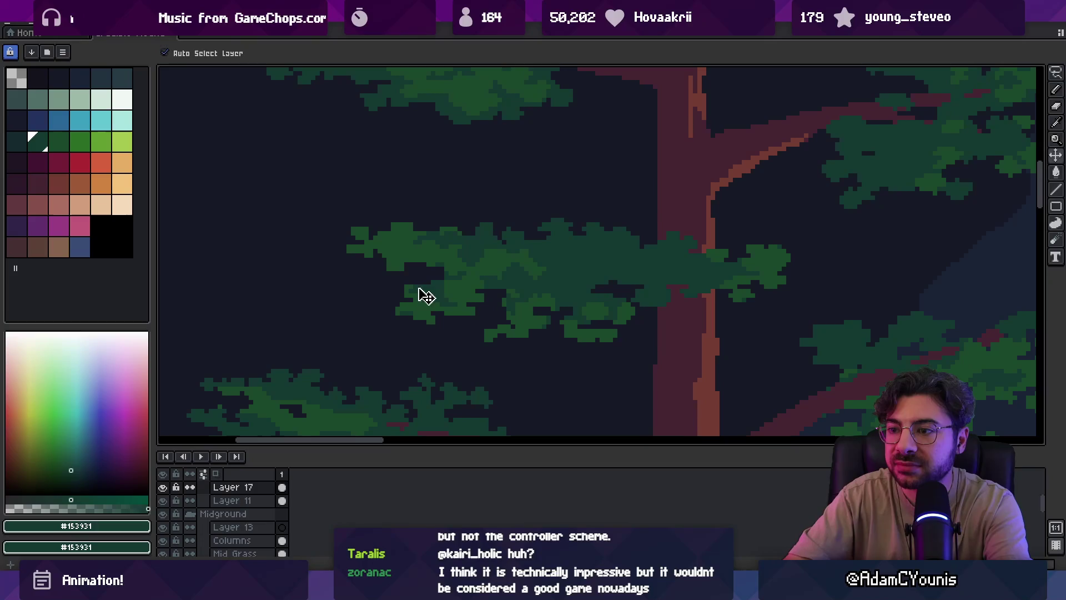
pyautogui.press('b')
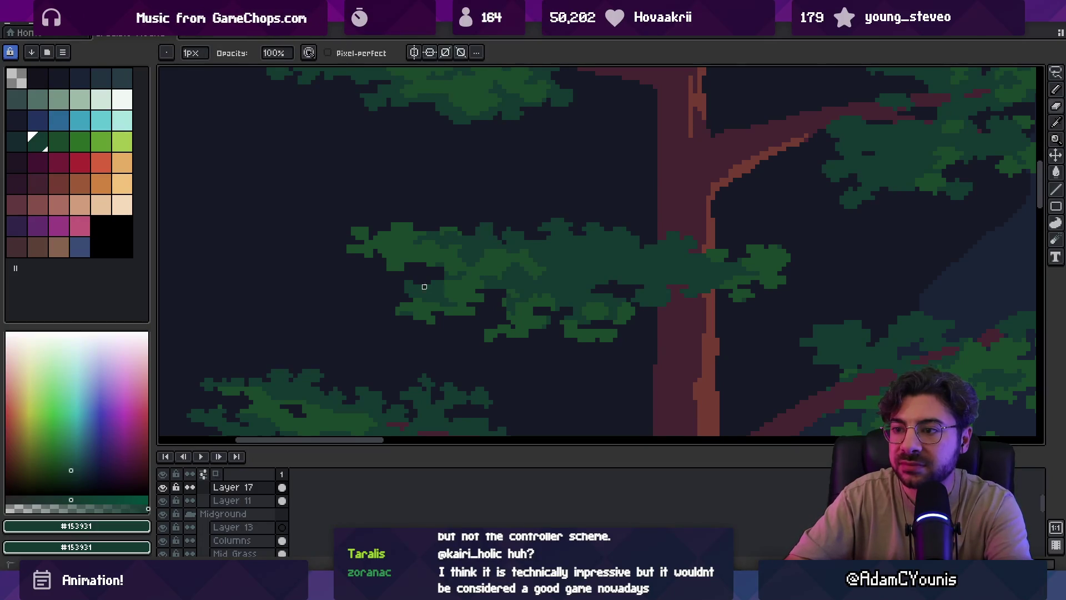
pyautogui.press('z')
pyautogui.scroll(-3, 442, 265)
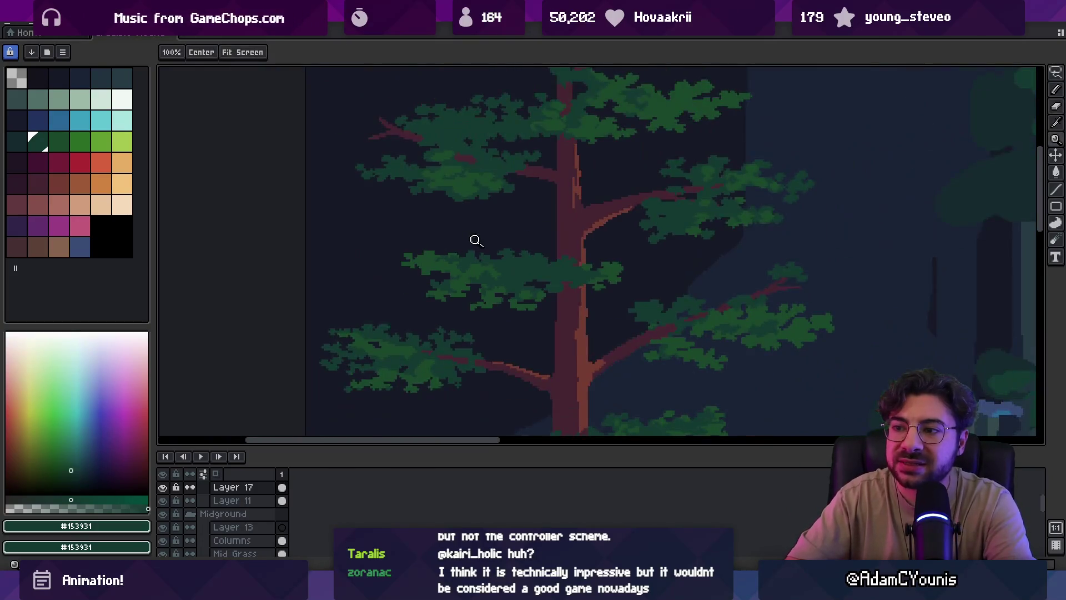